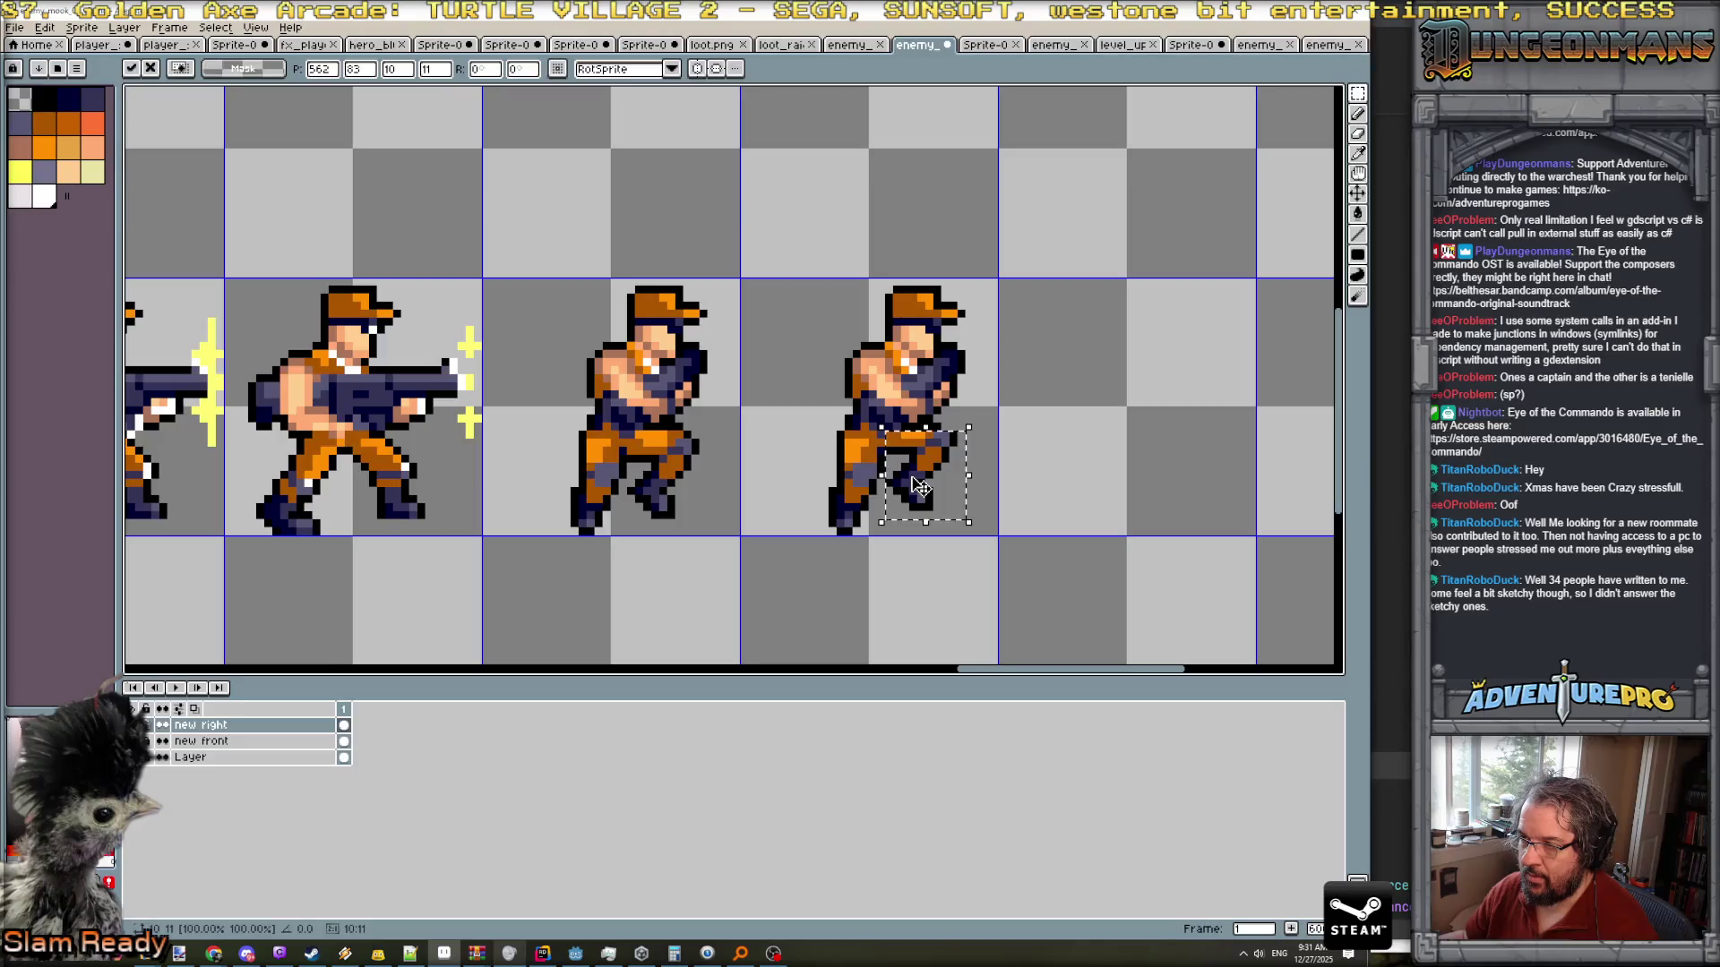
- Paint a grey-purple pixel beside the third soldier's waist with the Pencil
{"action": "key", "text": "b"}
{"action": "left_click", "coordinate": [926, 445]}
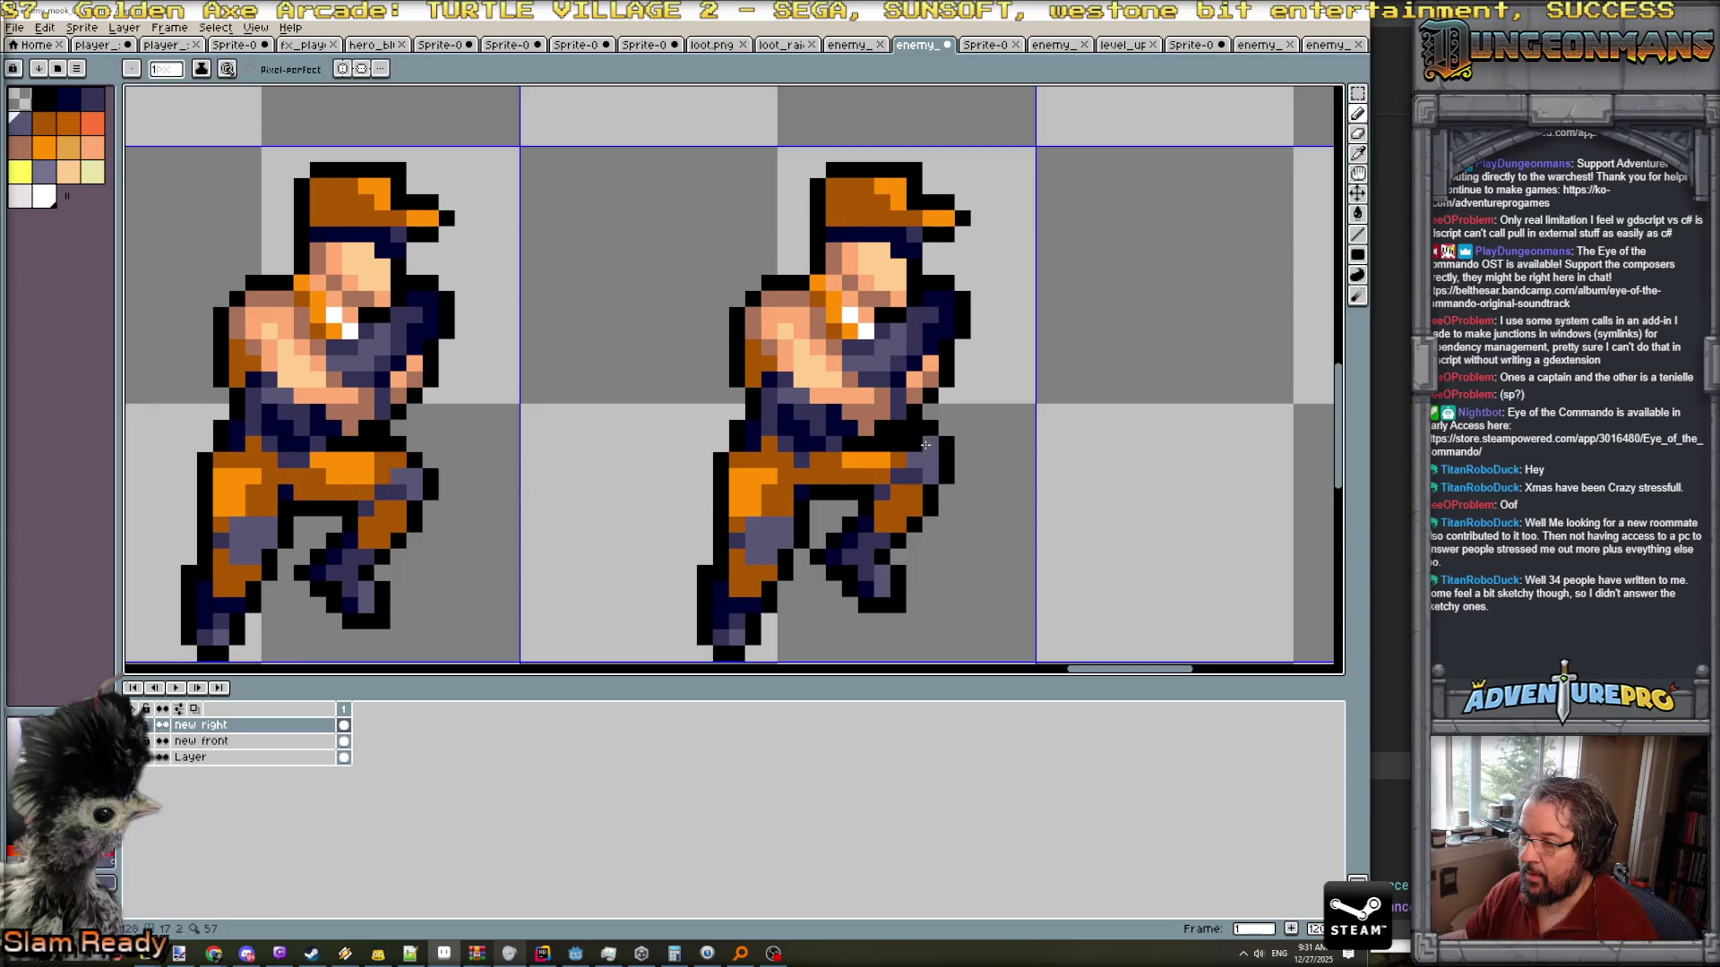
{"action": "scroll", "coordinate": [951, 466], "scroll_direction": "down", "scroll_amount": 3}
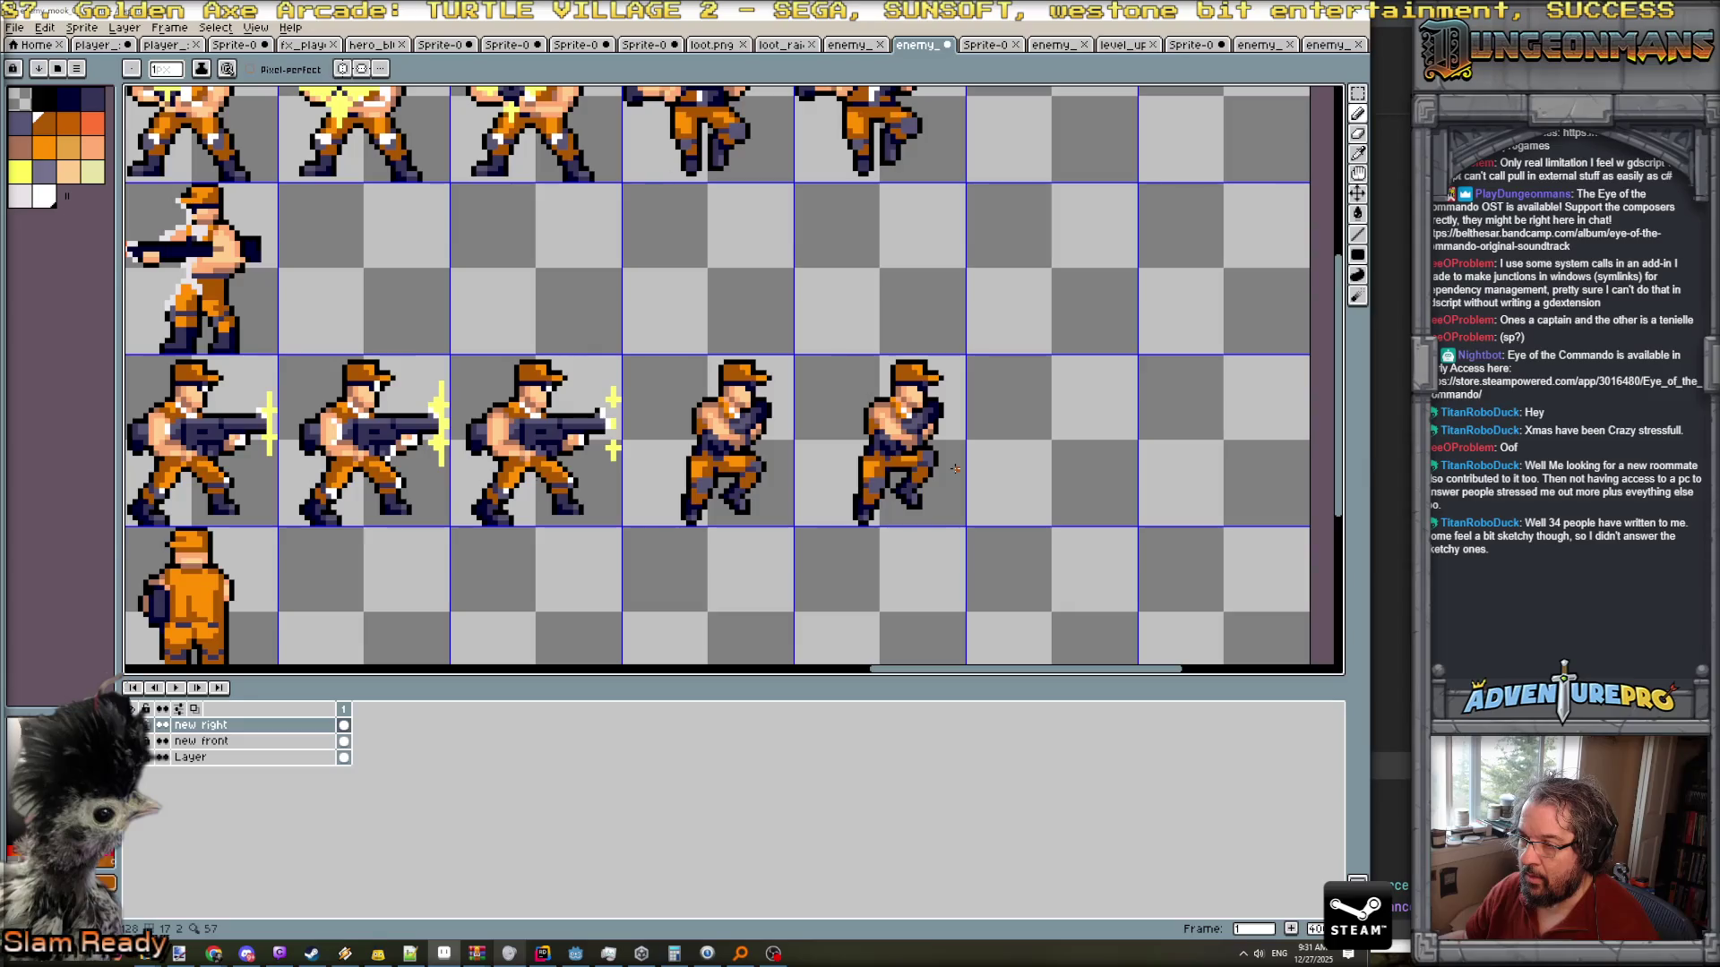
{"action": "scroll", "coordinate": [898, 463], "scroll_direction": "up", "scroll_amount": 2}
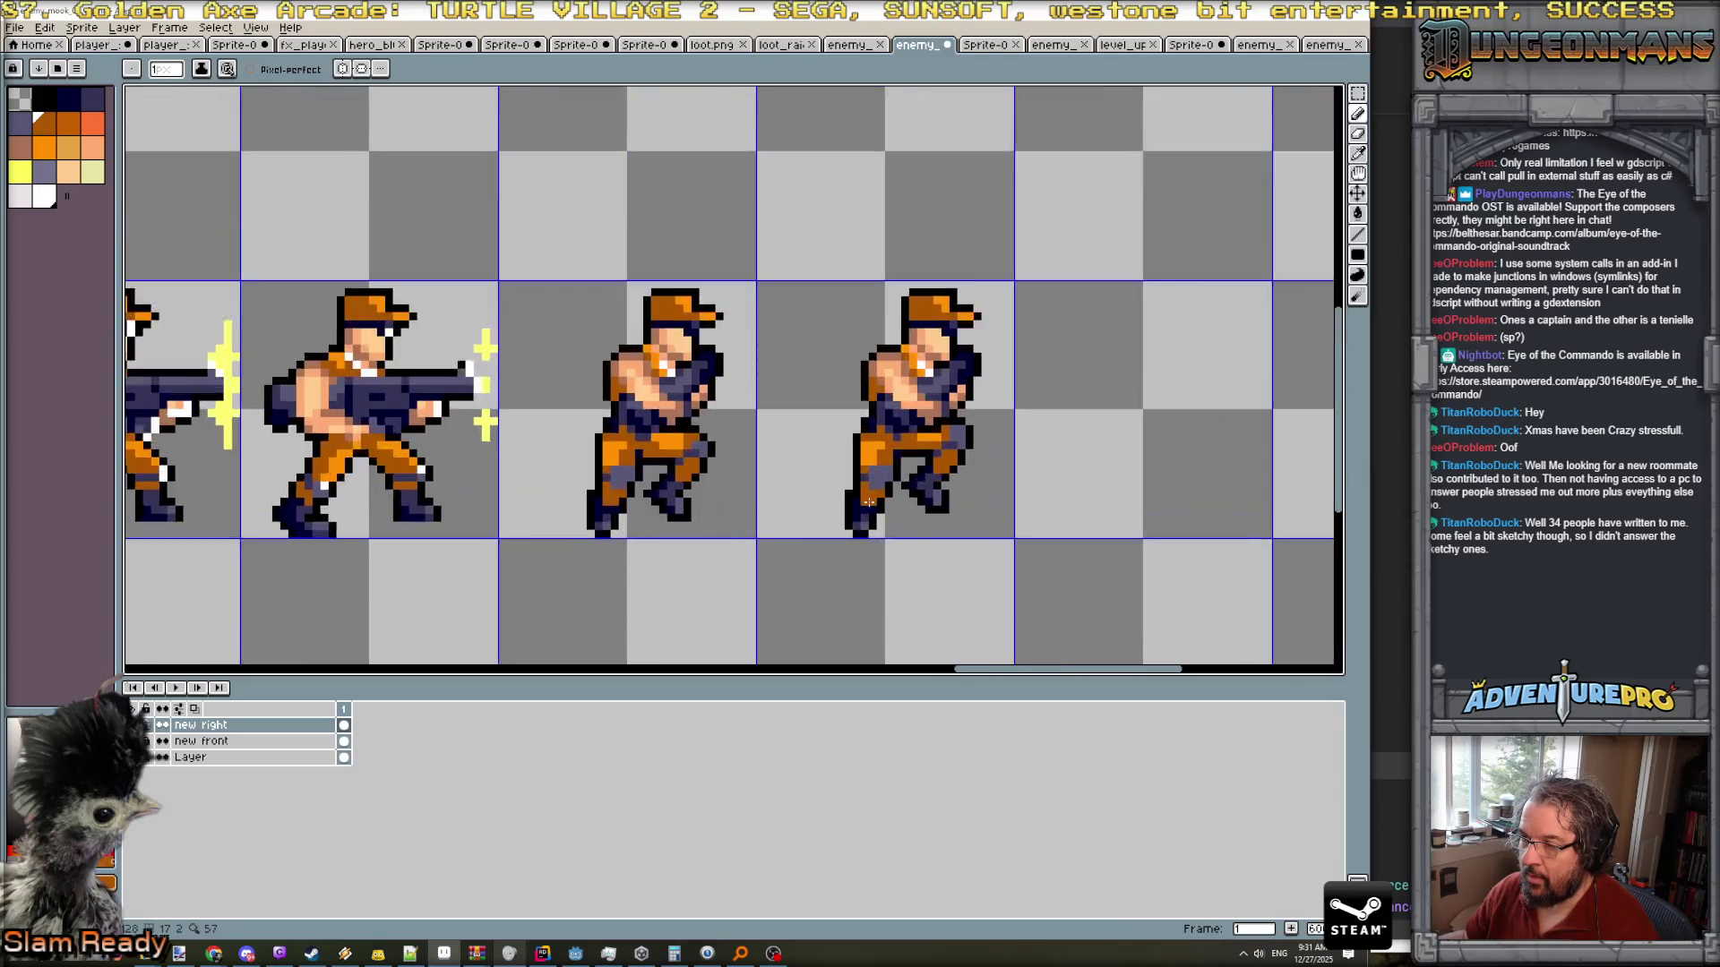
- Select the third soldier's lower leg and nudge it one pixel left
{"action": "left_click", "coordinate": [1358, 93]}
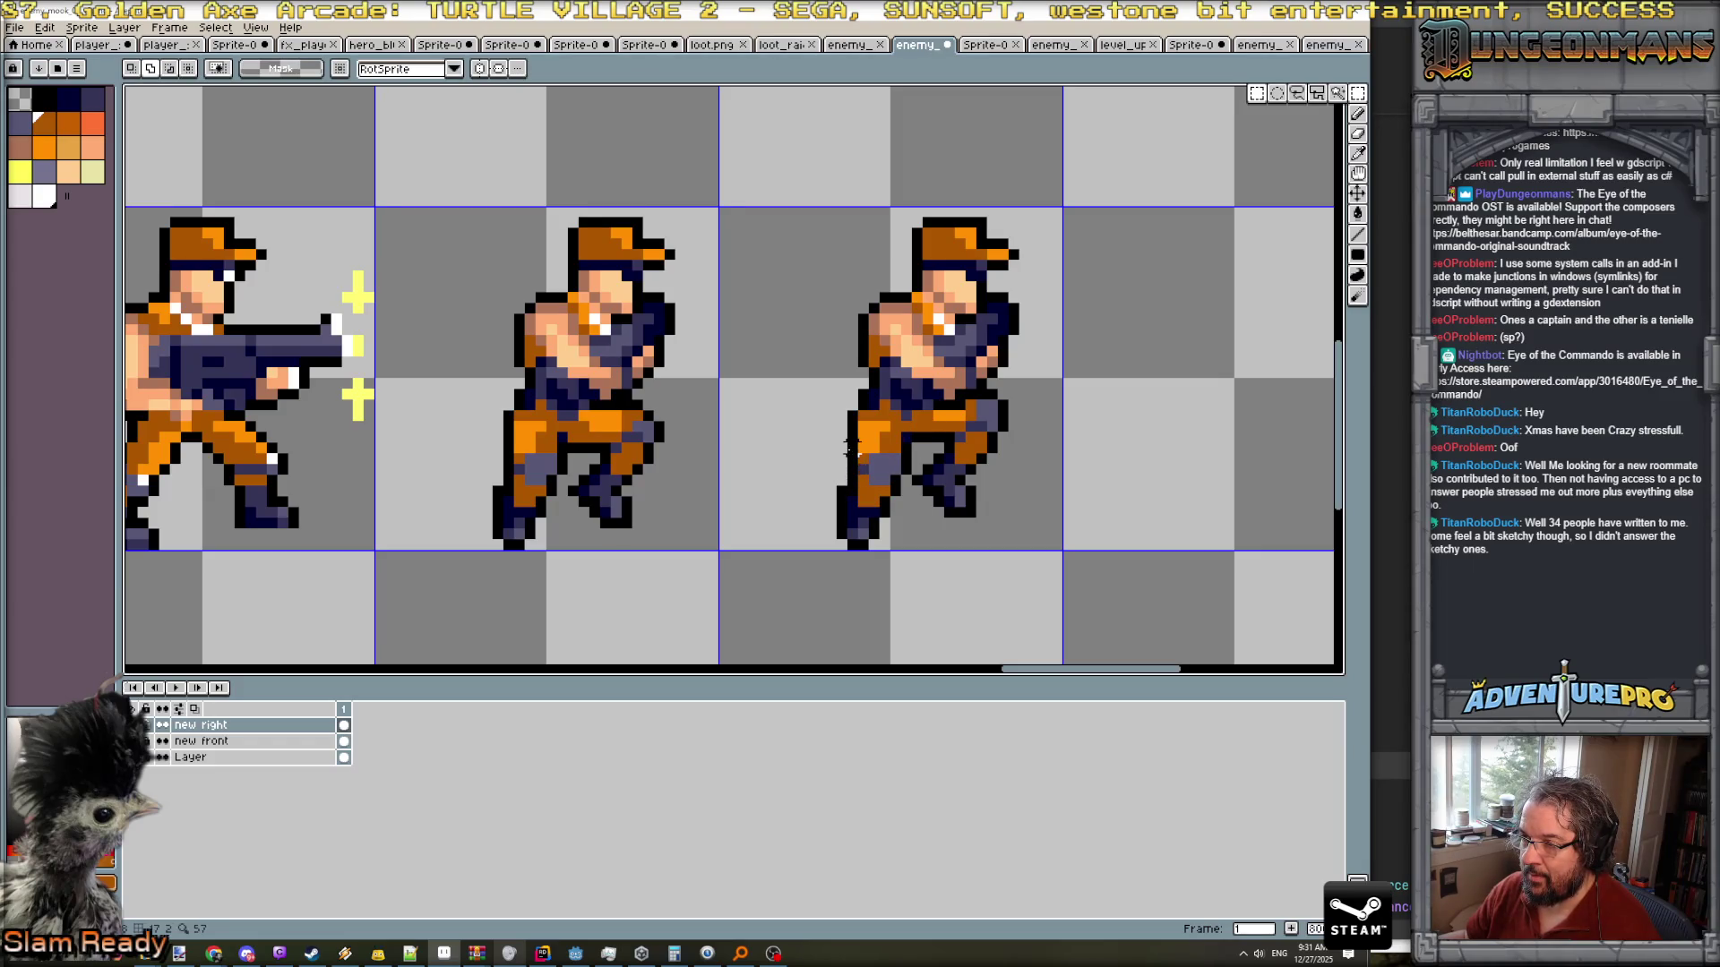
{"action": "left_click_drag", "start_coordinate": [833, 460], "coordinate": [884, 536]}
{"action": "key", "text": "Return"}
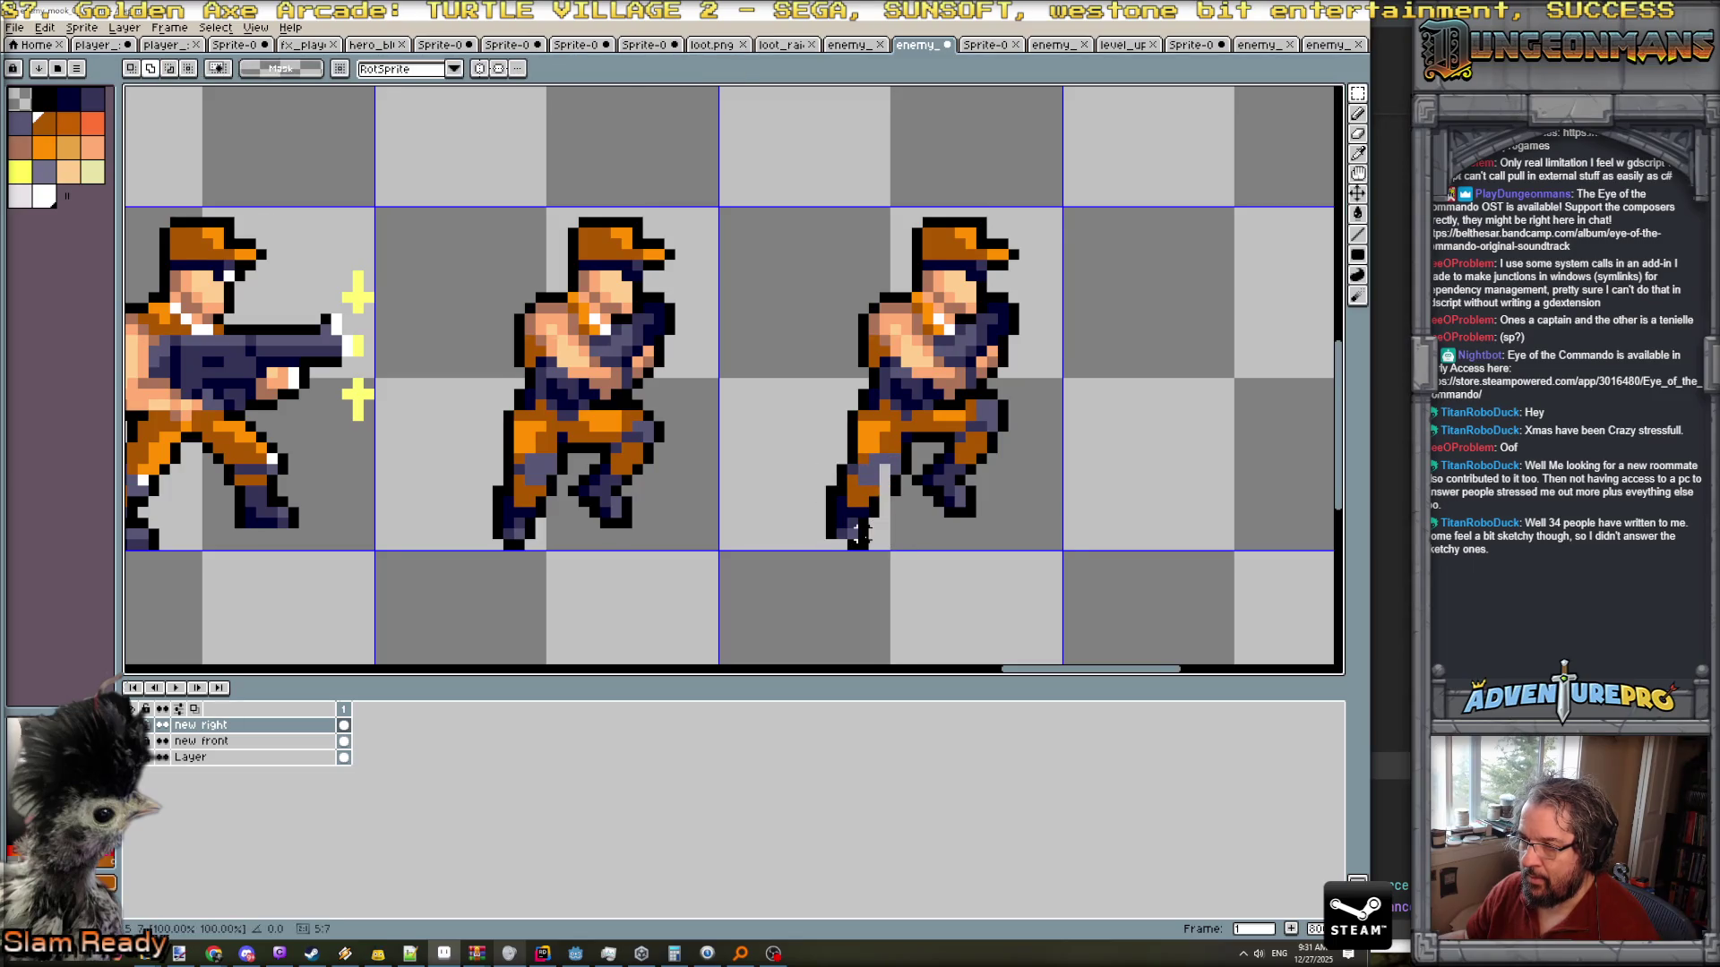
{"action": "scroll", "coordinate": [880, 540], "scroll_direction": "up", "scroll_amount": 1}
- Recolour a light leg pixel purple and pick the dark navy colour
{"action": "key", "text": "b"}
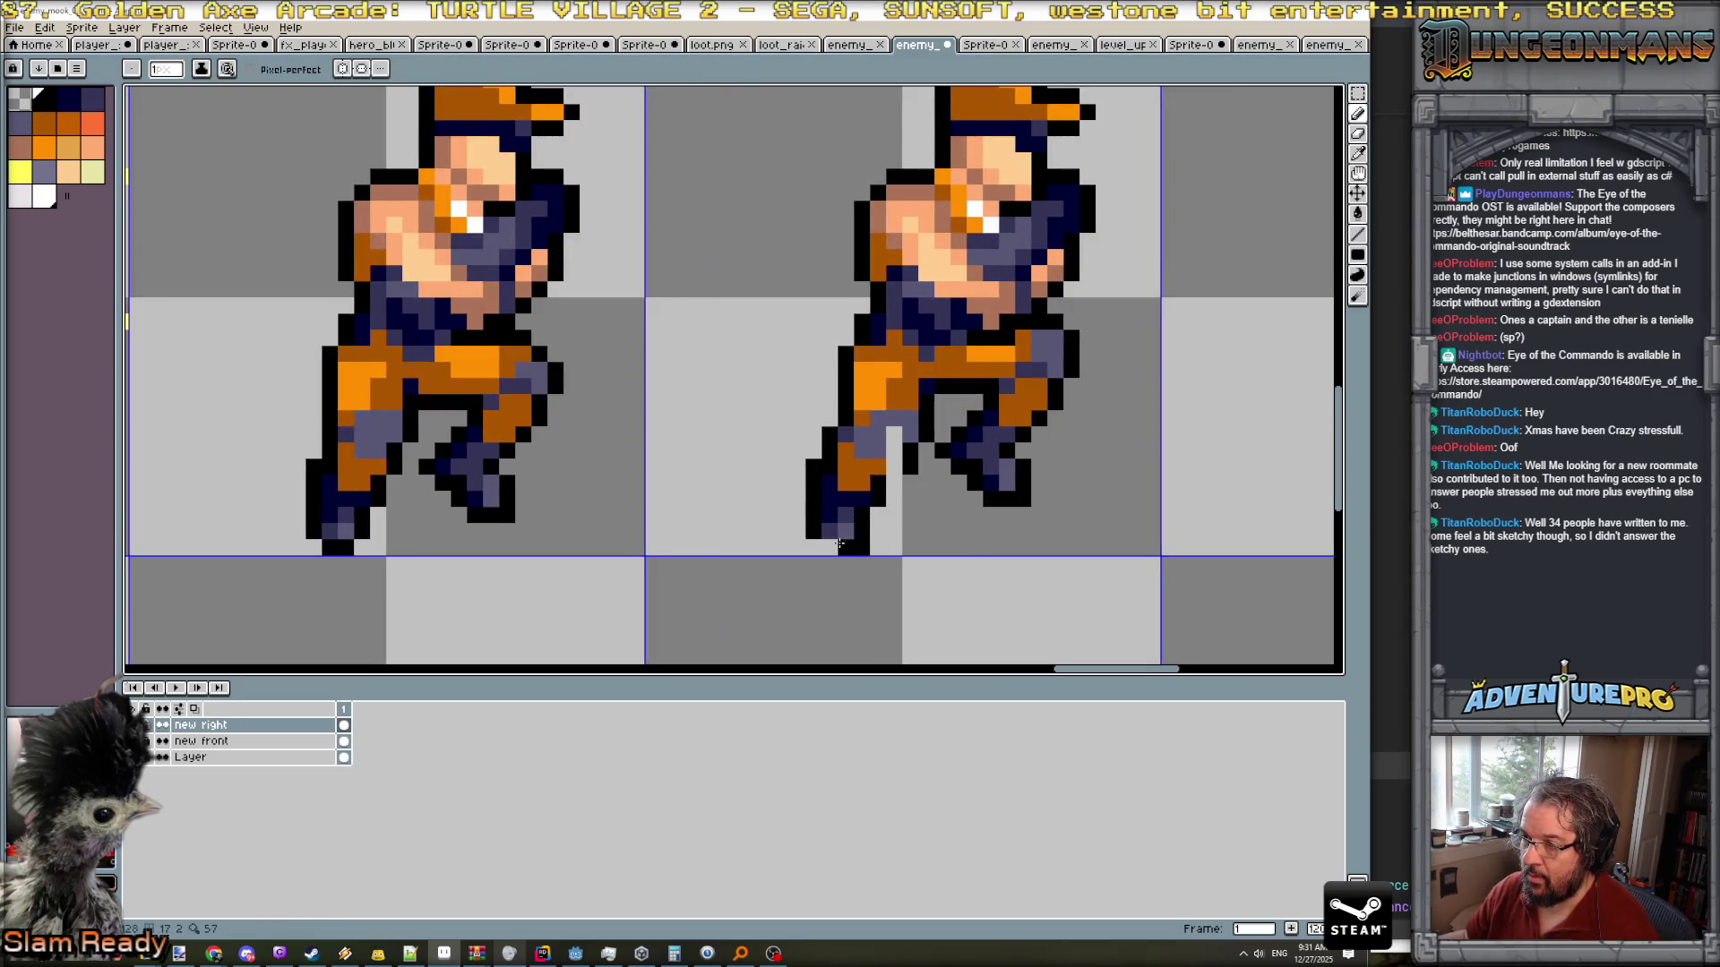
{"action": "left_click", "coordinate": [891, 450]}
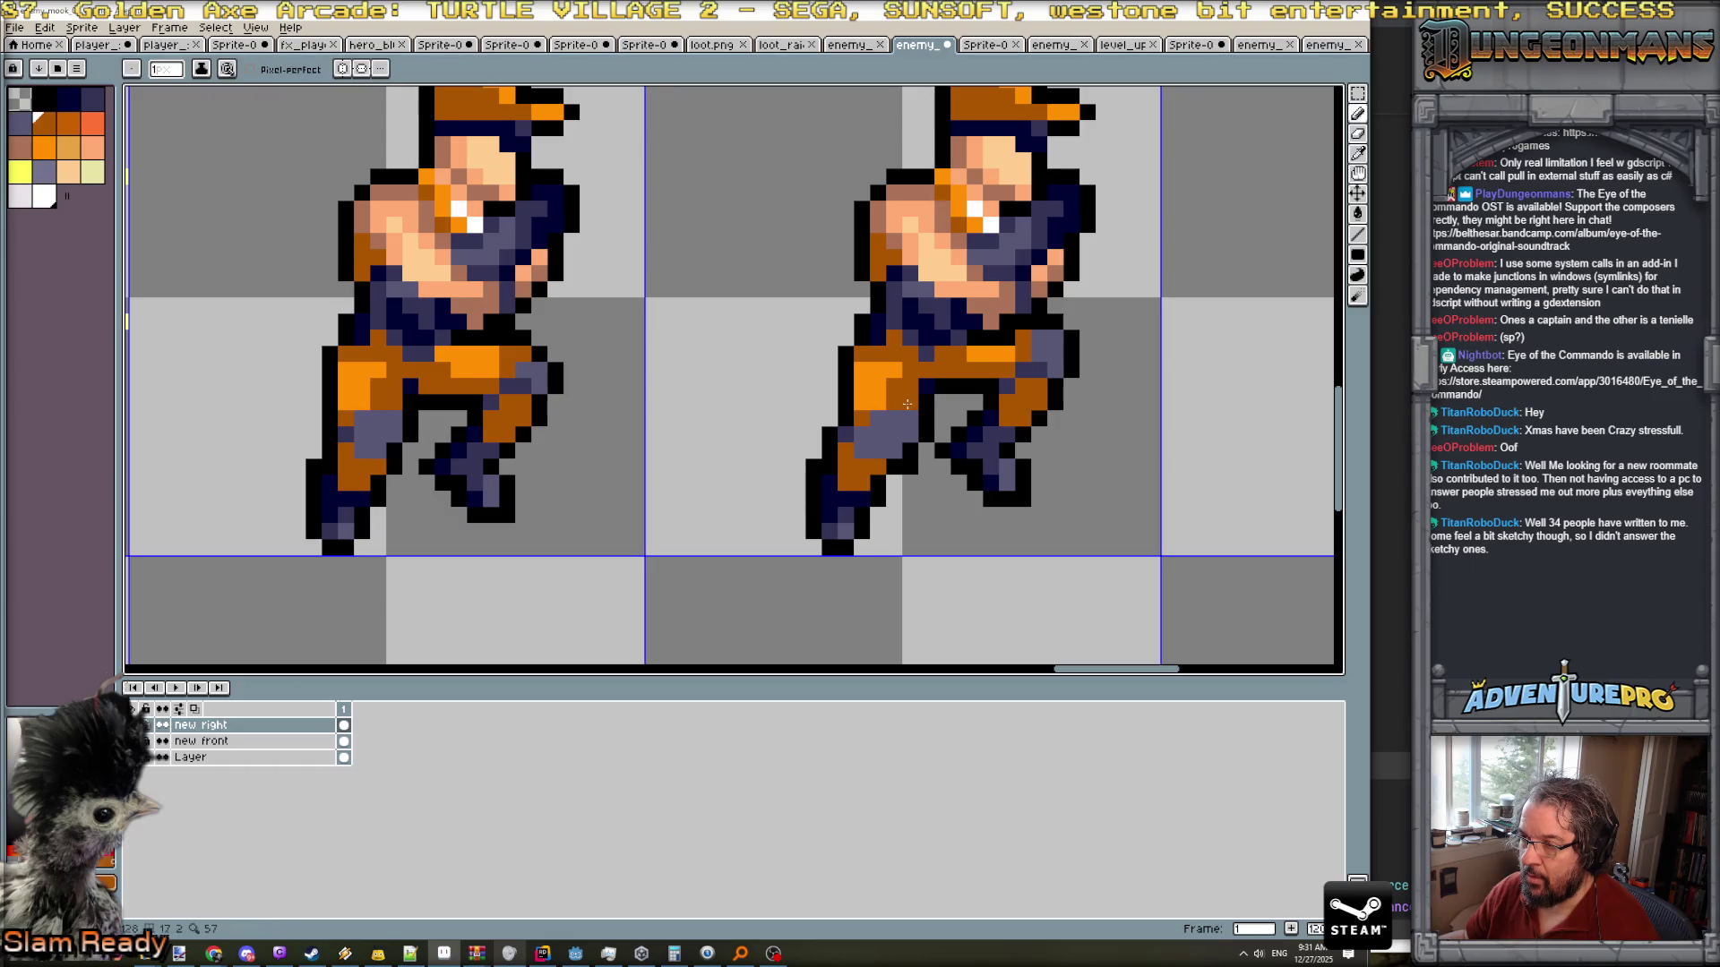
{"action": "left_click", "coordinate": [908, 435], "text": "alt"}
{"action": "scroll", "coordinate": [935, 449], "scroll_direction": "down", "scroll_amount": 4}
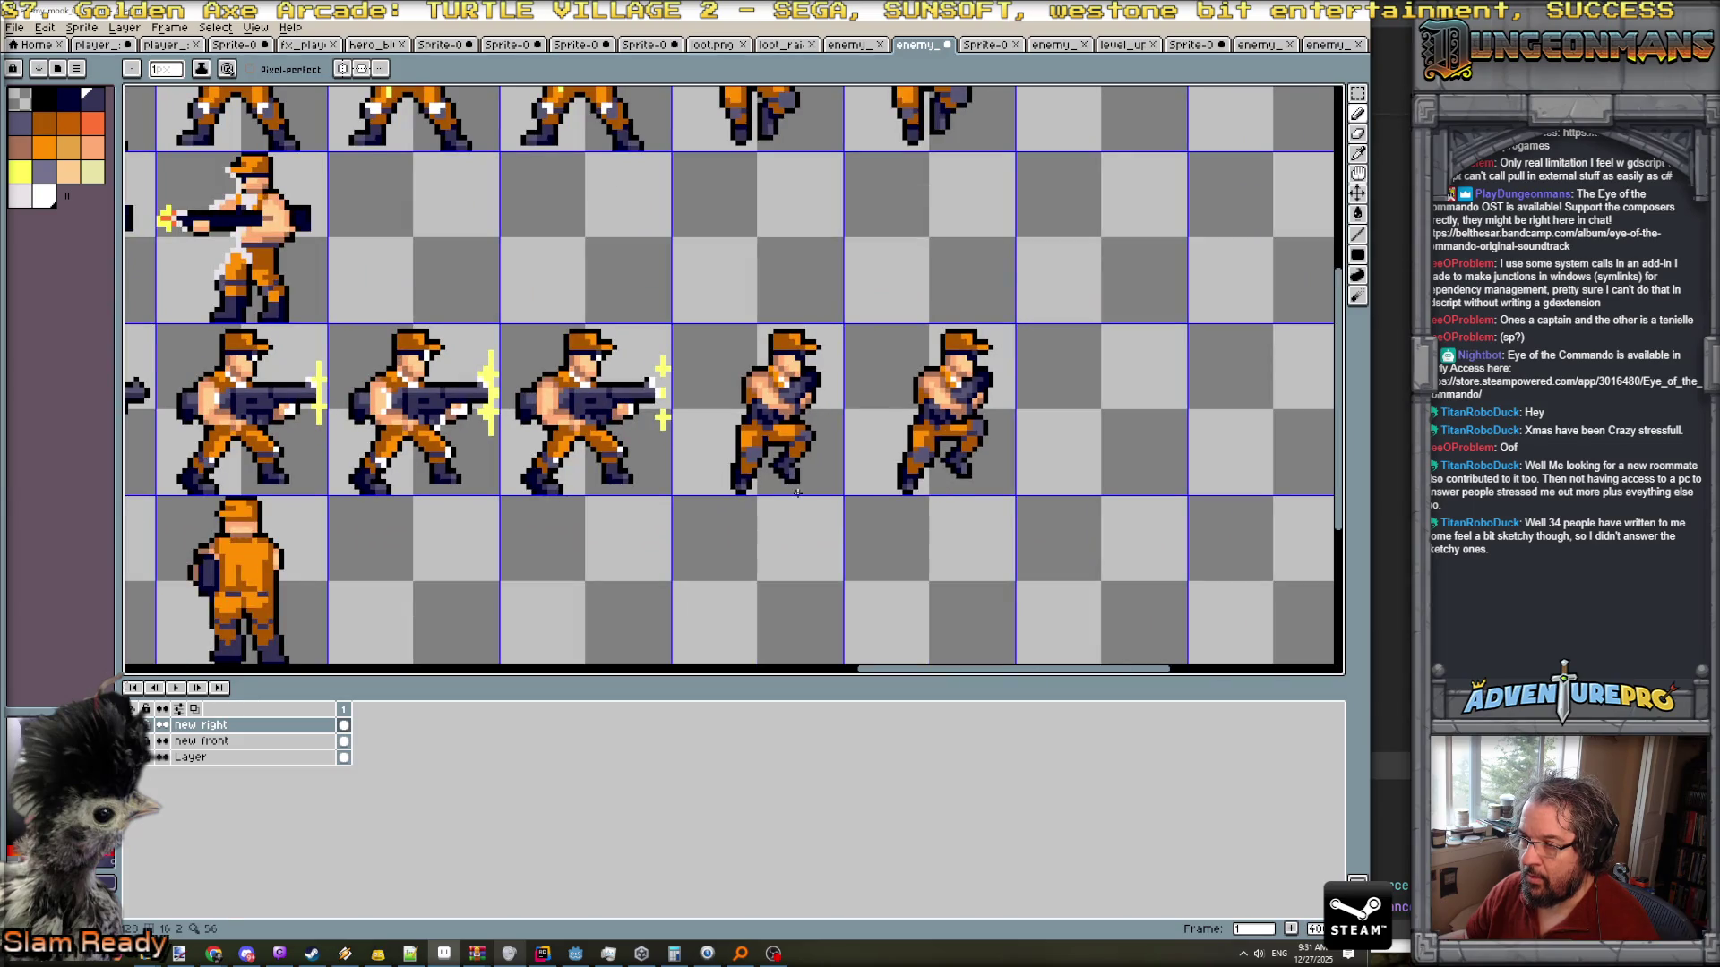
{"action": "scroll", "coordinate": [953, 393], "scroll_direction": "up", "scroll_amount": 2}
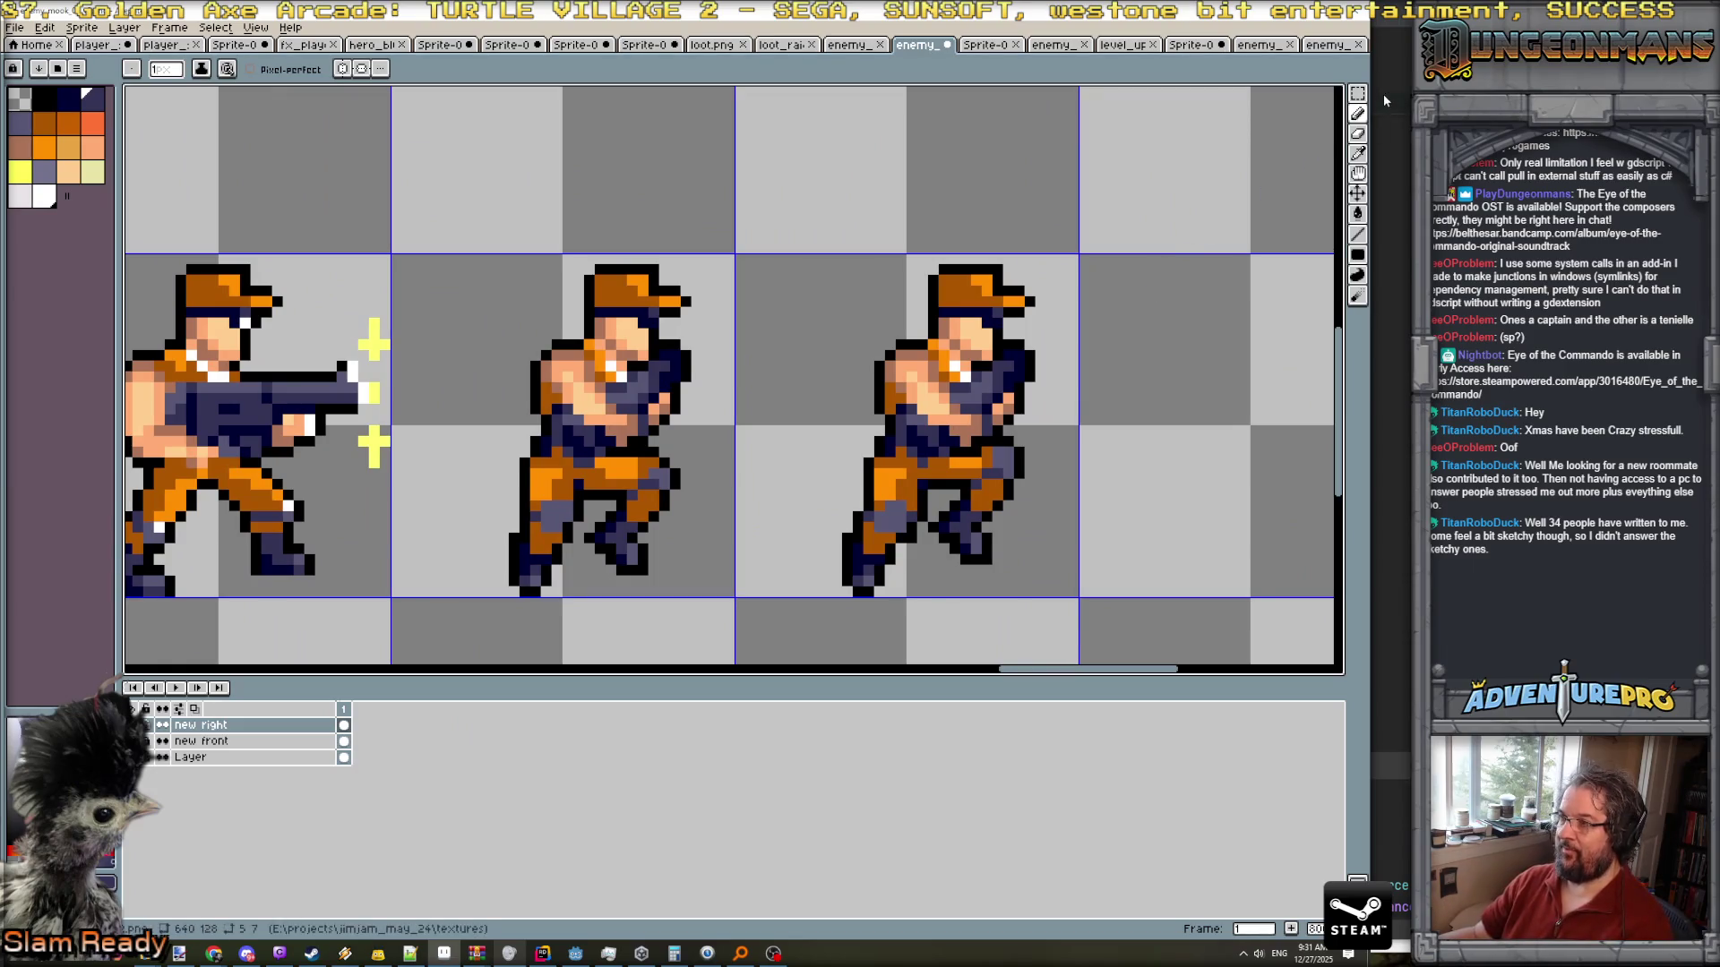
- Raise the third soldier's head by one pixel and commit its new position
{"action": "key", "text": "w"}
{"action": "mouse_move", "coordinate": [925, 251]}
{"action": "left_mouse_down"}
{"action": "mouse_move", "coordinate": [1060, 343]}
{"action": "mouse_move", "coordinate": [1003, 311]}
{"action": "left_mouse_up"}
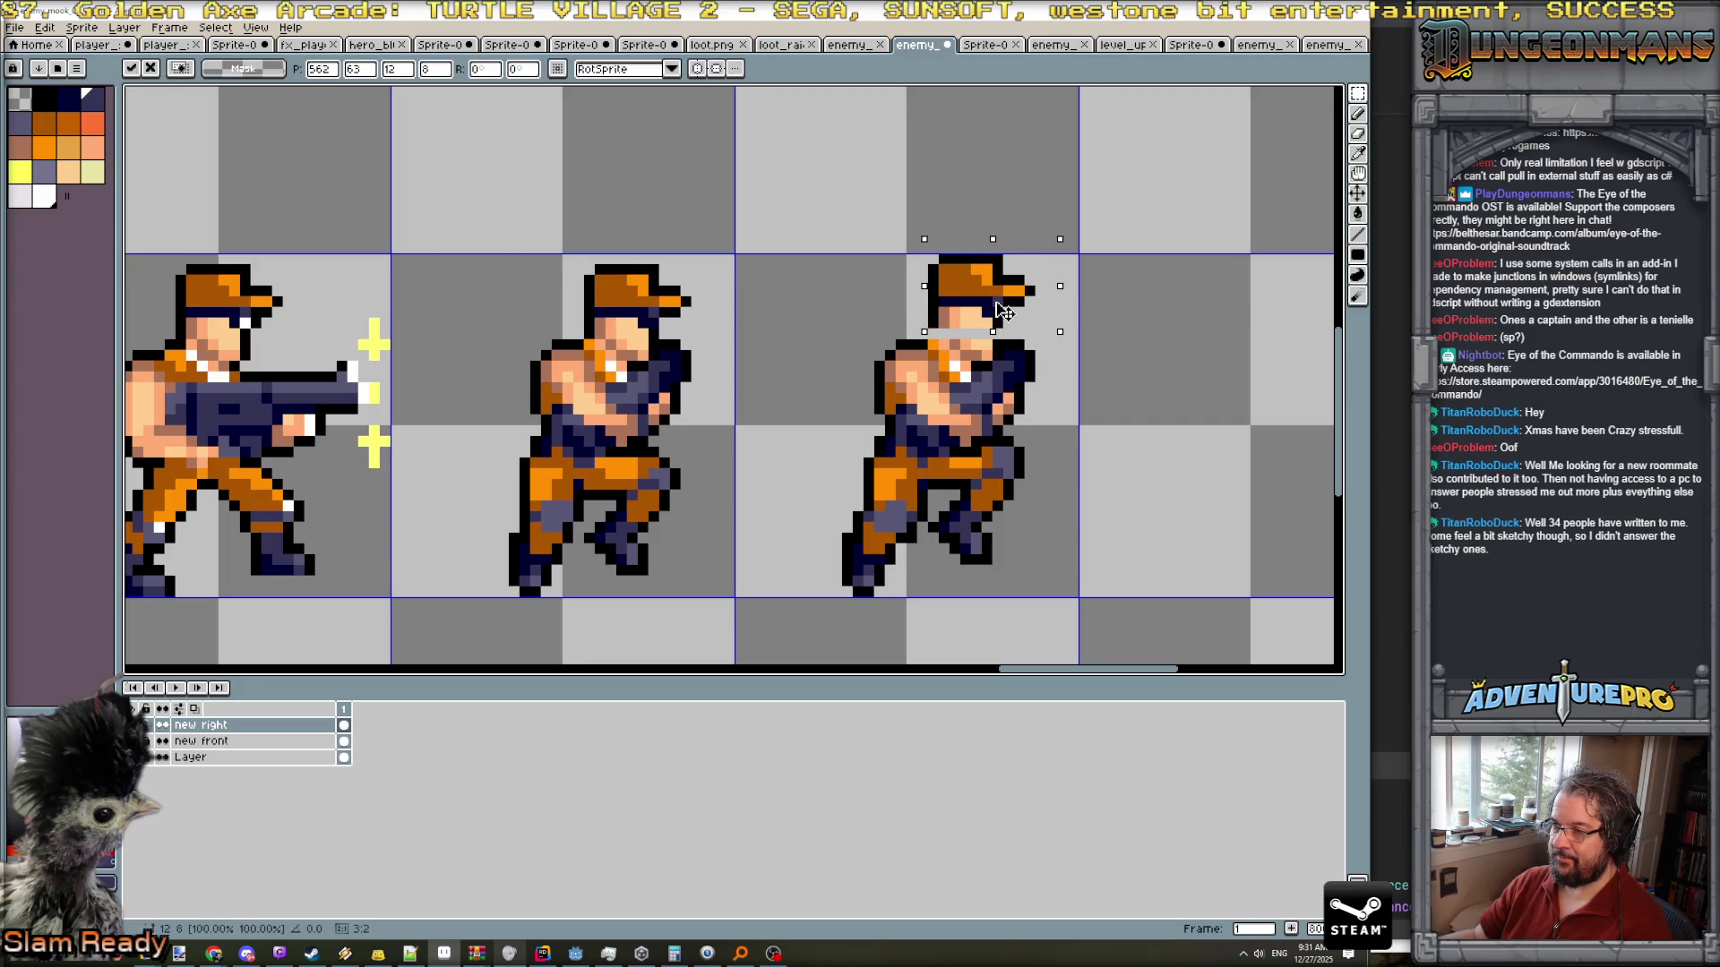
{"action": "key", "text": "ctrl+d"}
{"action": "key", "text": "ctrl+z"}
{"action": "key", "text": "ctrl+z"}
{"action": "left_click_drag", "start_coordinate": [1009, 327], "coordinate": [1003, 310]}
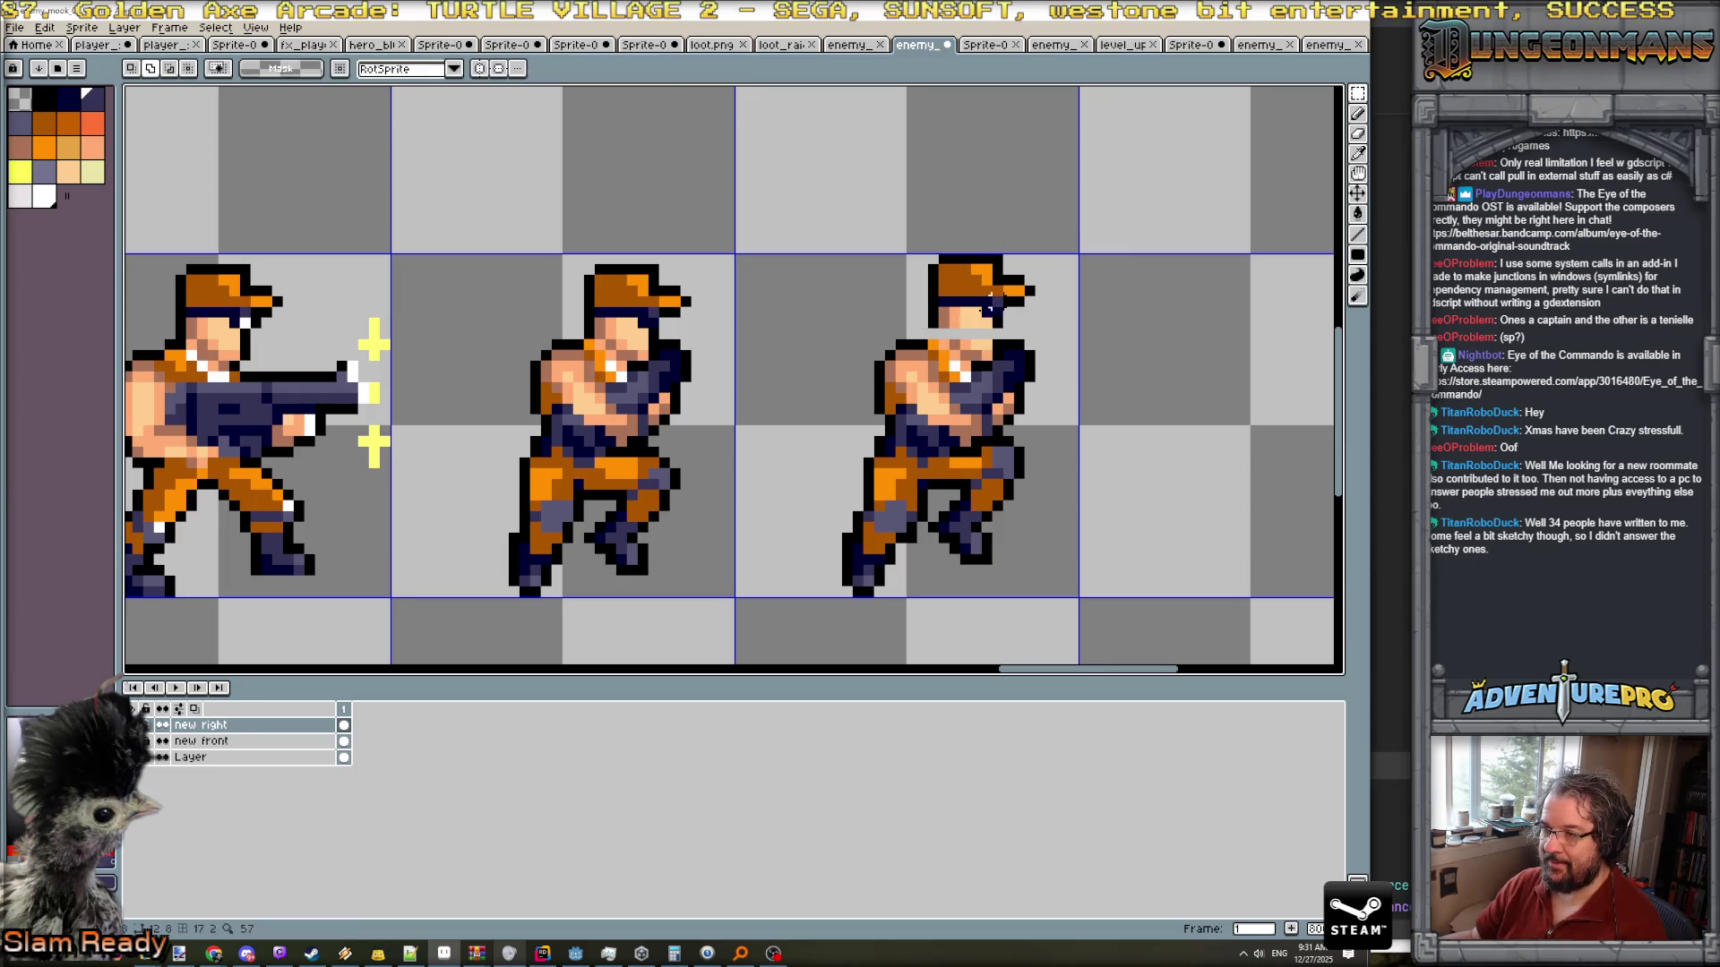
{"action": "key", "text": "Return"}
{"action": "scroll", "coordinate": [968, 314], "scroll_direction": "up", "scroll_amount": 2}
- Fill the neck gap with a black outline pixel and skin-tone pixels
{"action": "key", "text": "b"}
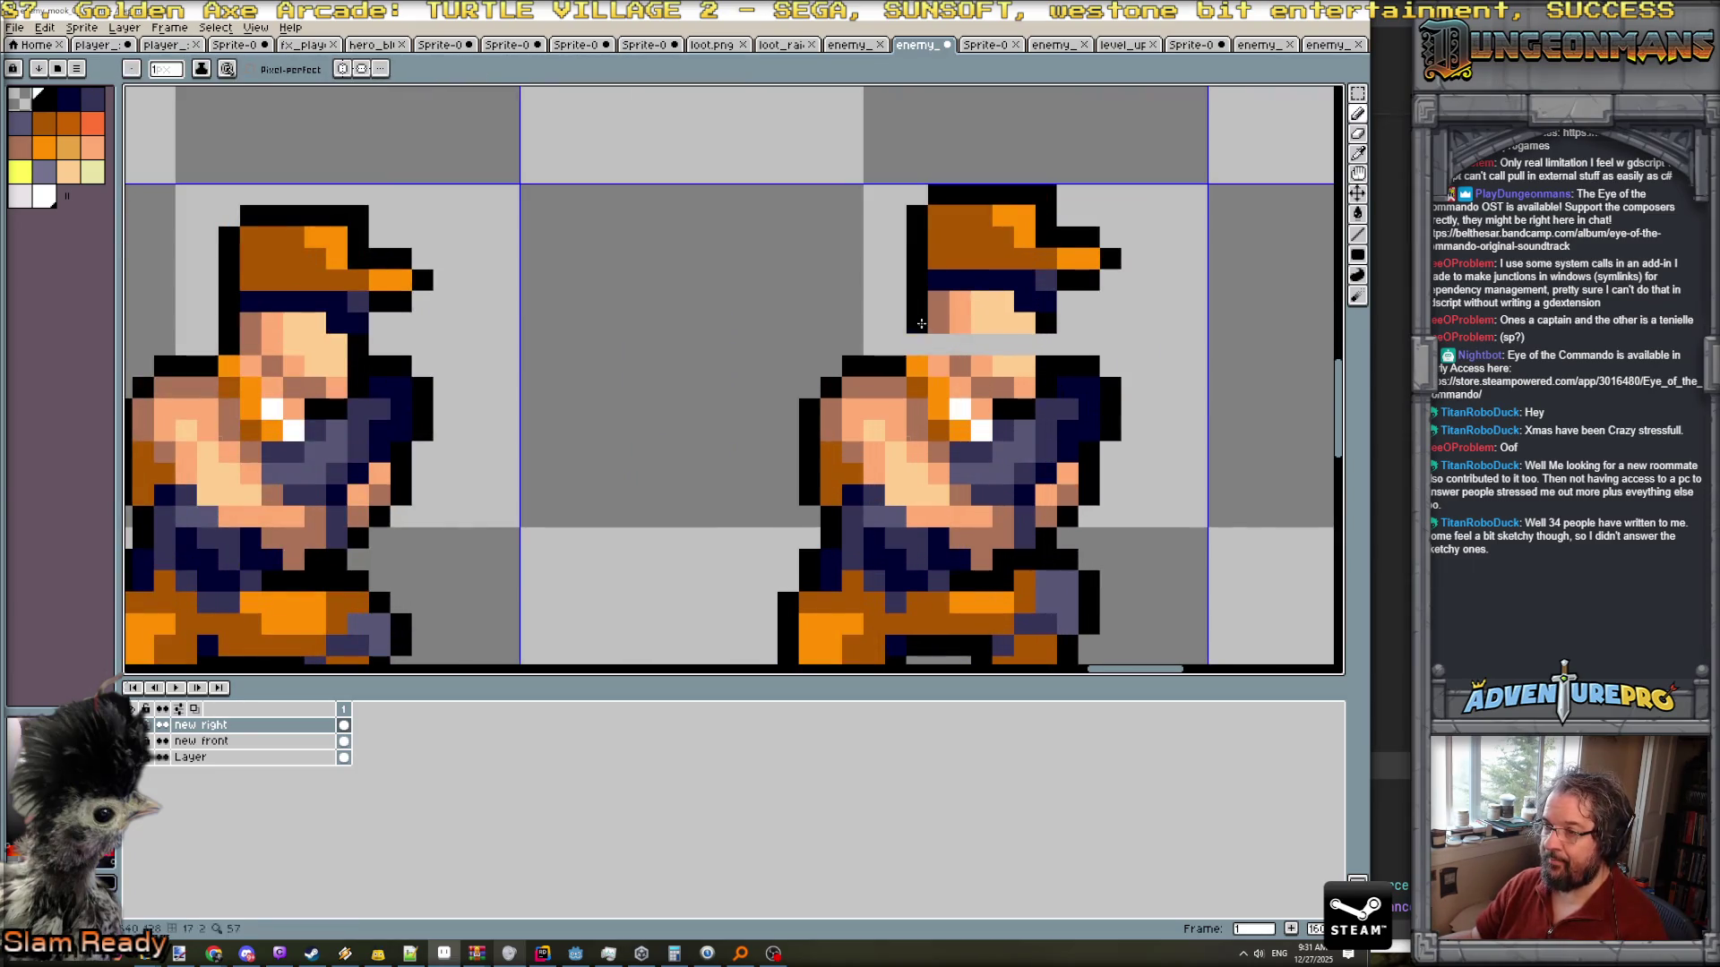
{"action": "left_click", "coordinate": [1036, 349]}
{"action": "left_click_drag", "start_coordinate": [1023, 344], "coordinate": [982, 344]}
{"action": "left_click", "coordinate": [939, 318], "text": "alt"}
{"action": "left_click", "coordinate": [939, 334]}
{"action": "scroll", "coordinate": [939, 334], "scroll_direction": "down", "scroll_amount": 3}
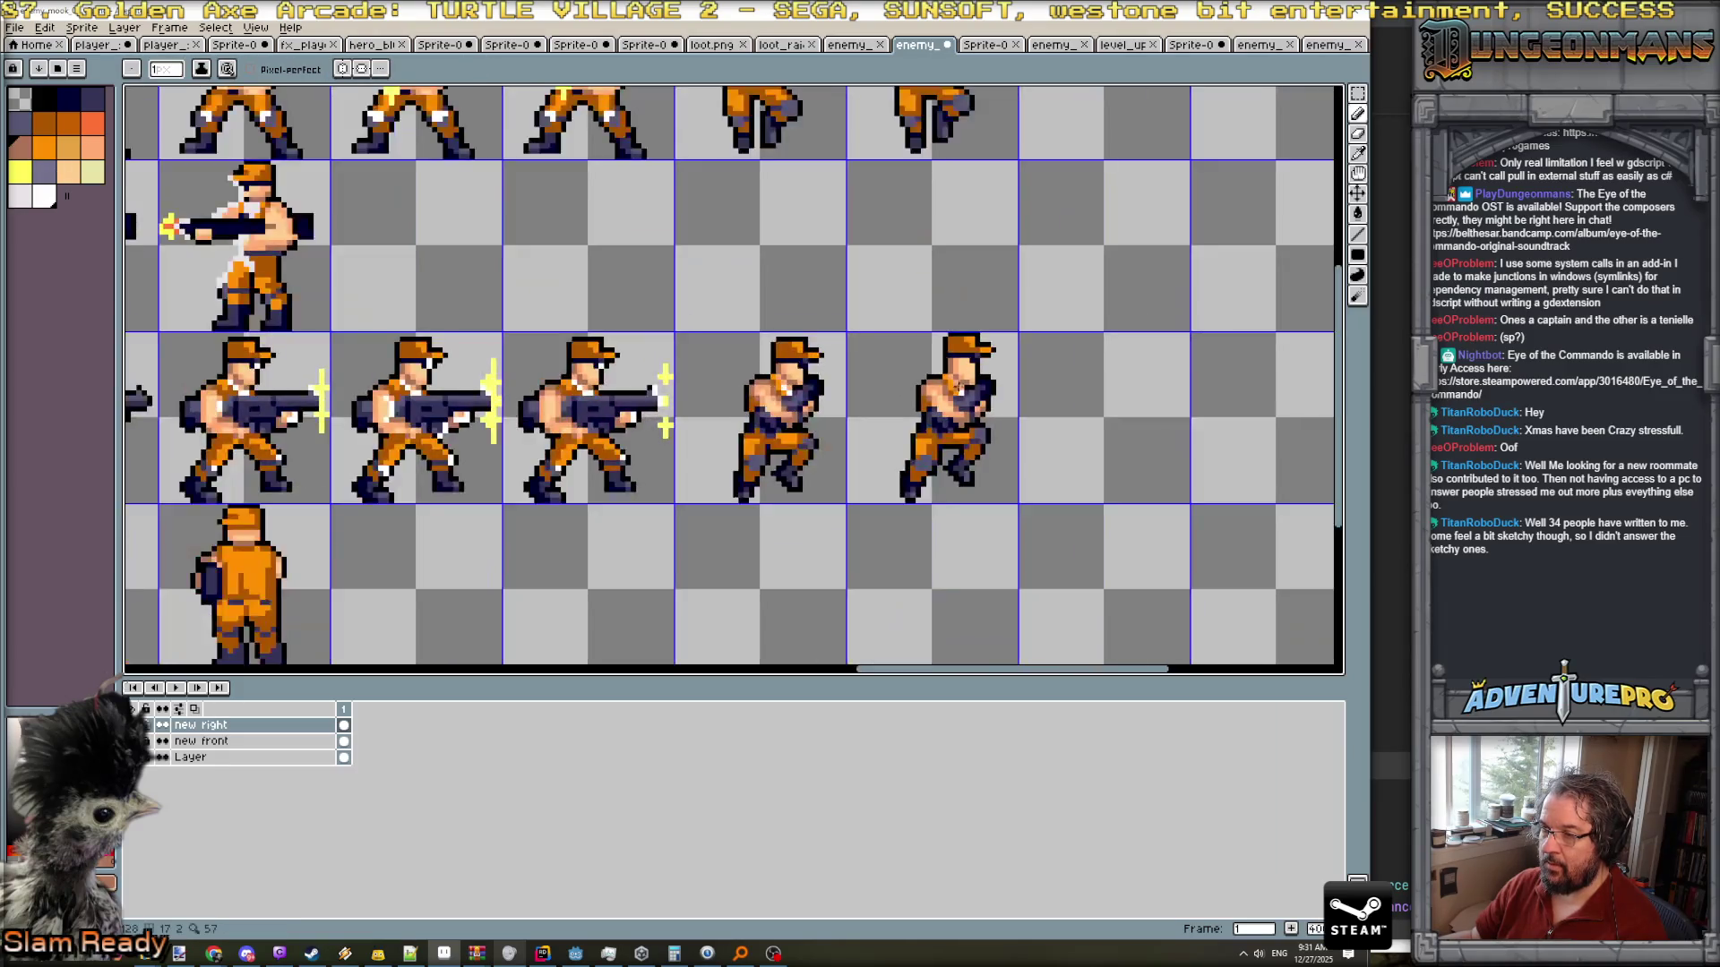
{"action": "scroll", "coordinate": [983, 408], "scroll_direction": "up", "scroll_amount": 3}
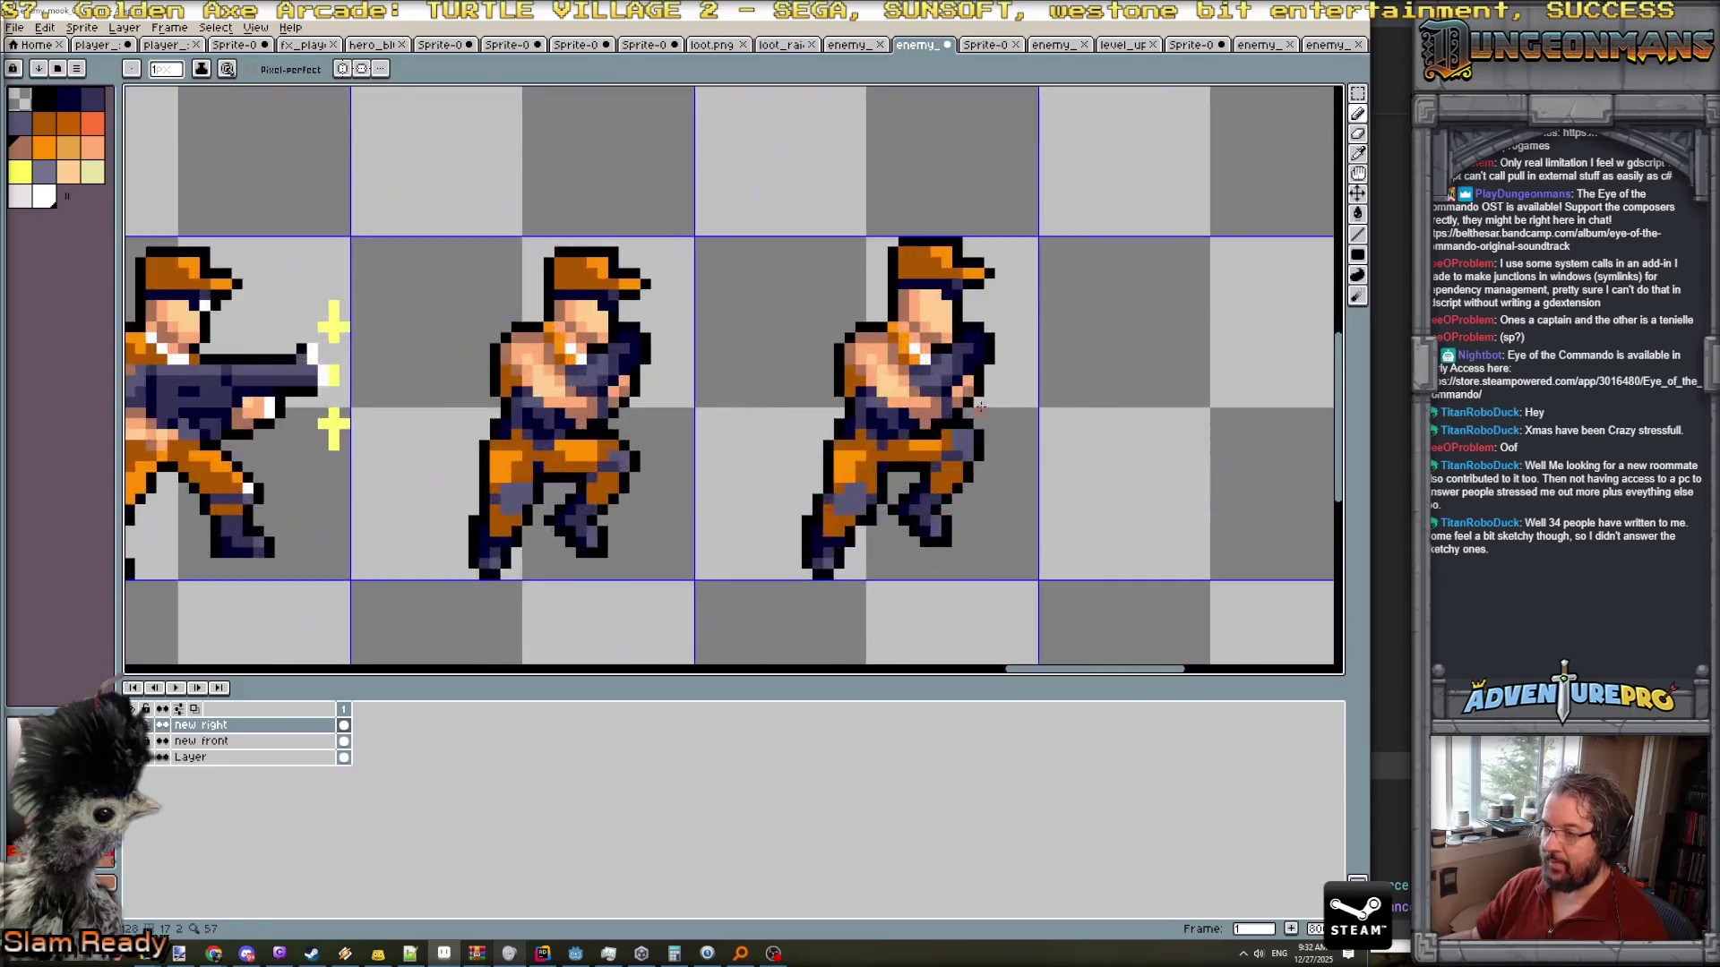
- Shift the head down one pixel with the Move tool to close the gap
{"action": "key", "text": "v"}
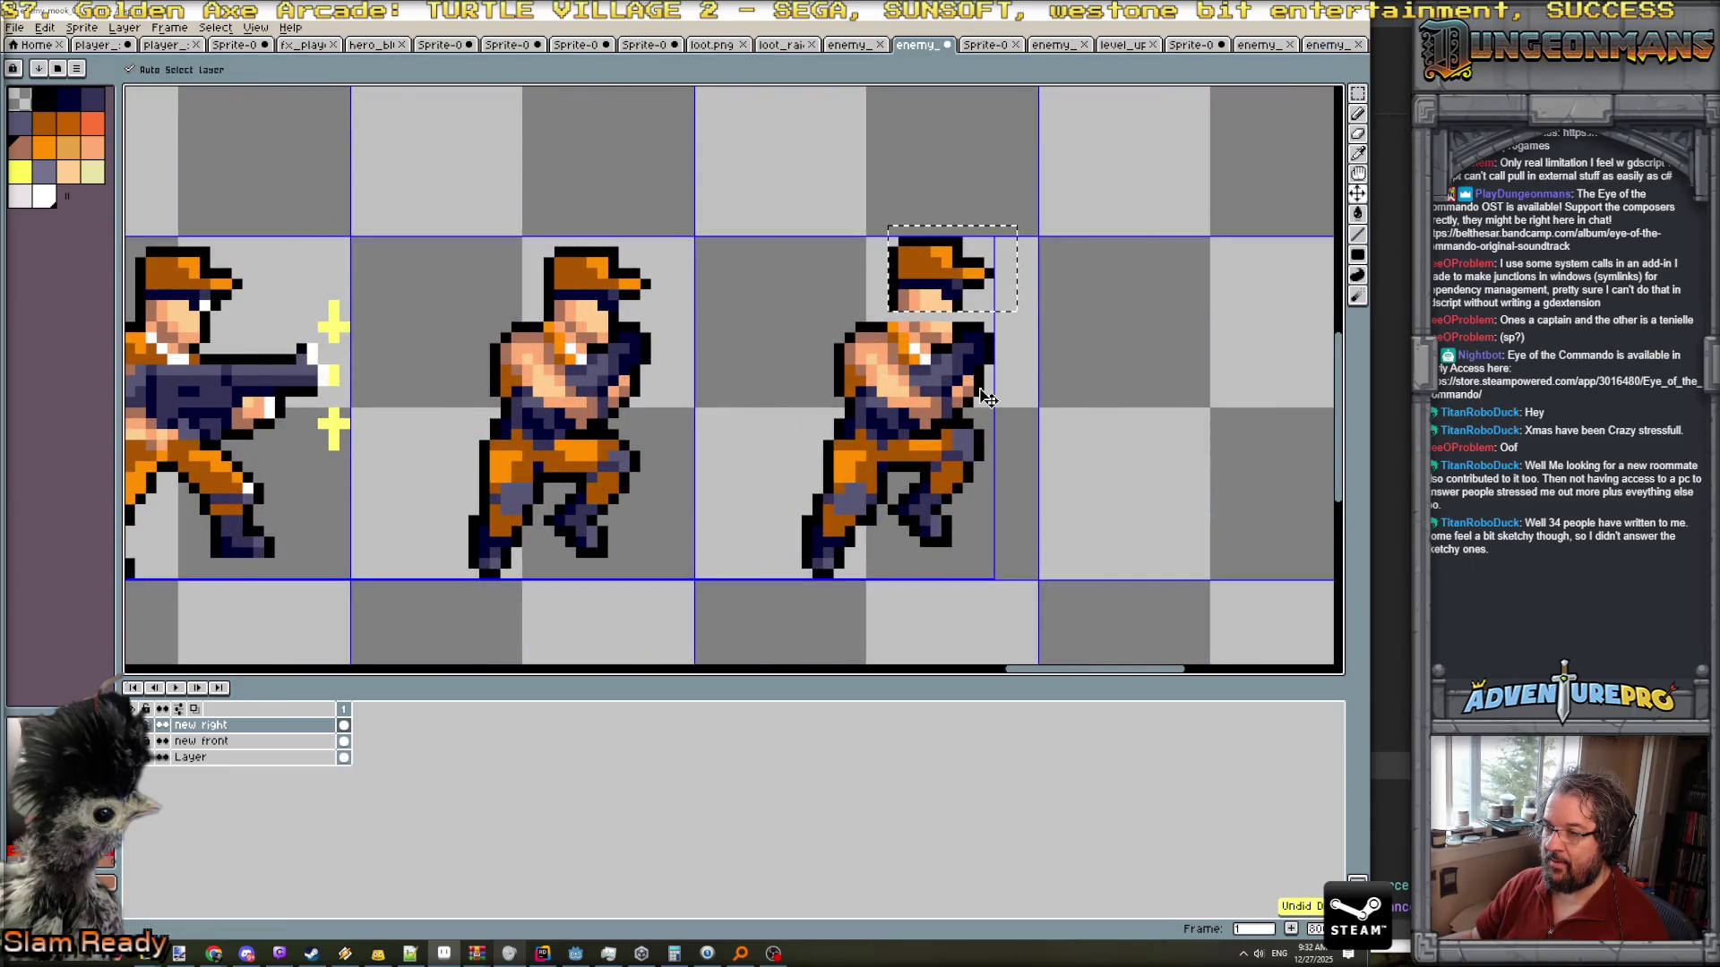
{"action": "key", "text": "Down"}
{"action": "key", "text": "b"}
{"action": "scroll", "coordinate": [978, 388], "scroll_direction": "down", "scroll_amount": 2}
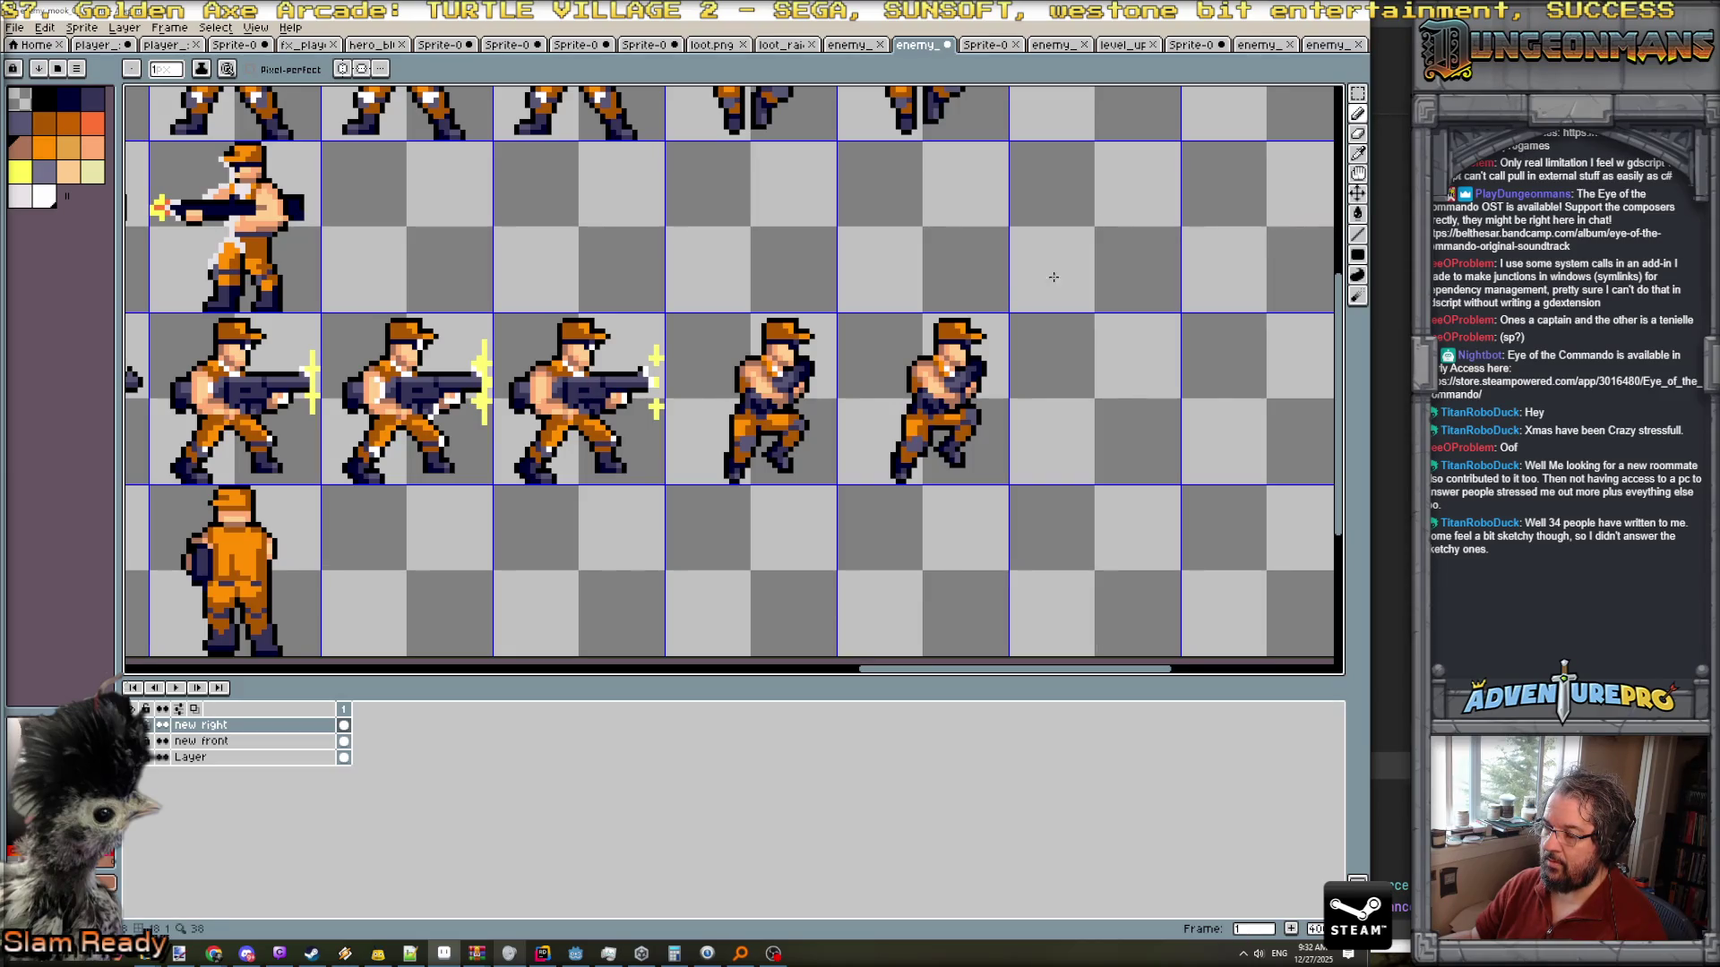
- Zoom out to the full sheet, make 'Layer' active, and enable Snap to Grid
{"action": "scroll", "coordinate": [902, 305], "scroll_direction": "down", "scroll_amount": 3}
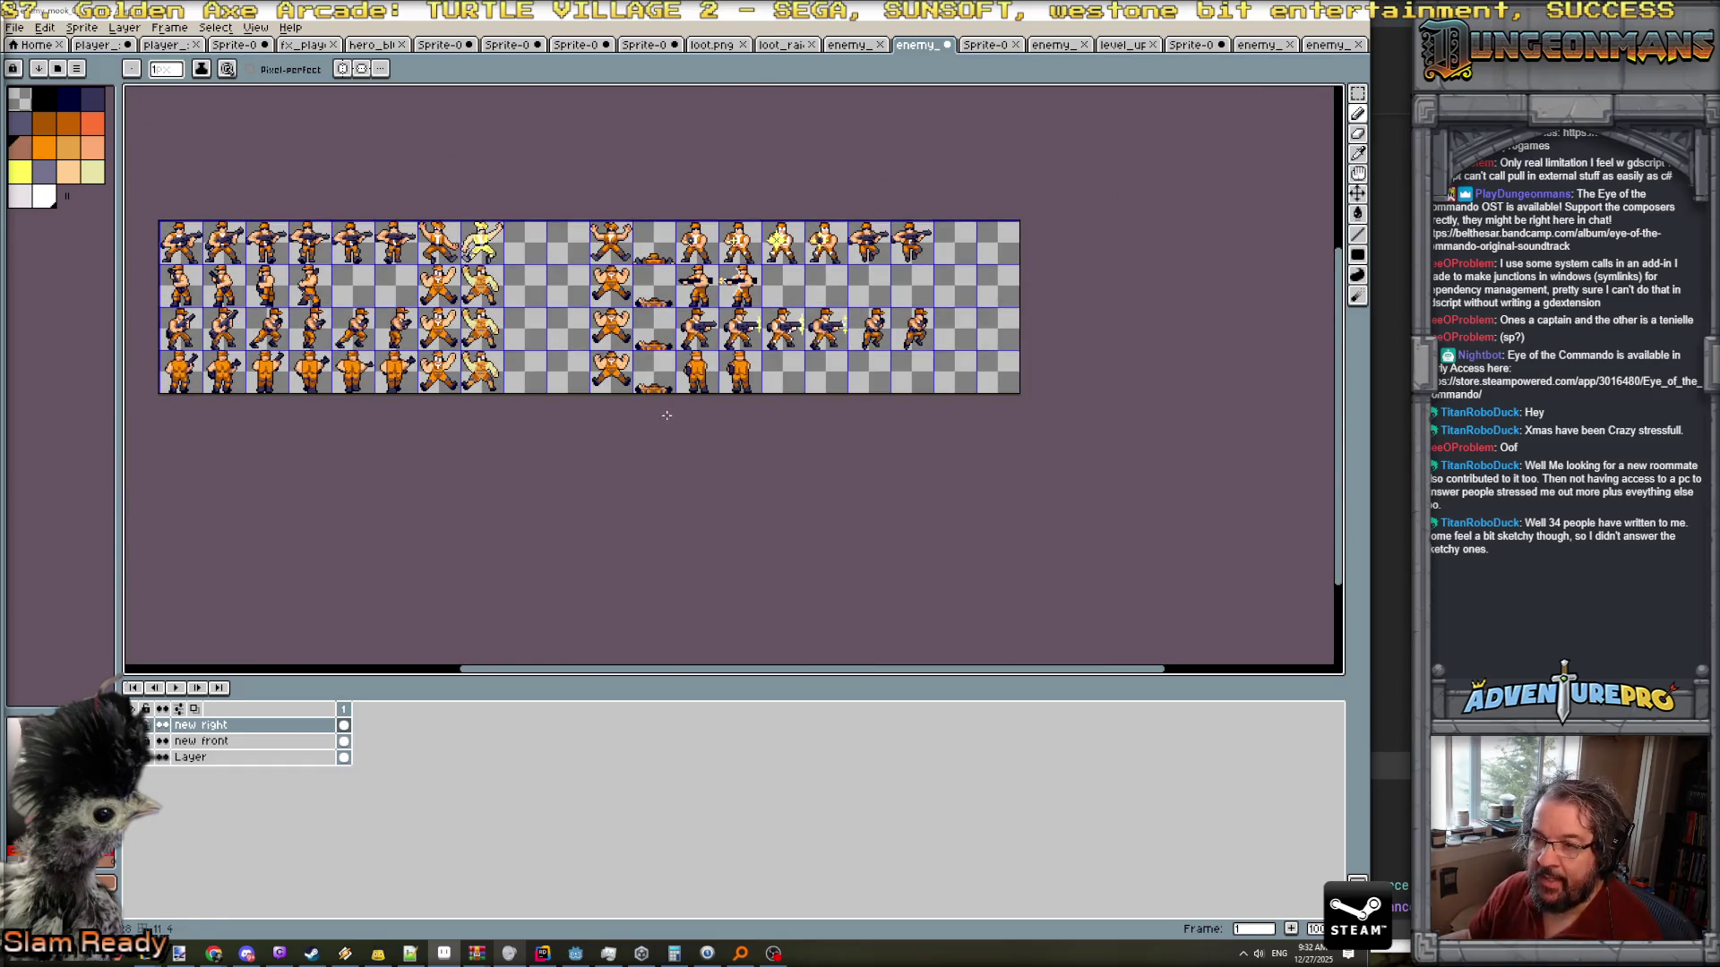
{"action": "left_click_drag", "start_coordinate": [597, 448], "coordinate": [714, 461]}
{"action": "scroll", "coordinate": [571, 283], "scroll_direction": "up", "scroll_amount": 1}
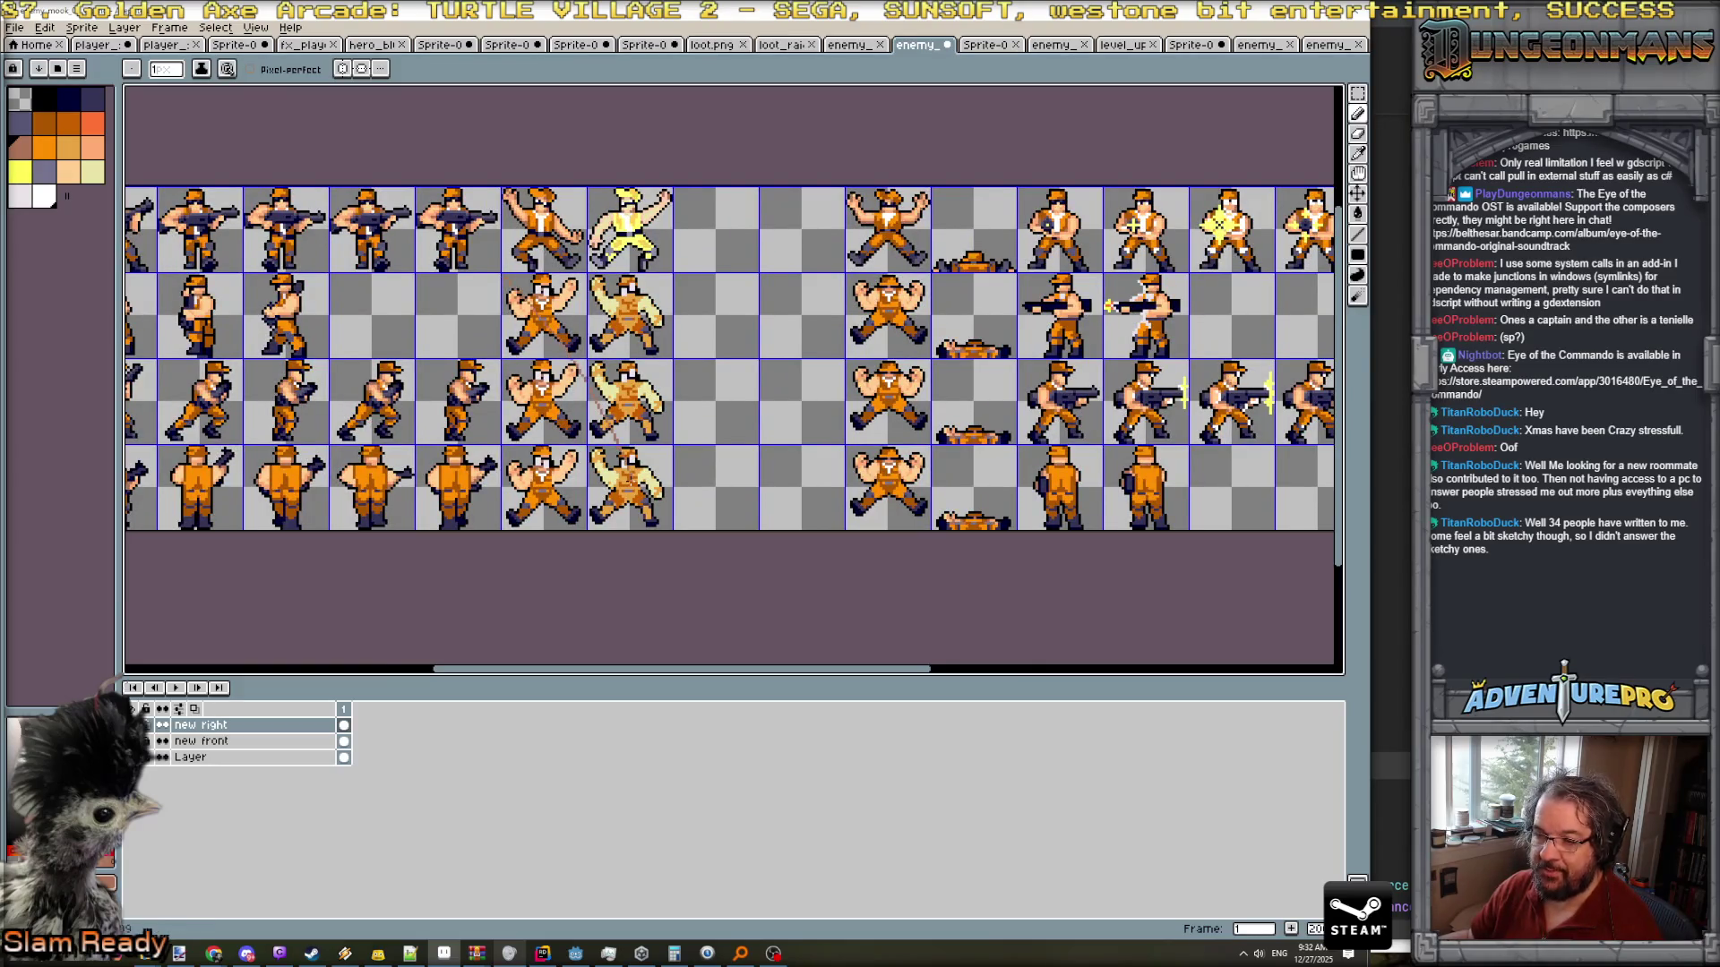
{"action": "left_click", "coordinate": [190, 756]}
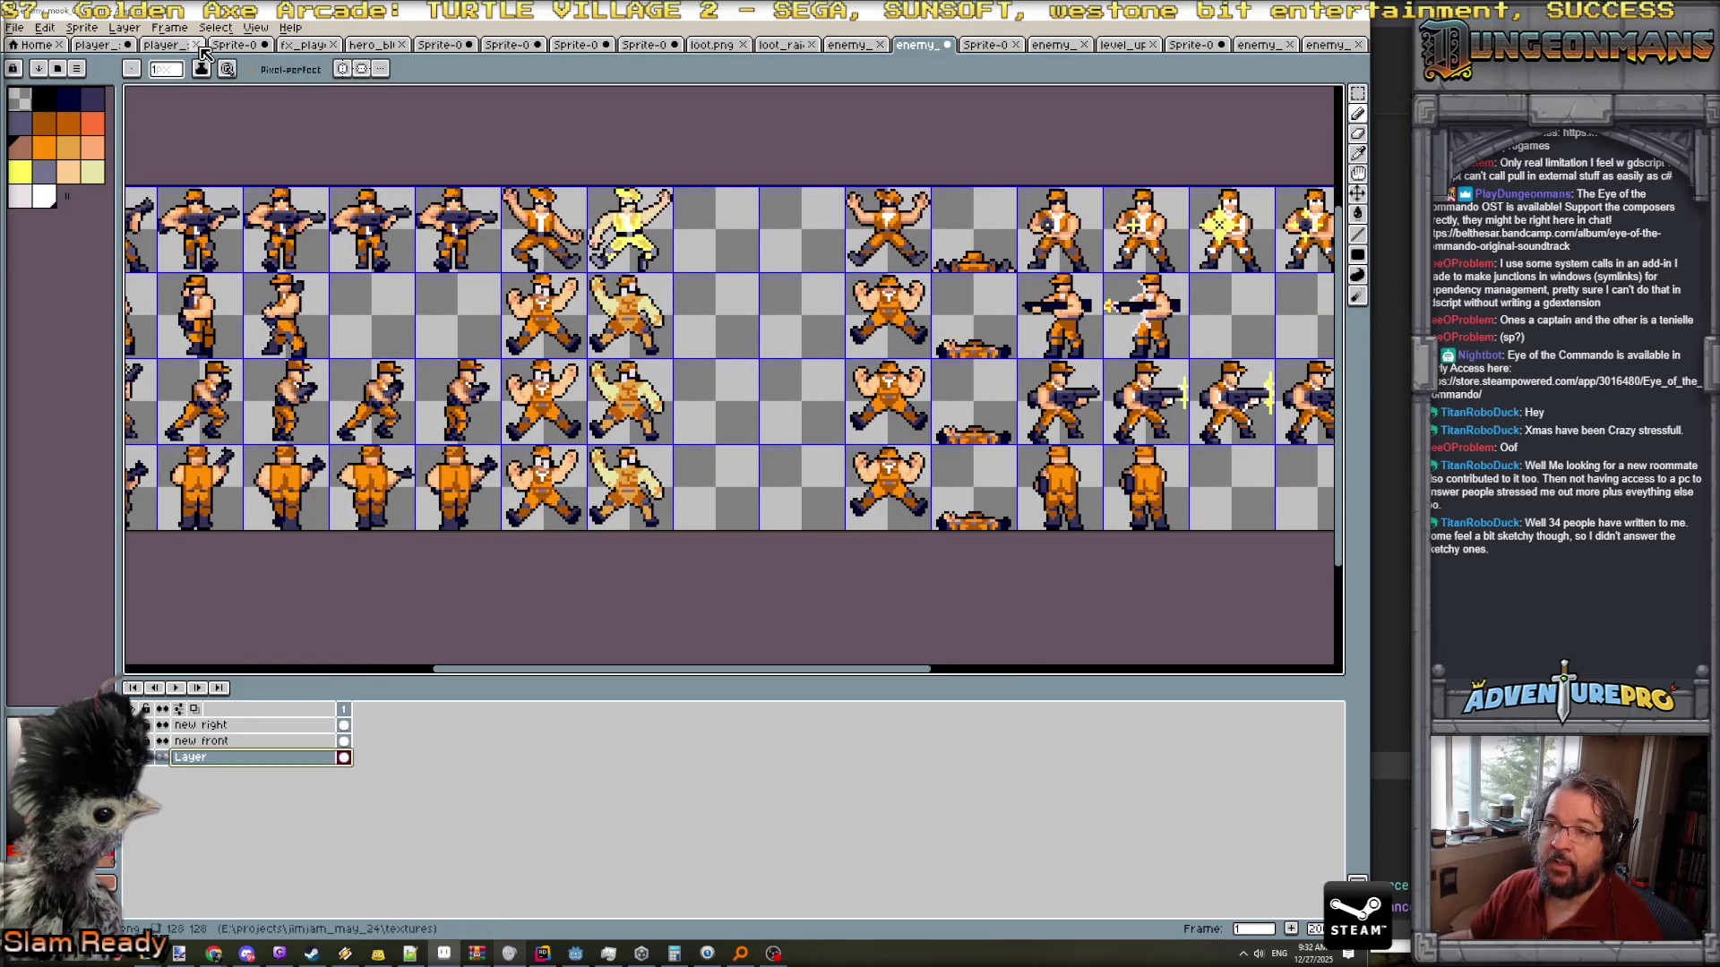
{"action": "left_click", "coordinate": [255, 26]}
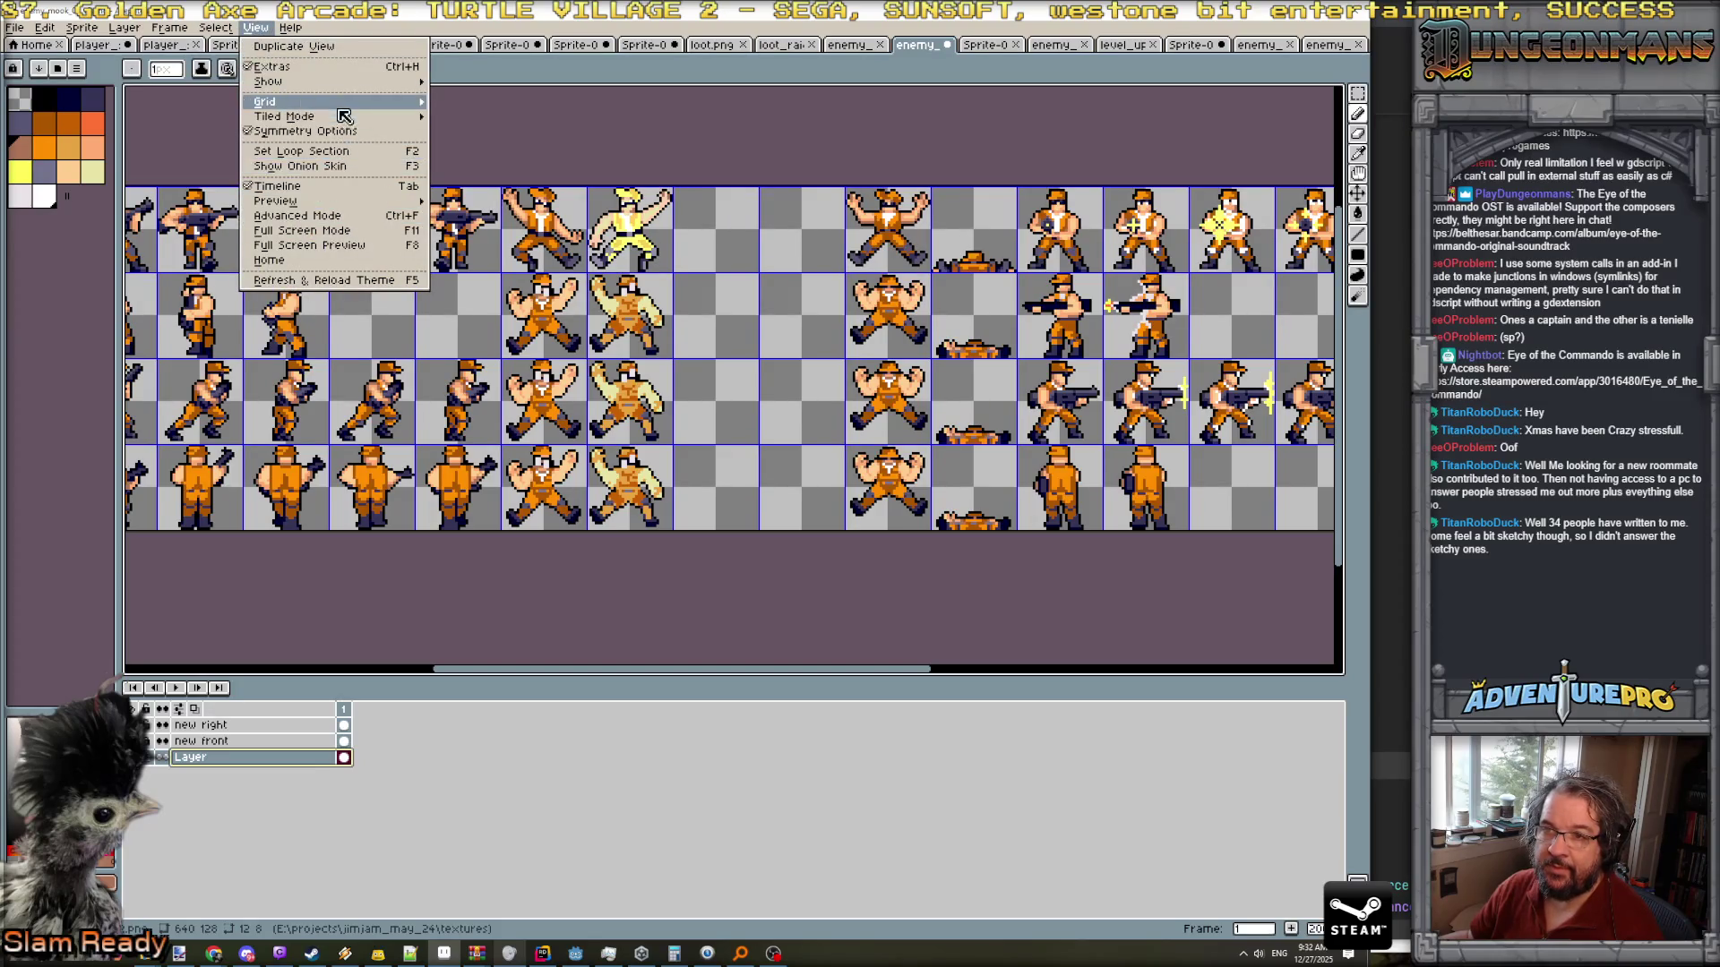
{"action": "left_click", "coordinate": [455, 116]}
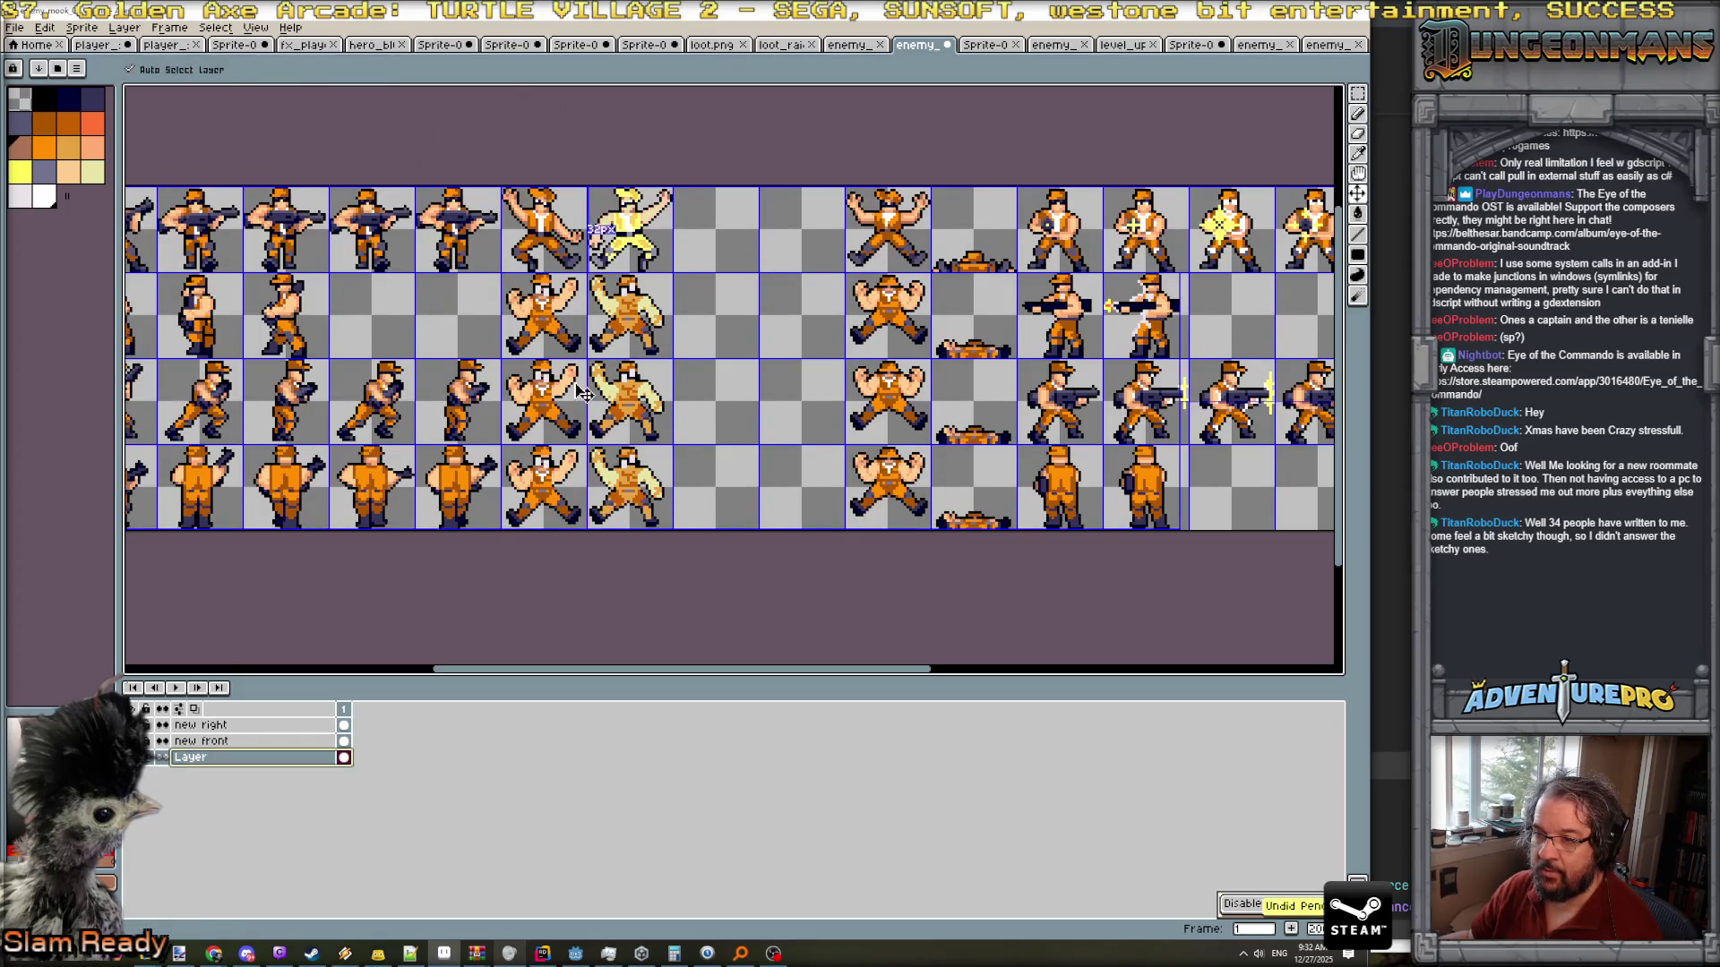
{"action": "left_click", "coordinate": [1357, 93]}
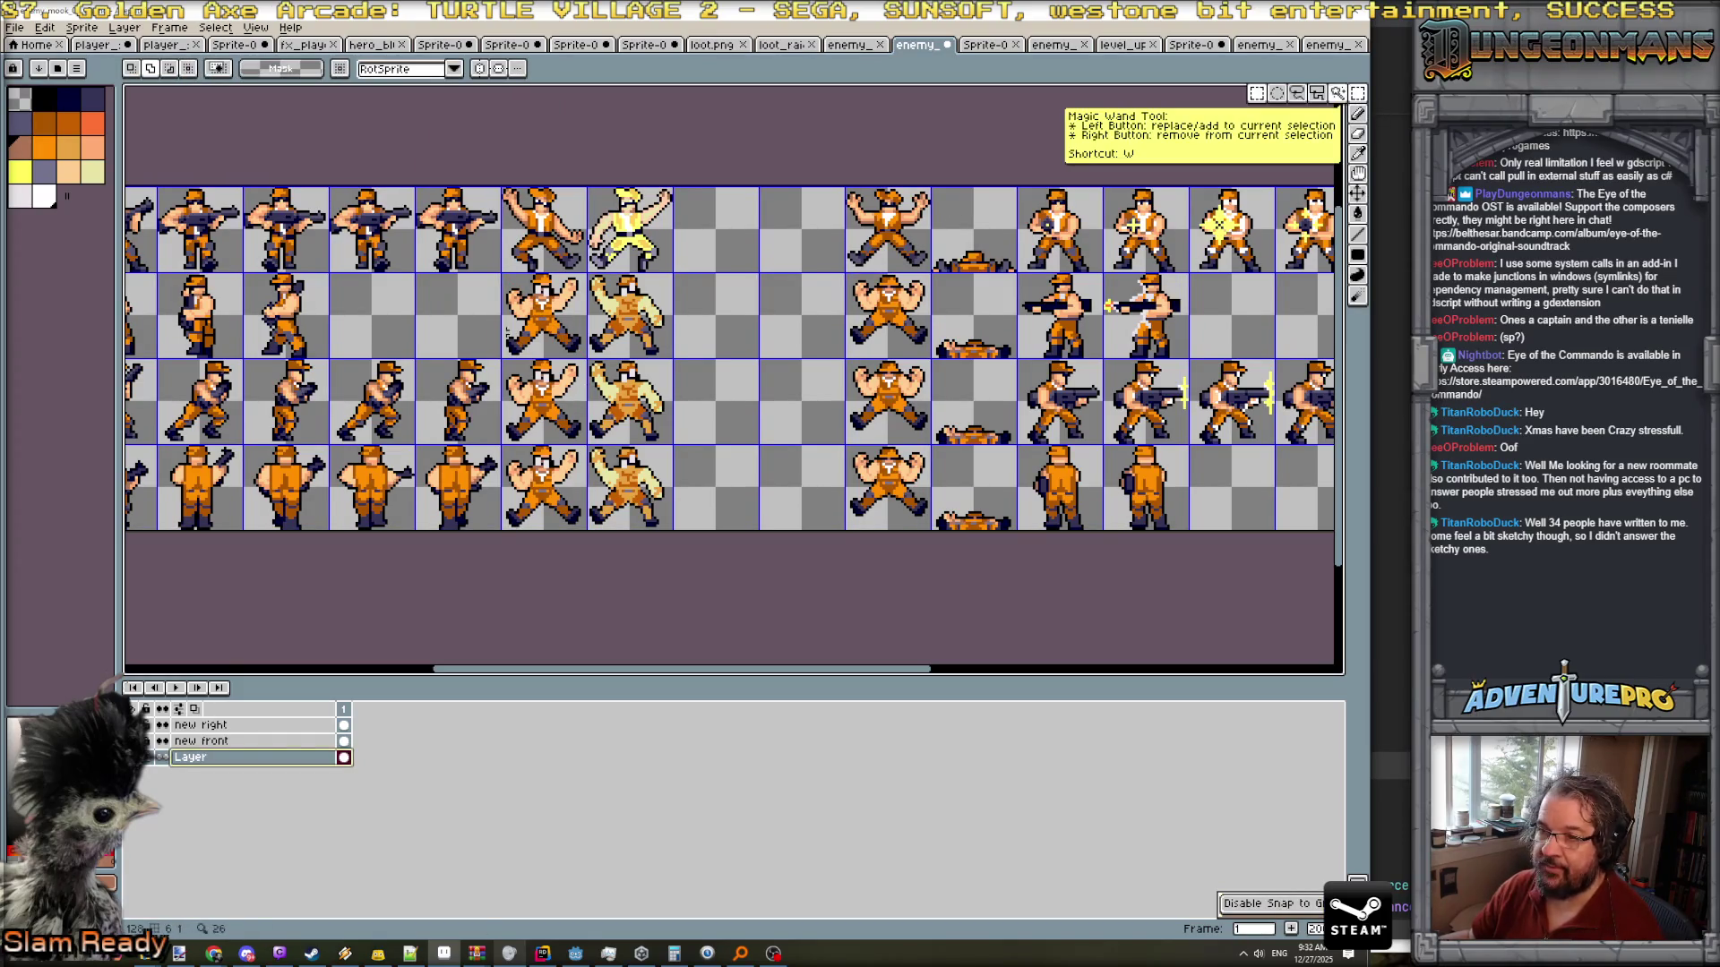
- Erase the rows 2–4 sprites in two pairs of unwanted columns
{"action": "left_click_drag", "start_coordinate": [505, 277], "coordinate": [633, 547]}
{"action": "key", "text": "Delete"}
{"action": "scroll", "coordinate": [633, 547], "scroll_direction": "down", "scroll_amount": 1}
{"action": "scroll", "coordinate": [826, 325], "scroll_direction": "up", "scroll_amount": 1}
{"action": "mouse_move", "coordinate": [838, 288]}
{"action": "left_mouse_down"}
{"action": "mouse_move", "coordinate": [915, 537]}
{"action": "mouse_move", "coordinate": [990, 549]}
{"action": "left_mouse_up"}
{"action": "key", "text": "Delete"}
{"action": "scroll", "coordinate": [983, 543], "scroll_direction": "down", "scroll_amount": 3}
{"action": "scroll", "coordinate": [971, 546], "scroll_direction": "up", "scroll_amount": 3}
- Save the sheet as a PNG, accepting that layers won't be kept
{"action": "key", "text": "ctrl+s"}
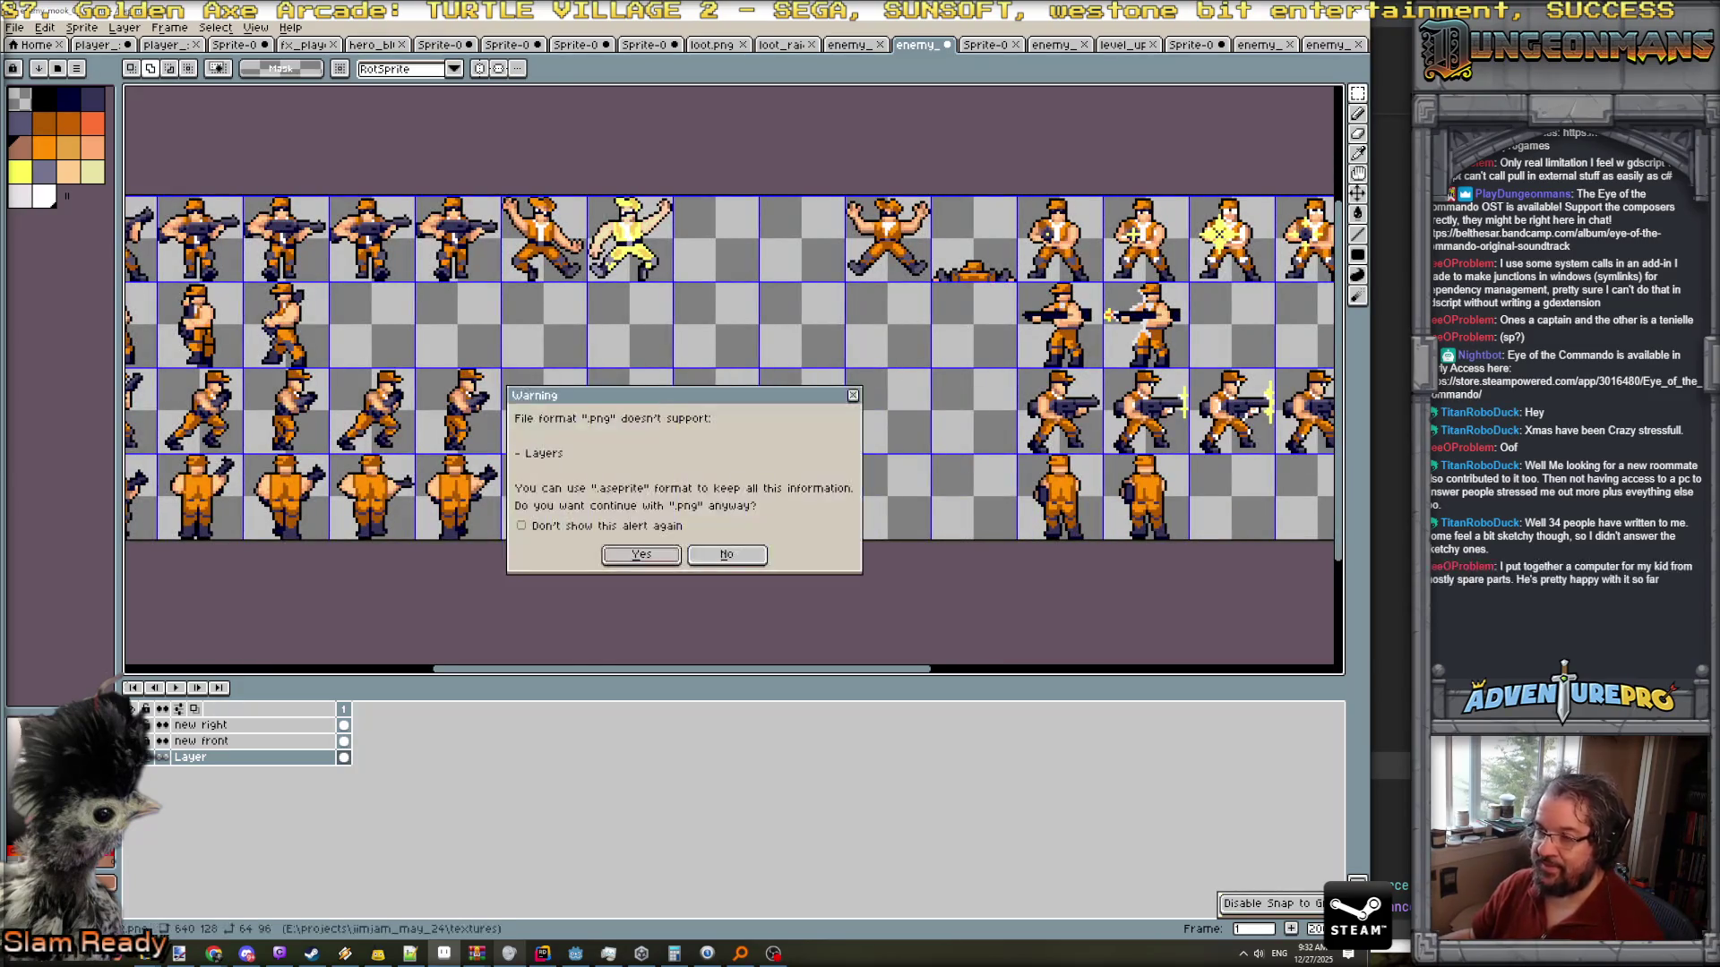
{"action": "left_click", "coordinate": [641, 555]}
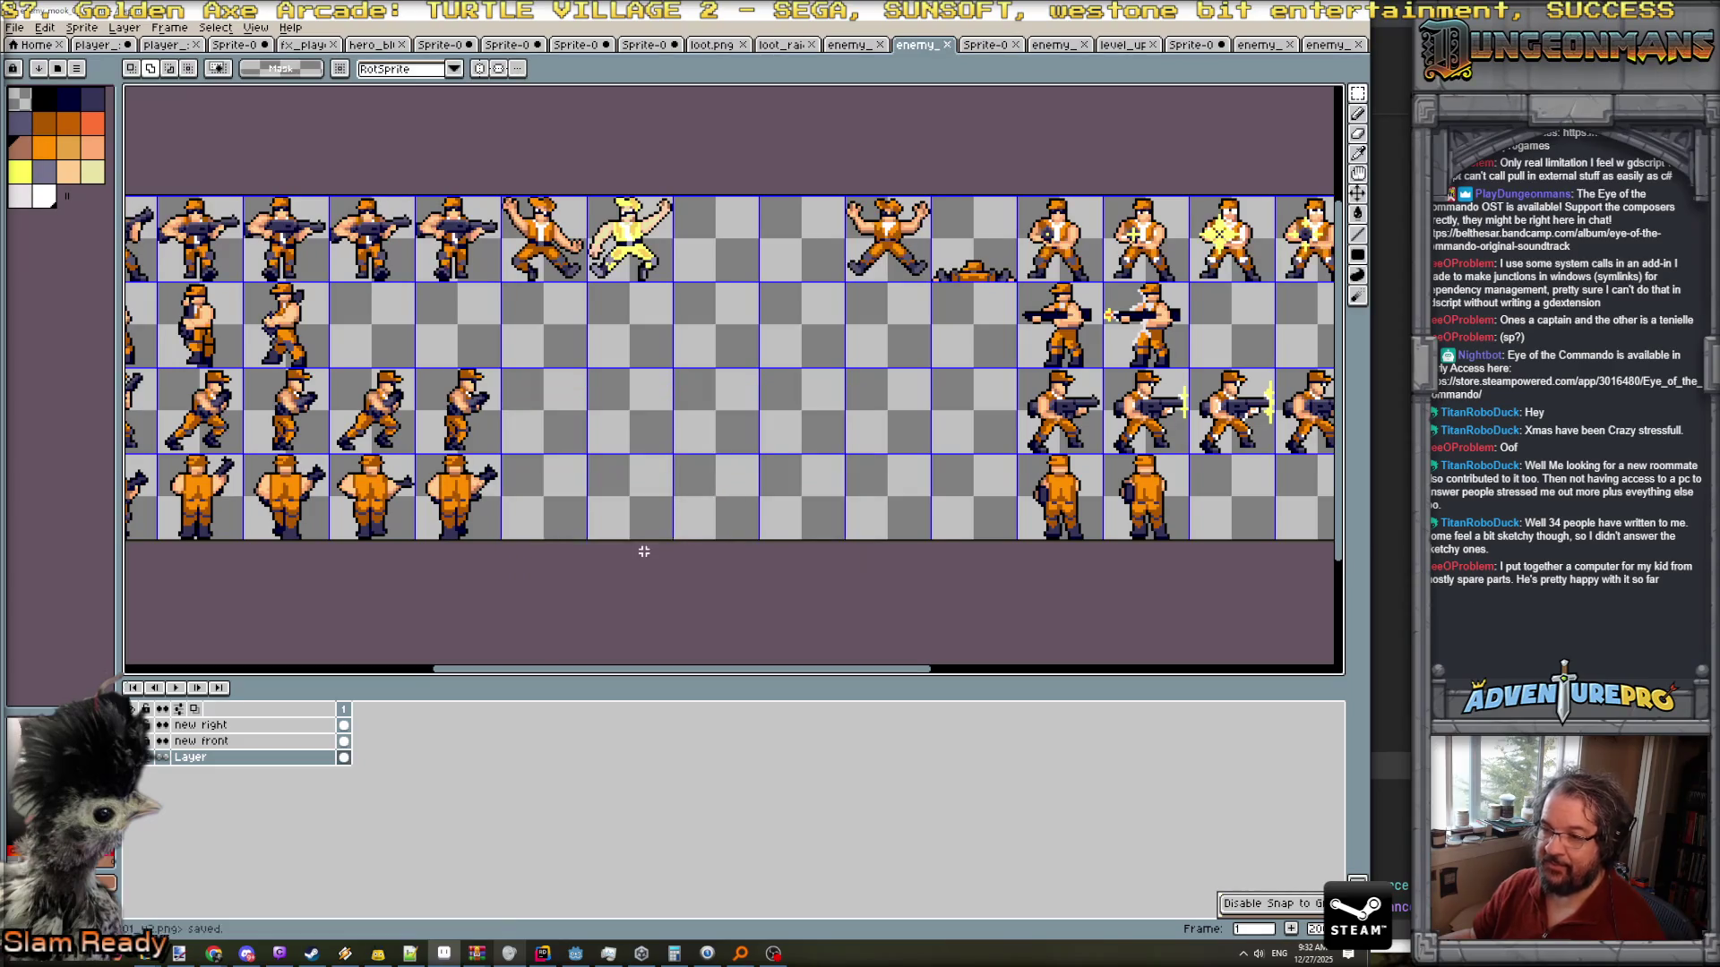
{"action": "scroll", "coordinate": [643, 550], "scroll_direction": "down", "scroll_amount": 2}
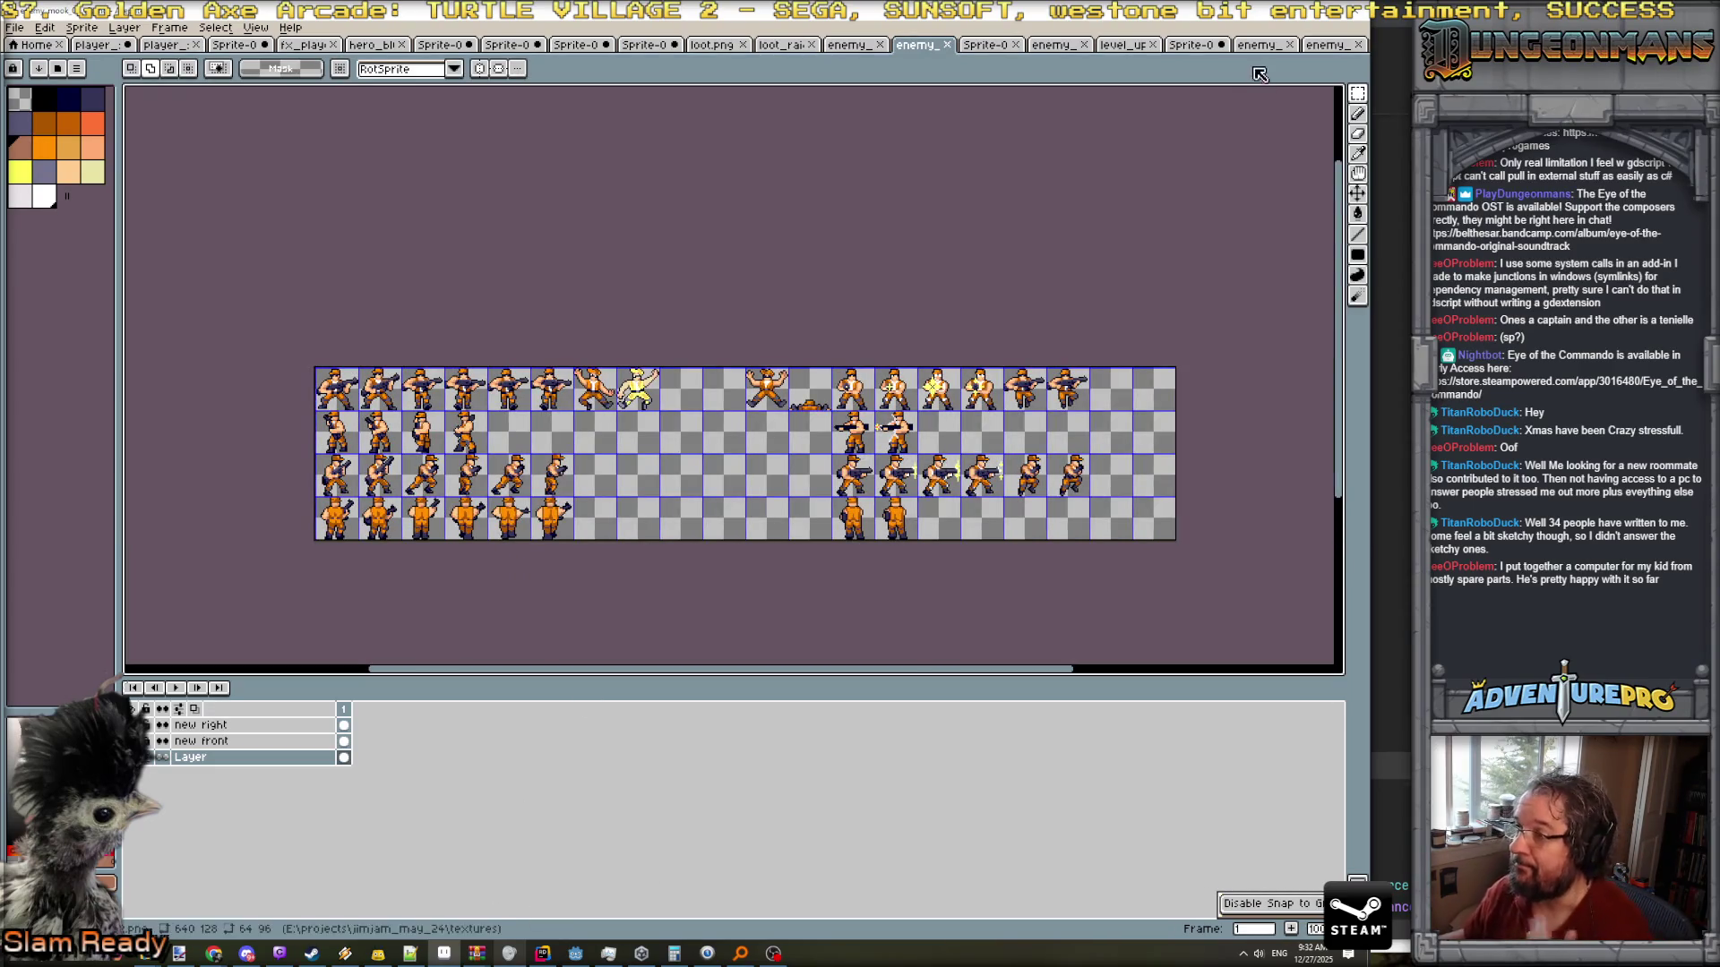
- Close the extra enemy document, flip the walk sprite left, and select the Left (Knee) layer
{"action": "left_click", "coordinate": [1327, 45]}
{"action": "left_click", "coordinate": [1358, 44]}
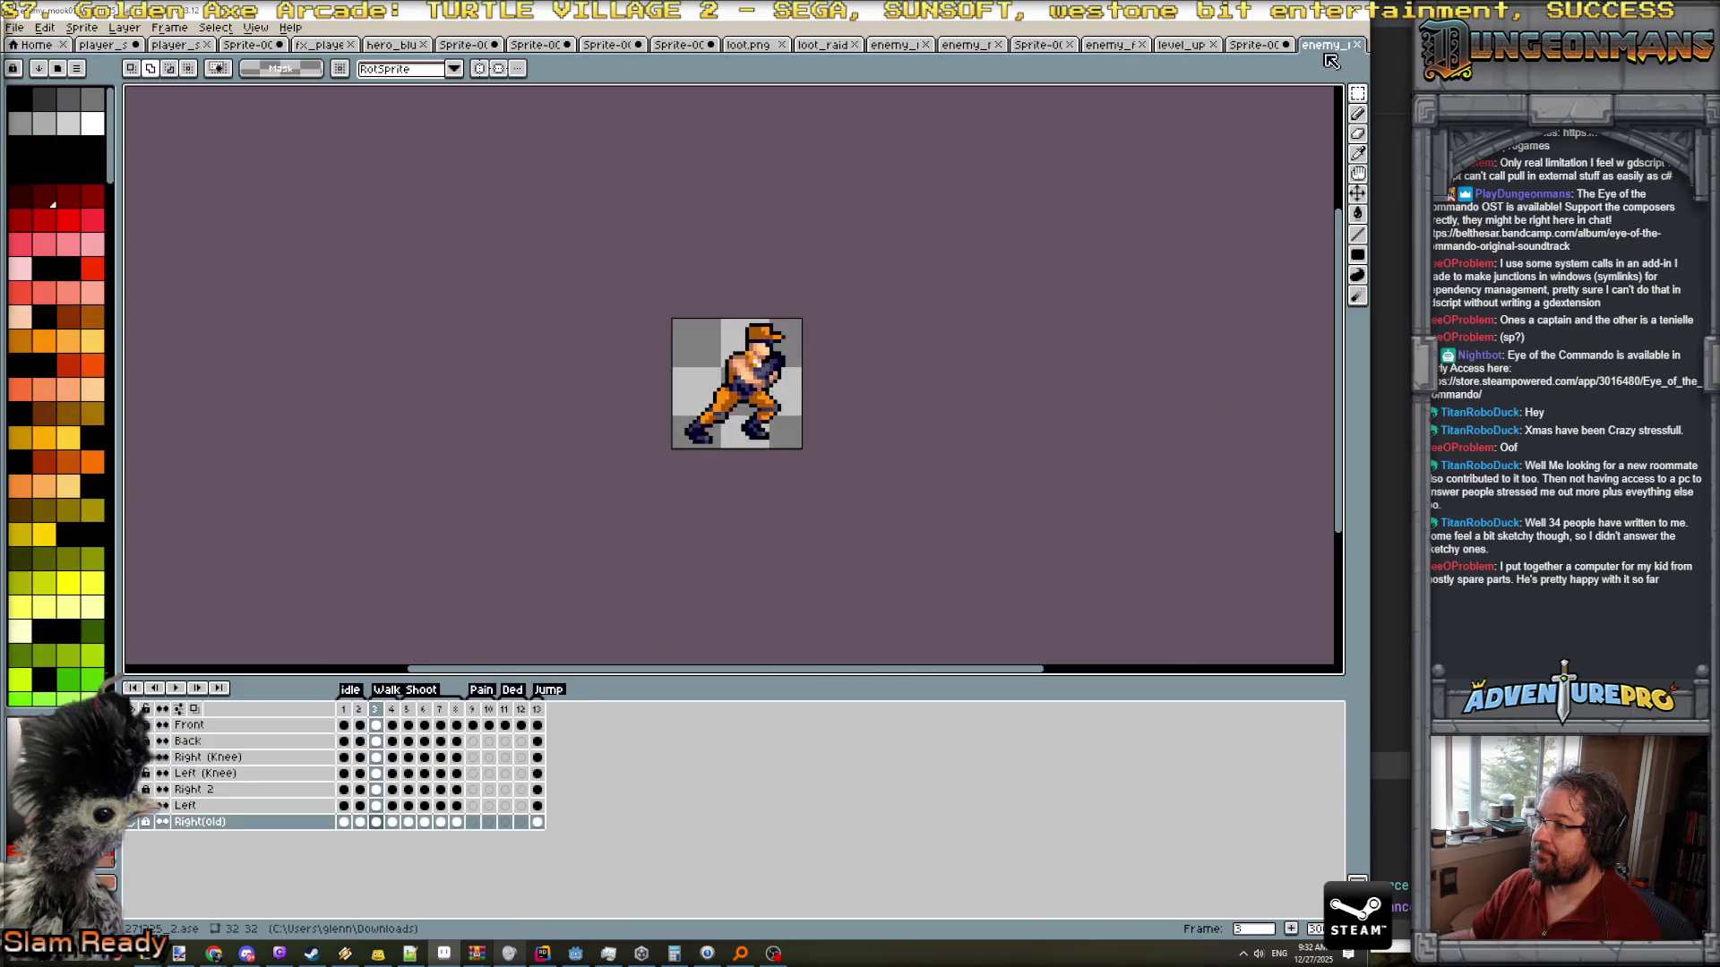
{"action": "key", "text": "shift+h"}
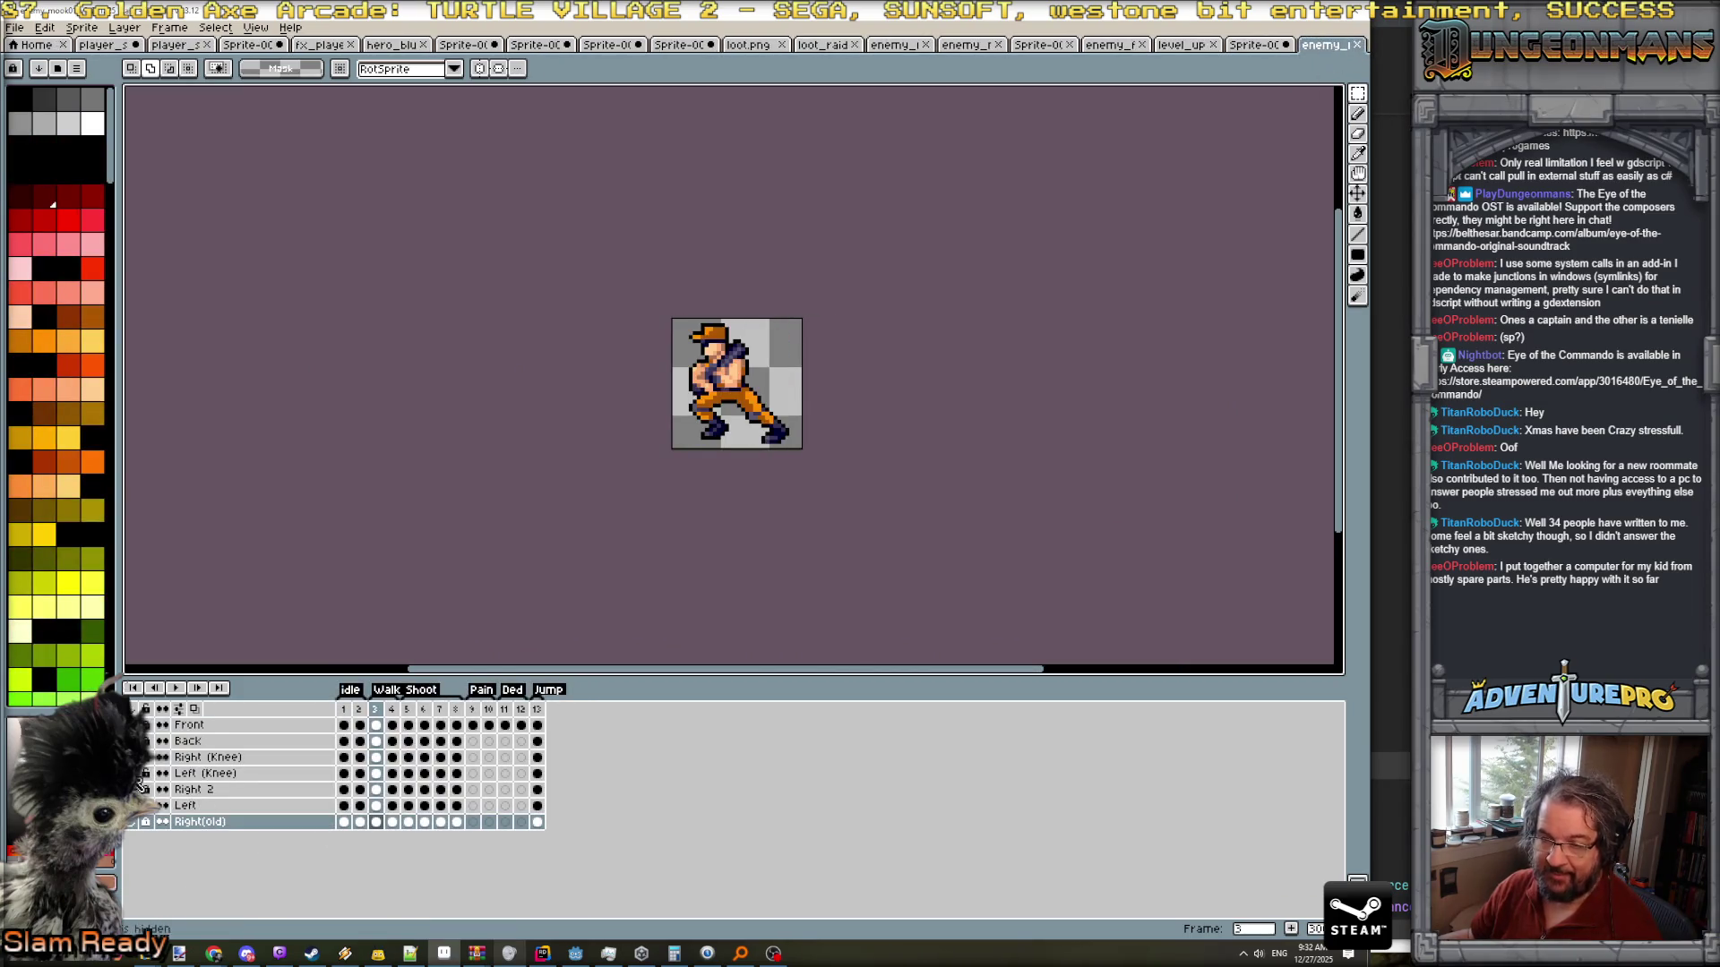
{"action": "left_click", "coordinate": [391, 709]}
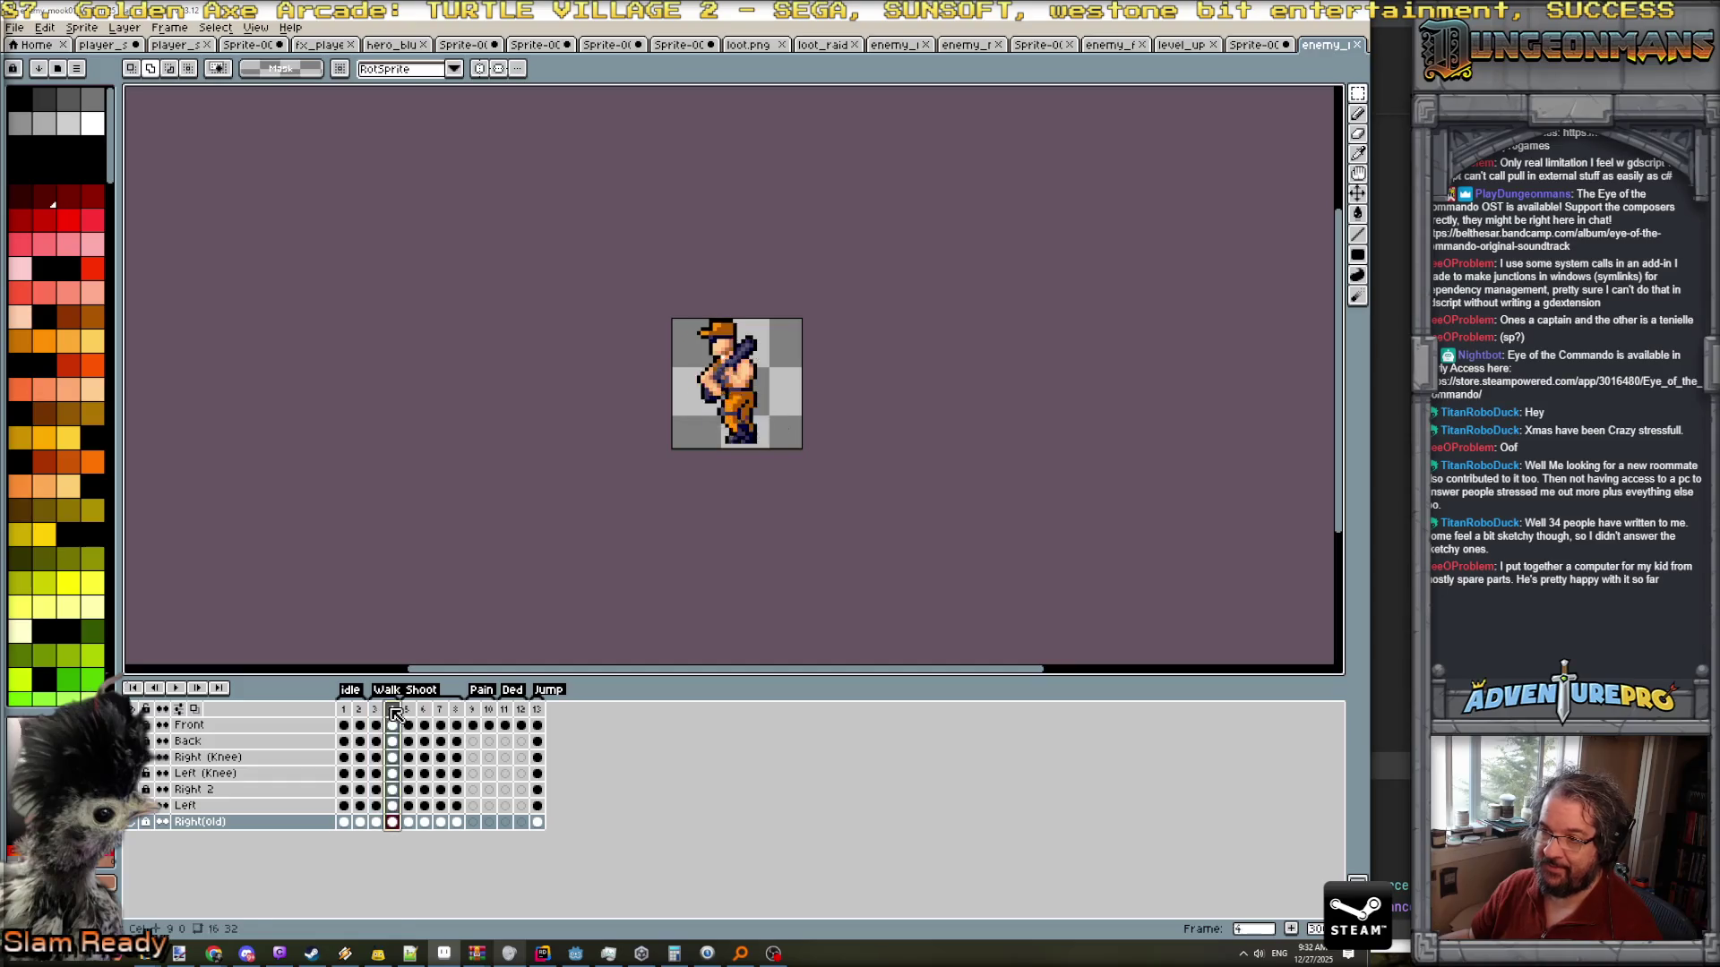
{"action": "left_click", "coordinate": [375, 709]}
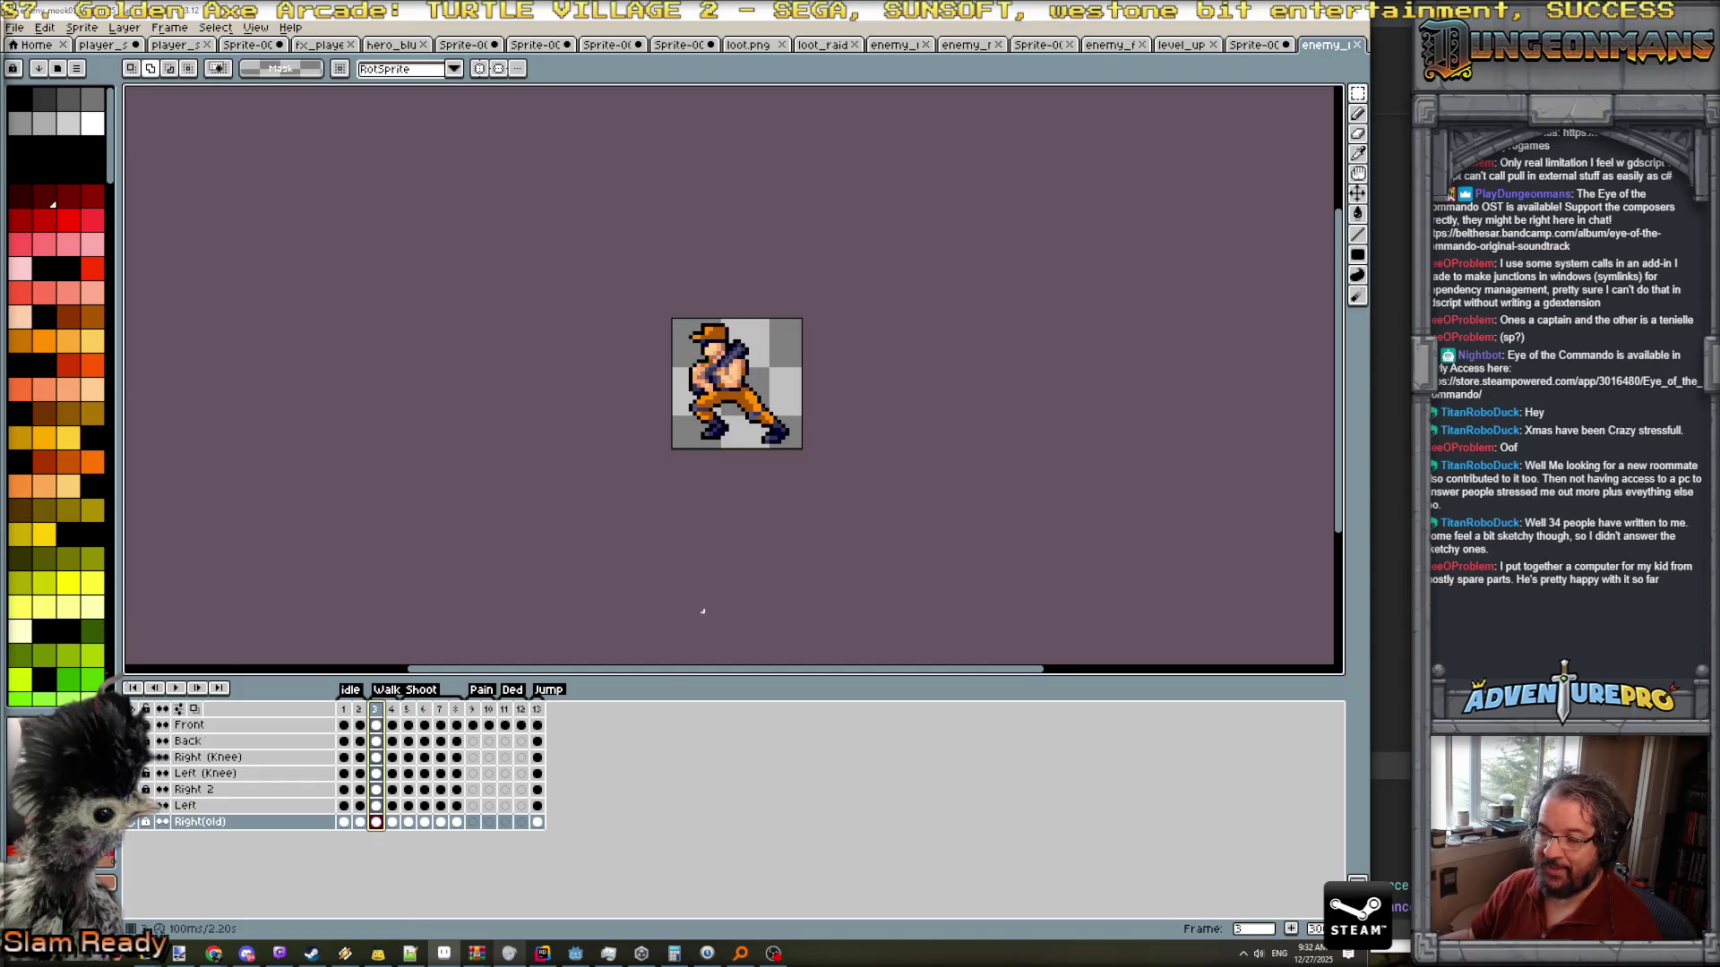
{"action": "left_click", "coordinate": [223, 773]}
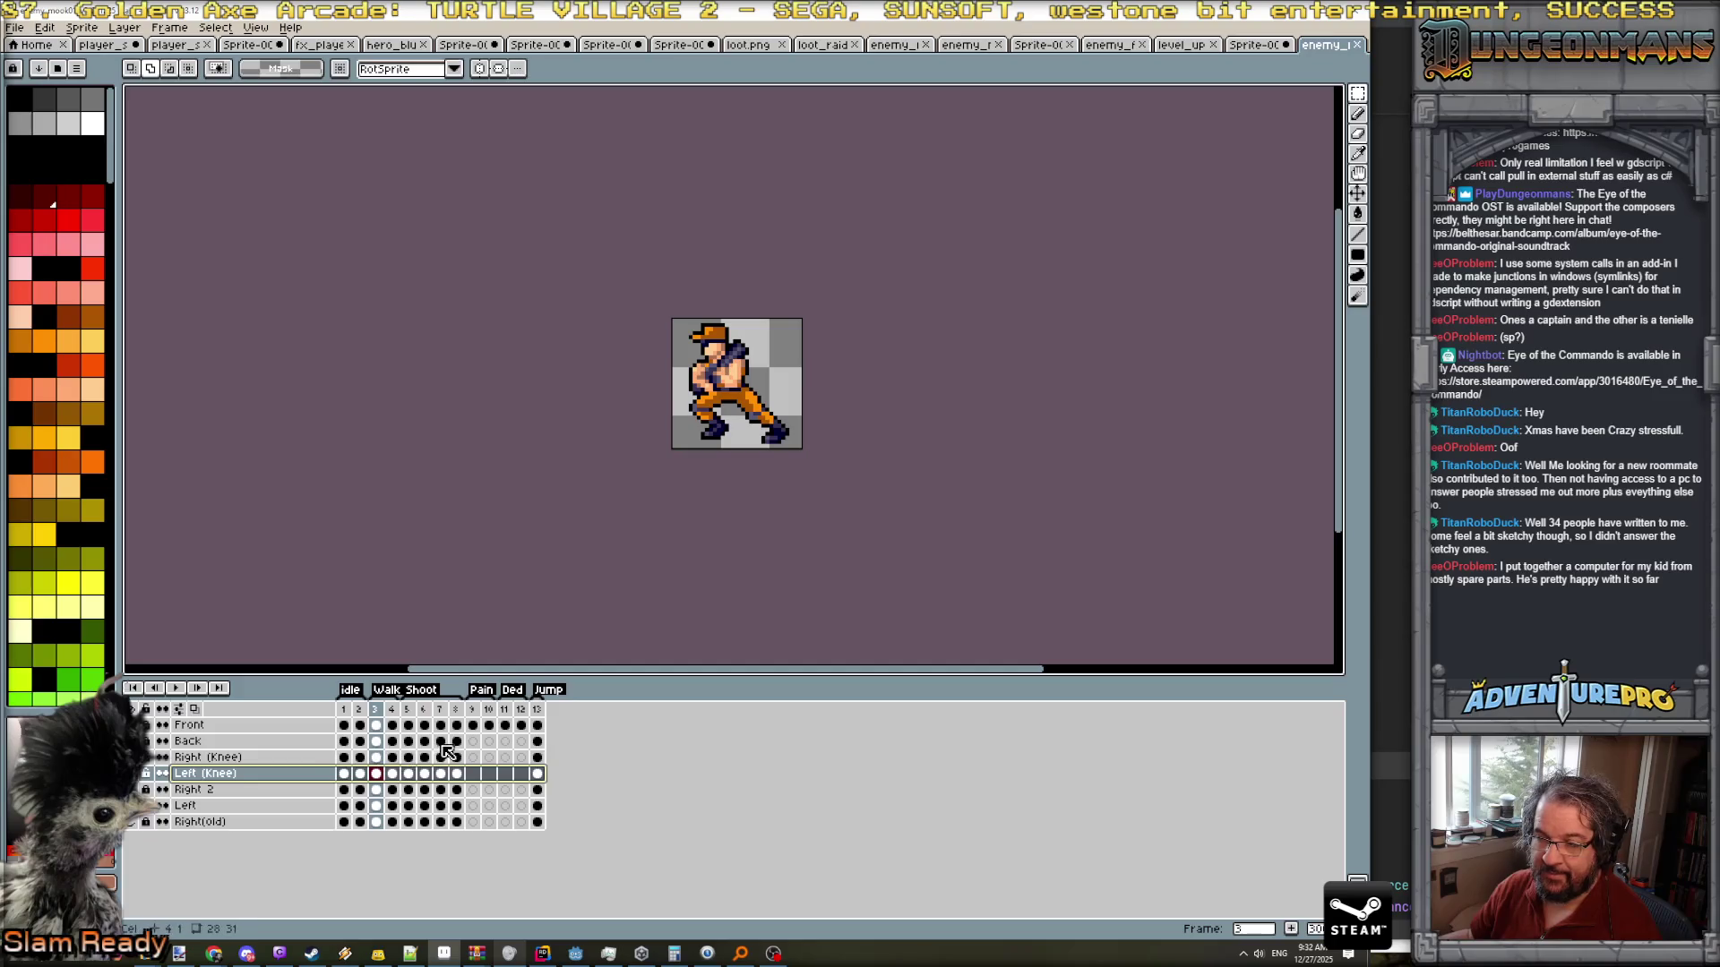
- Export all walk frames as a by-rows sprite sheet and select the whole result
{"action": "left_click", "coordinate": [15, 28]}
{"action": "mouse_move", "coordinate": [40, 161]}
{"action": "left_click", "coordinate": [226, 176]}
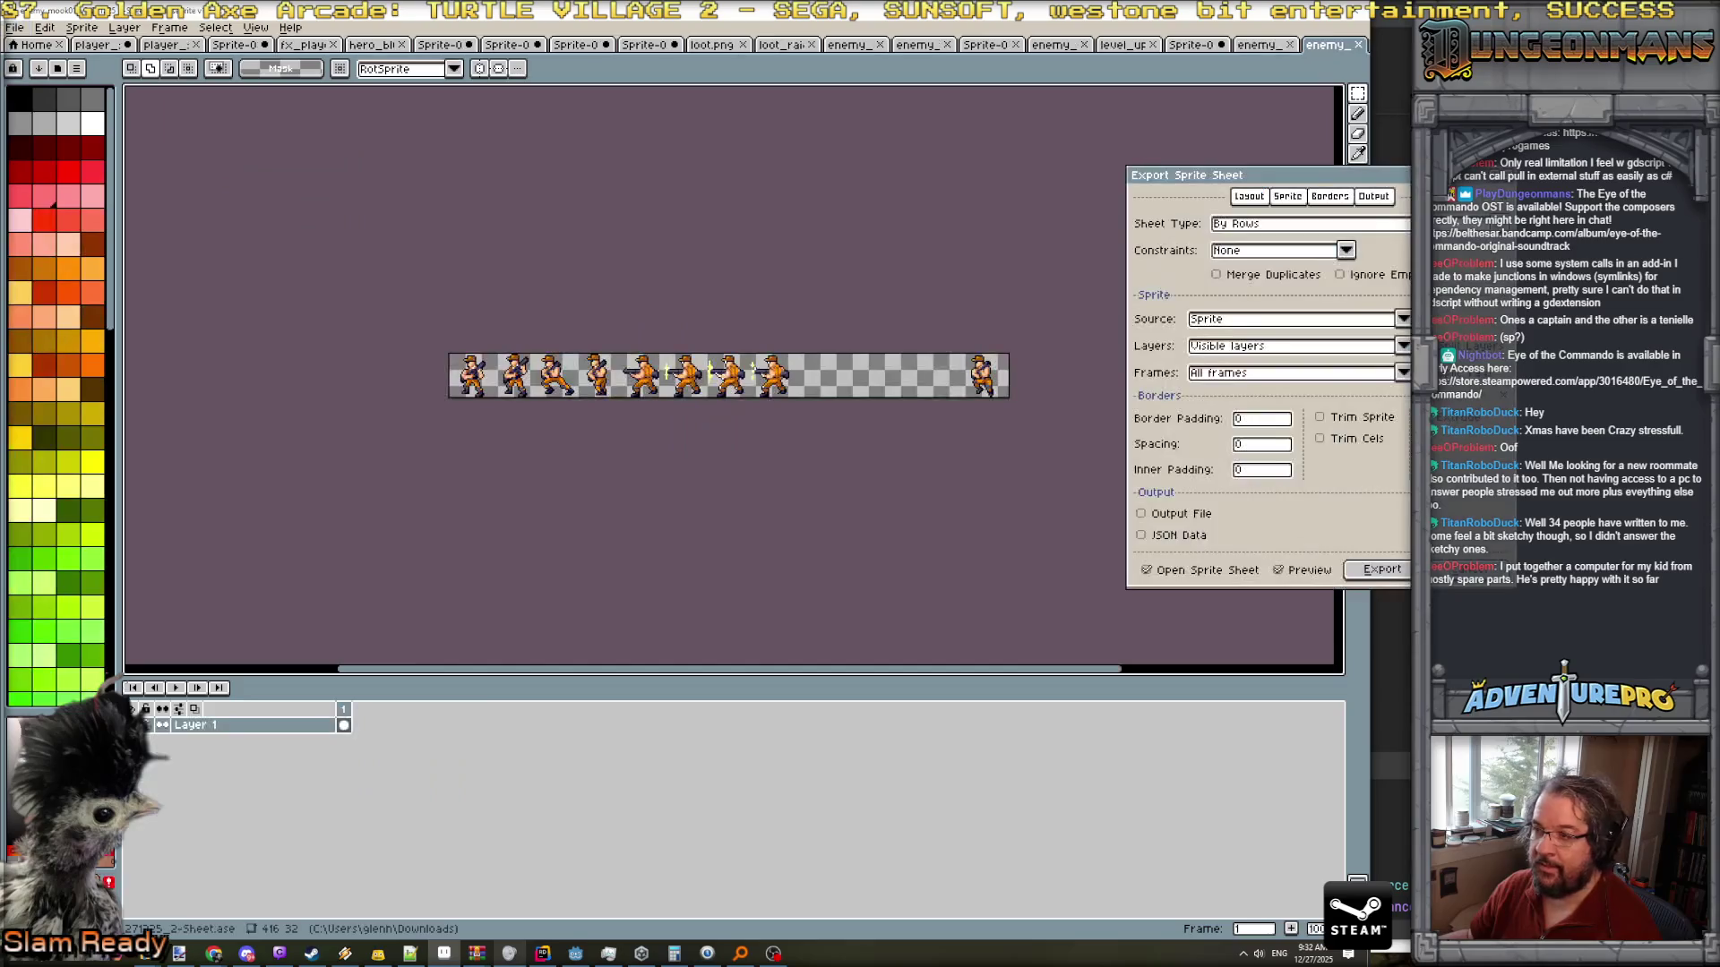
{"action": "left_click", "coordinate": [1381, 569]}
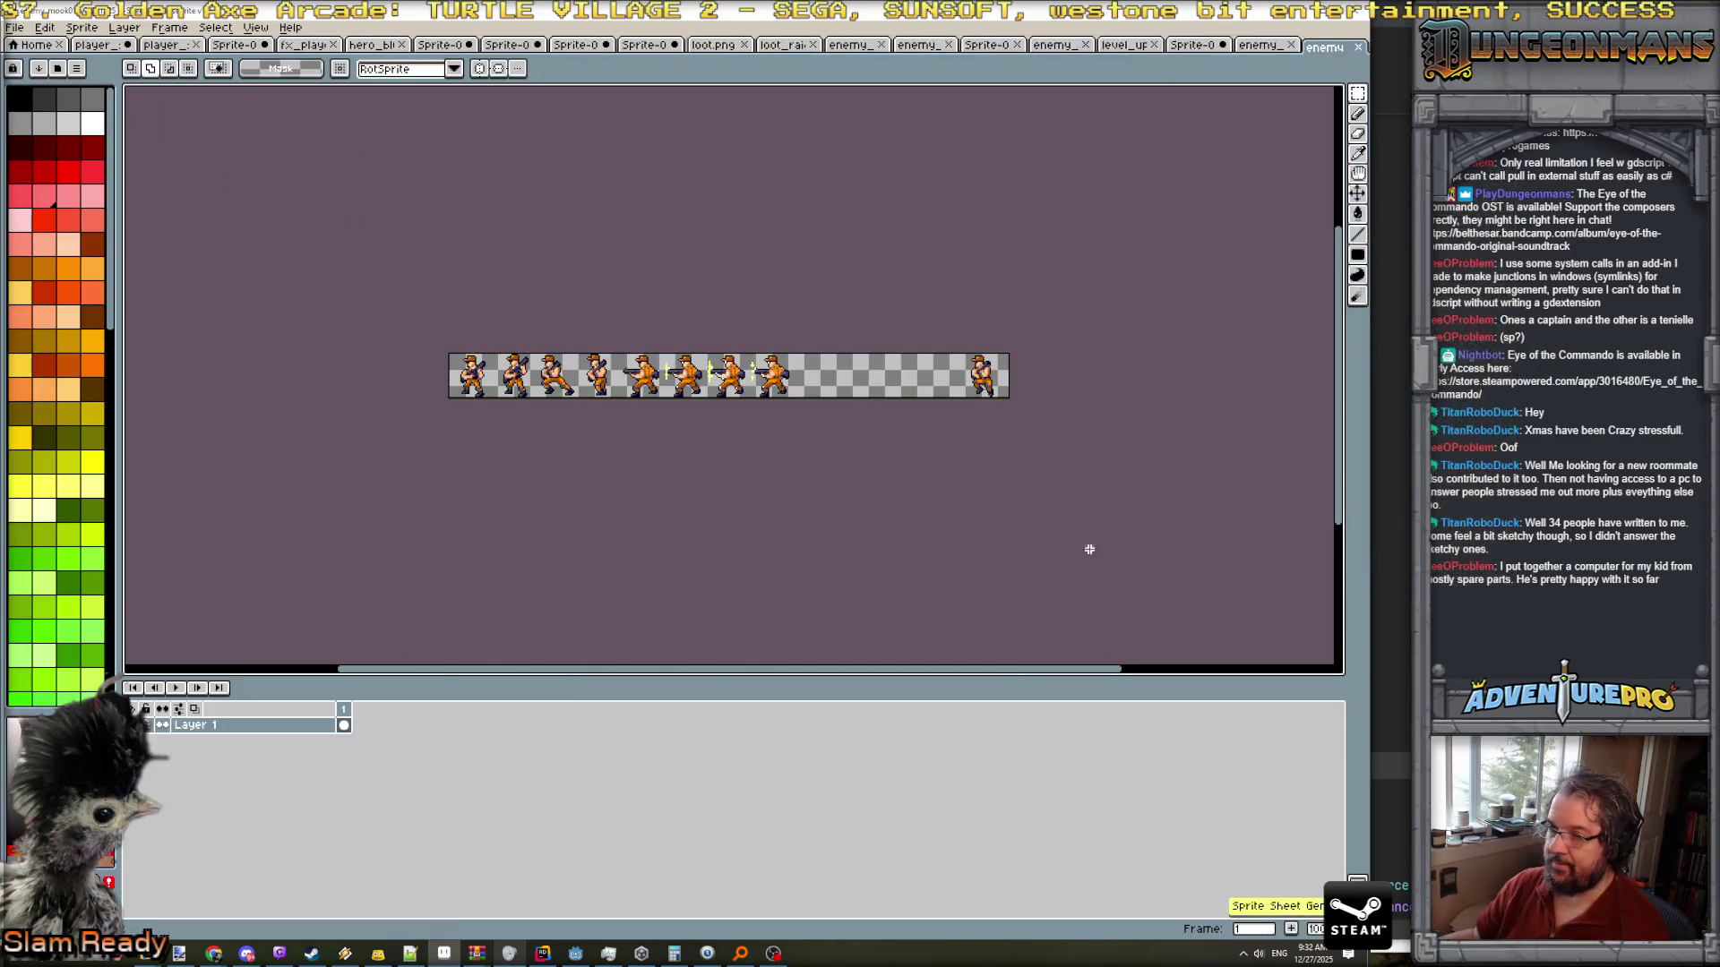
{"action": "key", "text": "ctrl+a"}
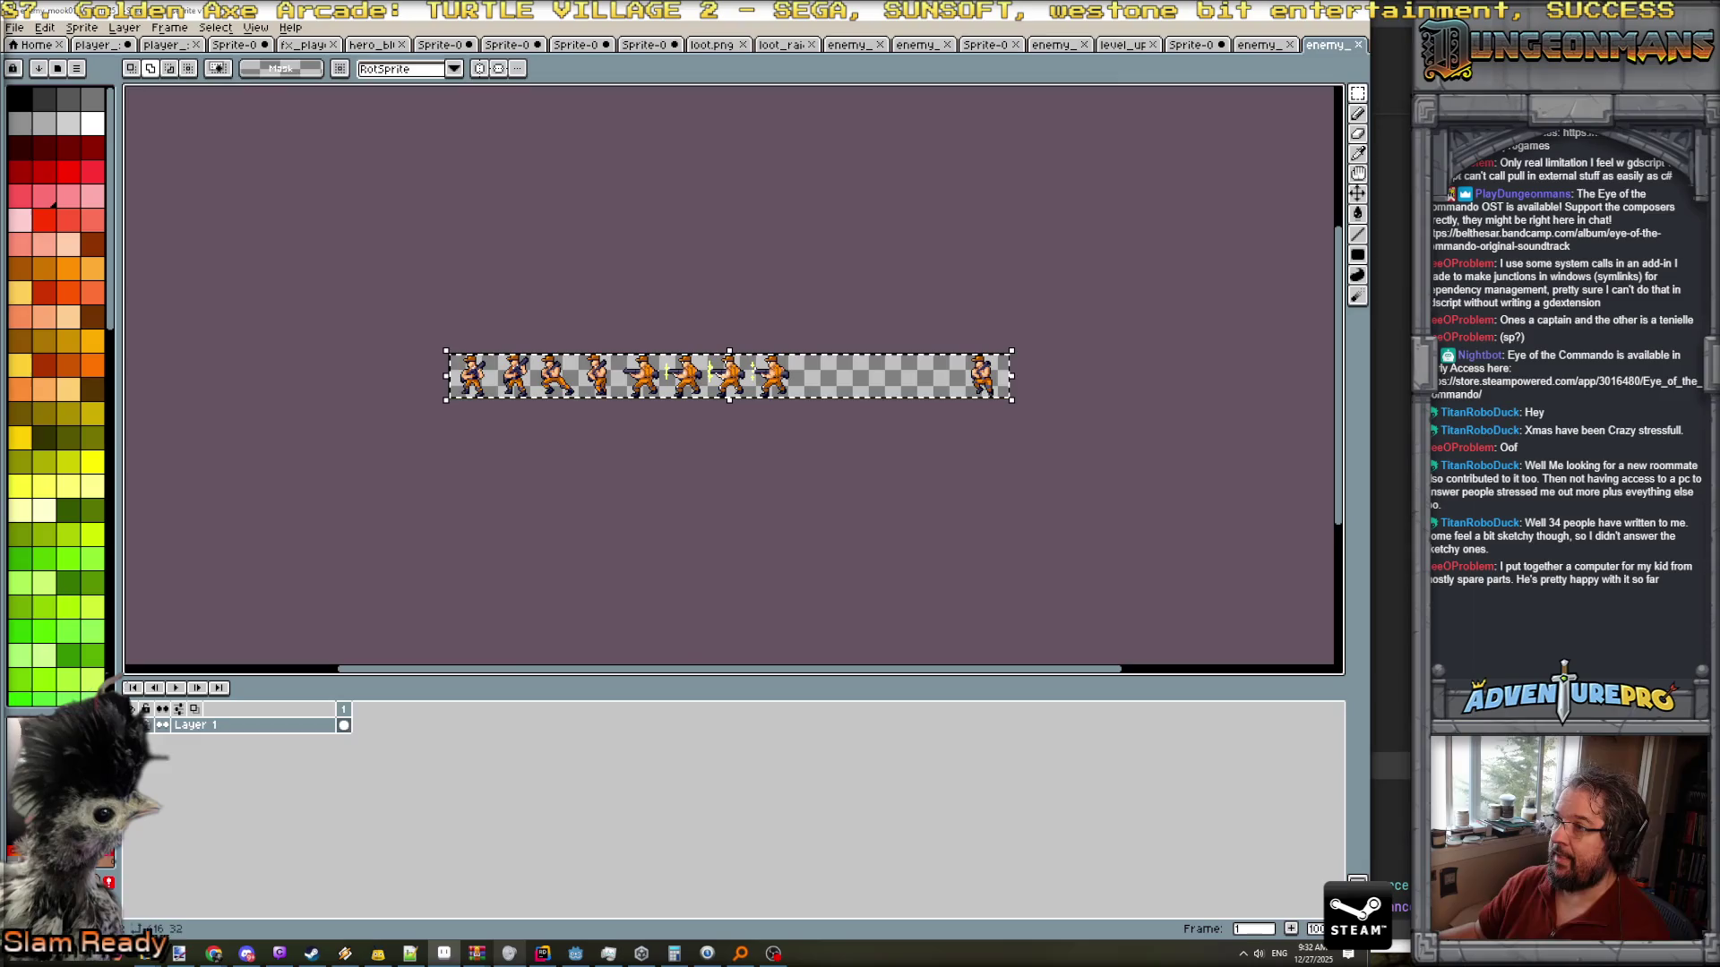
{"action": "left_click", "coordinate": [1195, 47]}
{"action": "left_click", "coordinate": [1140, 46]}
{"action": "left_click", "coordinate": [1062, 46]}
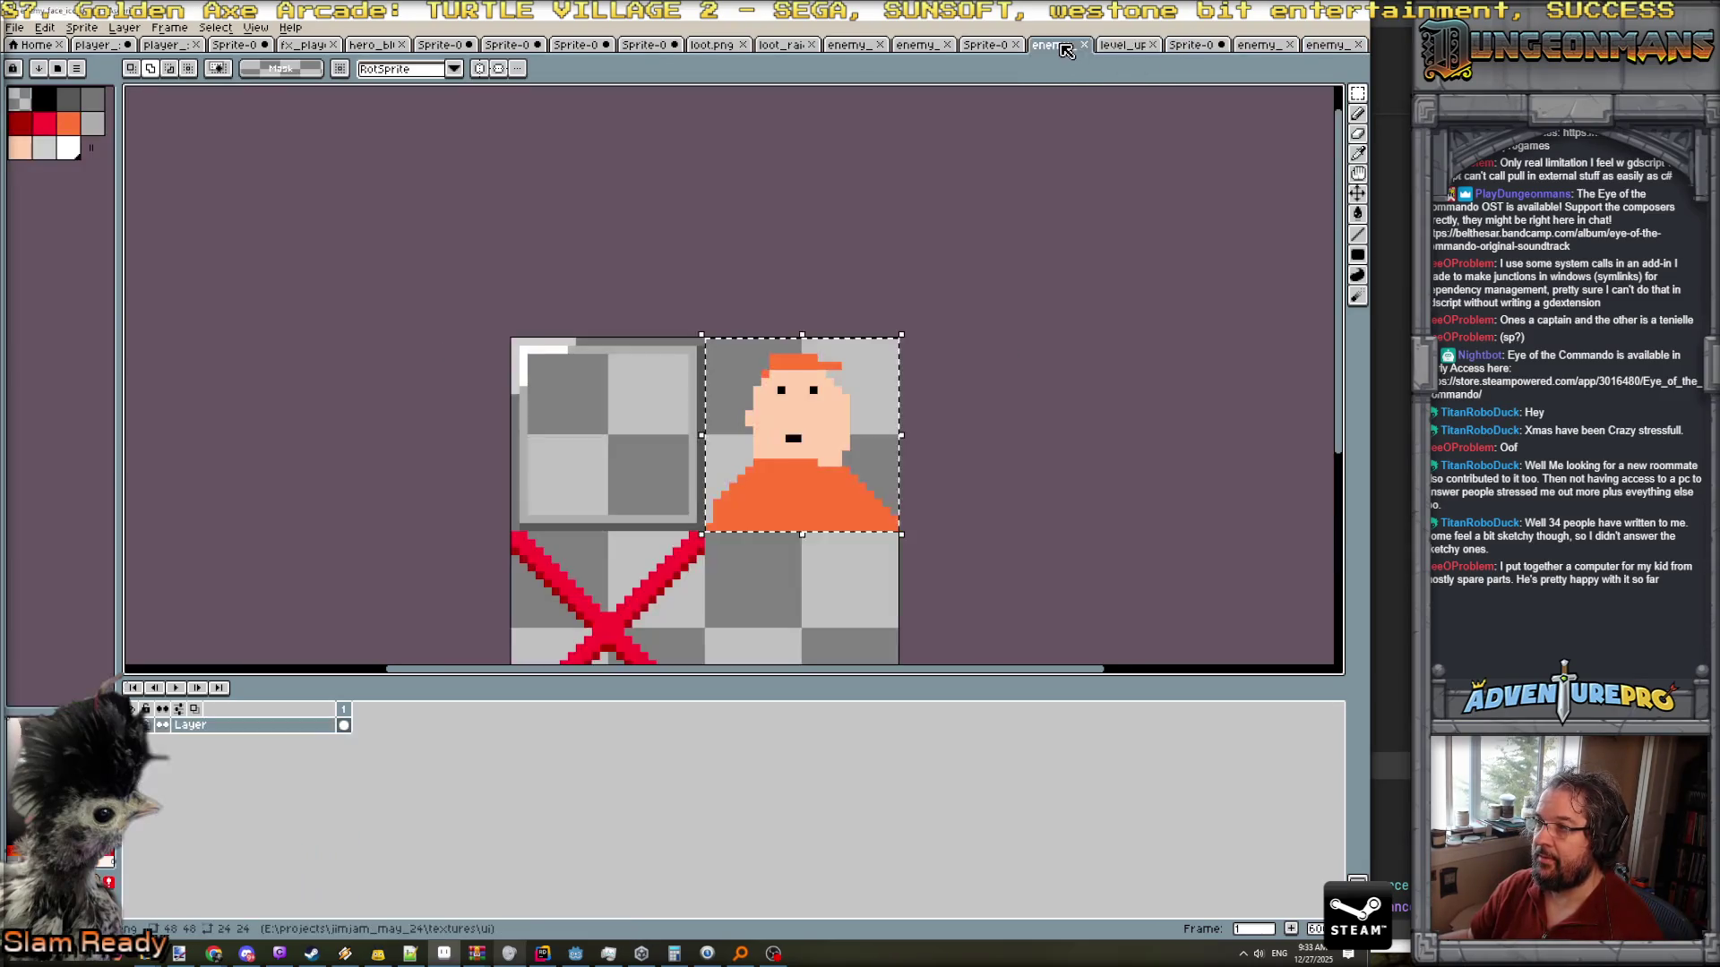
- Add a new layer named 'new left' to the enemy soldier sheet
{"action": "left_click", "coordinate": [1265, 47]}
{"action": "left_click", "coordinate": [985, 47]}
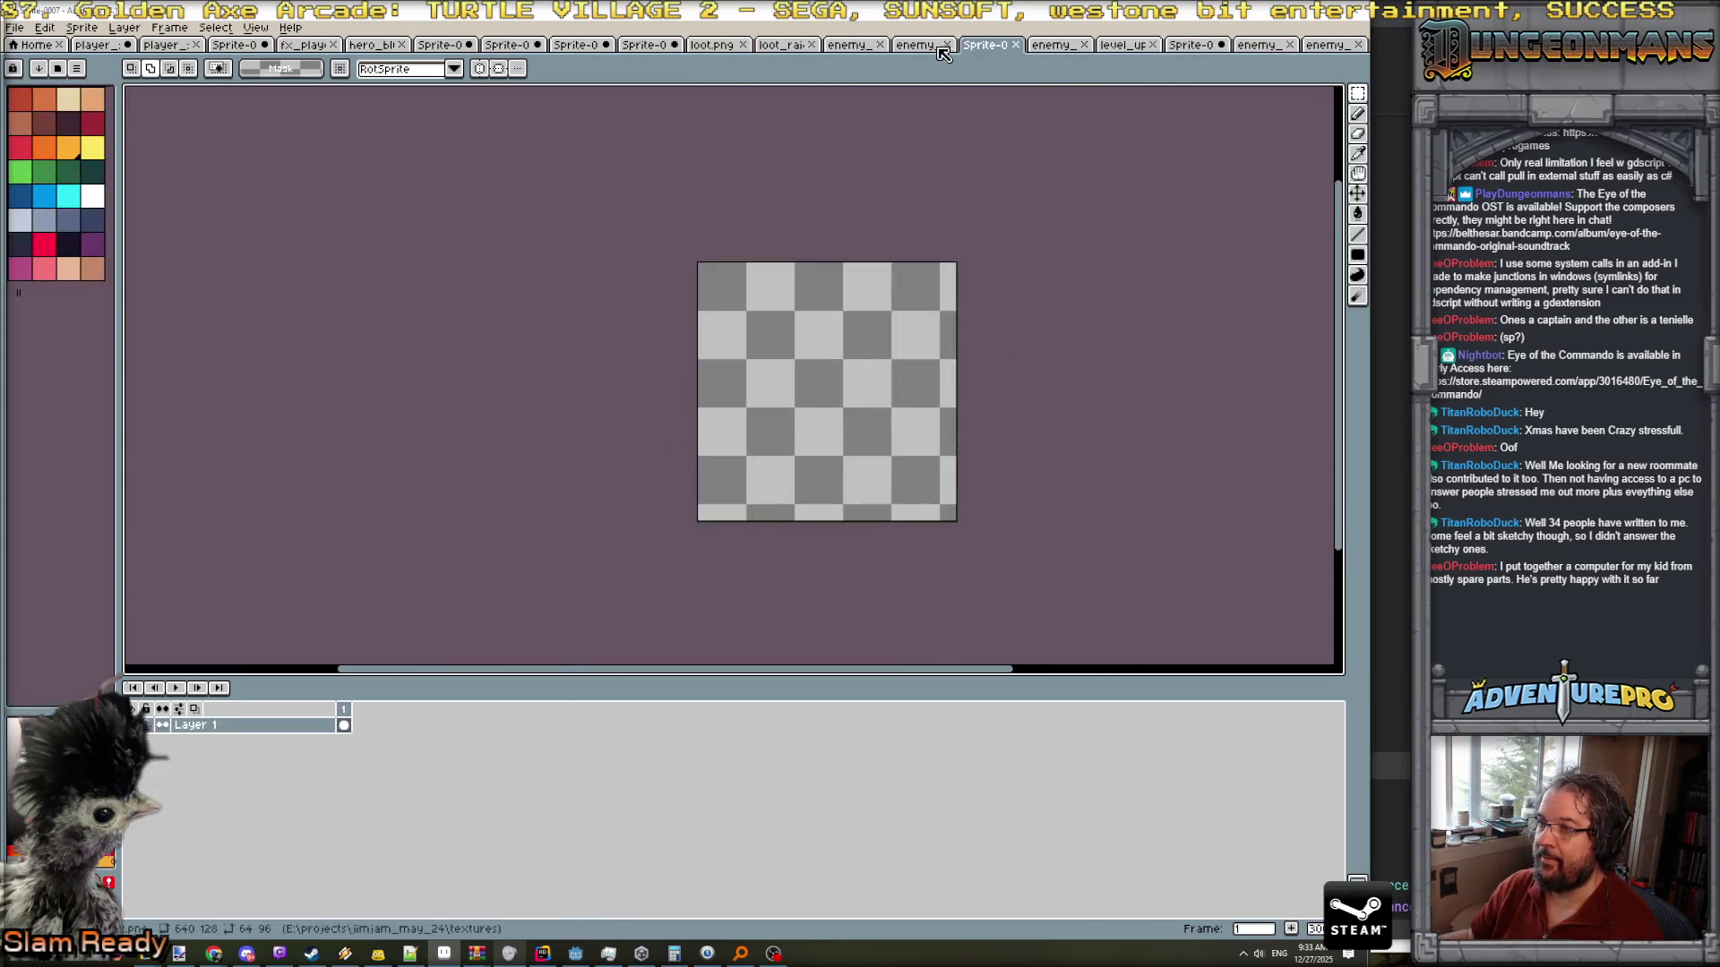
{"action": "left_click", "coordinate": [914, 47]}
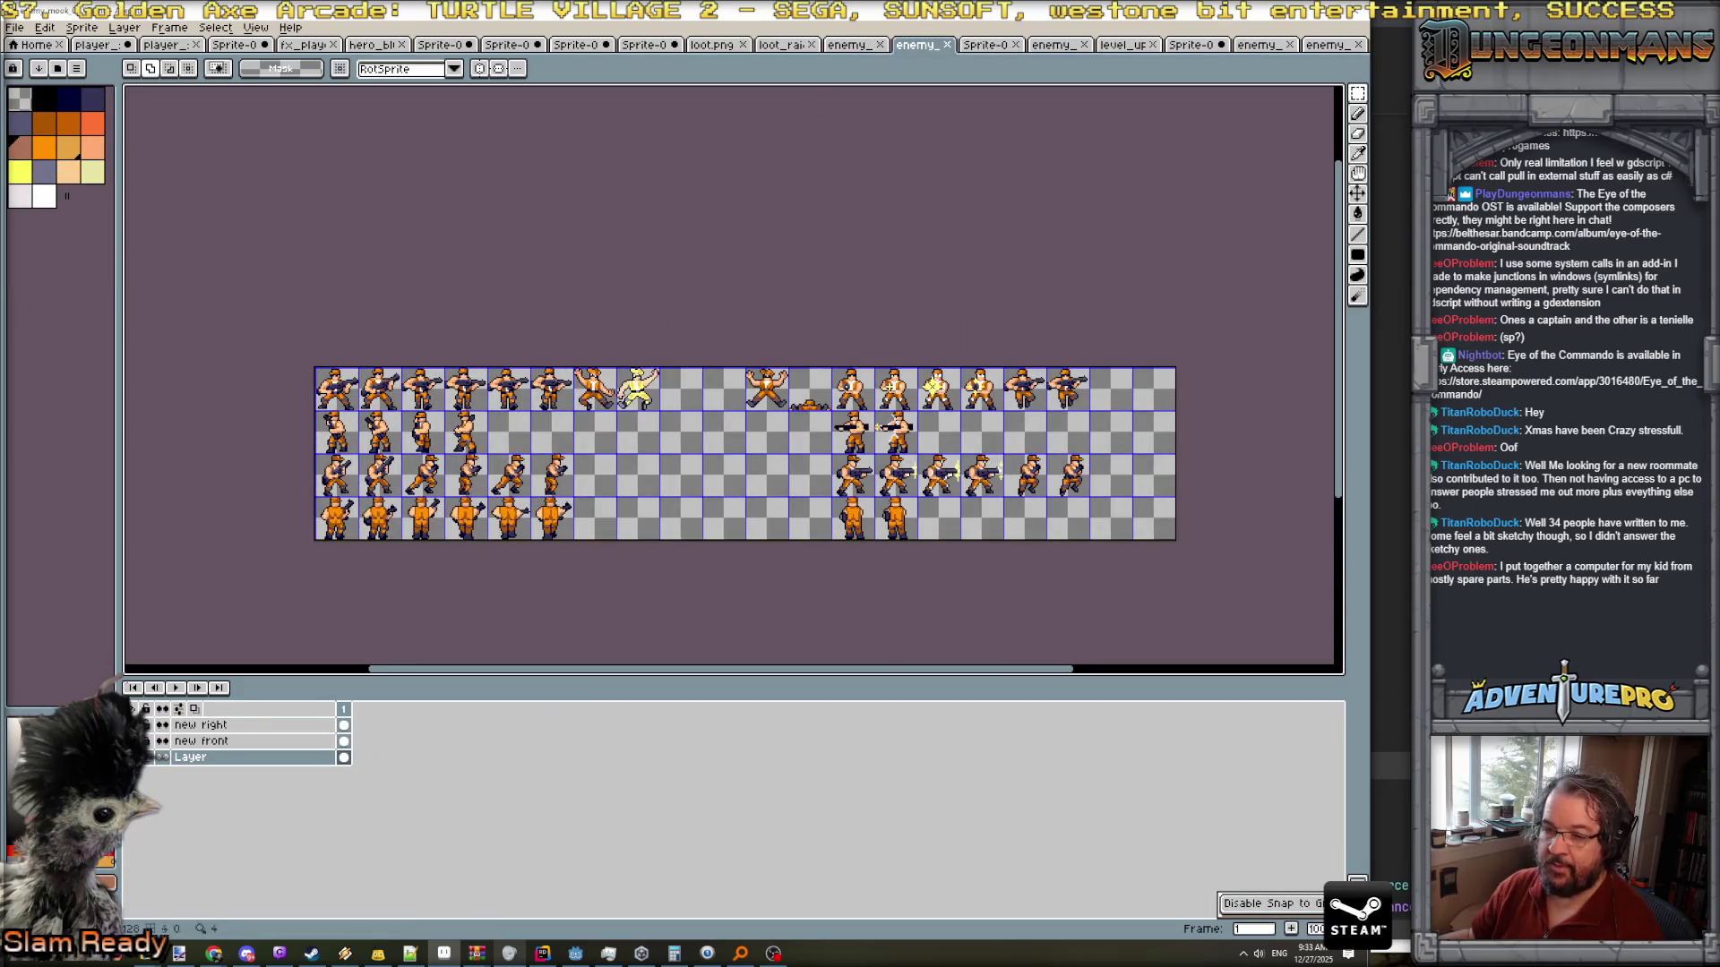
{"action": "left_click", "coordinate": [125, 27]}
{"action": "mouse_move", "coordinate": [167, 115]}
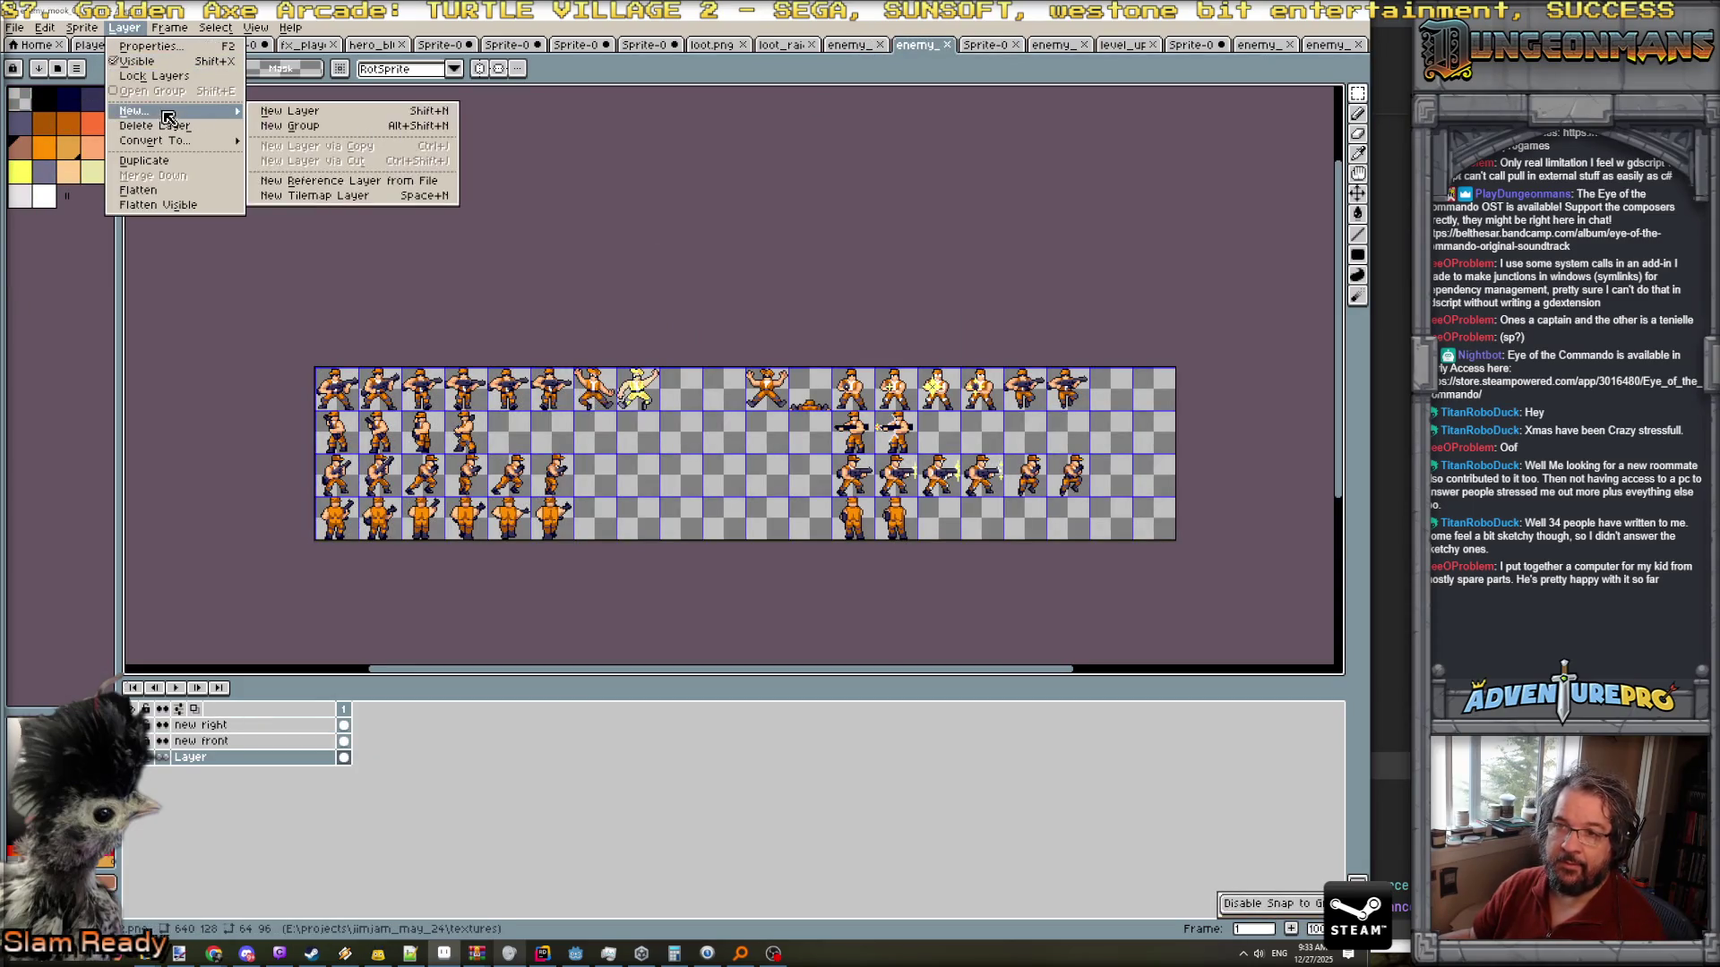
{"action": "left_click", "coordinate": [289, 111]}
{"action": "double_click", "coordinate": [250, 758]}
{"action": "type", "text": "new"}
{"action": "key", "text": "Return"}
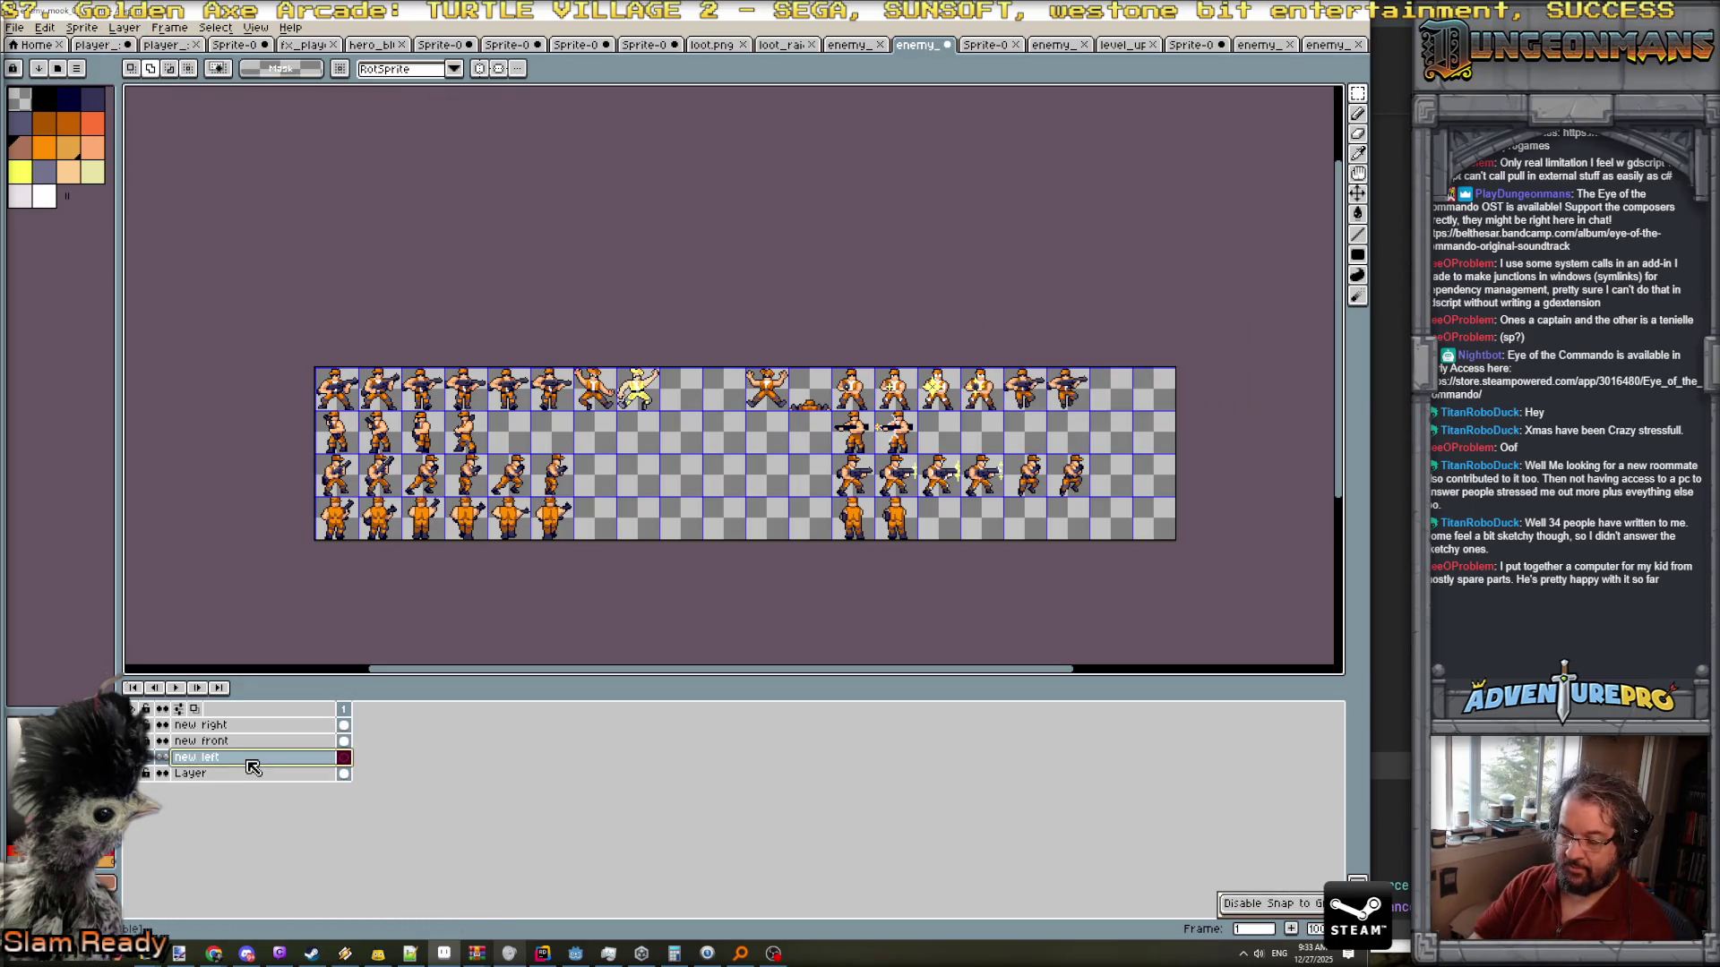
- Paste the copied walk frames onto the new layer and place them in row two
{"action": "key", "text": "ctrl+v"}
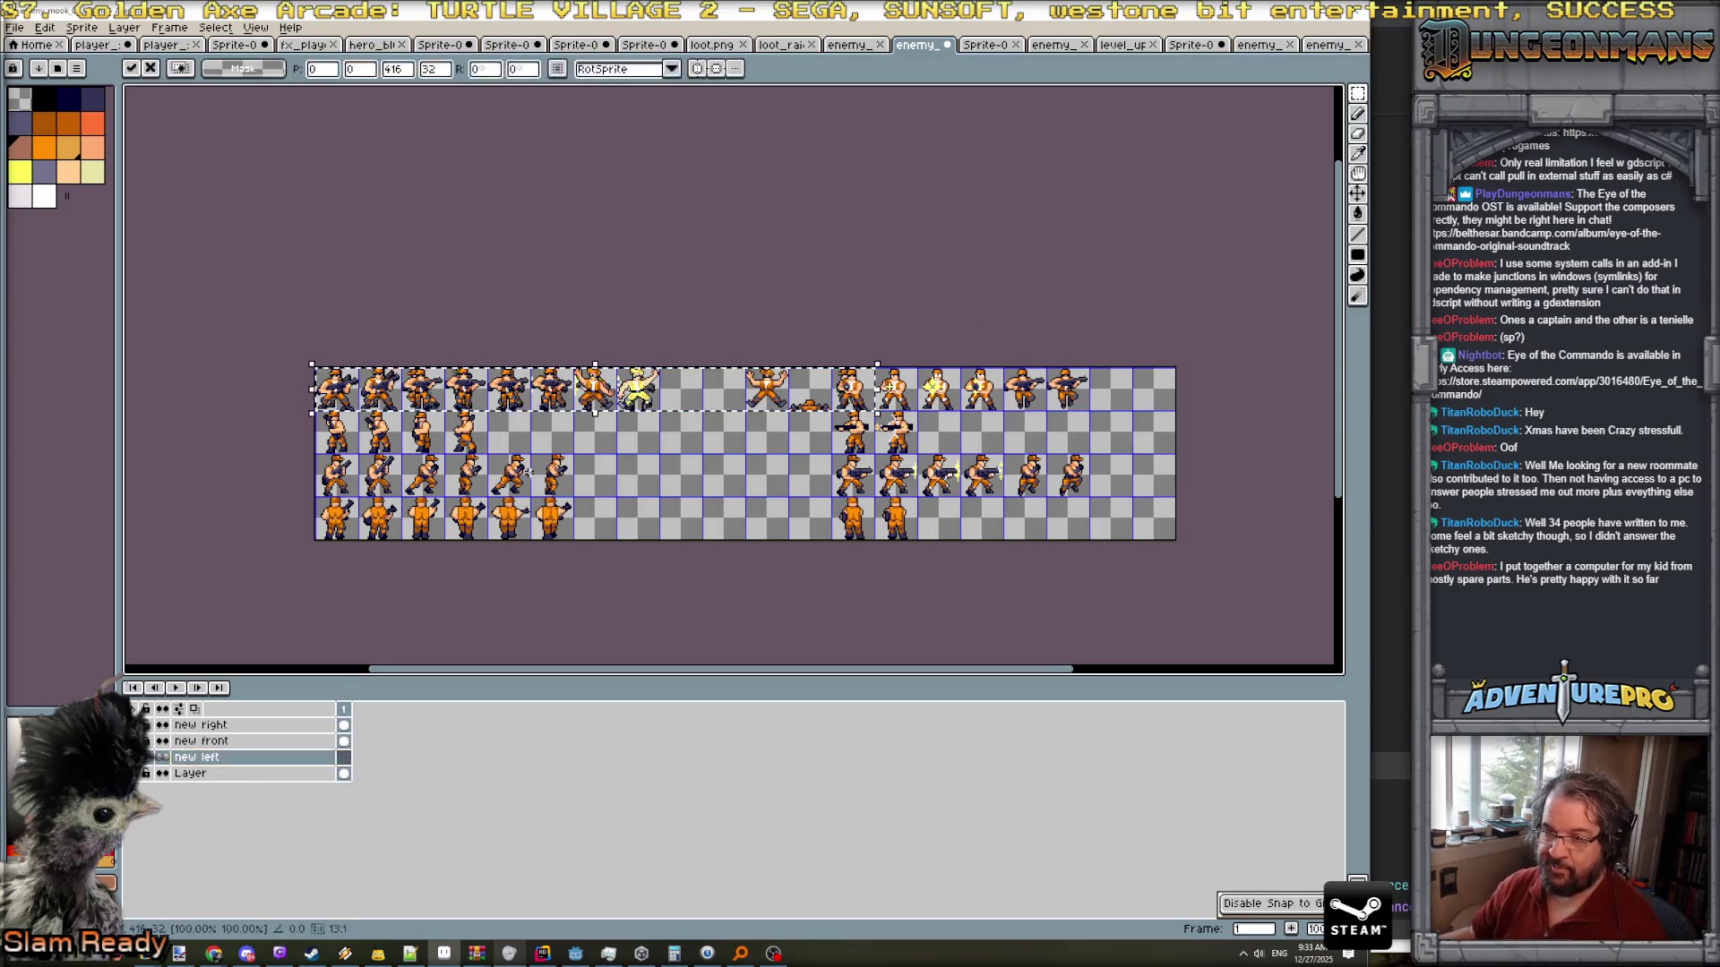
{"action": "left_click_drag", "start_coordinate": [529, 409], "coordinate": [528, 452]}
{"action": "key", "text": "Return"}
{"action": "scroll", "coordinate": [416, 426], "scroll_direction": "up", "scroll_amount": 3}
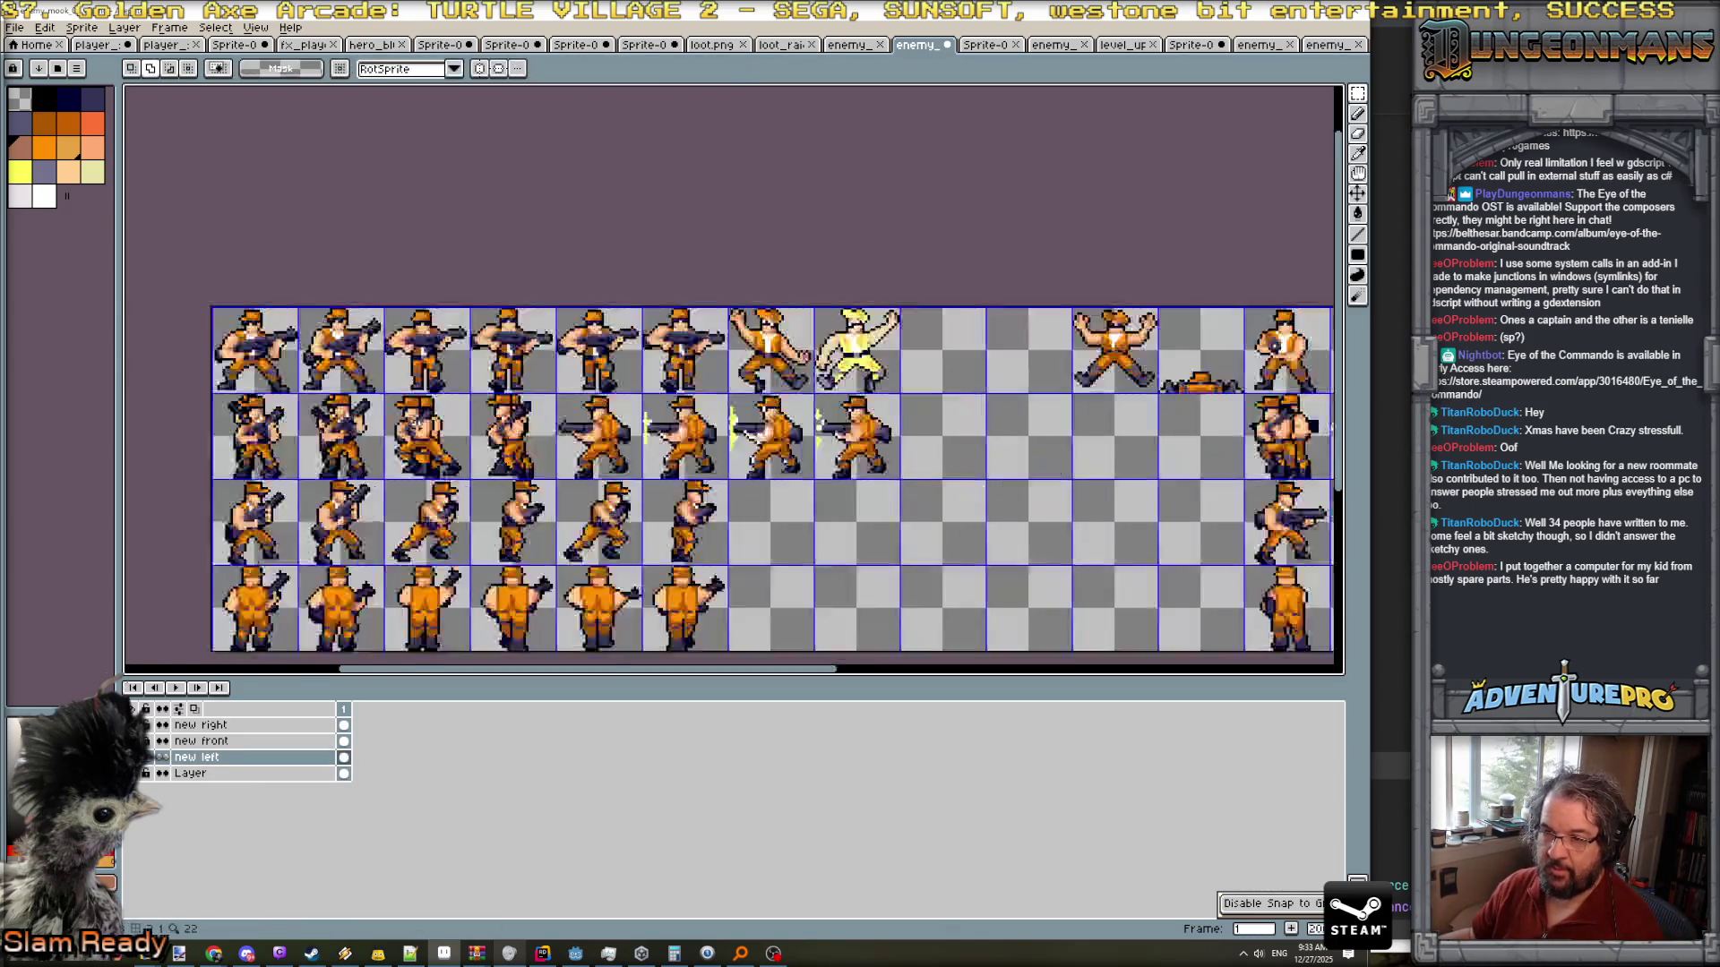
{"action": "scroll", "coordinate": [417, 426], "scroll_direction": "down", "scroll_amount": 1}
{"action": "scroll", "coordinate": [1291, 209], "scroll_direction": "down", "scroll_amount": 2}
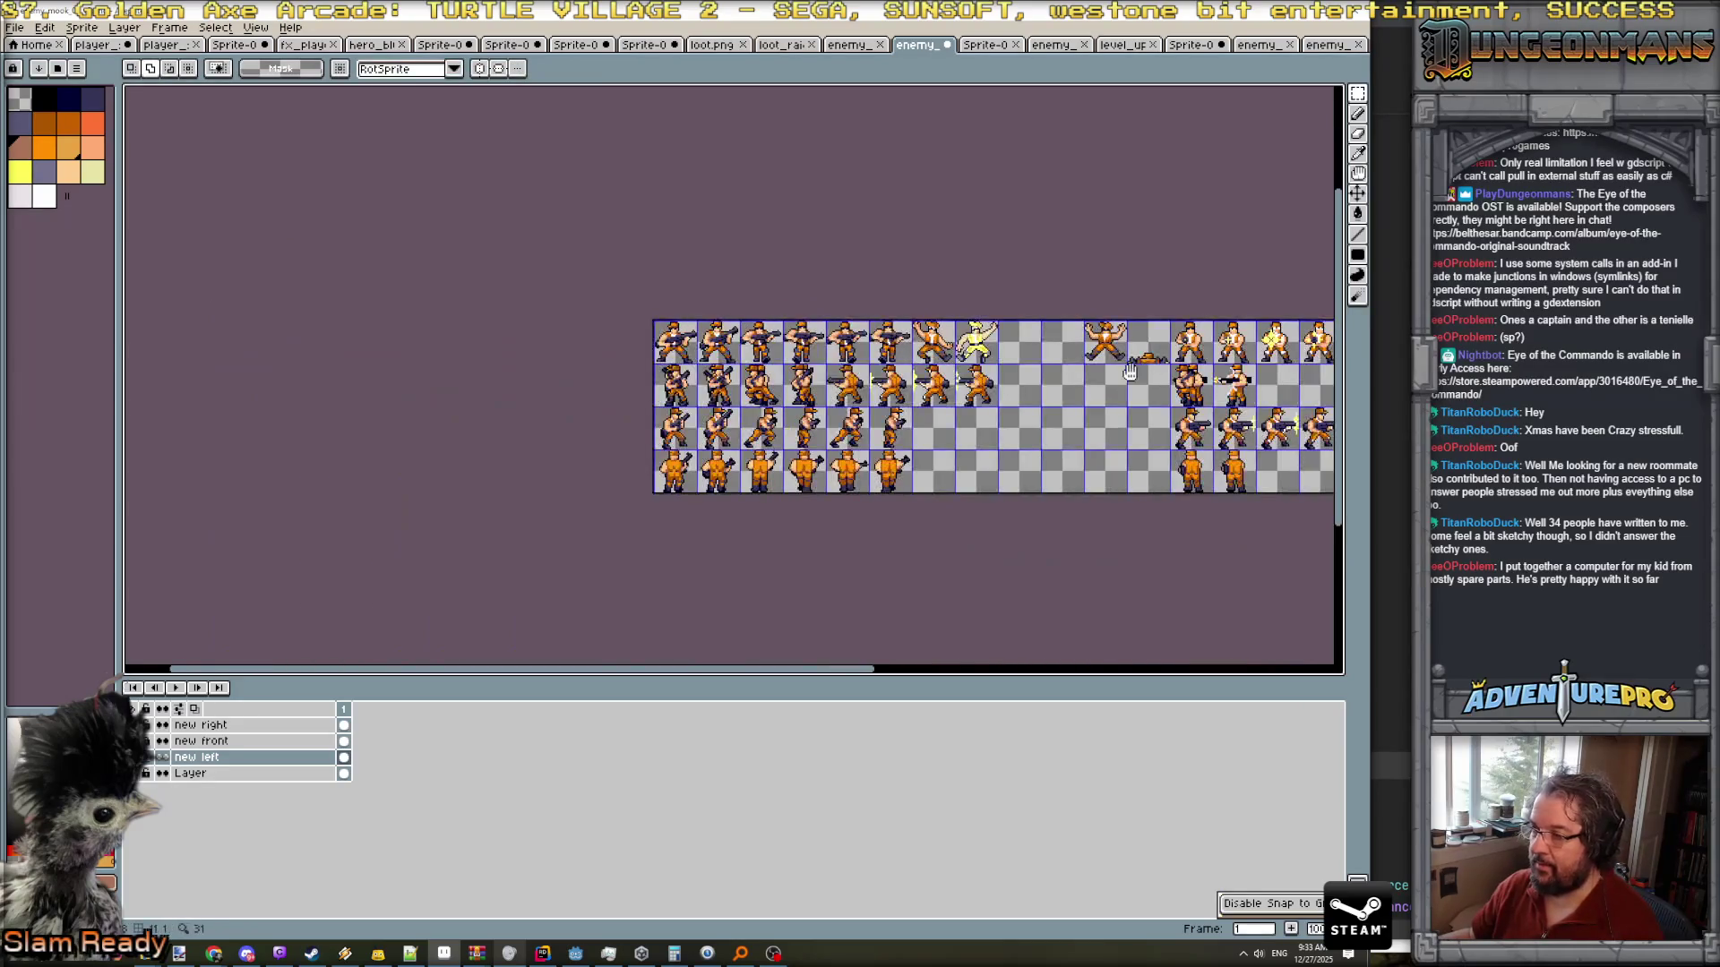
- Move the overlapping sprite three cells right and four shooting sprites seven cells right
{"action": "left_click", "coordinate": [1360, 97]}
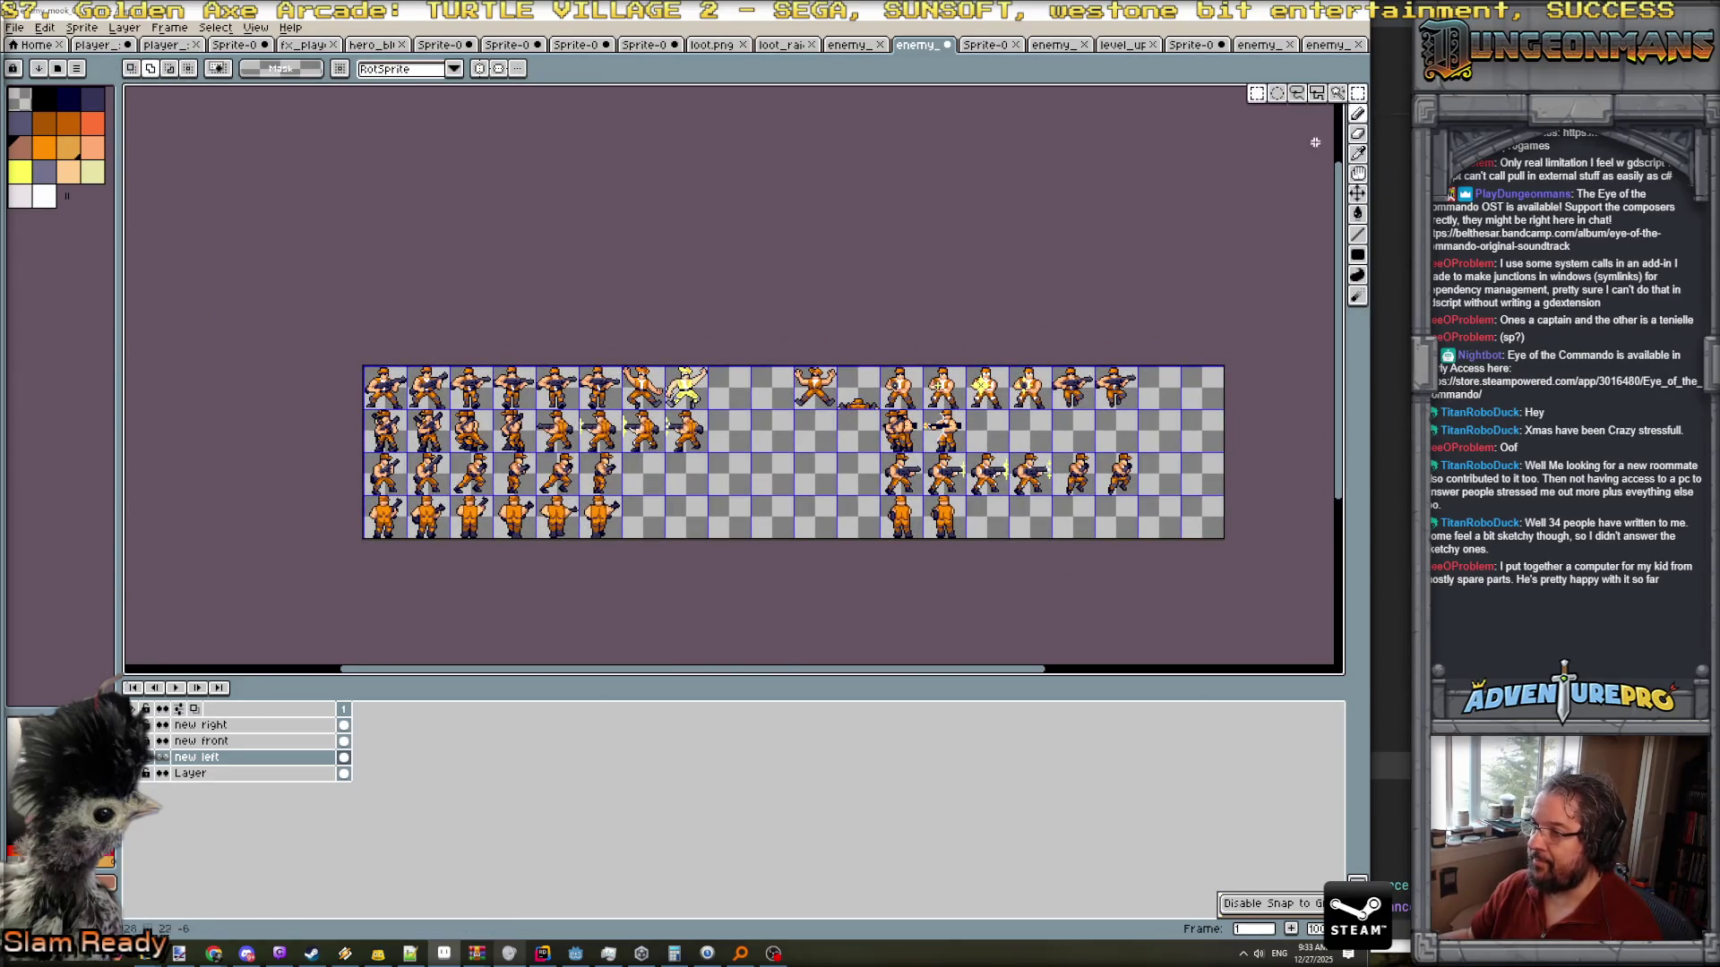
{"action": "scroll", "coordinate": [1066, 374], "scroll_direction": "up", "scroll_amount": 2}
{"action": "mouse_move", "coordinate": [495, 483]}
{"action": "left_mouse_down"}
{"action": "mouse_move", "coordinate": [622, 618]}
{"action": "mouse_move", "coordinate": [1079, 588]}
{"action": "left_mouse_up"}
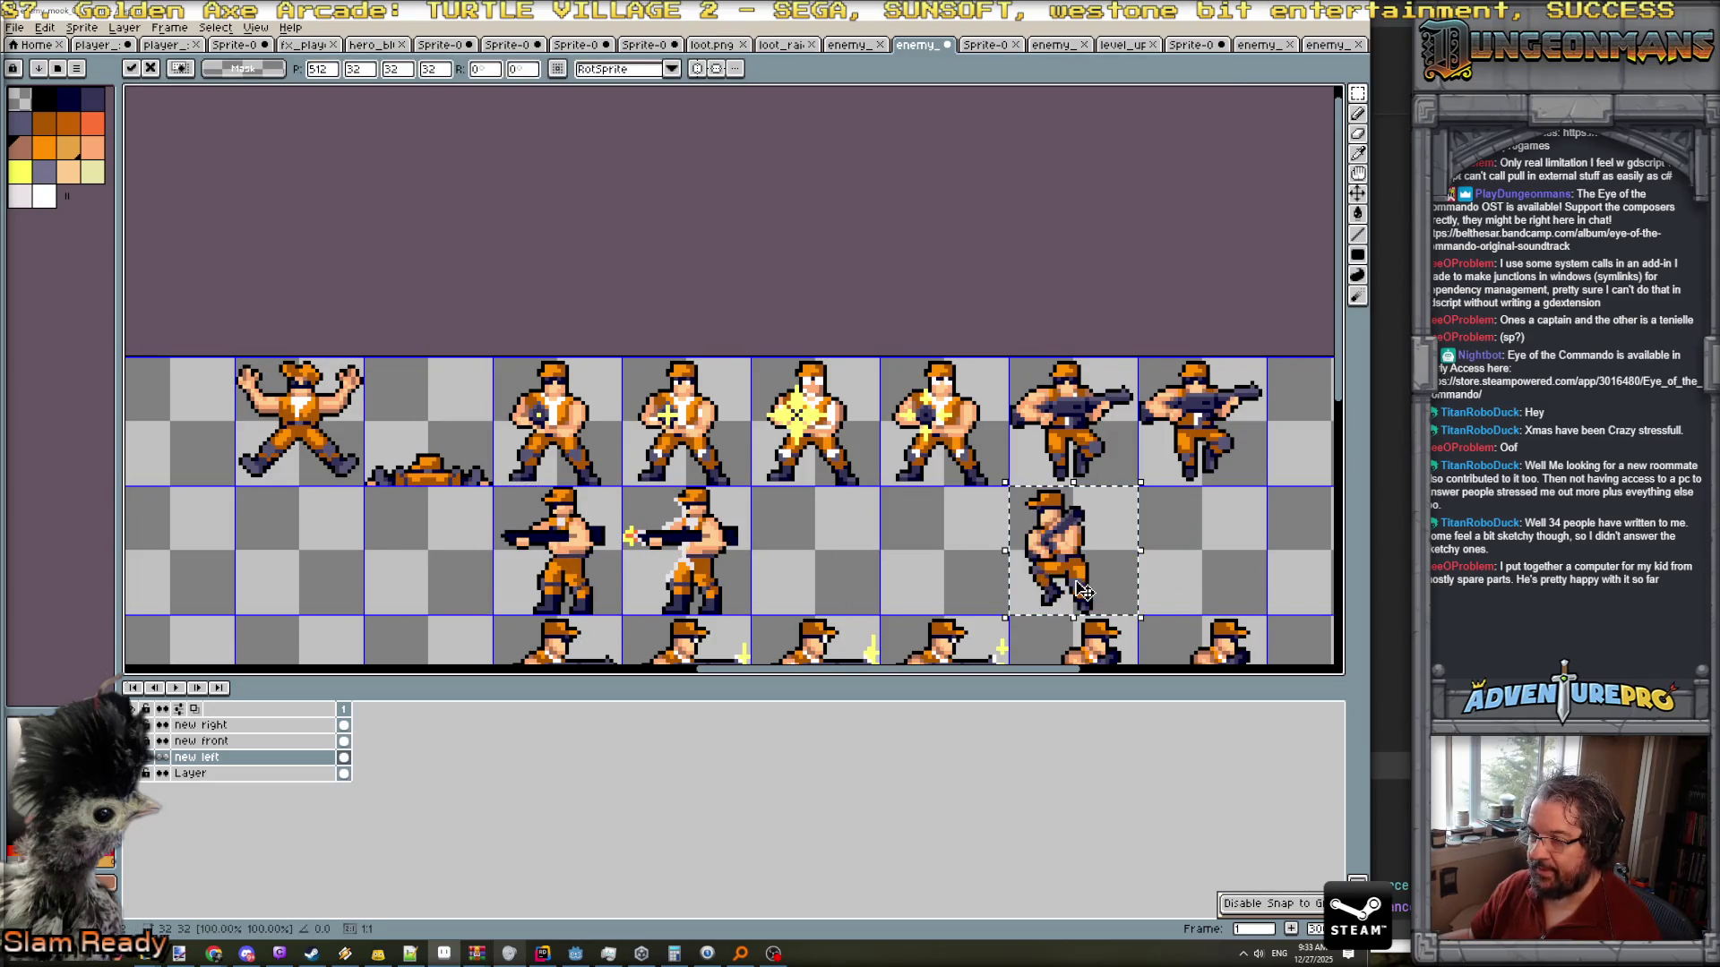
{"action": "scroll", "coordinate": [1084, 592], "scroll_direction": "down", "scroll_amount": 2}
{"action": "left_click", "coordinate": [384, 443]}
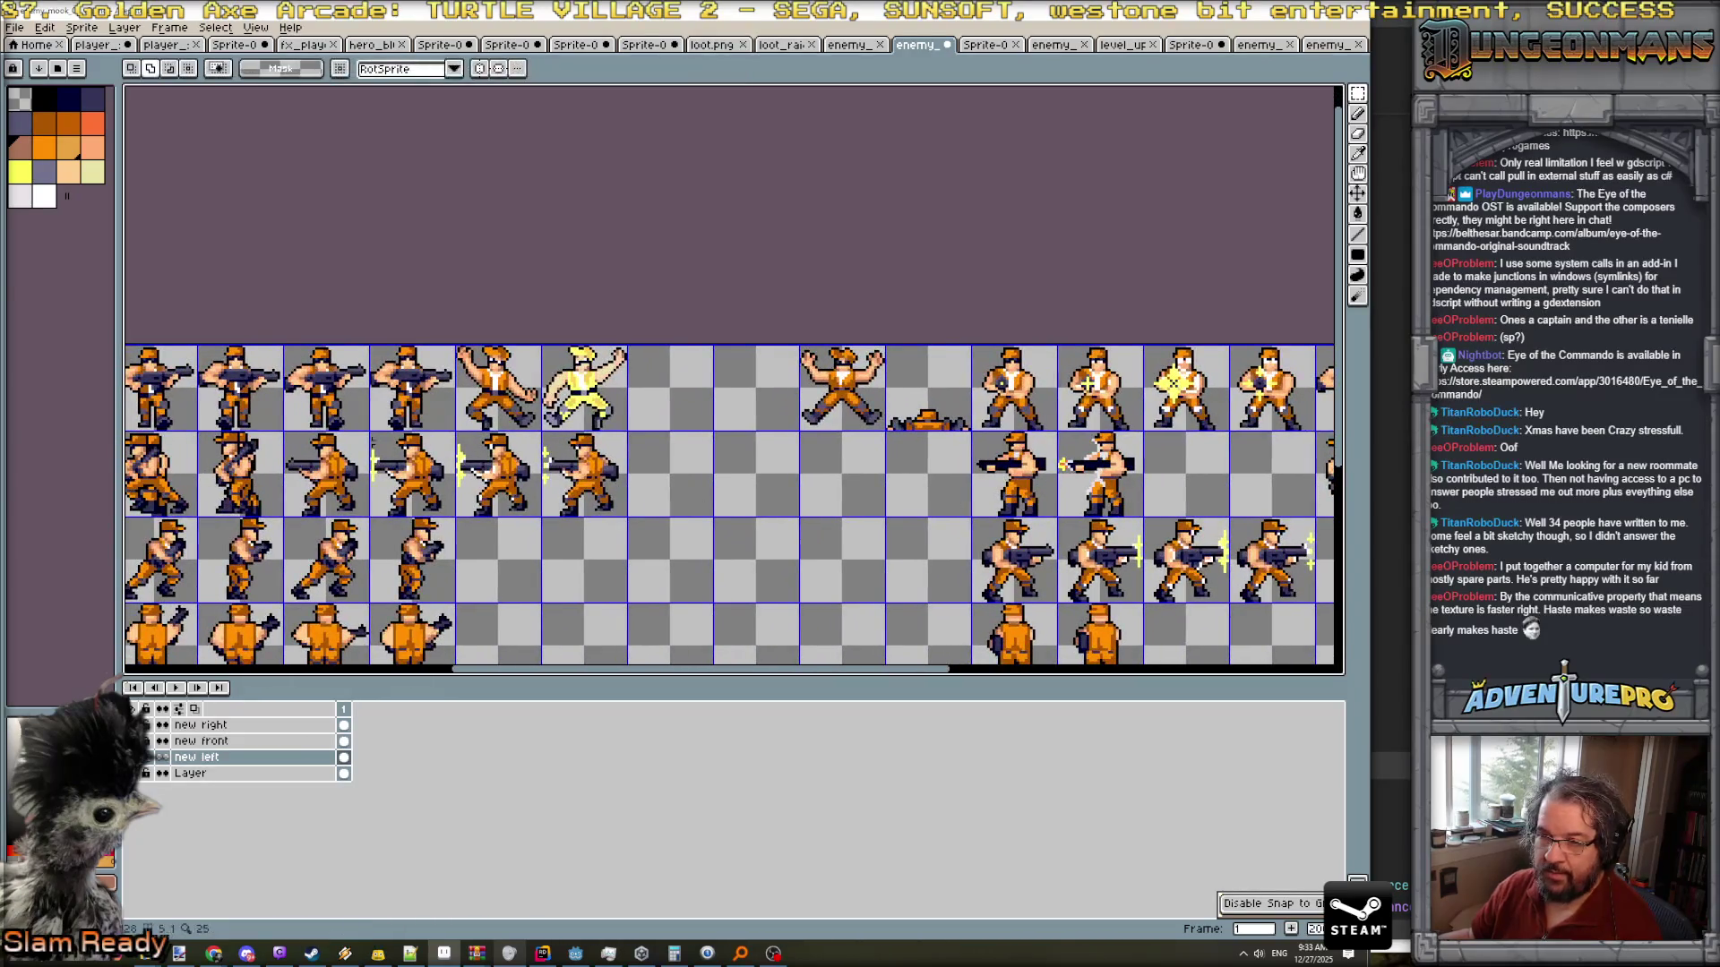
{"action": "mouse_move", "coordinate": [287, 436]}
{"action": "left_mouse_down"}
{"action": "mouse_move", "coordinate": [627, 518]}
{"action": "mouse_move", "coordinate": [1218, 506]}
{"action": "left_mouse_up"}
{"action": "key", "text": "Return"}
- Shift two row-two sprites two cells right, then return to the original Layer
{"action": "scroll", "coordinate": [935, 508], "scroll_direction": "left", "scroll_amount": 5}
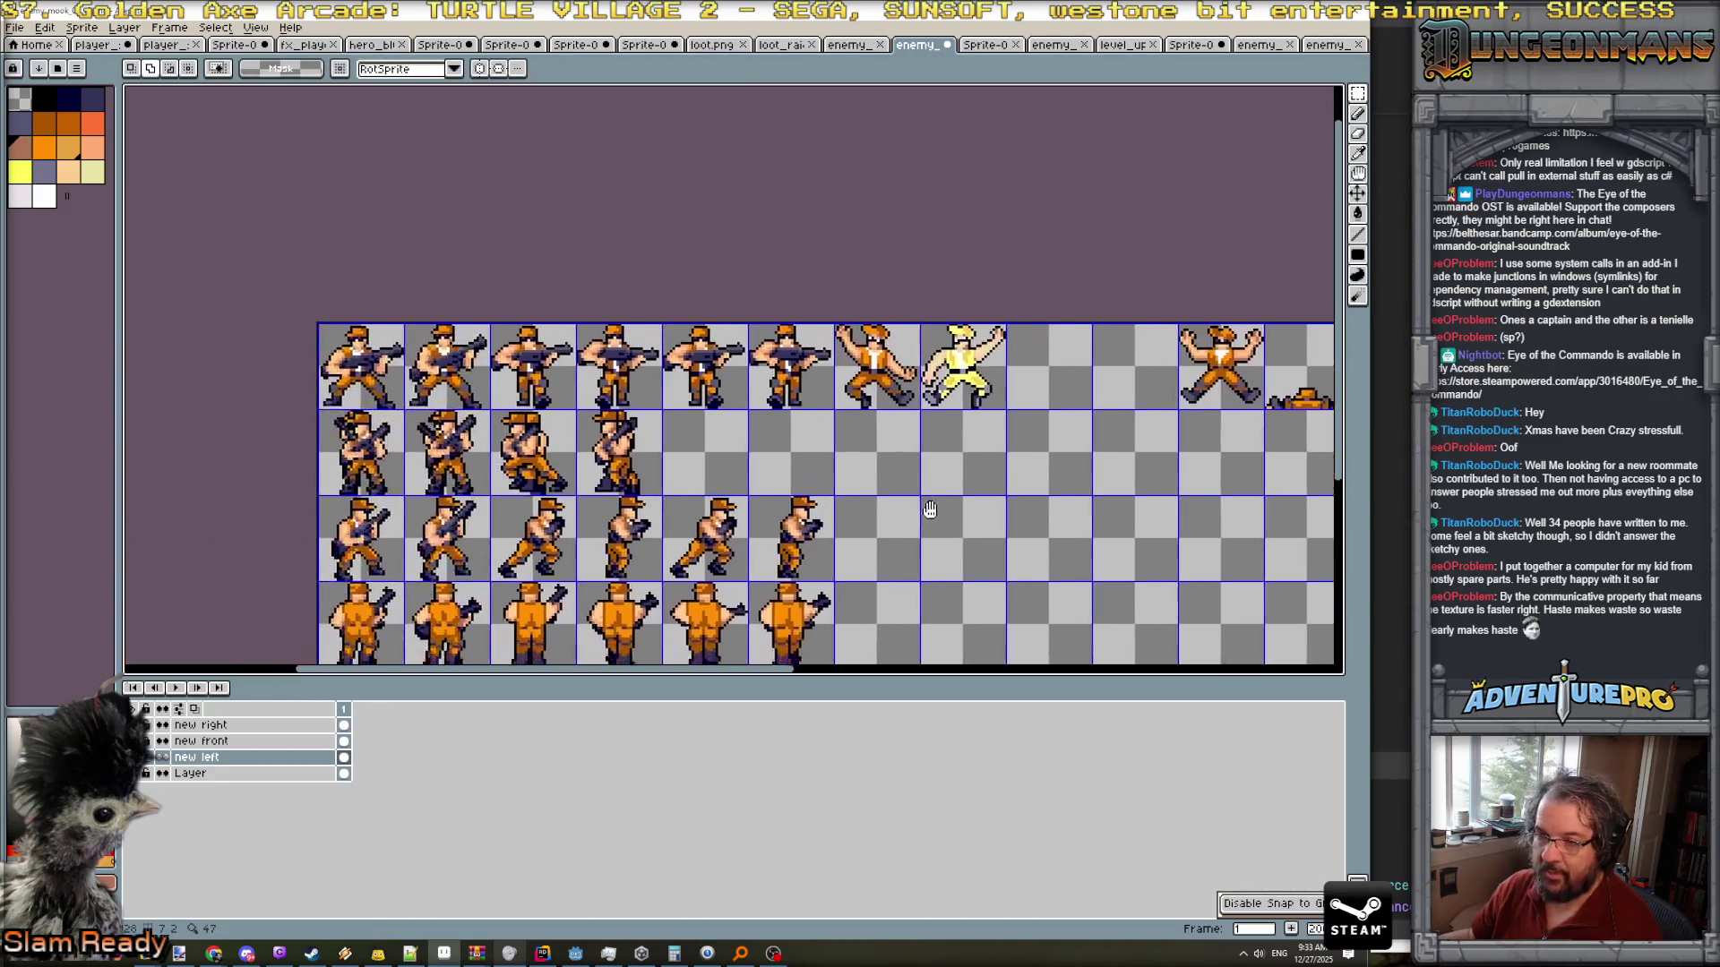
{"action": "left_click_drag", "start_coordinate": [494, 412], "coordinate": [665, 486]}
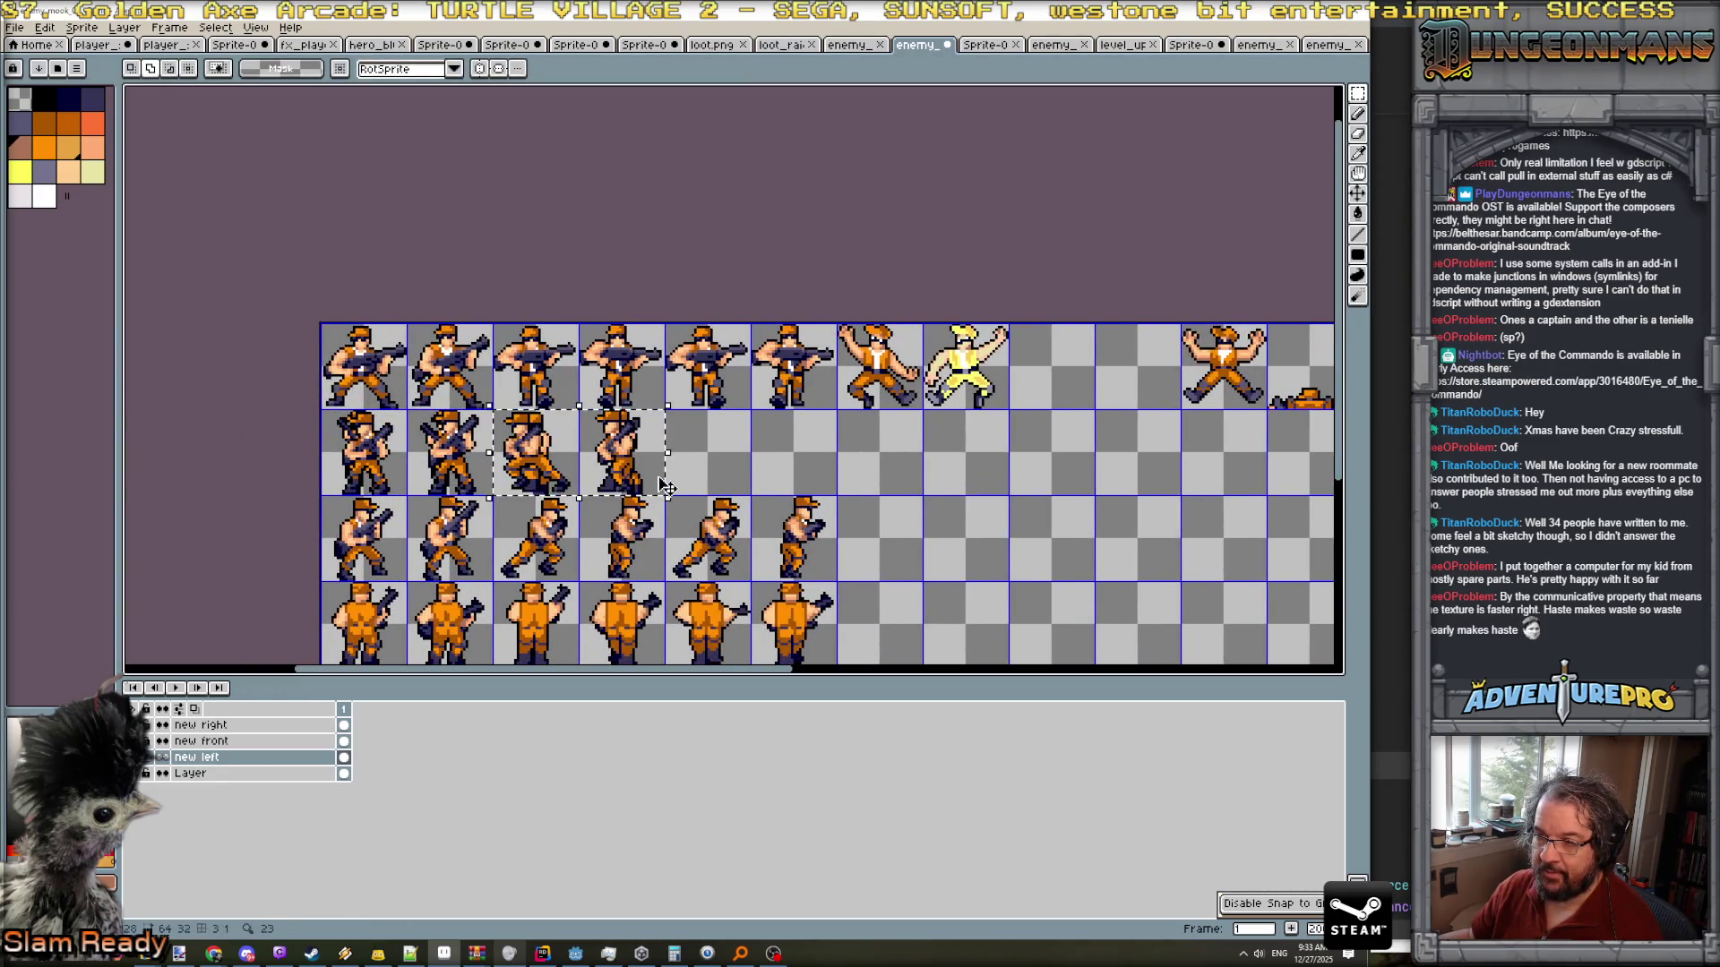
{"action": "key", "text": "ctrl+t"}
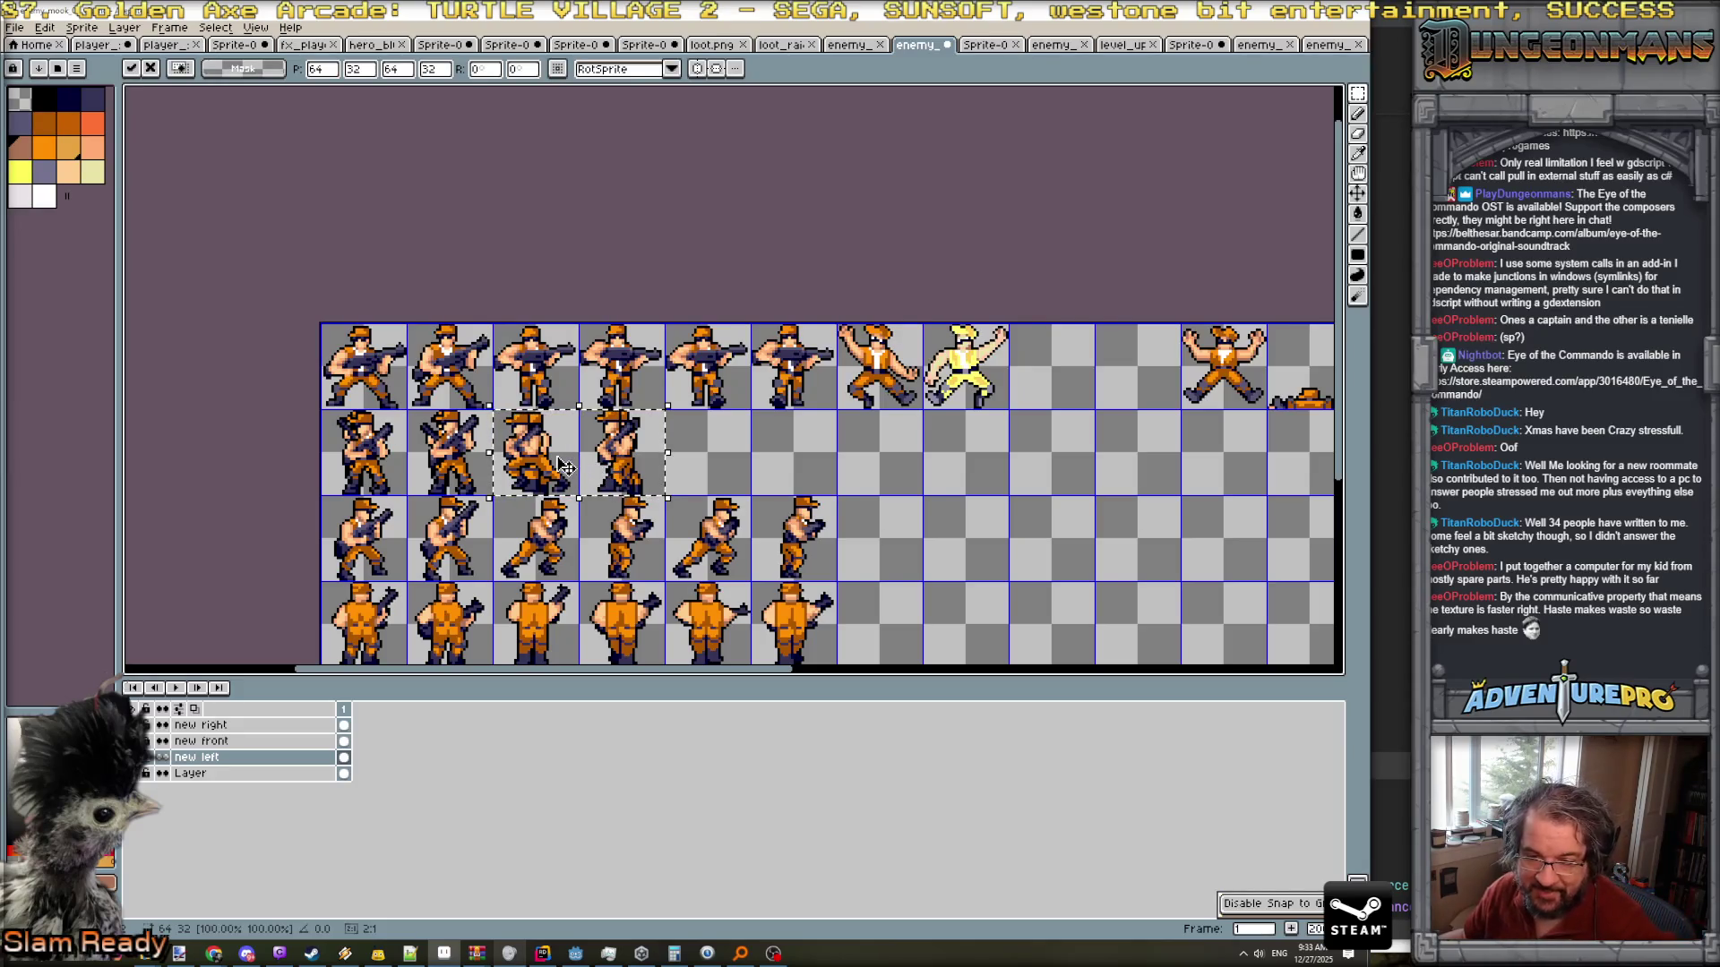
{"action": "left_click_drag", "start_coordinate": [563, 466], "coordinate": [772, 466]}
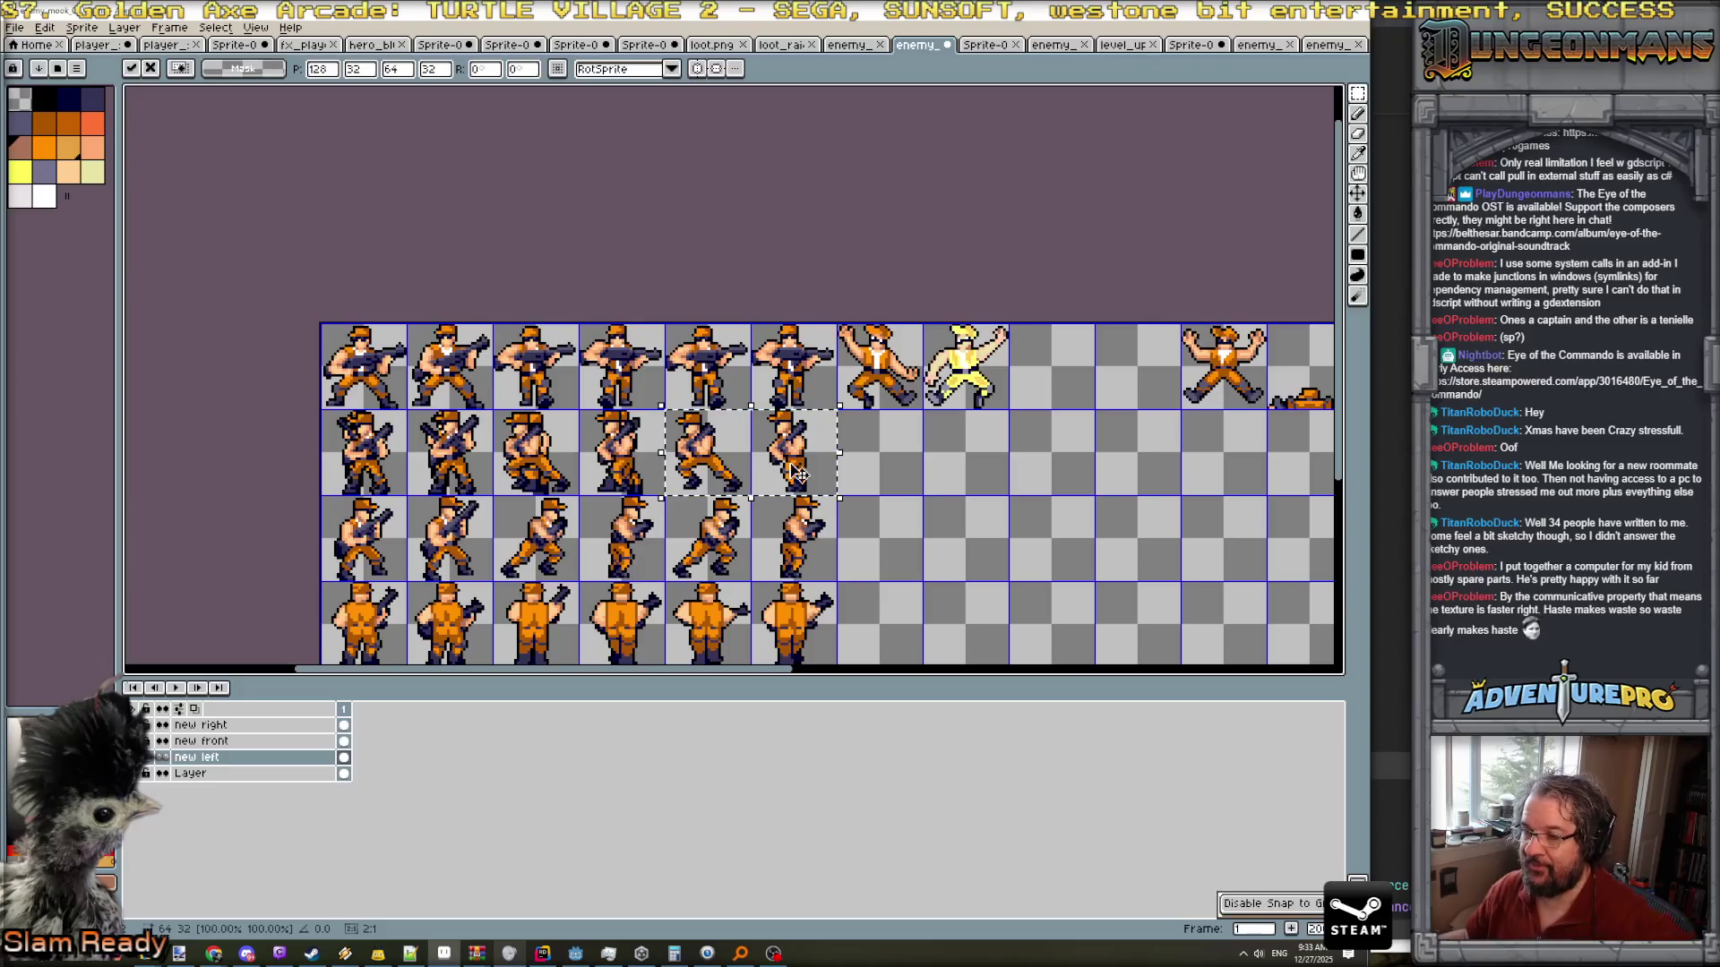
{"action": "key", "text": "Return"}
{"action": "scroll", "coordinate": [985, 524], "scroll_direction": "down", "scroll_amount": 1}
{"action": "mouse_move", "coordinate": [1112, 546]}
{"action": "left_mouse_down"}
{"action": "mouse_move", "coordinate": [791, 517]}
{"action": "mouse_move", "coordinate": [990, 514]}
{"action": "left_mouse_up"}
{"action": "scroll", "coordinate": [908, 514], "scroll_direction": "up", "scroll_amount": 1}
{"action": "left_click", "coordinate": [276, 773]}
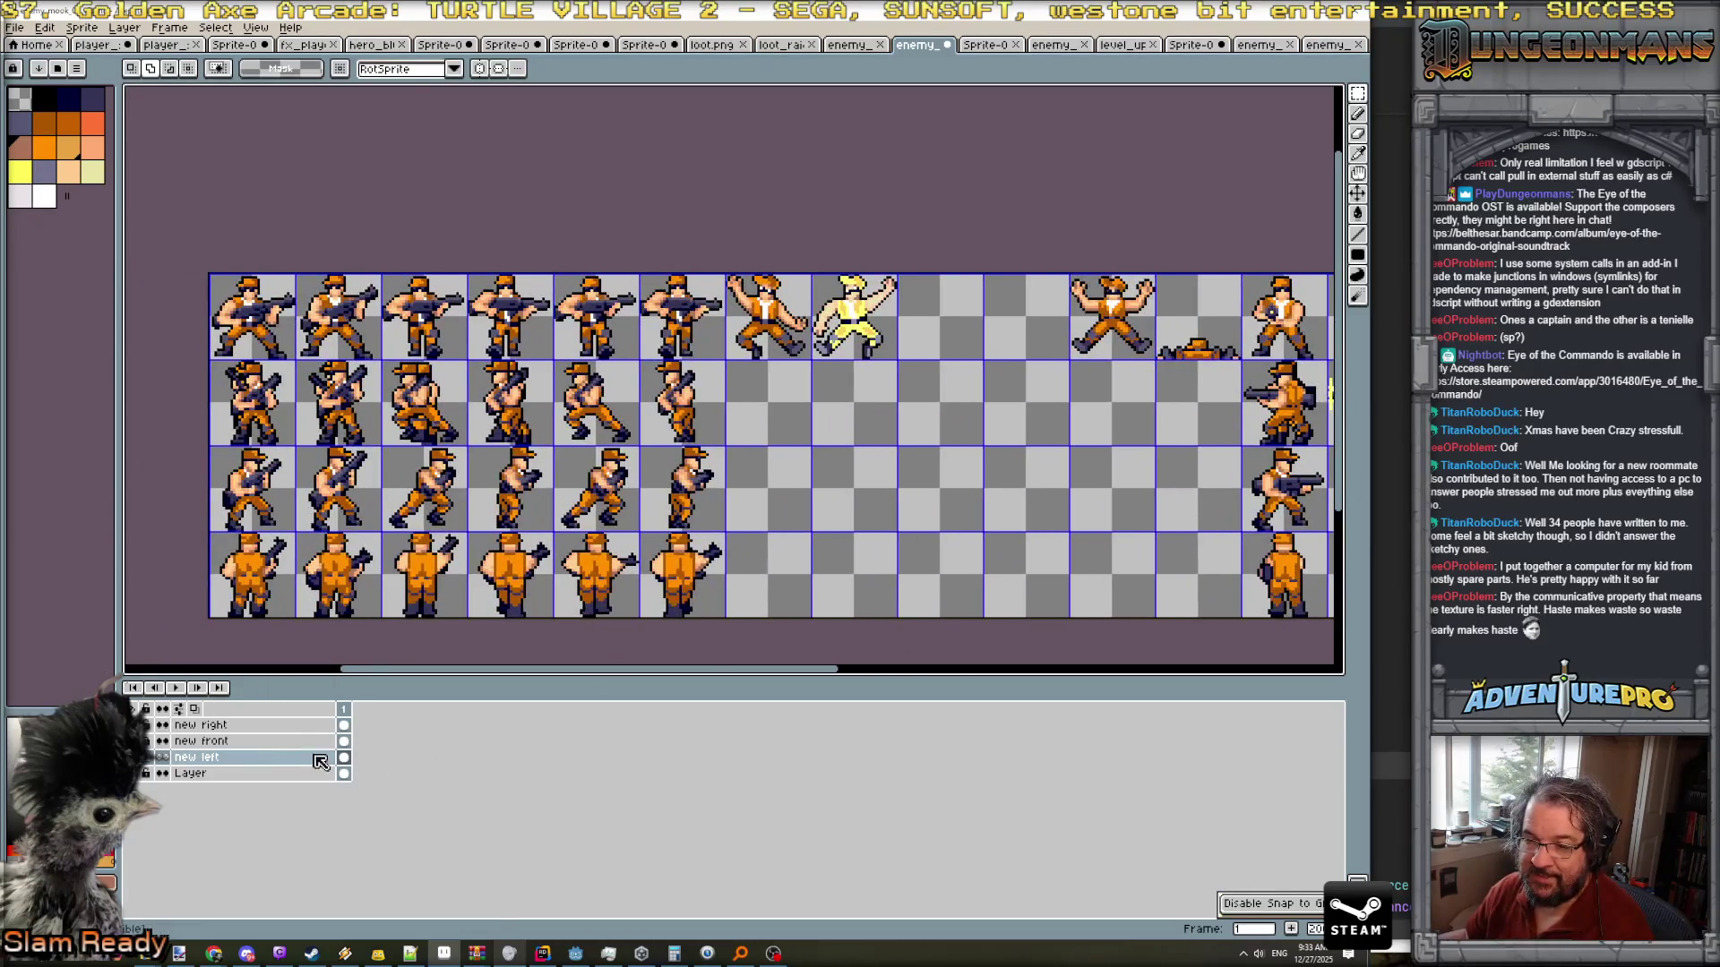
- Try selecting frames along row two, then cancel the pending selection move
{"action": "left_click_drag", "start_coordinate": [220, 370], "coordinate": [747, 431]}
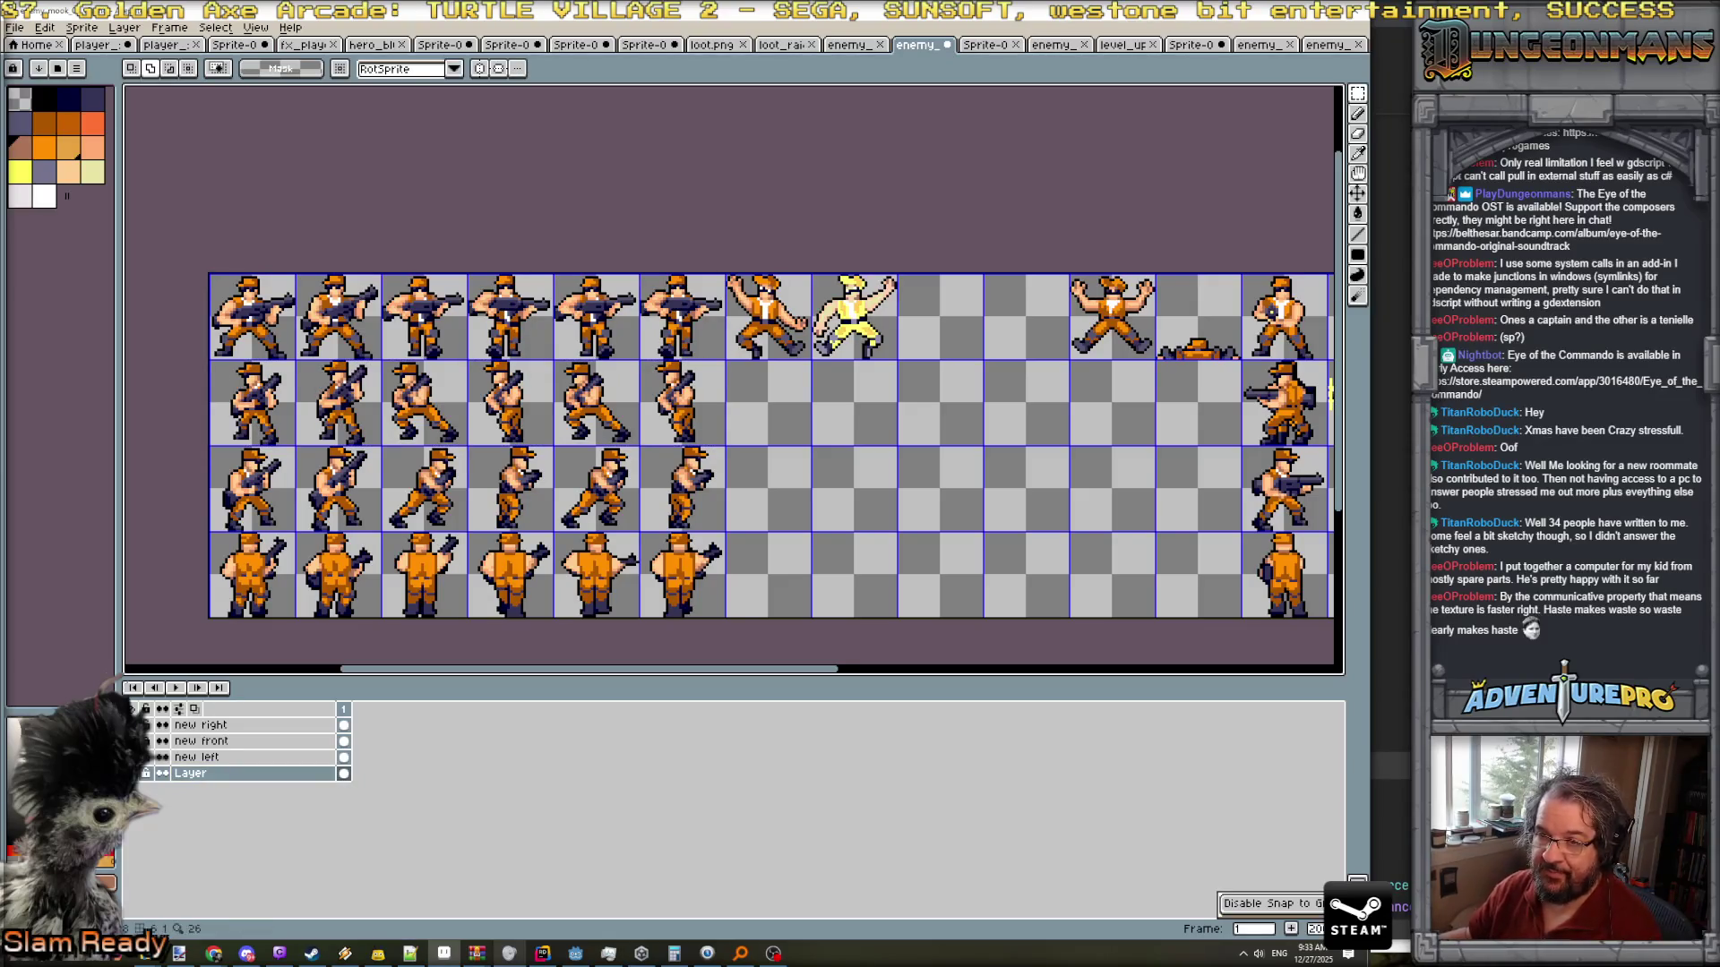
{"action": "left_click_drag", "start_coordinate": [967, 431], "coordinate": [421, 458]}
{"action": "left_click_drag", "start_coordinate": [719, 397], "coordinate": [1124, 441]}
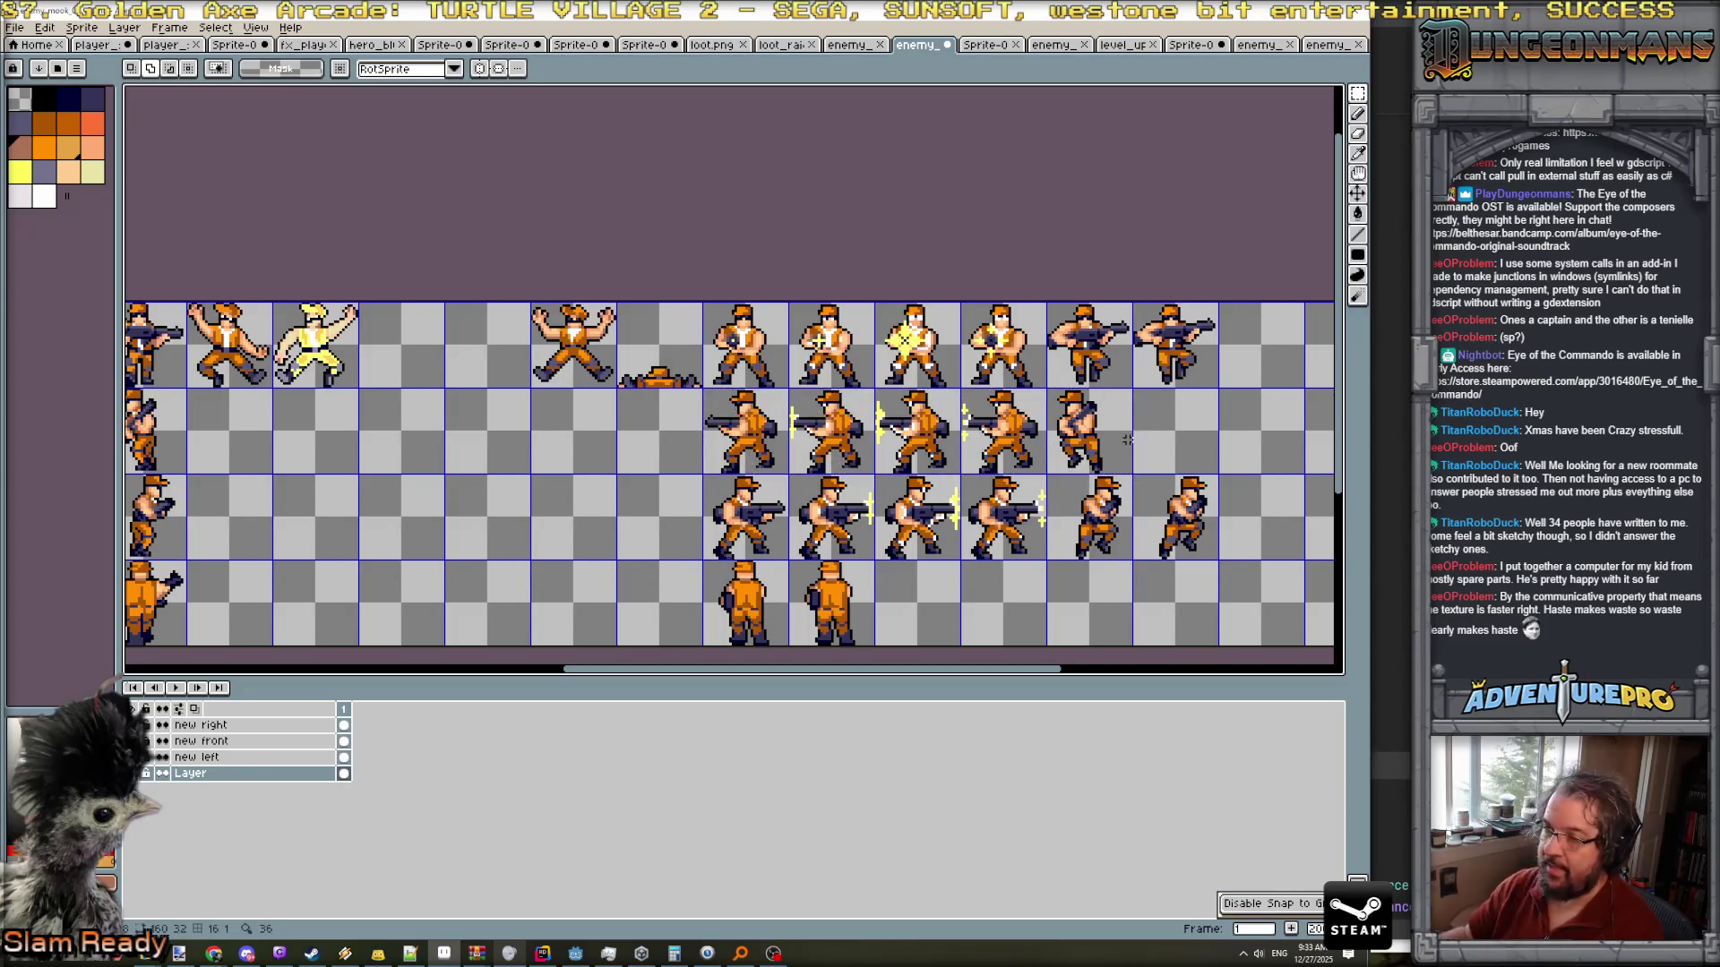
{"action": "scroll", "coordinate": [1127, 439], "scroll_direction": "up", "scroll_amount": 1}
{"action": "left_click_drag", "start_coordinate": [1181, 460], "coordinate": [1124, 373]}
{"action": "scroll", "coordinate": [1147, 332], "scroll_direction": "up", "scroll_amount": 1}
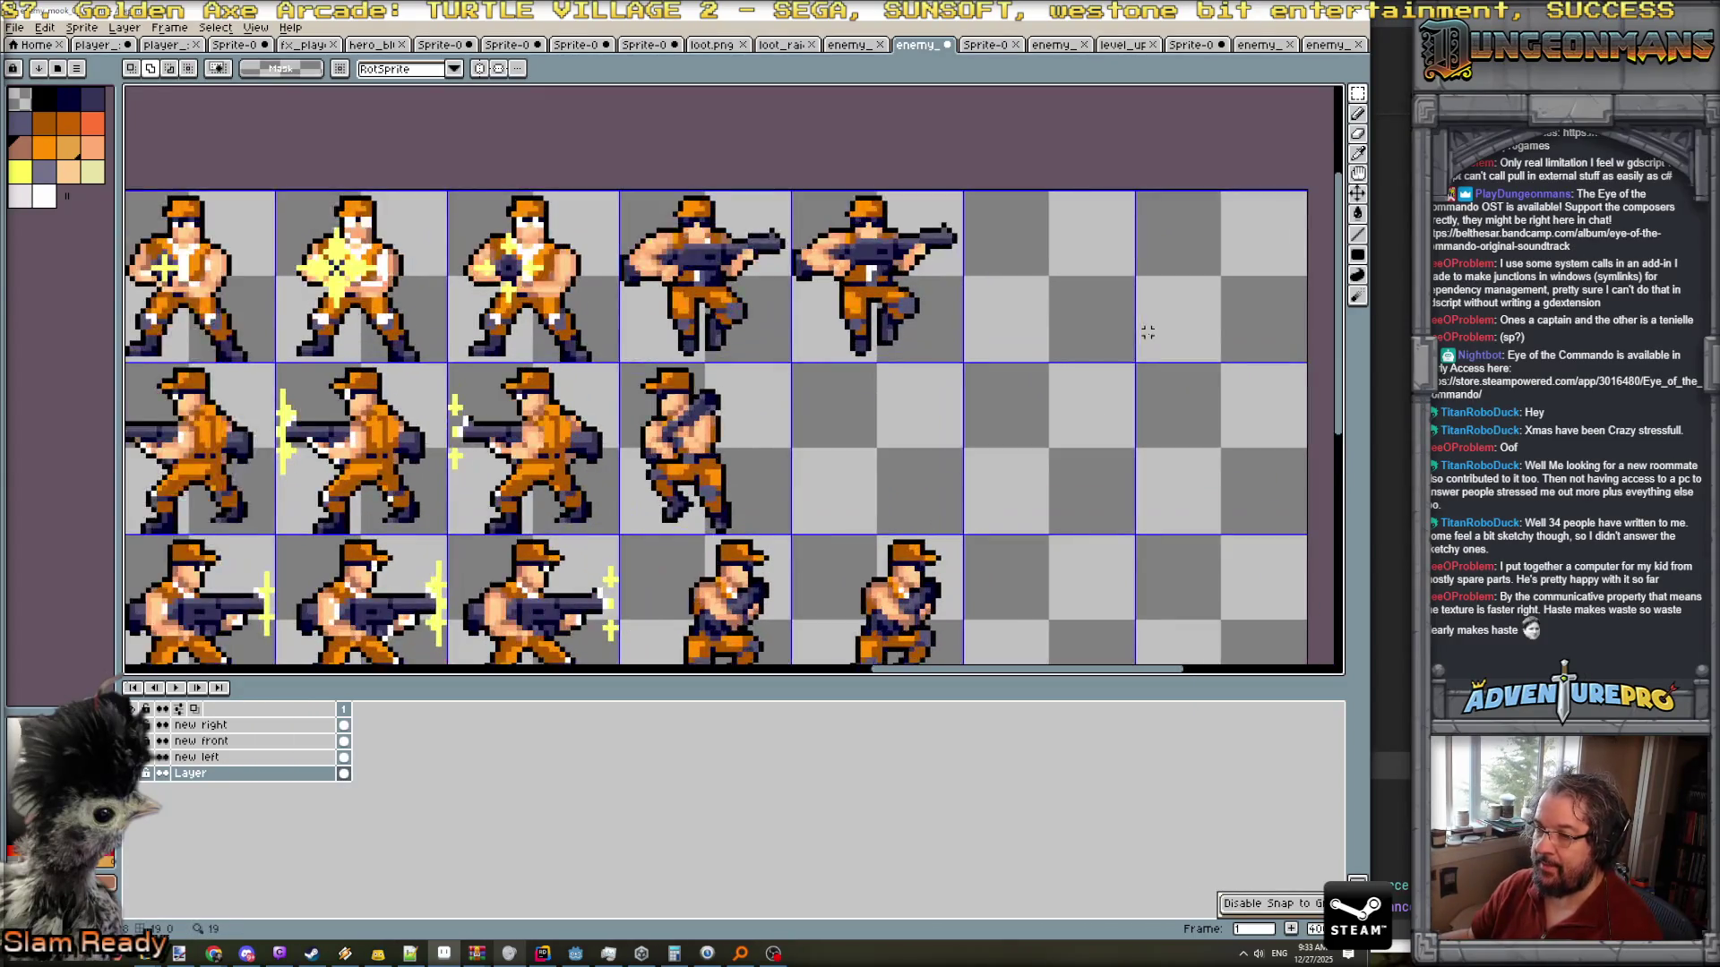
{"action": "scroll", "coordinate": [1281, 248], "scroll_direction": "down", "scroll_amount": 1}
{"action": "scroll", "coordinate": [1216, 291], "scroll_direction": "up", "scroll_amount": 1}
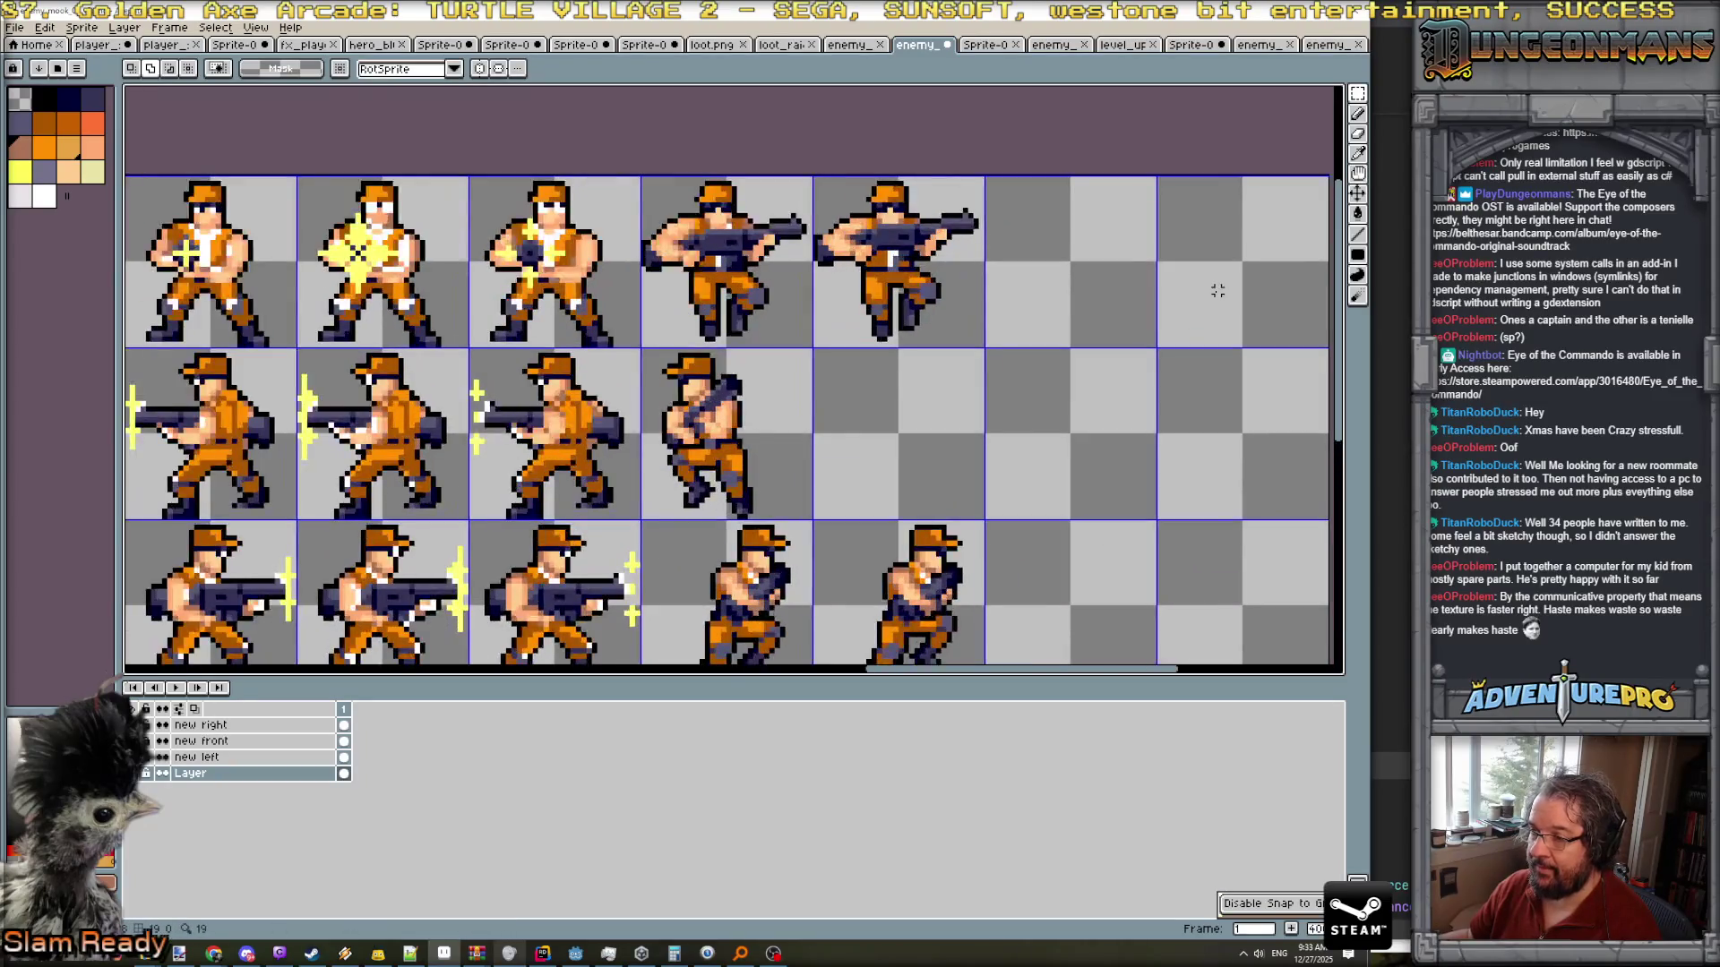
{"action": "mouse_move", "coordinate": [1356, 93]}
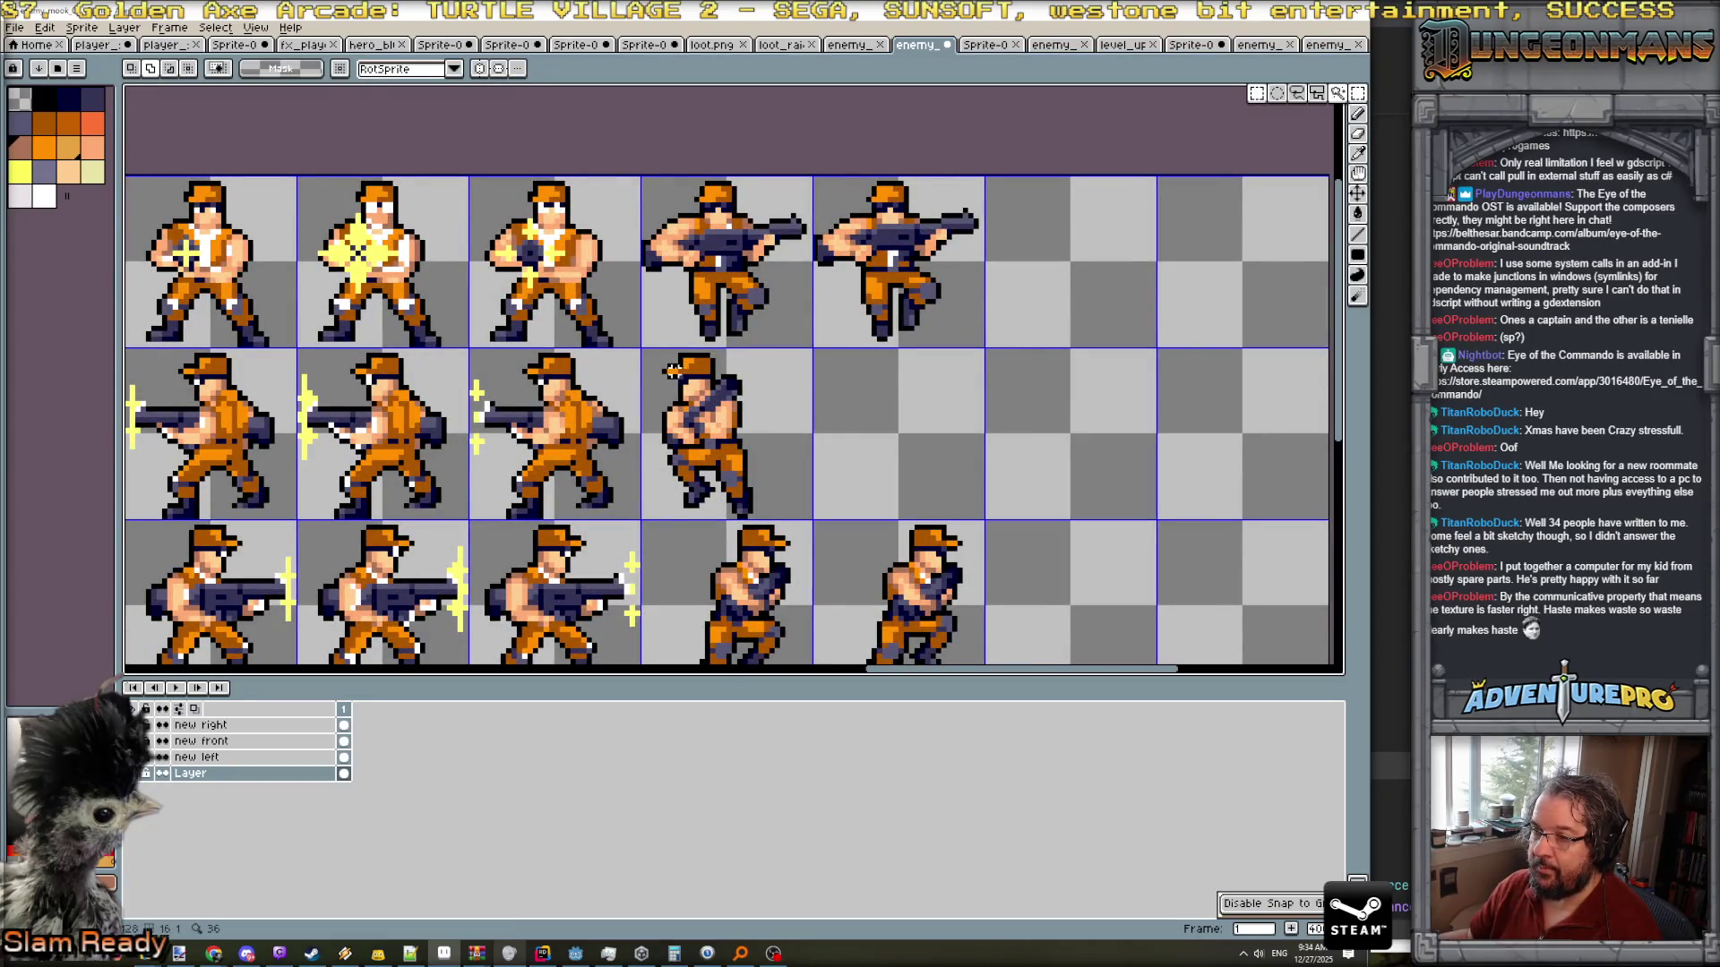
{"action": "mouse_move", "coordinate": [647, 354]}
{"action": "left_mouse_down"}
{"action": "mouse_move", "coordinate": [764, 474]}
{"action": "mouse_move", "coordinate": [725, 463]}
{"action": "mouse_move", "coordinate": [862, 465]}
{"action": "left_mouse_up"}
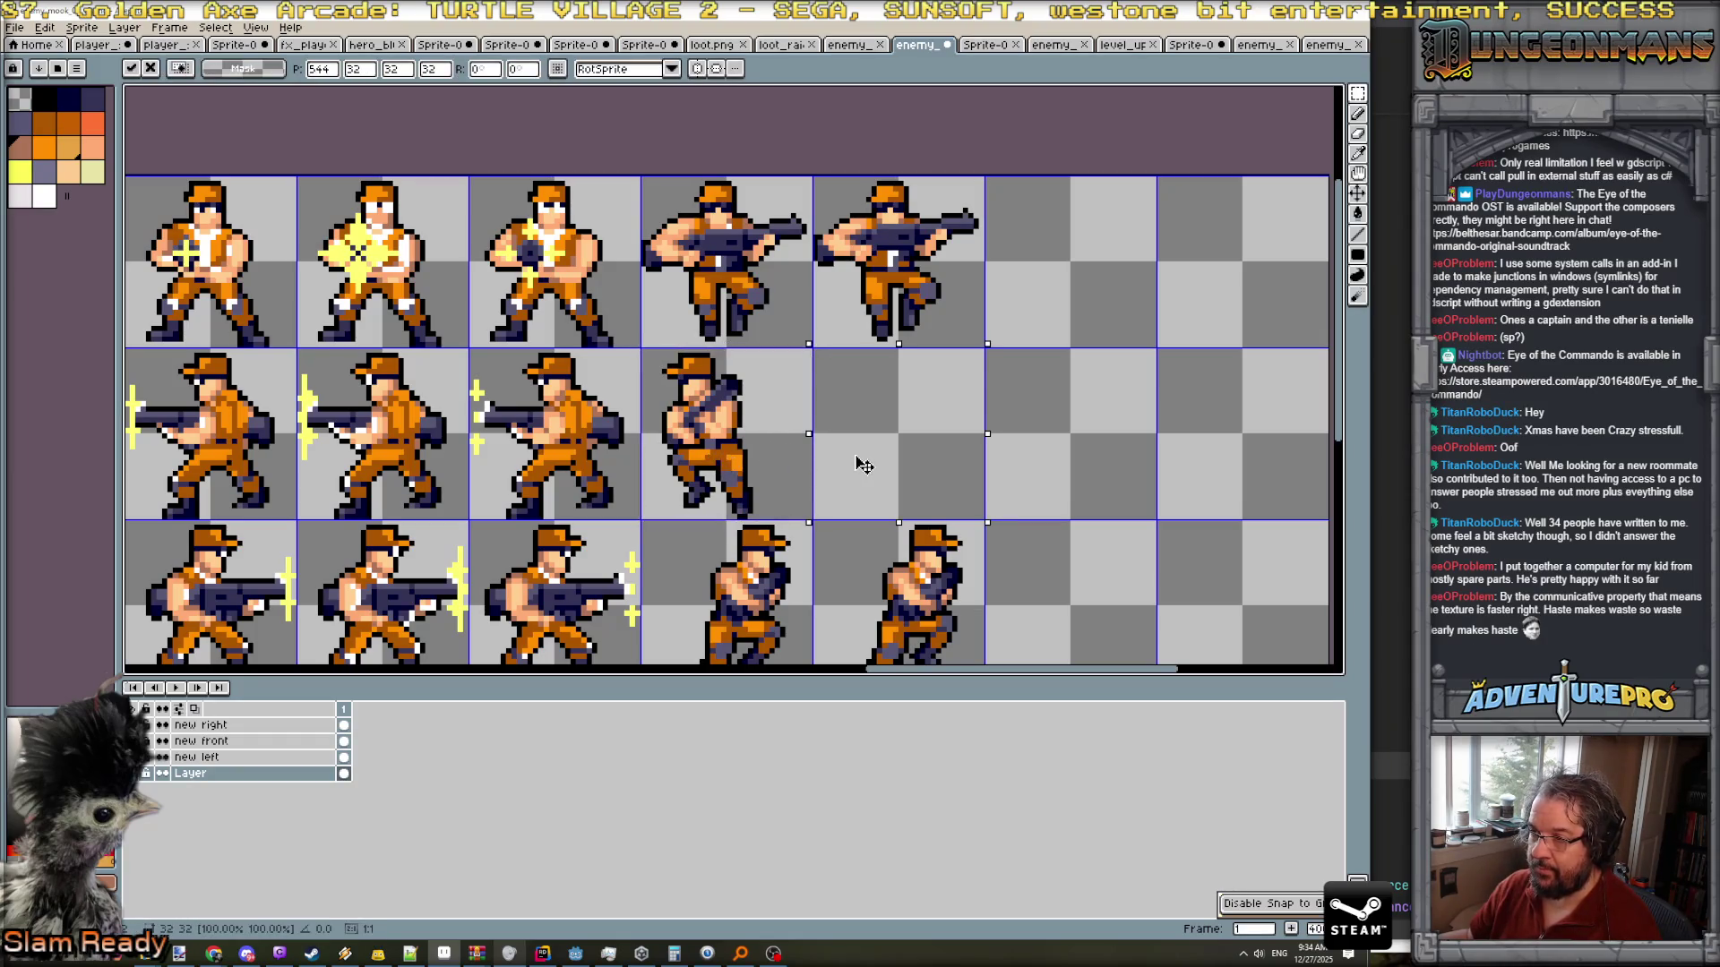
{"action": "key", "text": "Escape"}
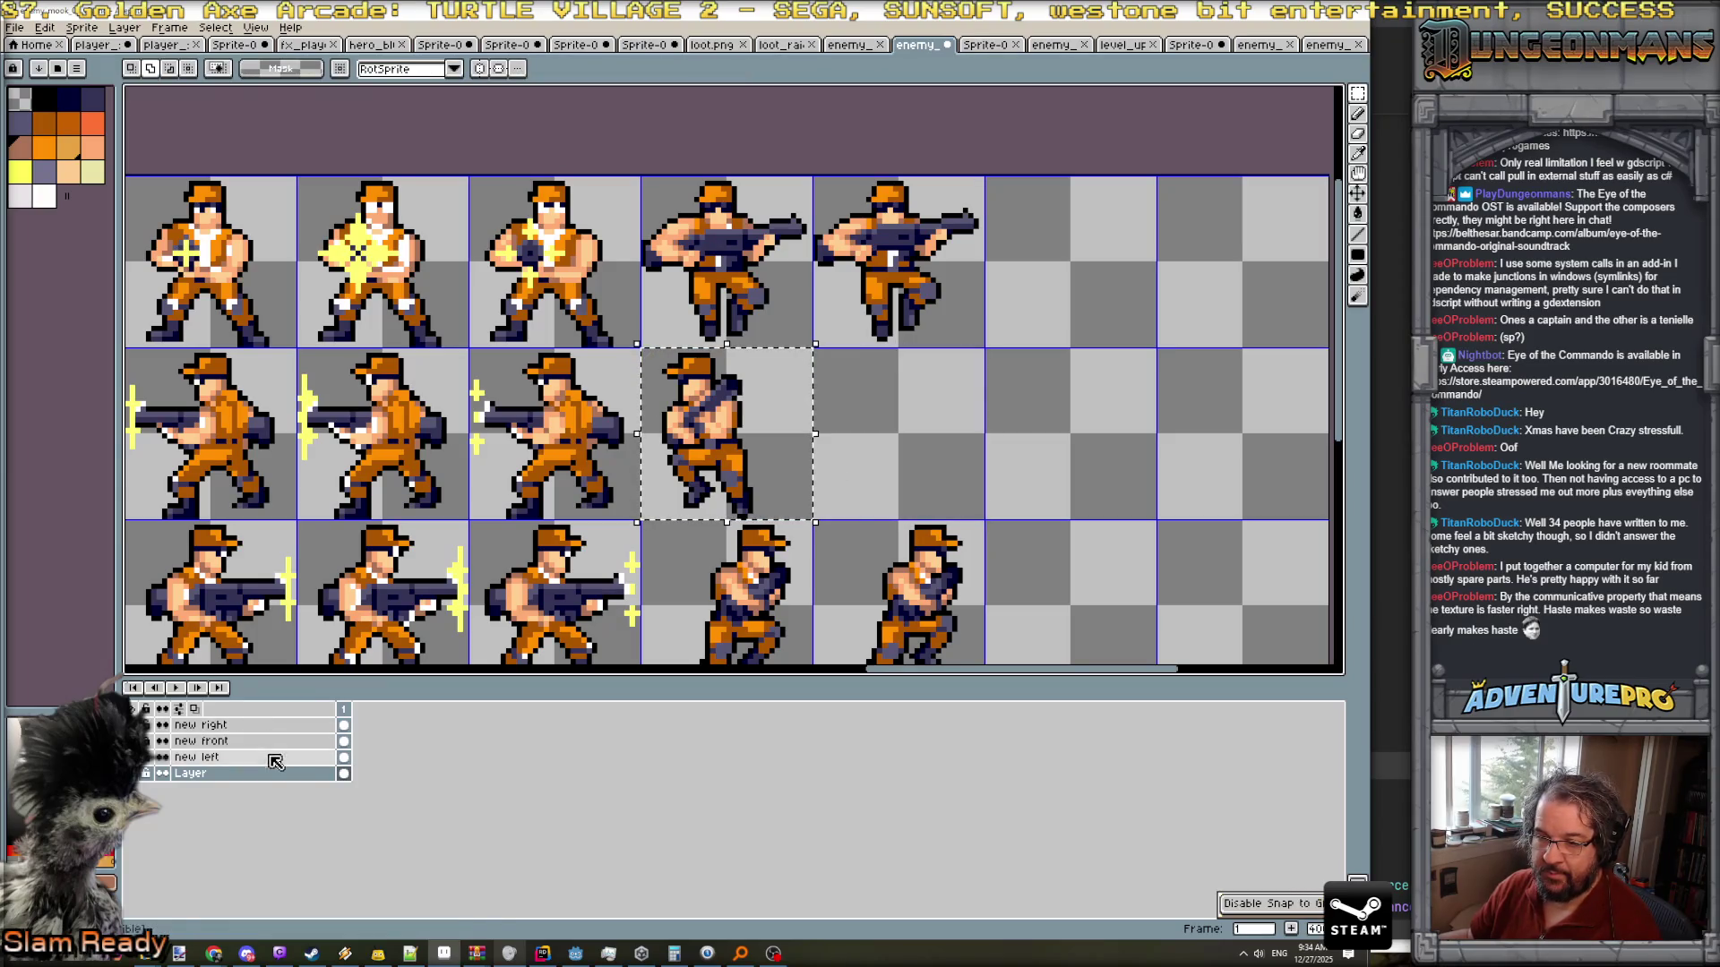
- On the new left layer, Ctrl-drag a copy of the jumping soldier into the next empty cell
{"action": "left_click", "coordinate": [206, 757]}
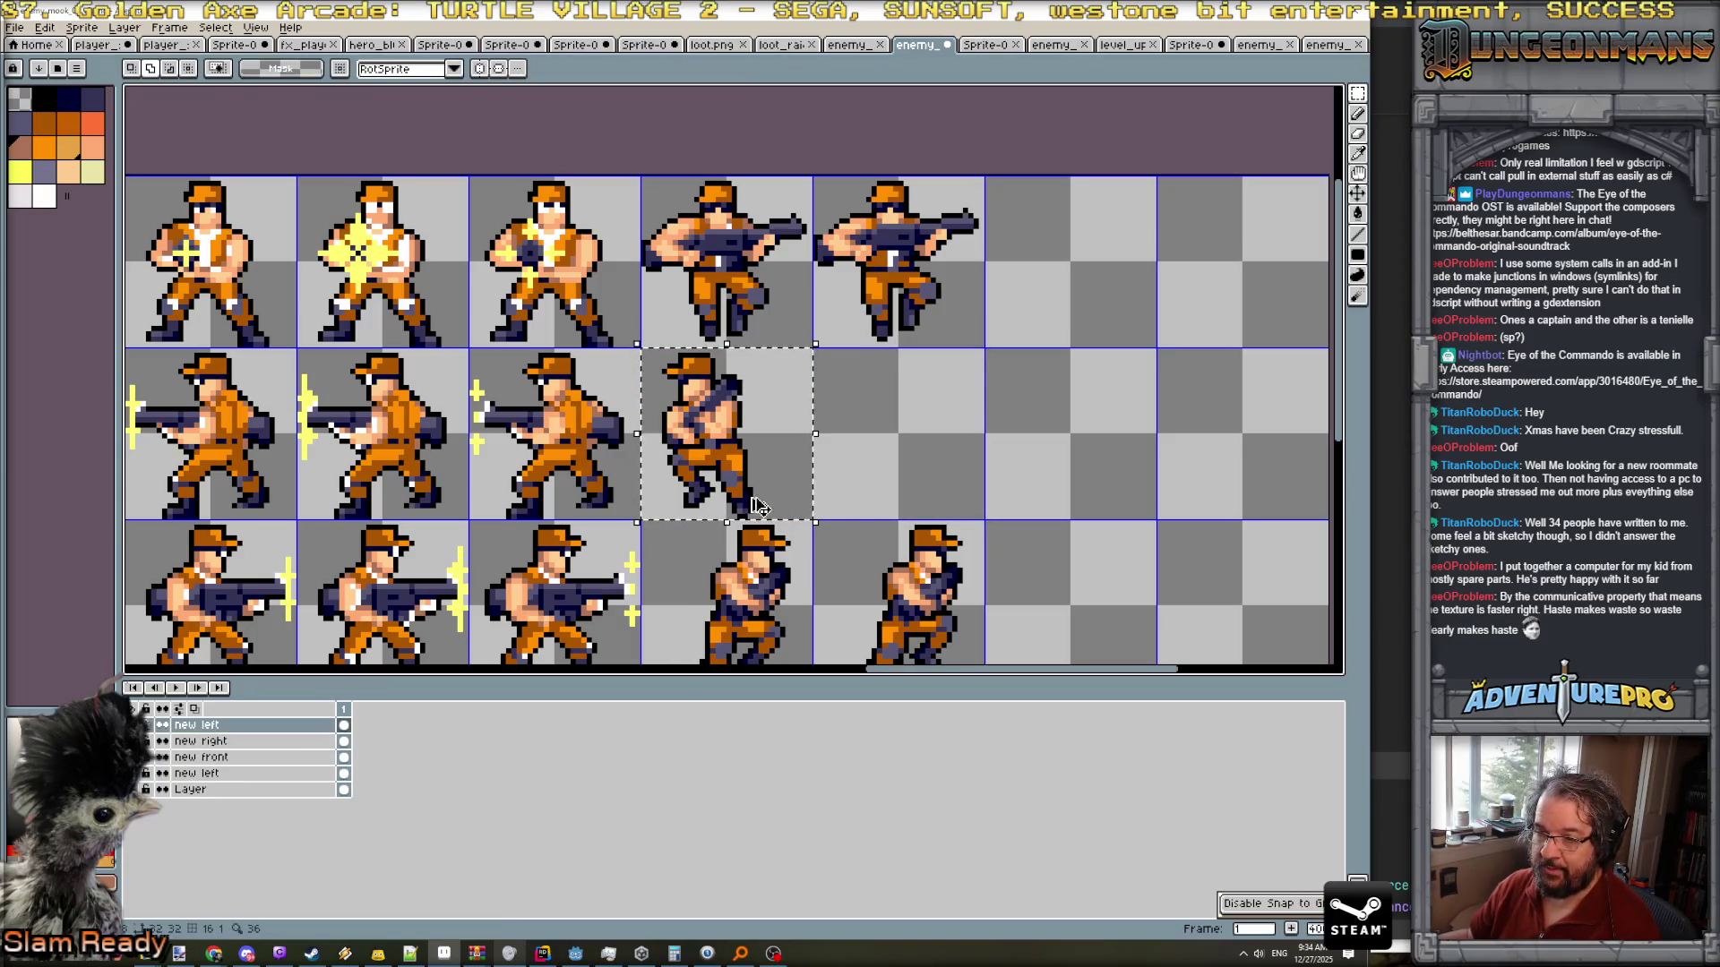
{"action": "key", "text": "ctrl+z"}
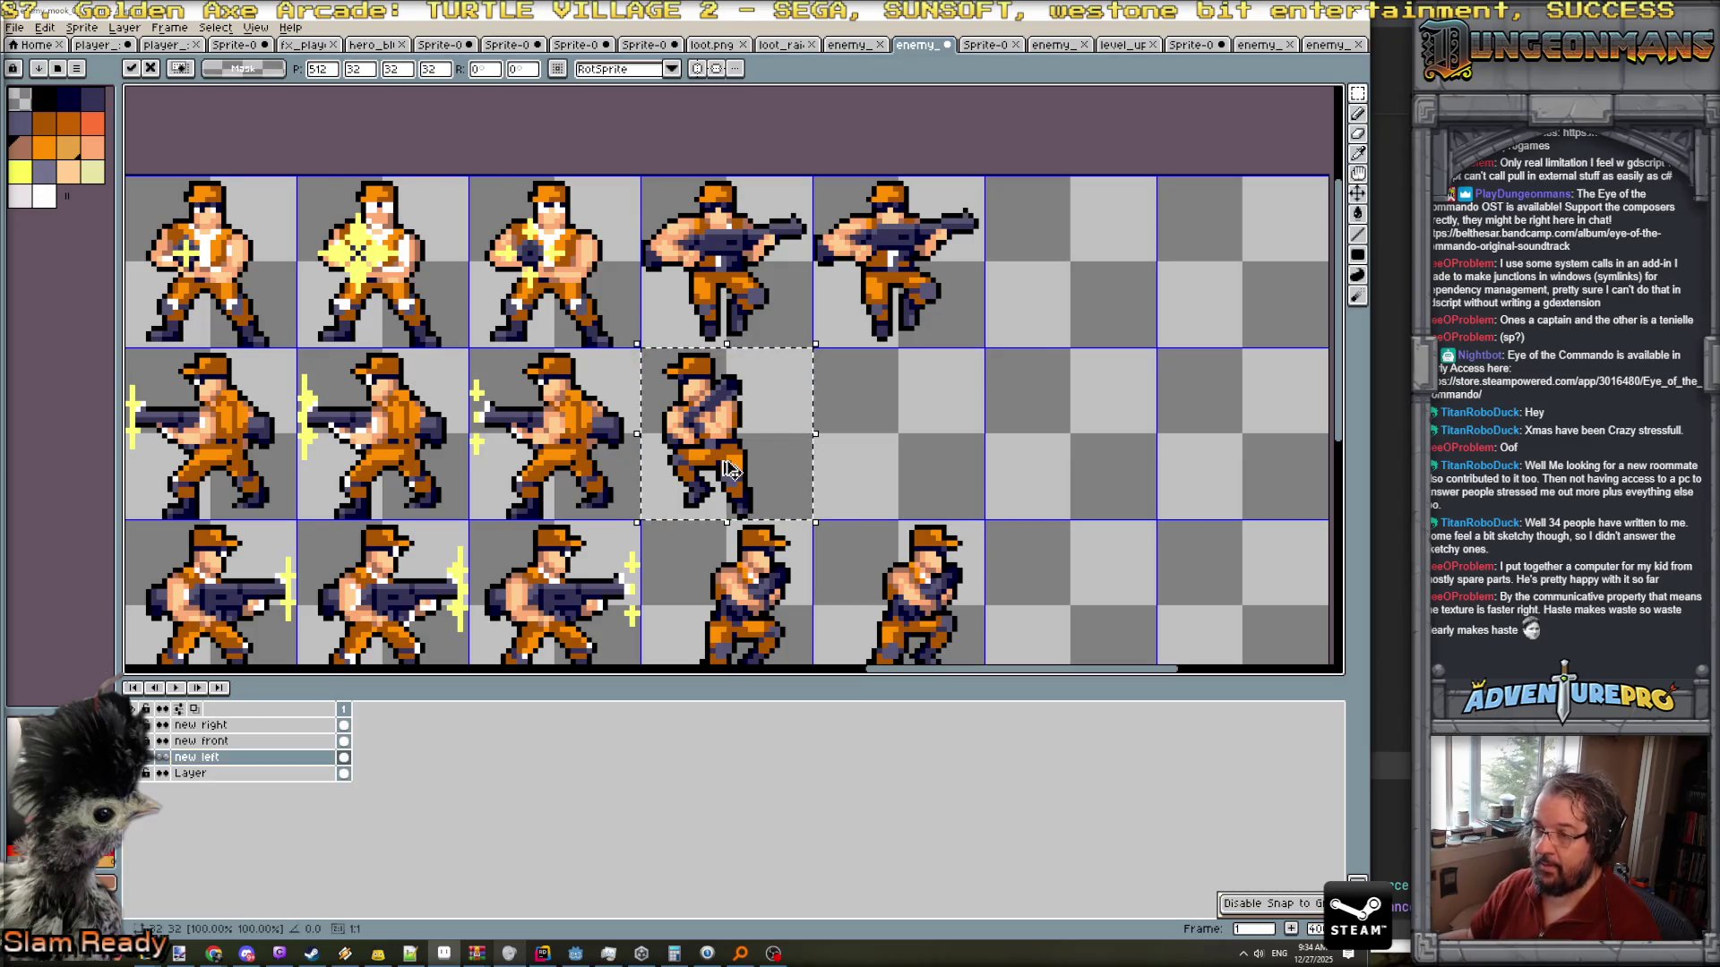
{"action": "left_click_drag", "start_coordinate": [755, 507], "coordinate": [893, 477]}
{"action": "key", "text": "ctrl+d"}
{"action": "left_click", "coordinate": [254, 28]}
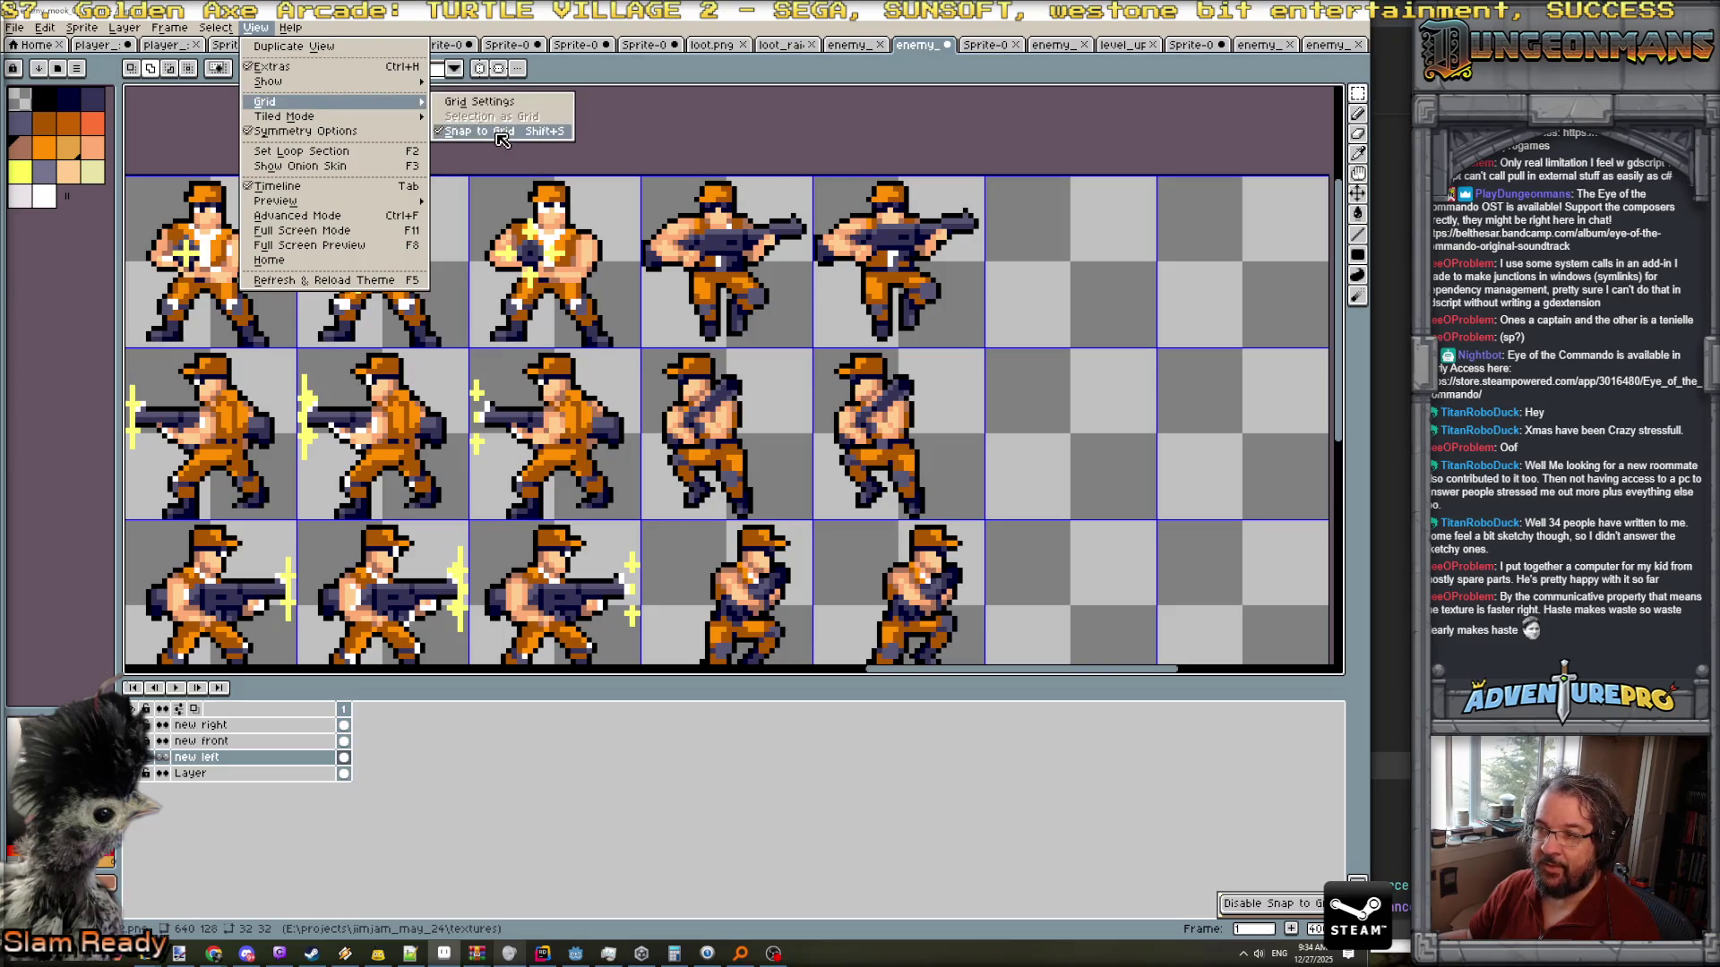
- Zoom in on the two jumping soldiers and move the copy's legs into a new pose
{"action": "key", "text": "Escape"}
{"action": "scroll", "coordinate": [845, 452], "scroll_direction": "up", "scroll_amount": 1}
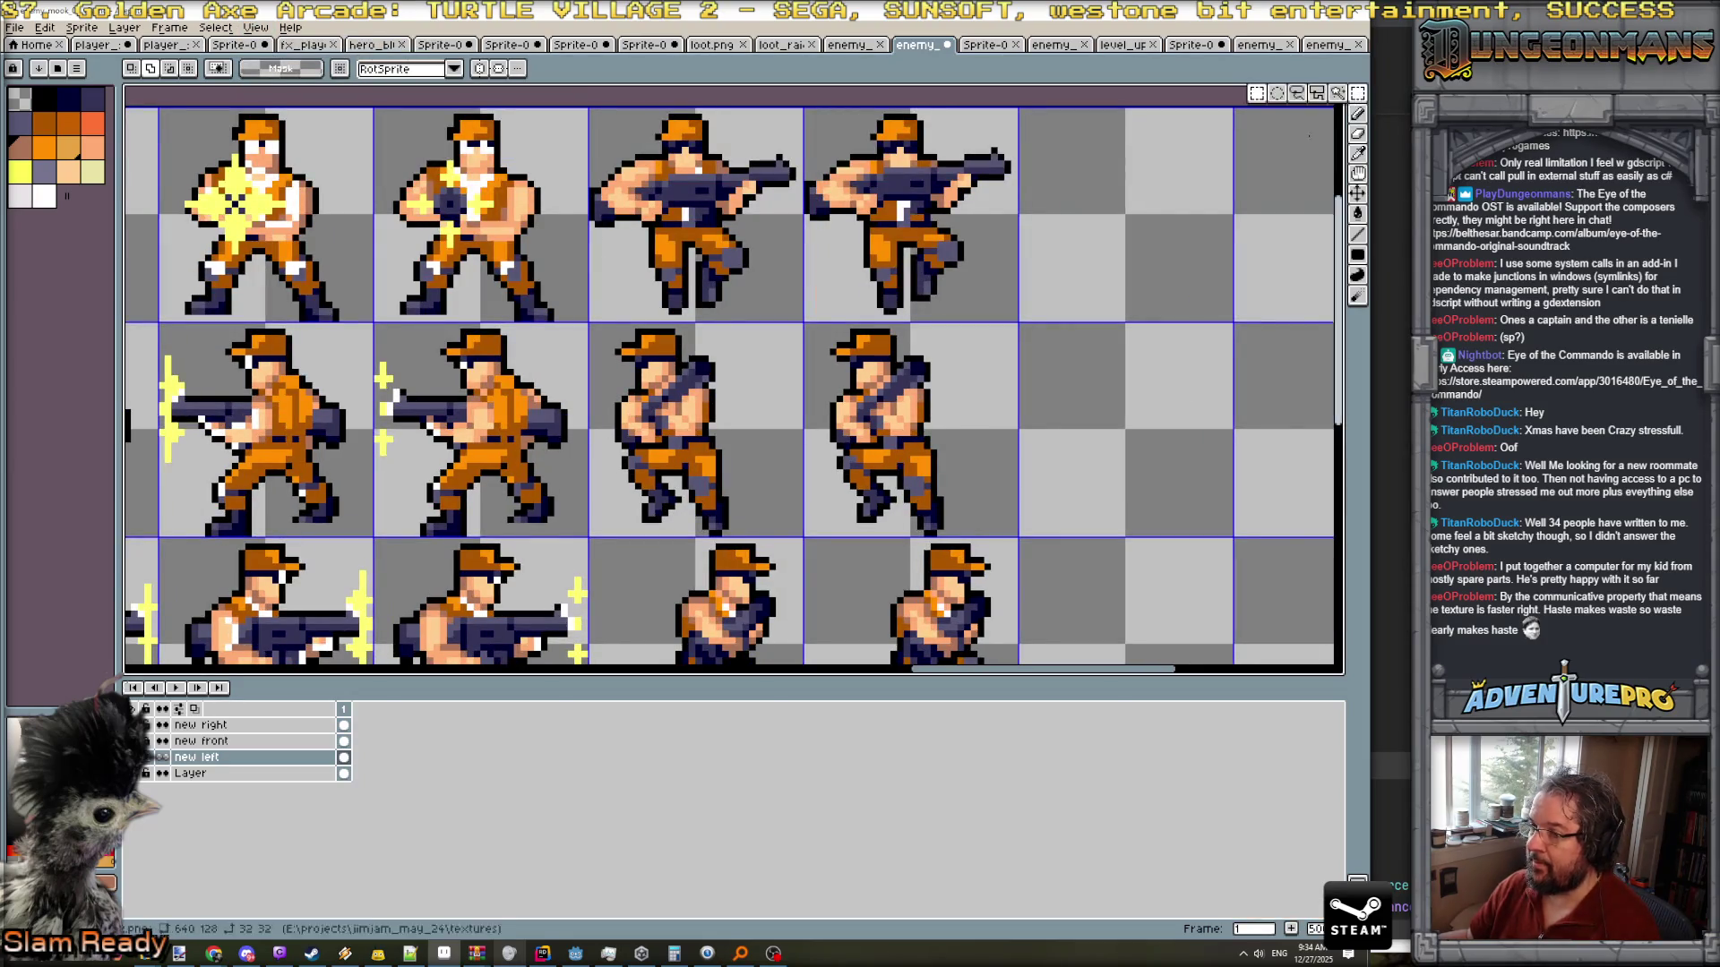
{"action": "scroll", "coordinate": [966, 465], "scroll_direction": "up", "scroll_amount": 2}
{"action": "left_click_drag", "start_coordinate": [965, 466], "coordinate": [920, 328]}
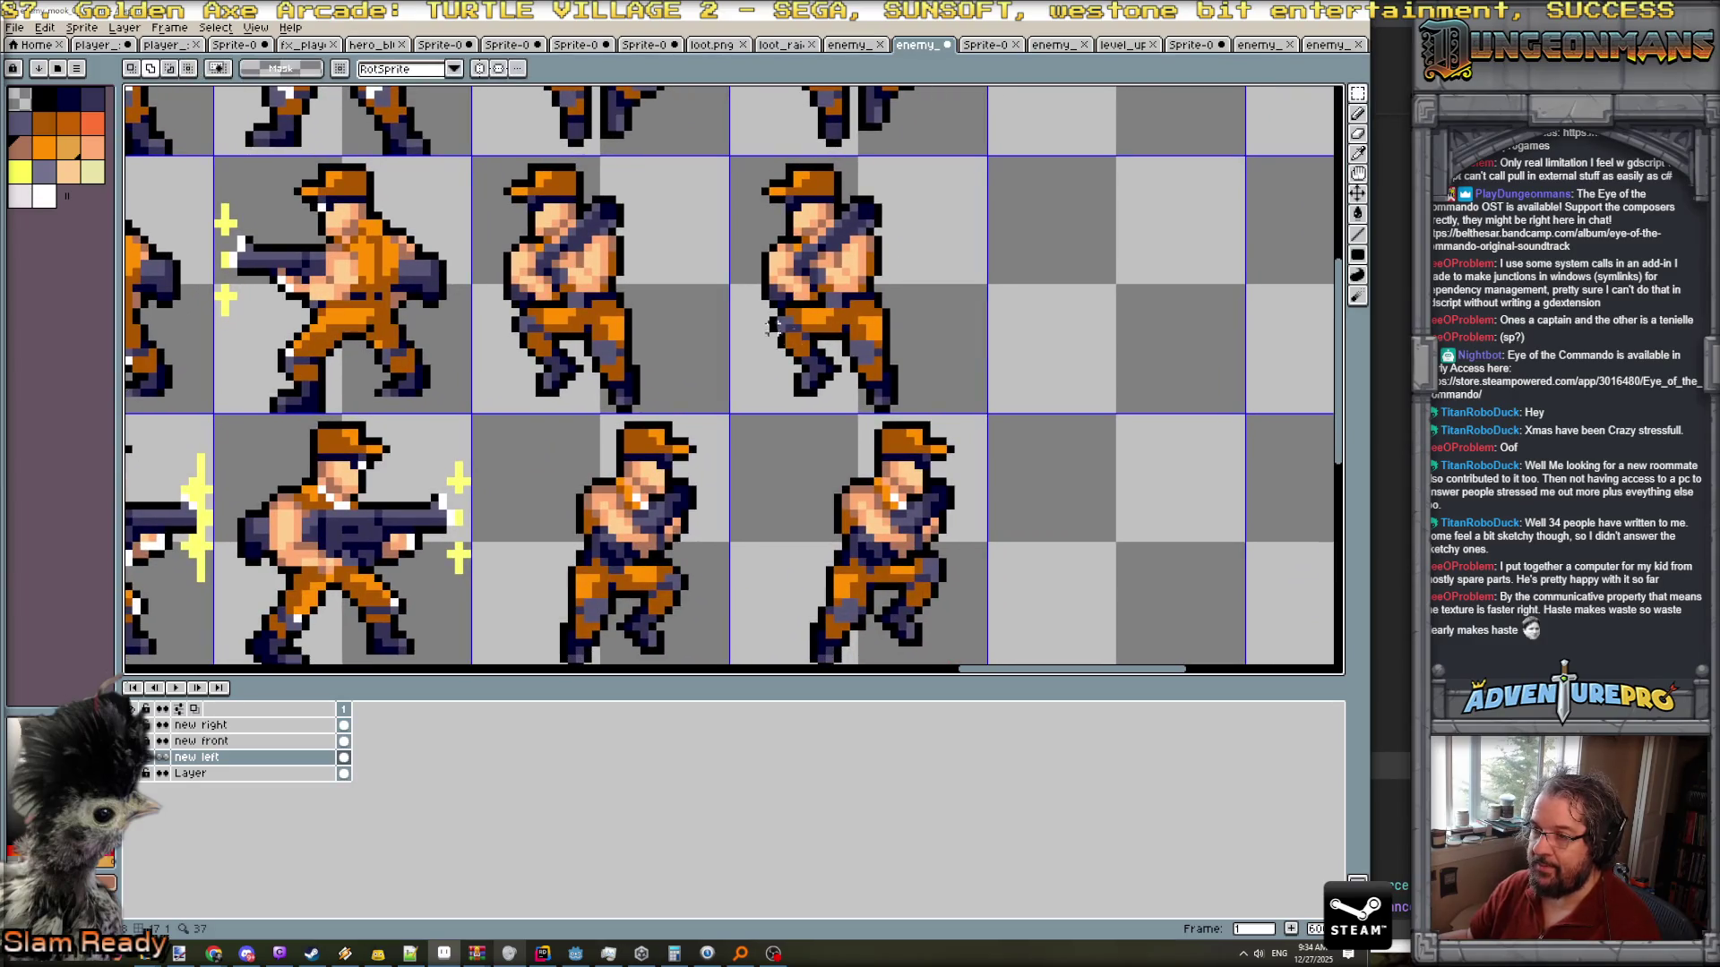
{"action": "left_click_drag", "start_coordinate": [772, 309], "coordinate": [844, 392]}
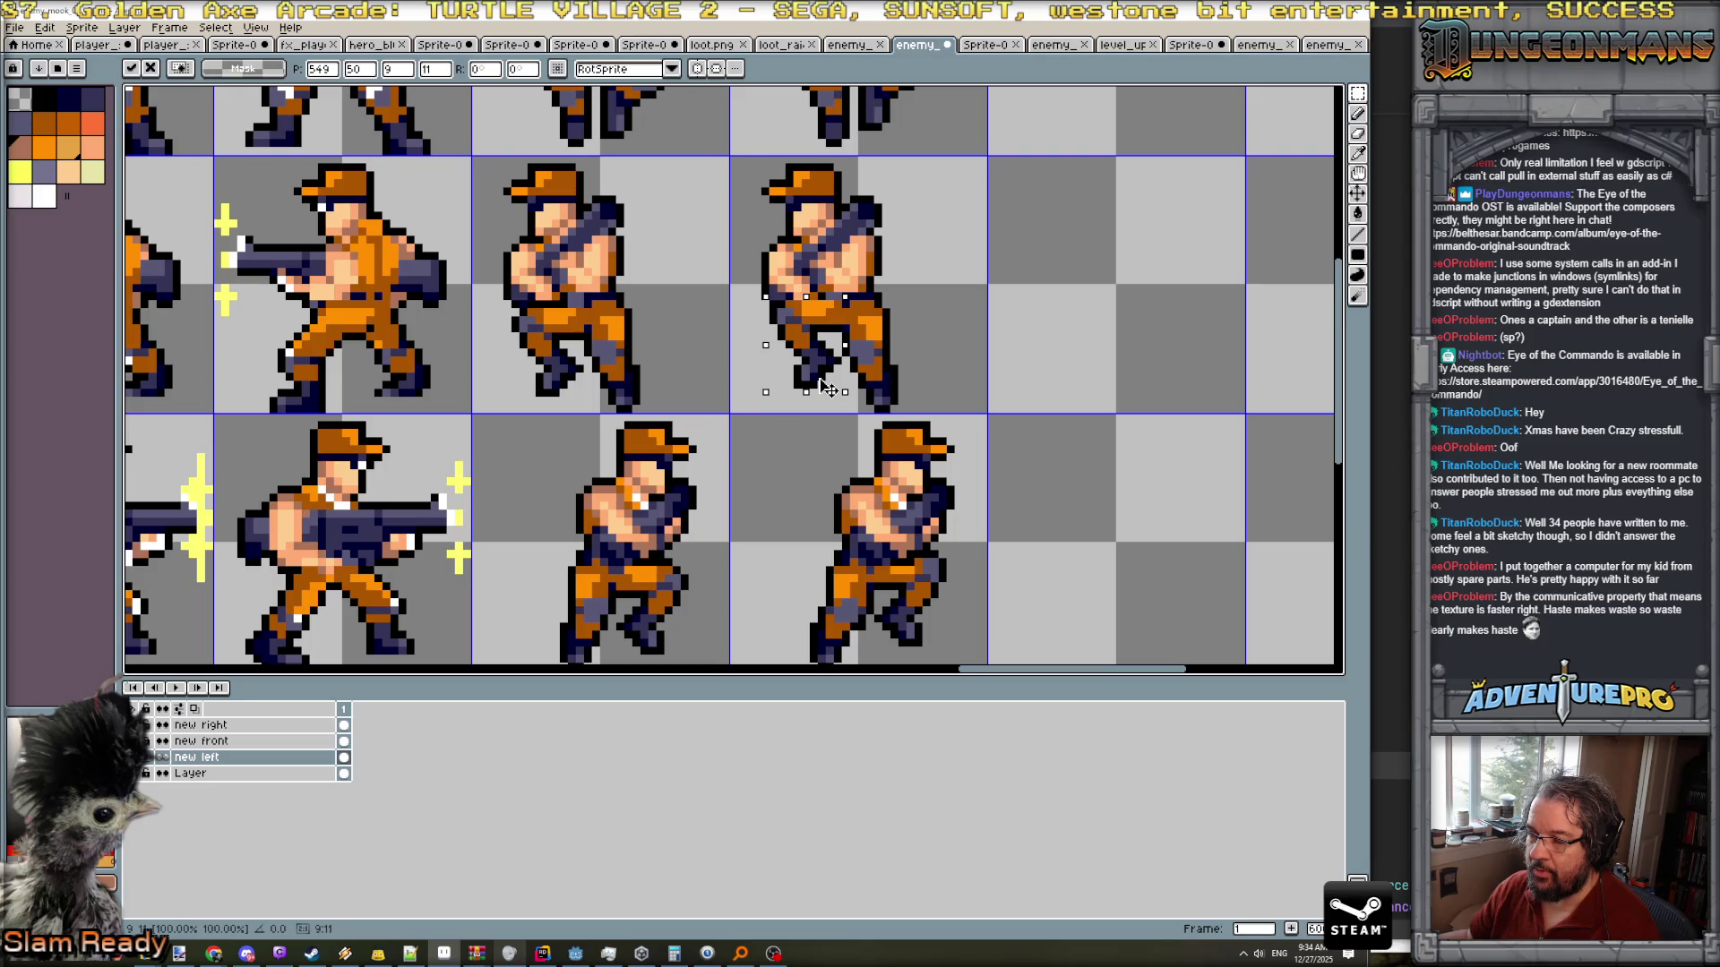
{"action": "left_click", "coordinate": [860, 367]}
- Reposition the copy's lower legs, deselect, and zoom back out with the Pencil active
{"action": "left_click_drag", "start_coordinate": [854, 352], "coordinate": [912, 410]}
{"action": "key", "text": "ctrl+d"}
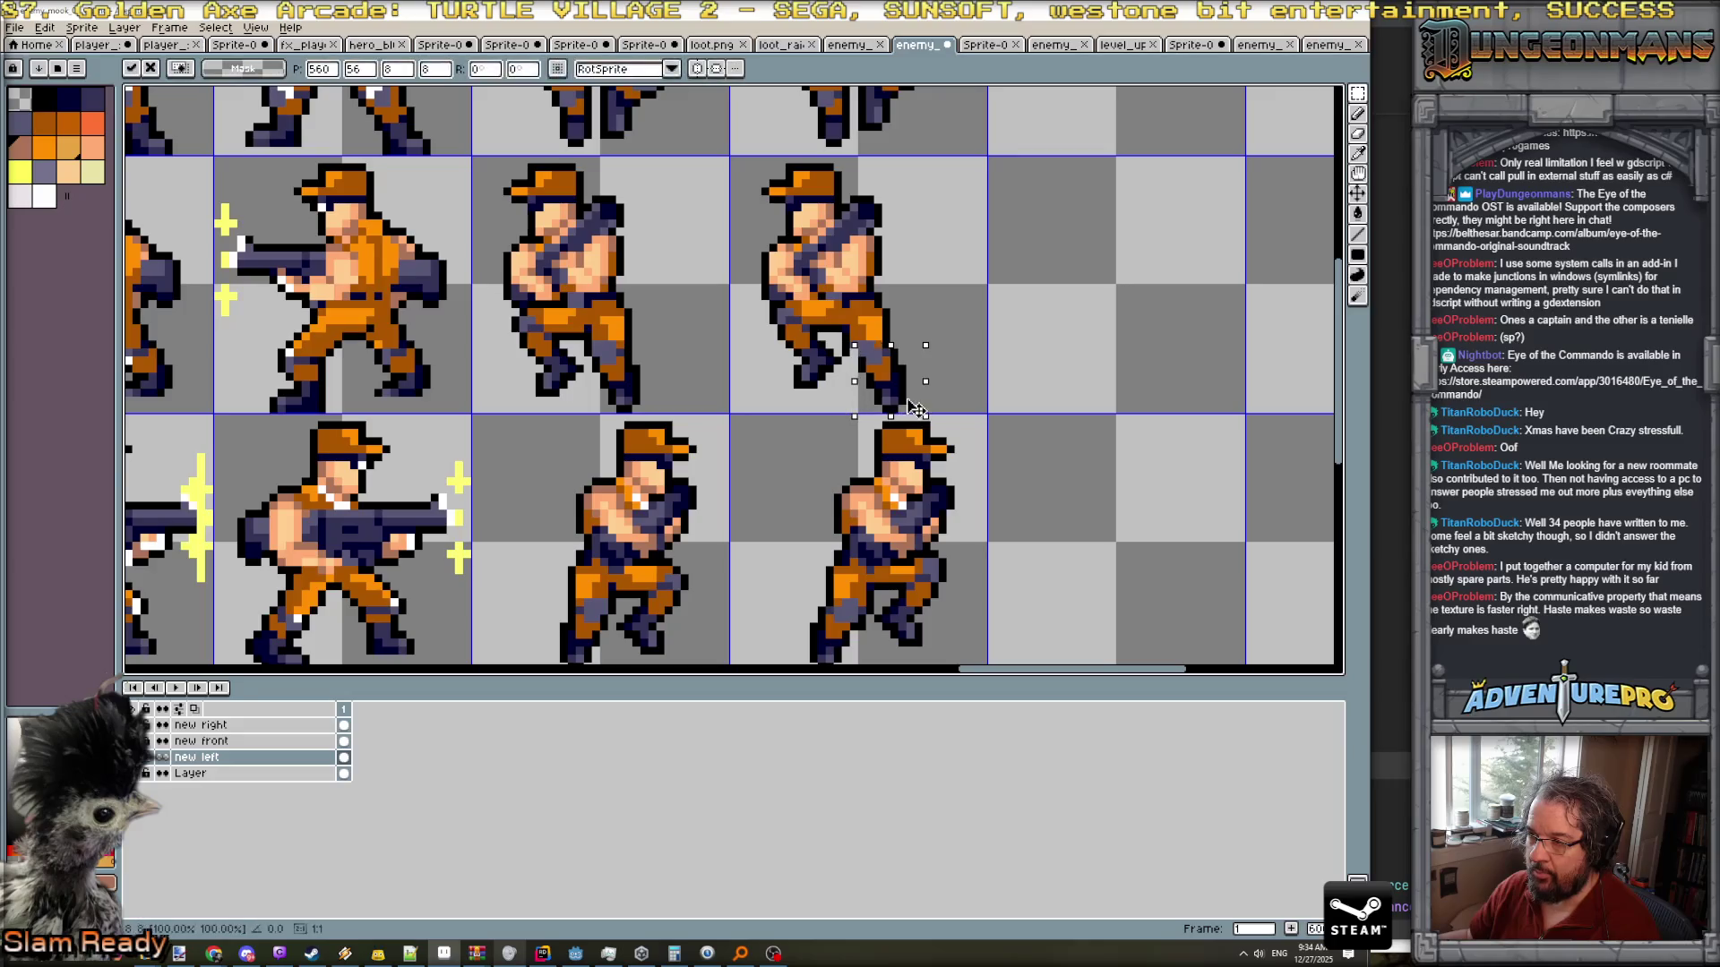
{"action": "scroll", "coordinate": [862, 352], "scroll_direction": "up", "scroll_amount": 3}
{"action": "key", "text": "b"}
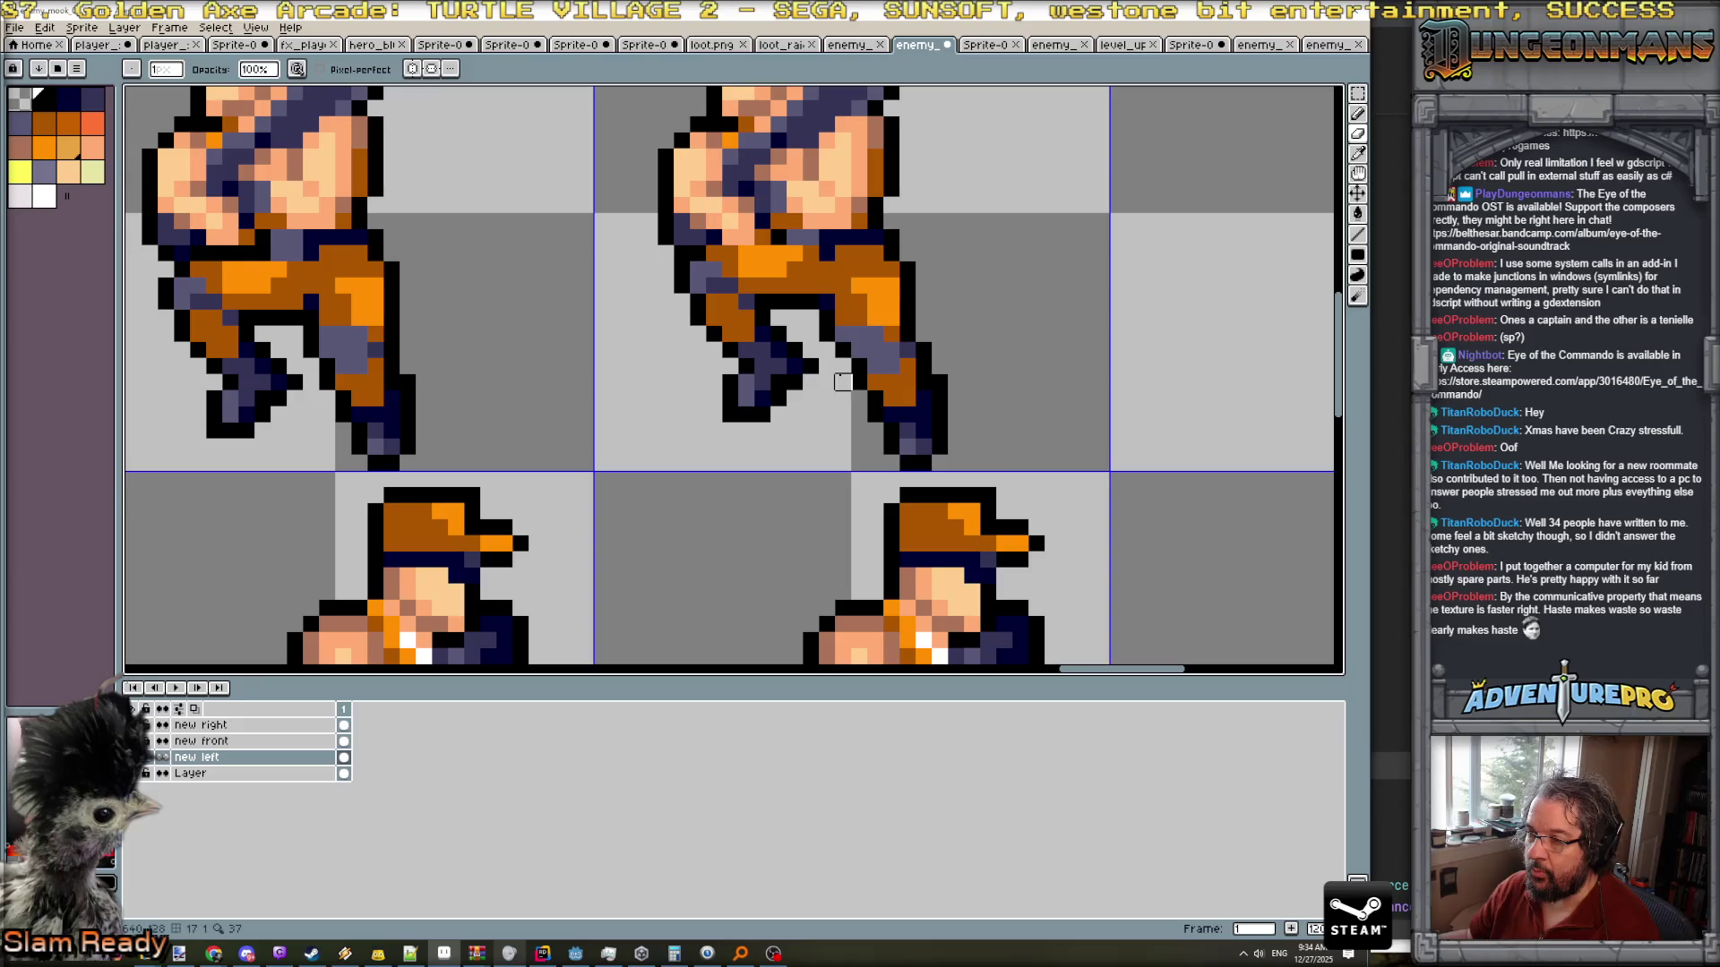
{"action": "scroll", "coordinate": [901, 404], "scroll_direction": "down", "scroll_amount": 3}
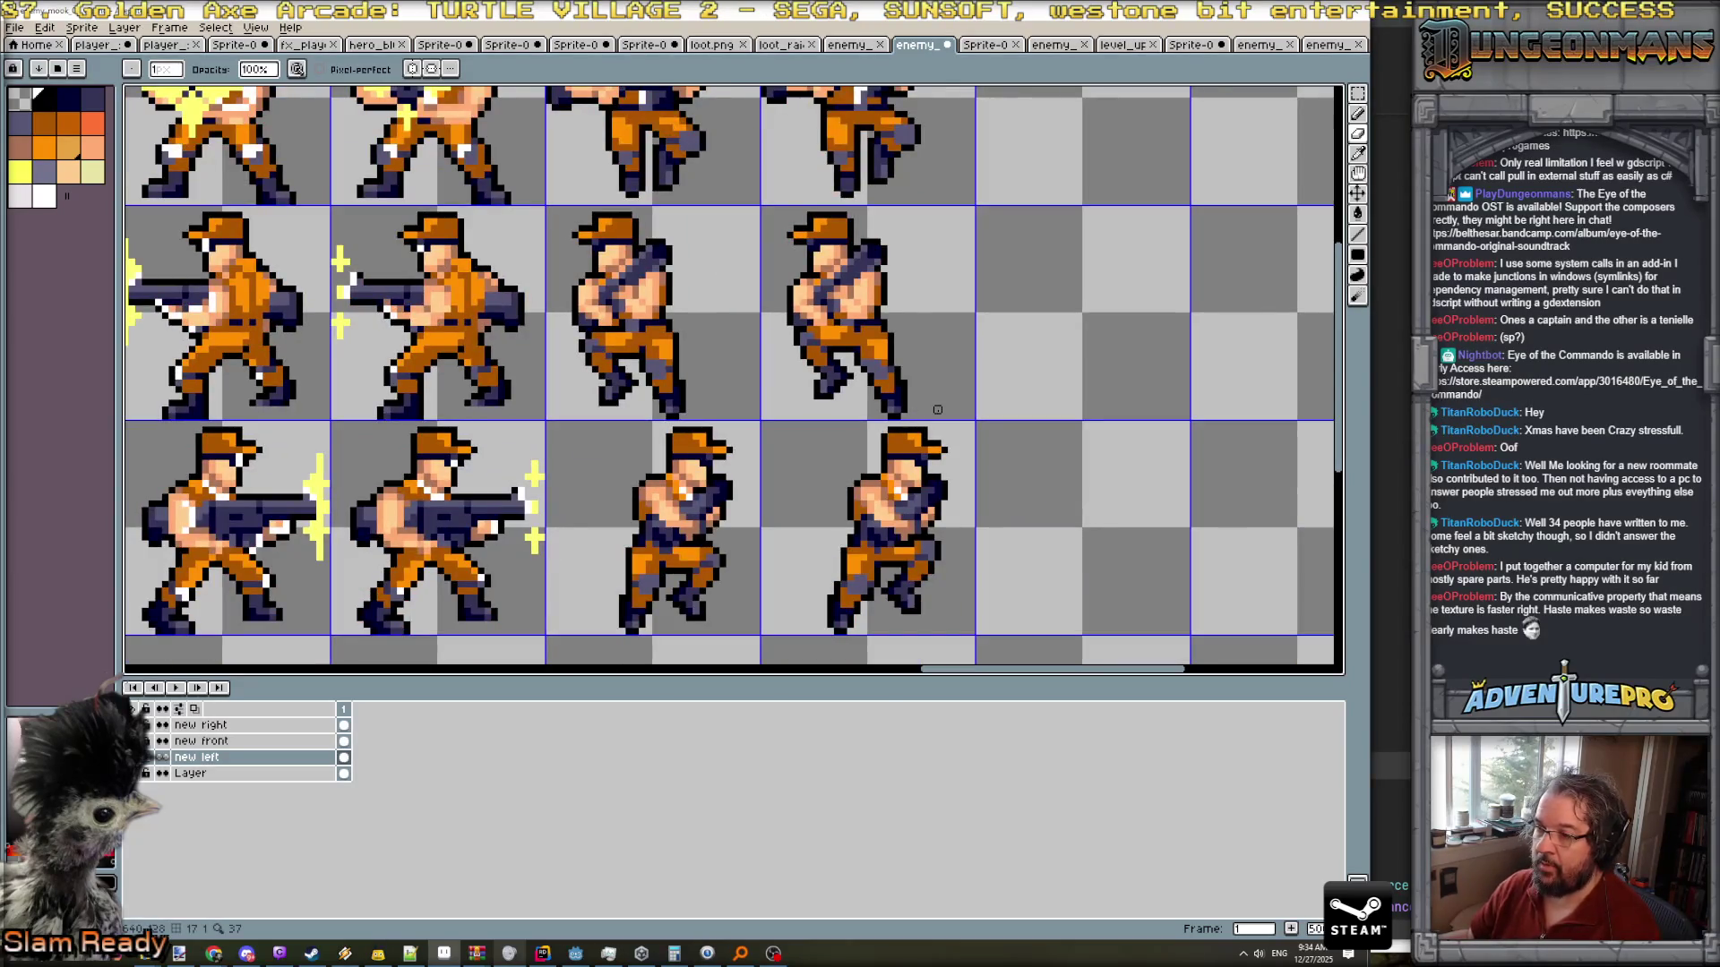
{"action": "scroll", "coordinate": [938, 409], "scroll_direction": "down", "scroll_amount": 2}
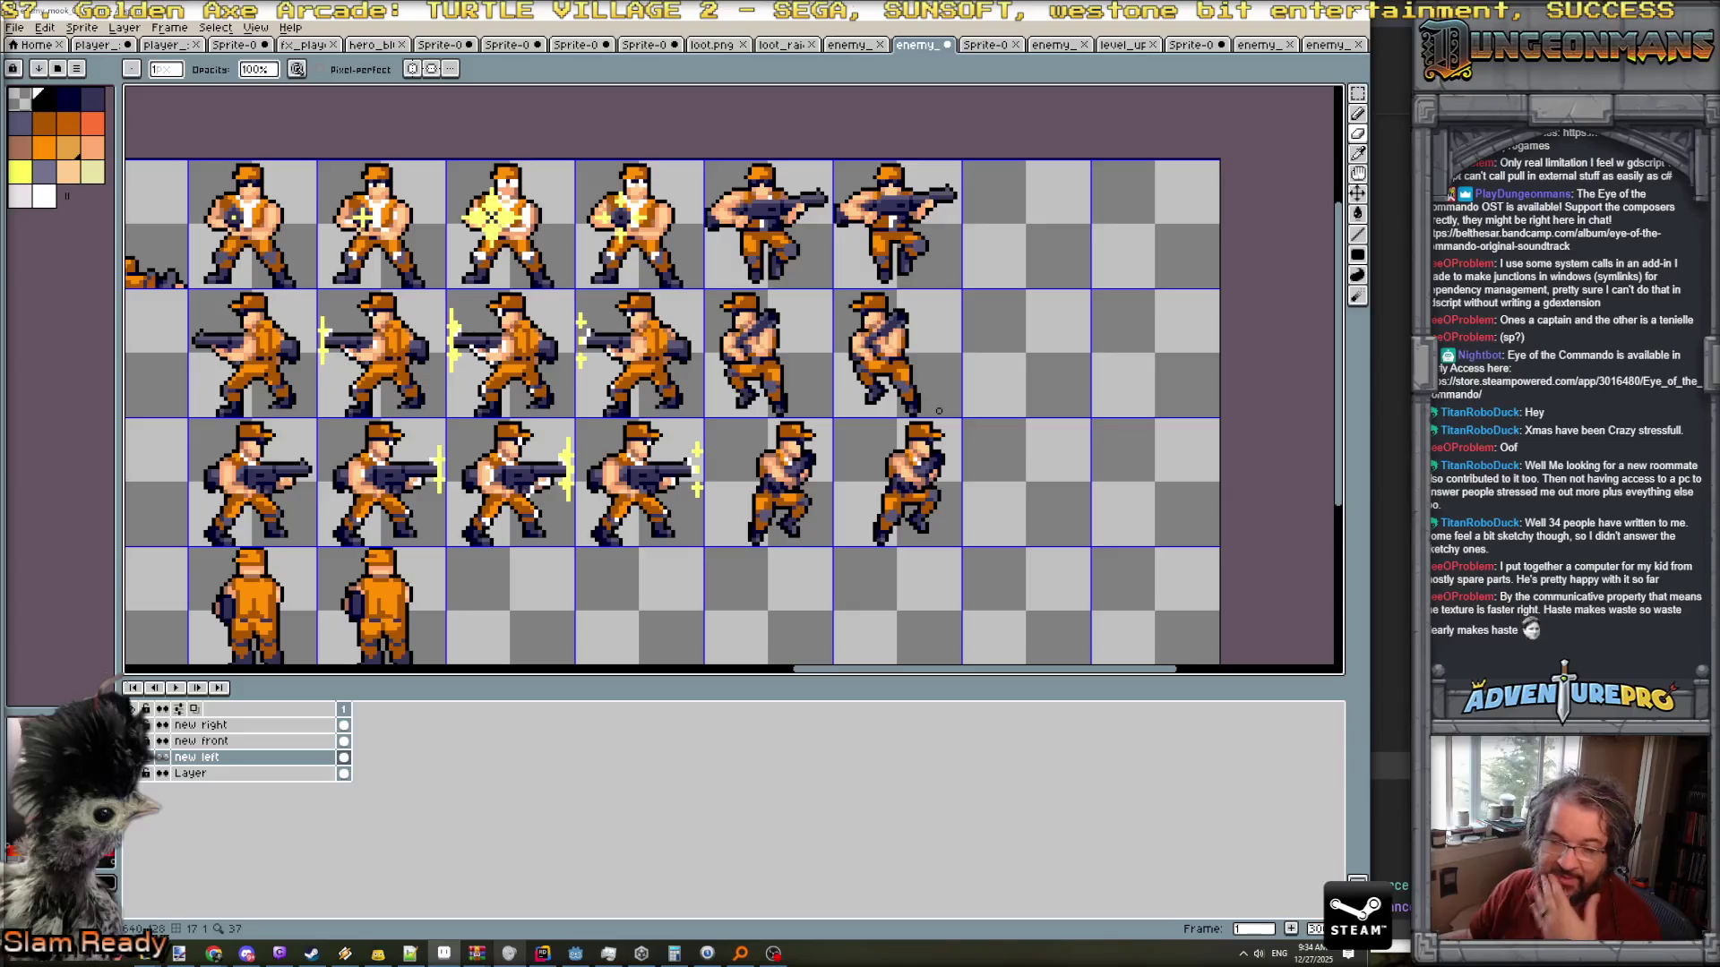
{"action": "scroll", "coordinate": [938, 409], "scroll_direction": "down", "scroll_amount": 1}
- Save the enemy sheet as PNG despite the layers warning, then return to the exported strip
{"action": "key", "text": "ctrl+s"}
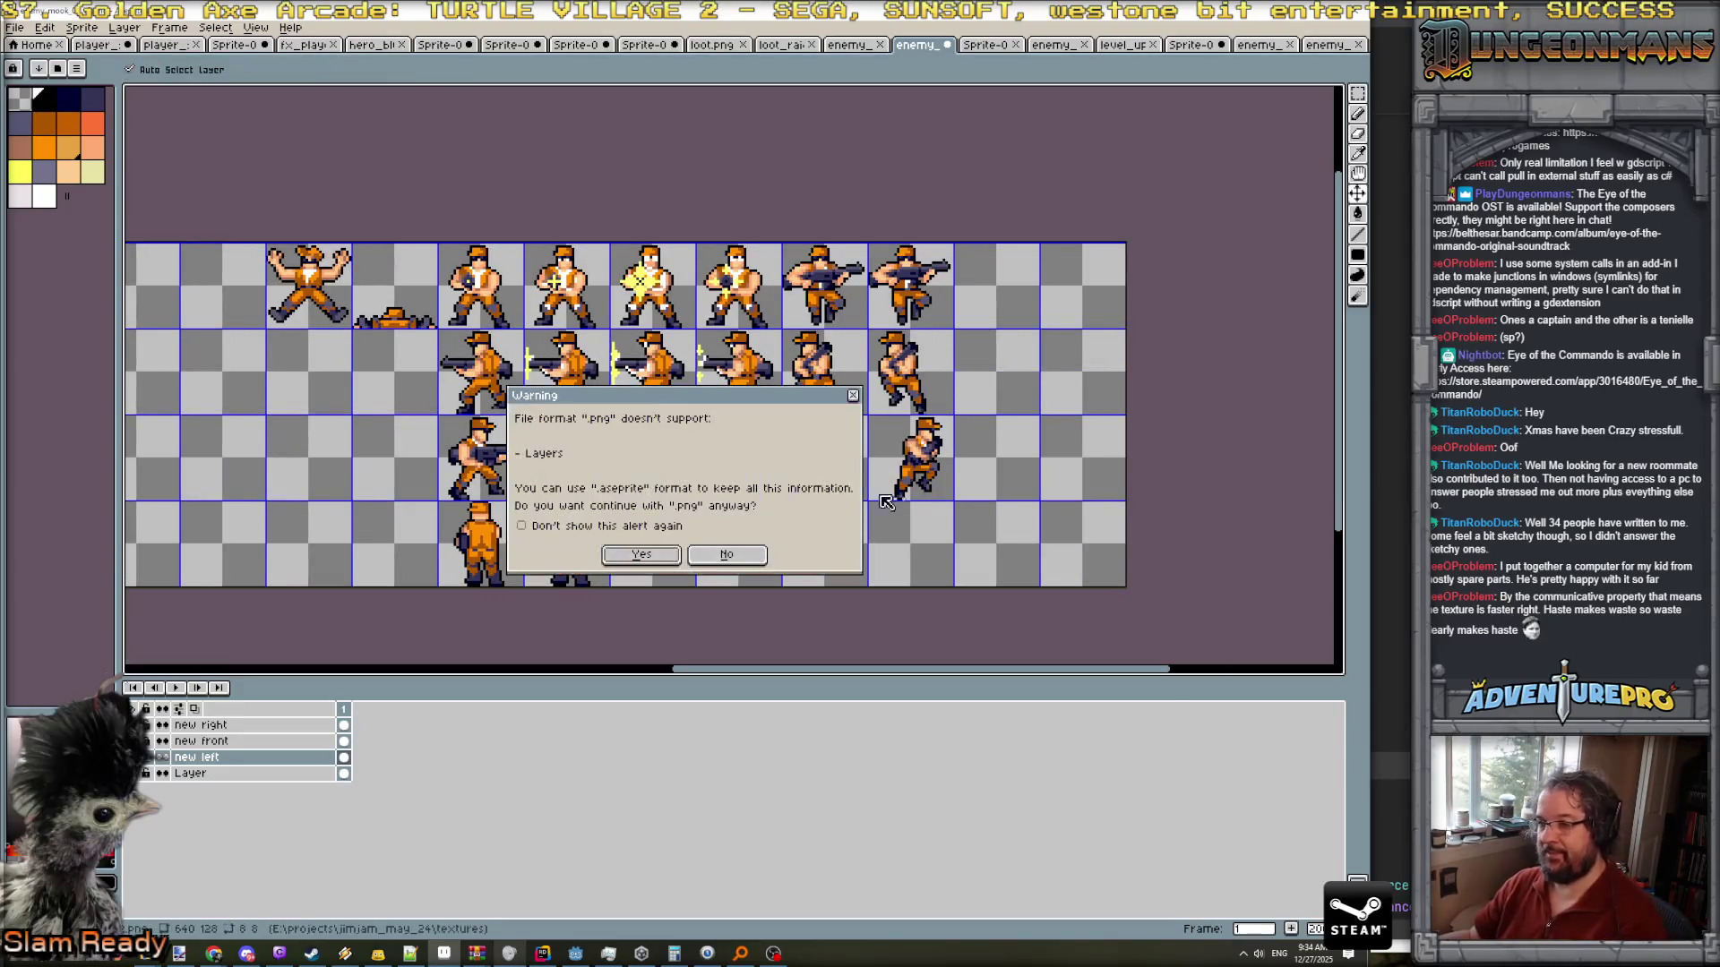
{"action": "left_click", "coordinate": [640, 556]}
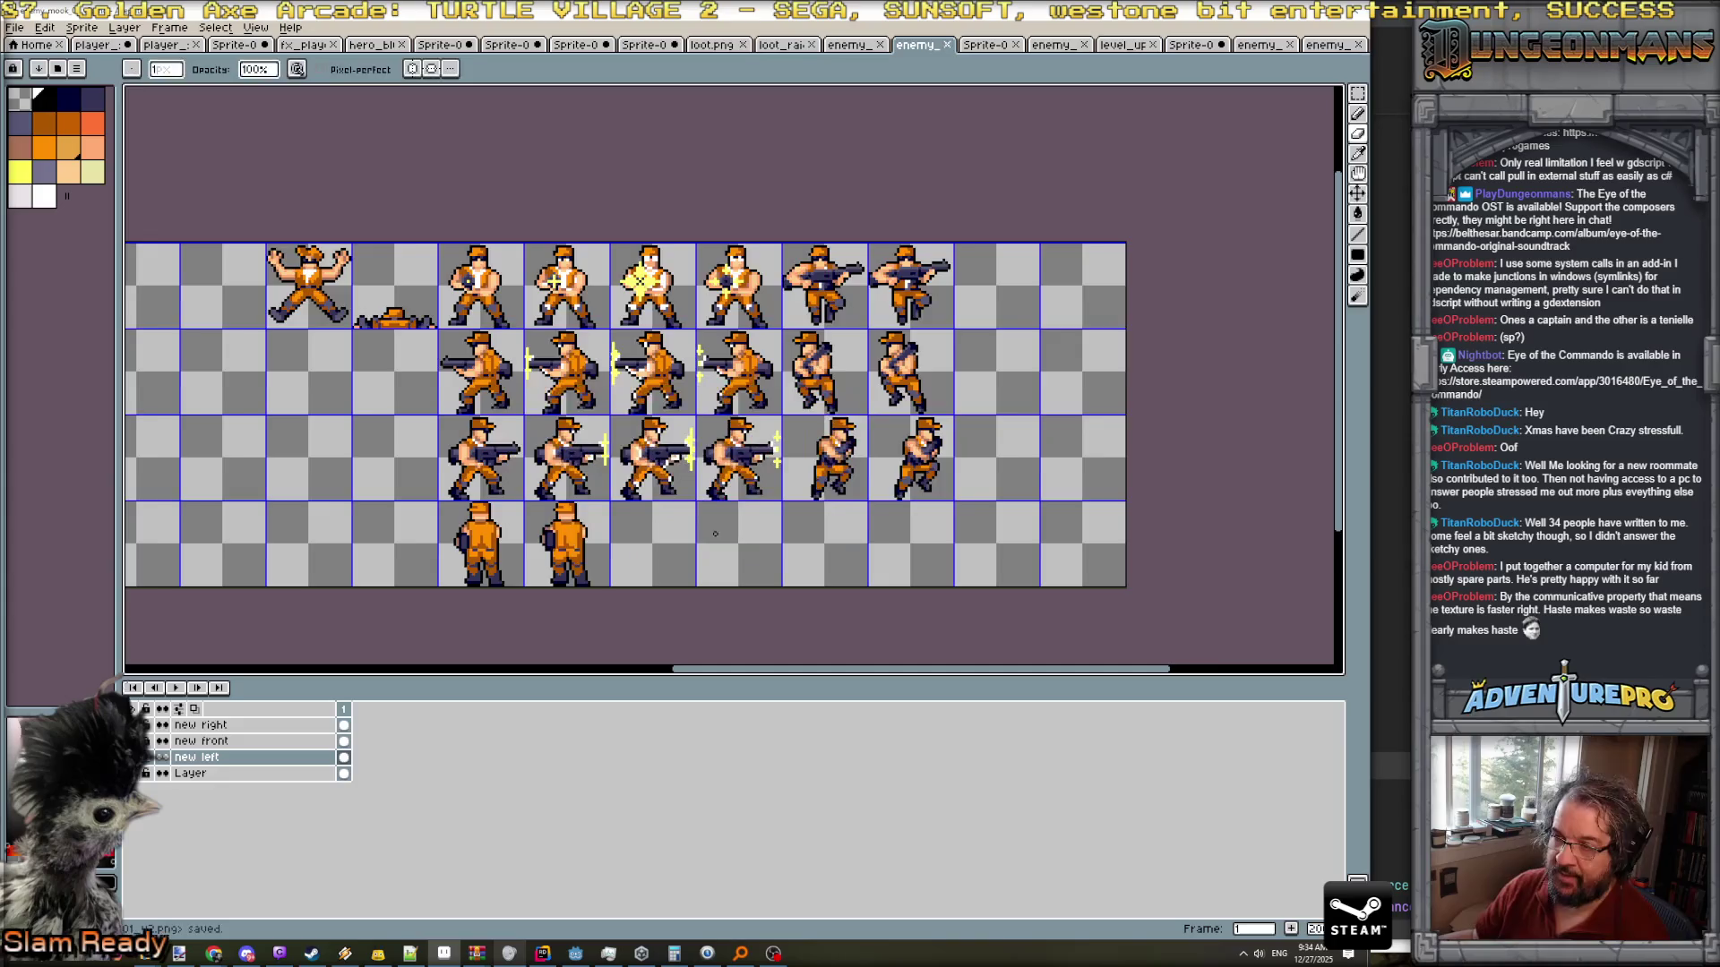
{"action": "scroll", "coordinate": [903, 471], "scroll_direction": "down", "scroll_amount": 2}
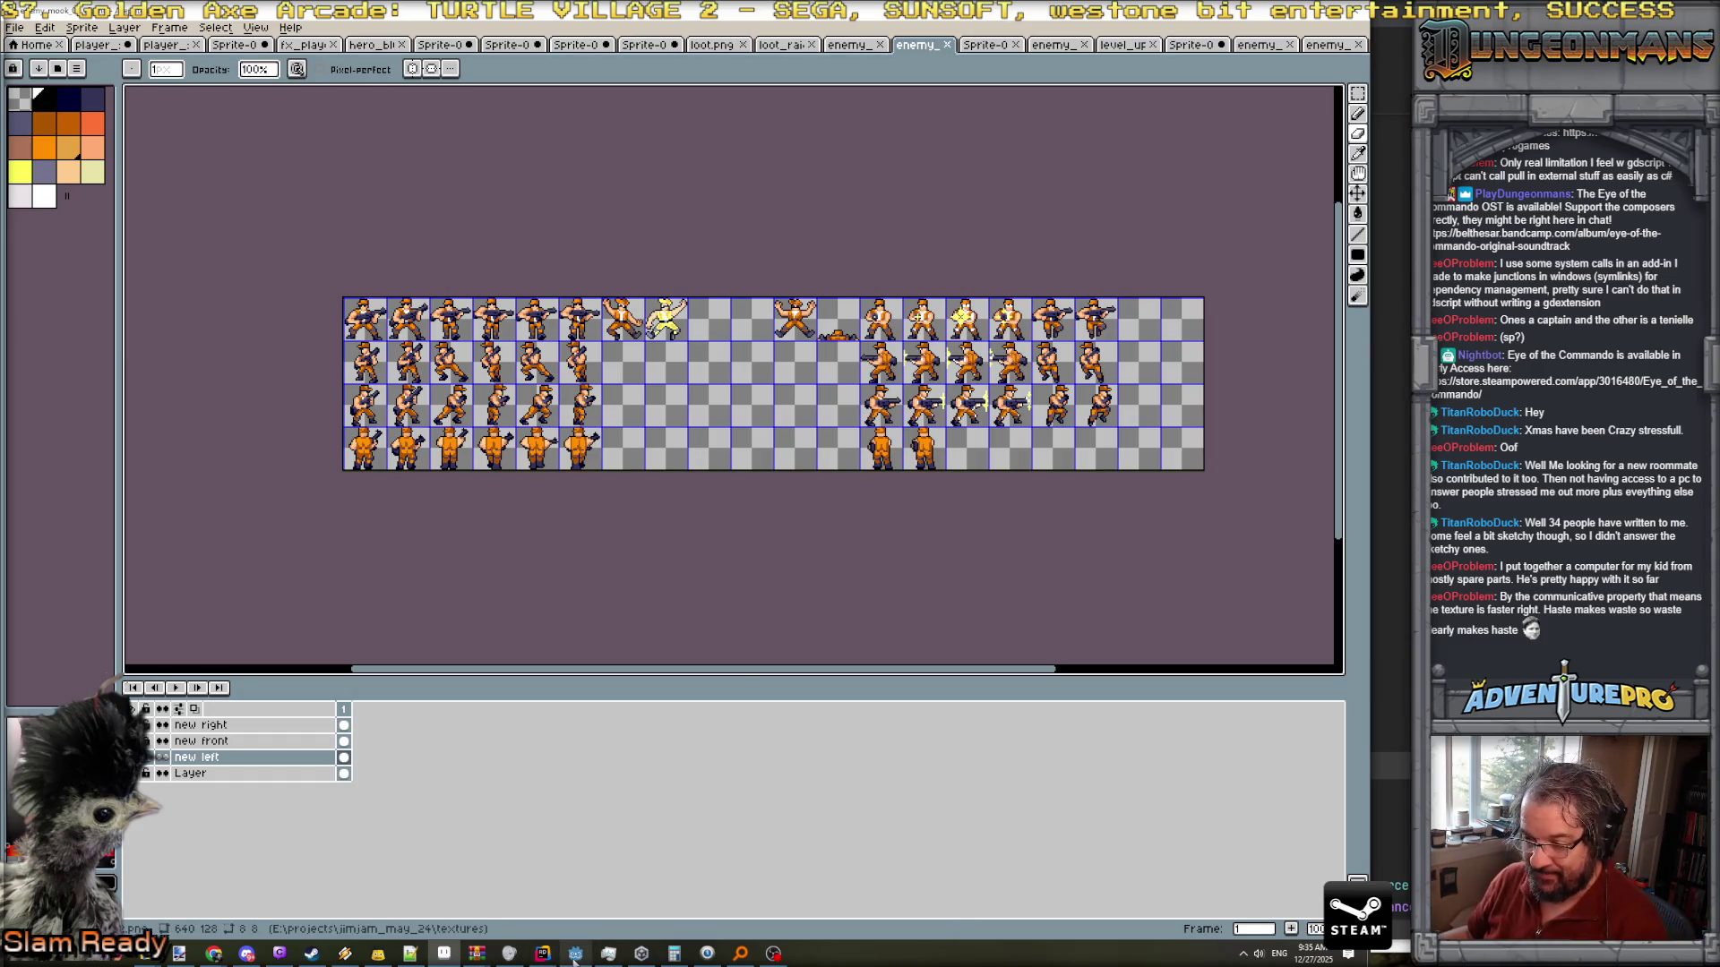
{"action": "left_click", "coordinate": [1327, 45]}
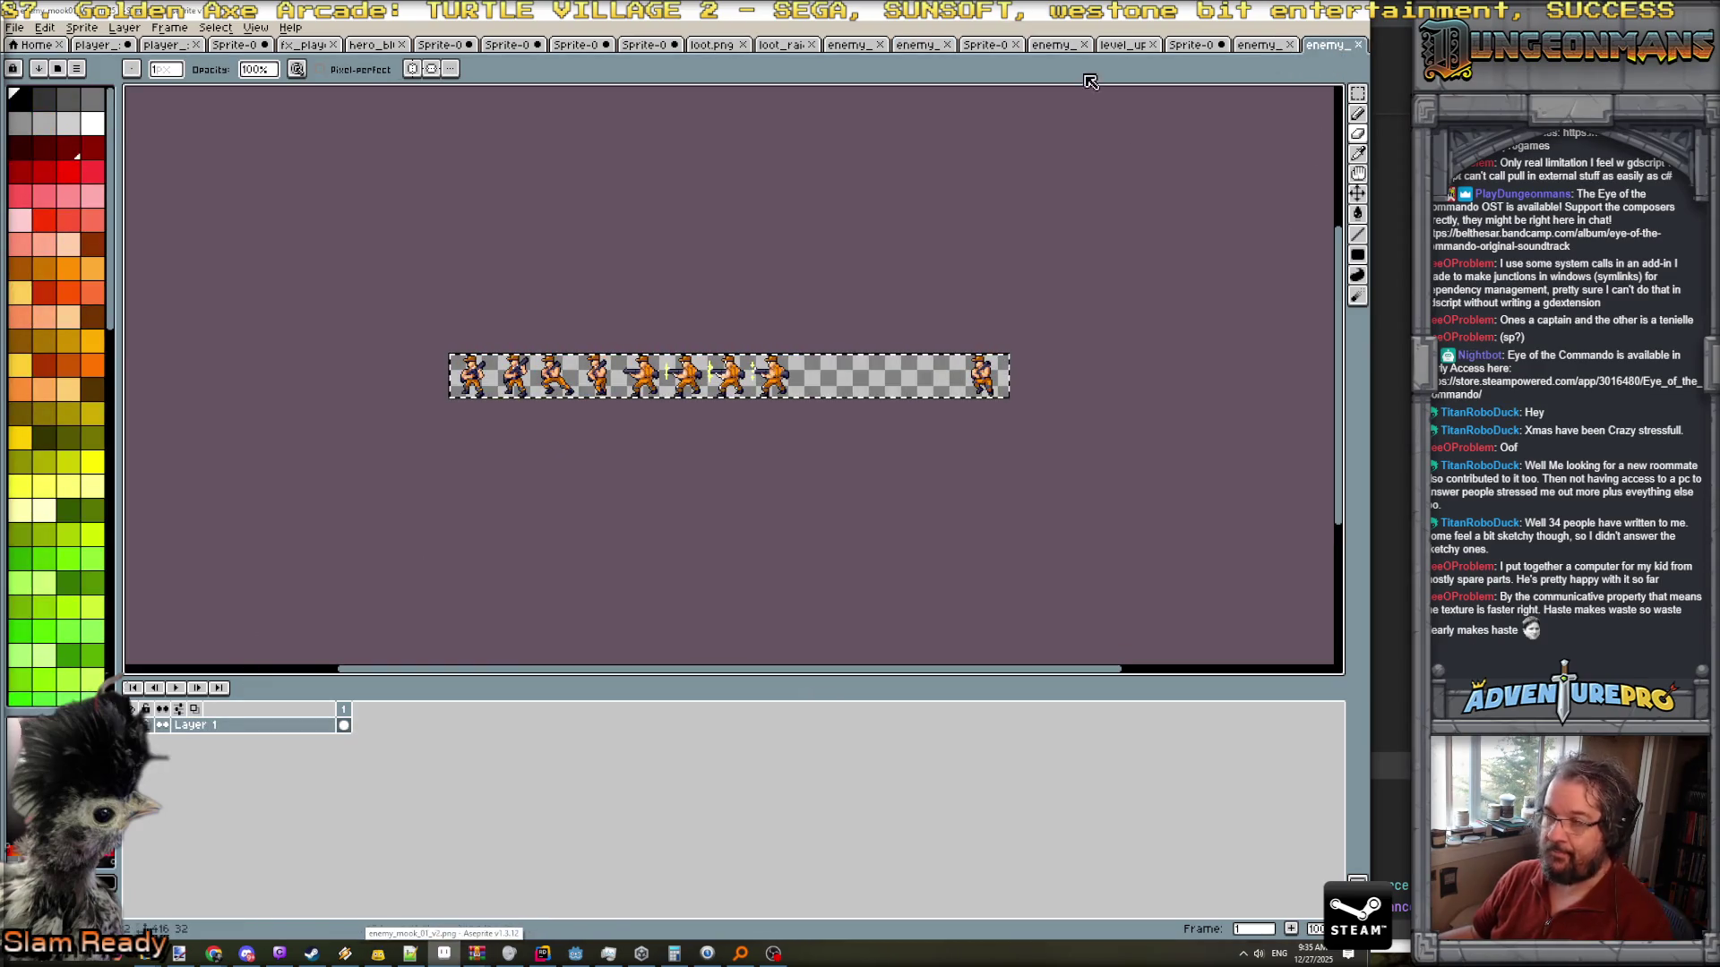
- Close the exported strip, show only the Back layer, and select it at frame 9
{"action": "left_click", "coordinate": [1359, 45]}
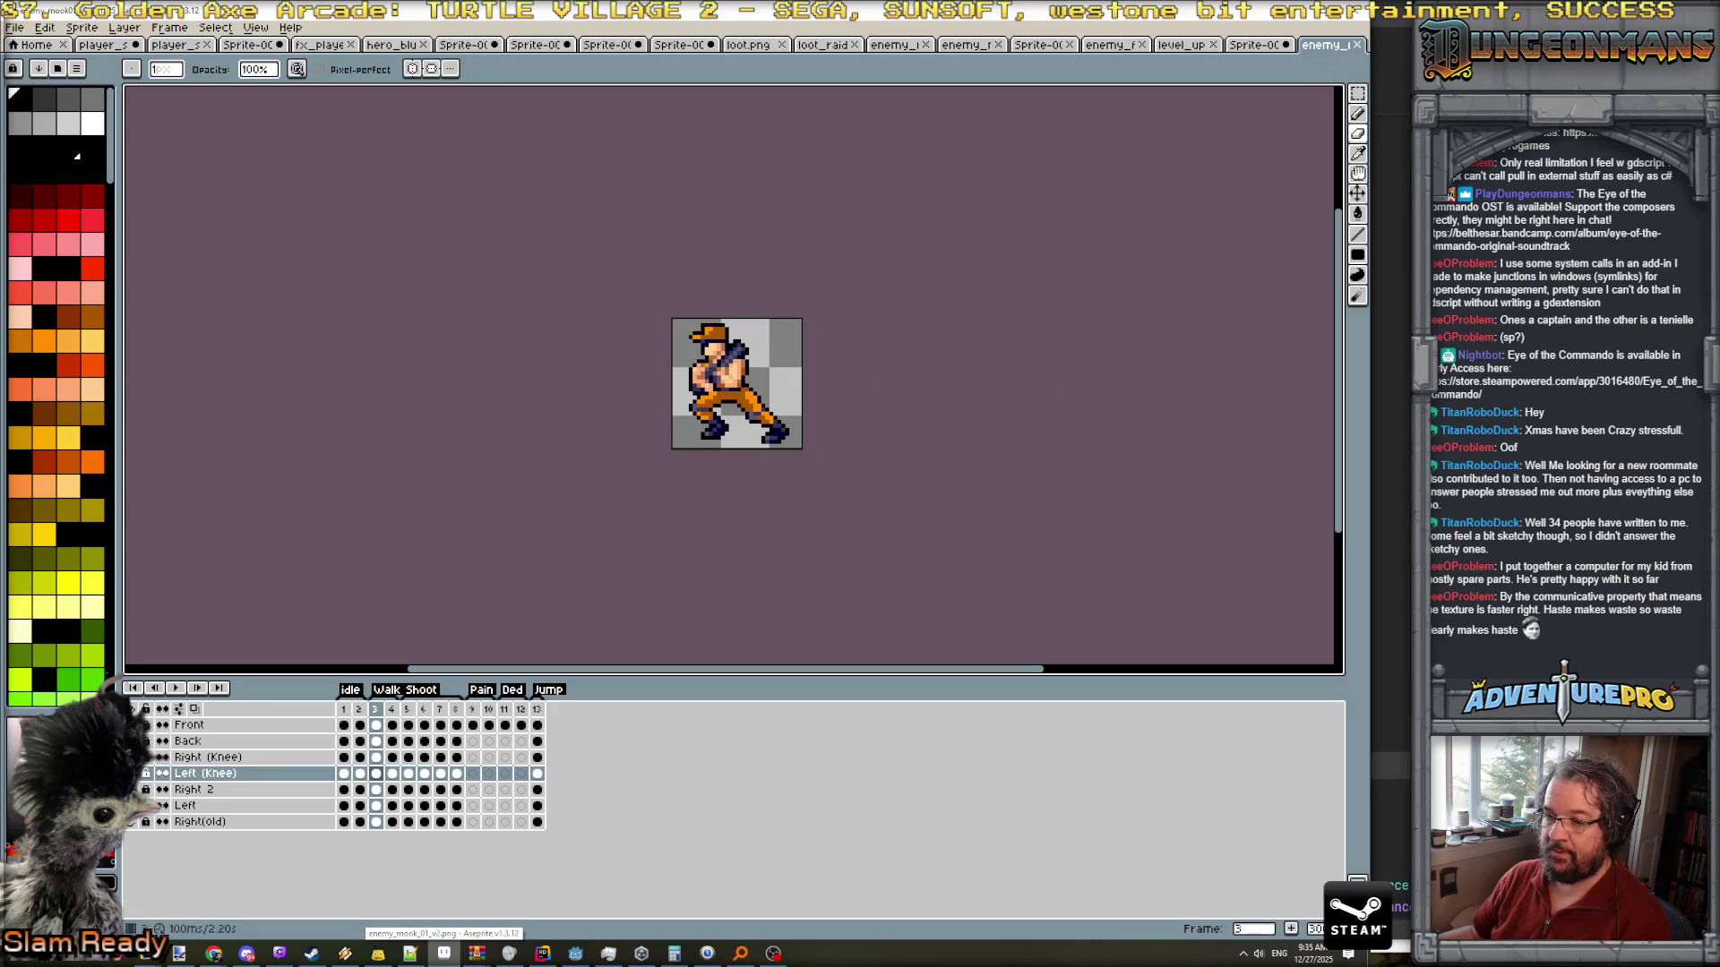
{"action": "left_click", "coordinate": [162, 740]}
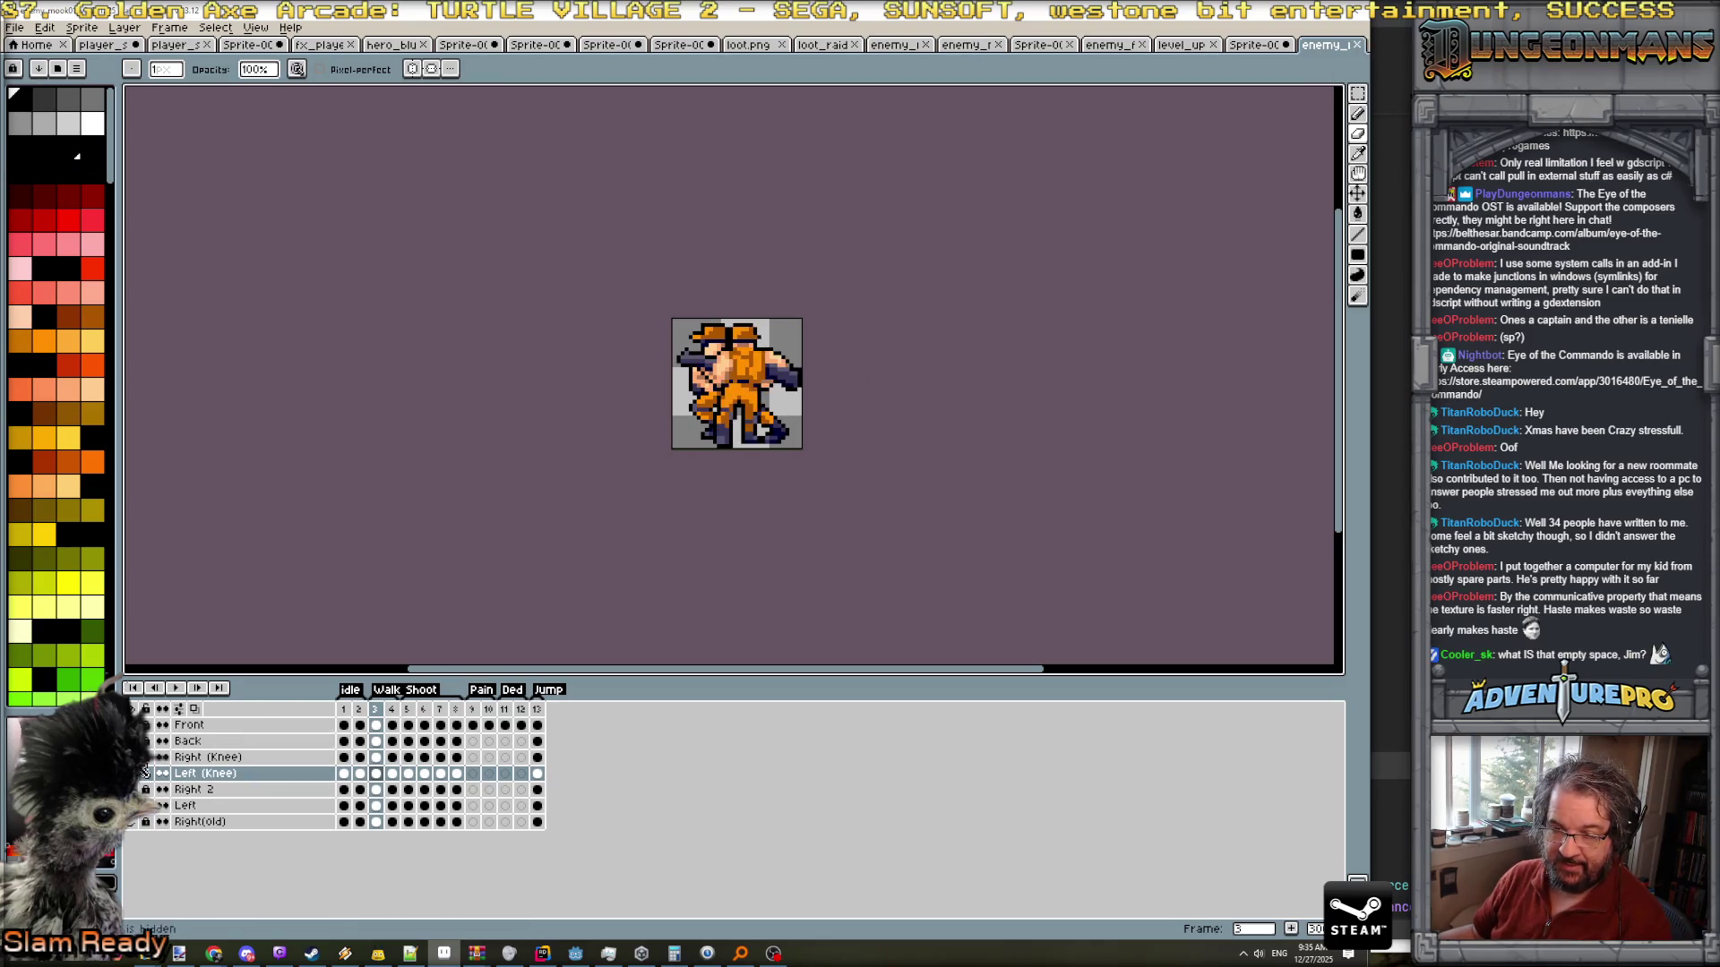
{"action": "left_click", "coordinate": [162, 773]}
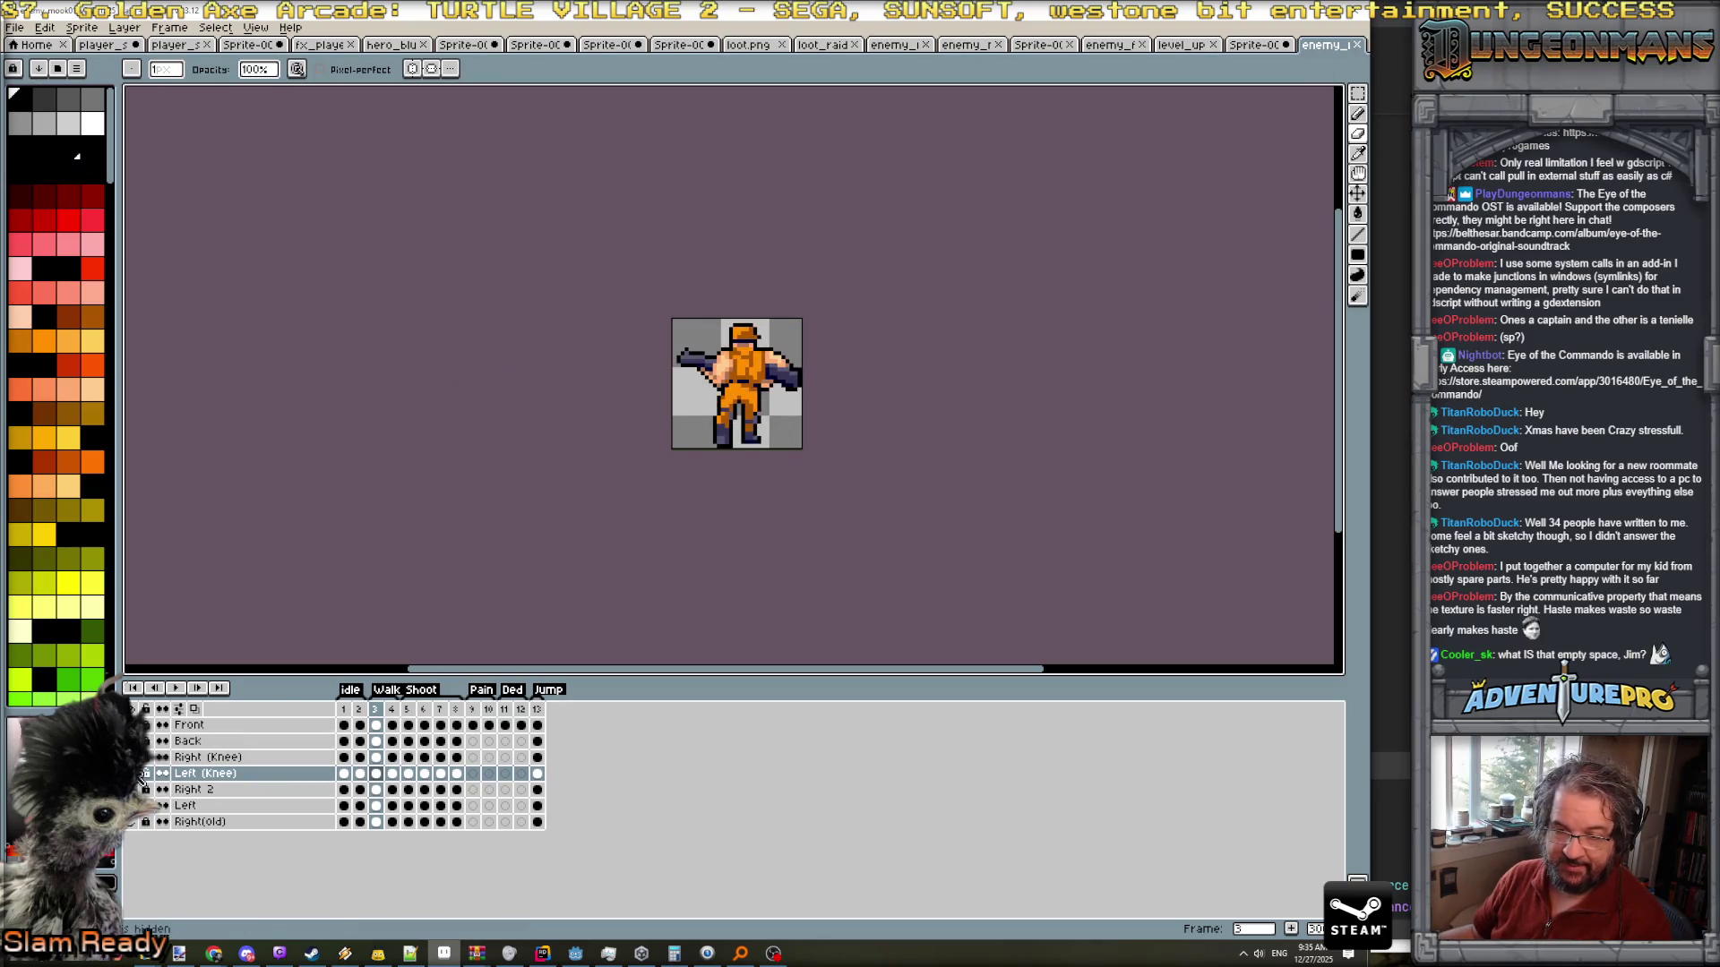
{"action": "left_click", "coordinate": [235, 743]}
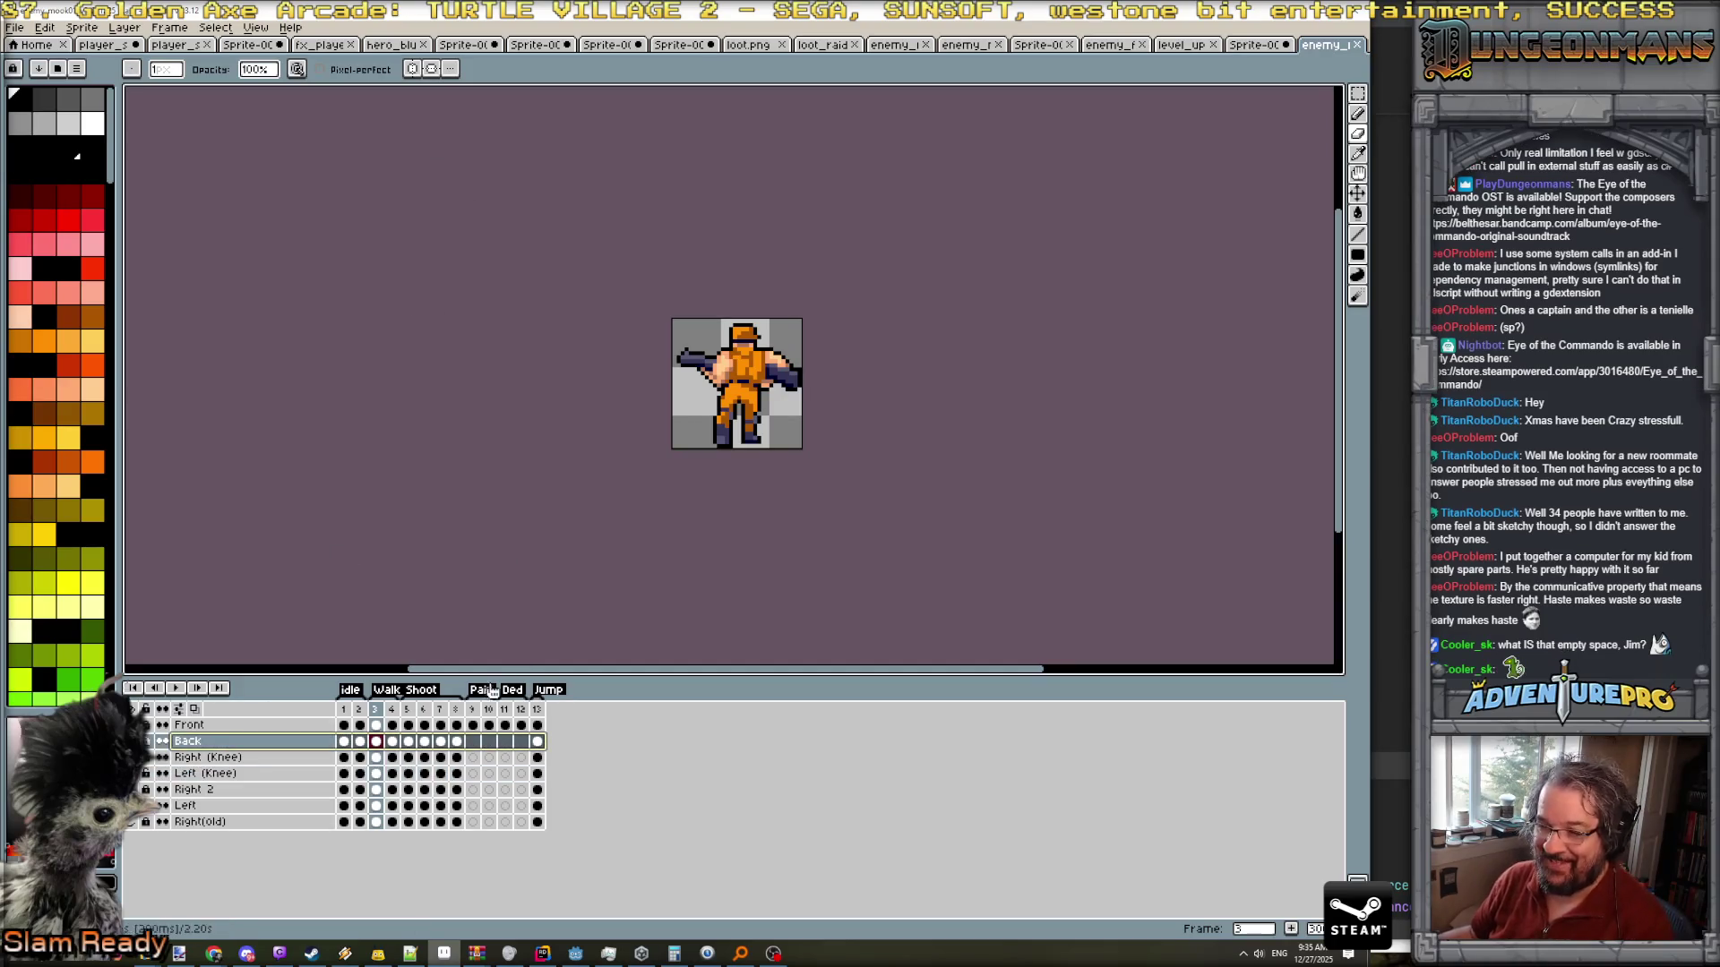
{"action": "left_click", "coordinate": [473, 709]}
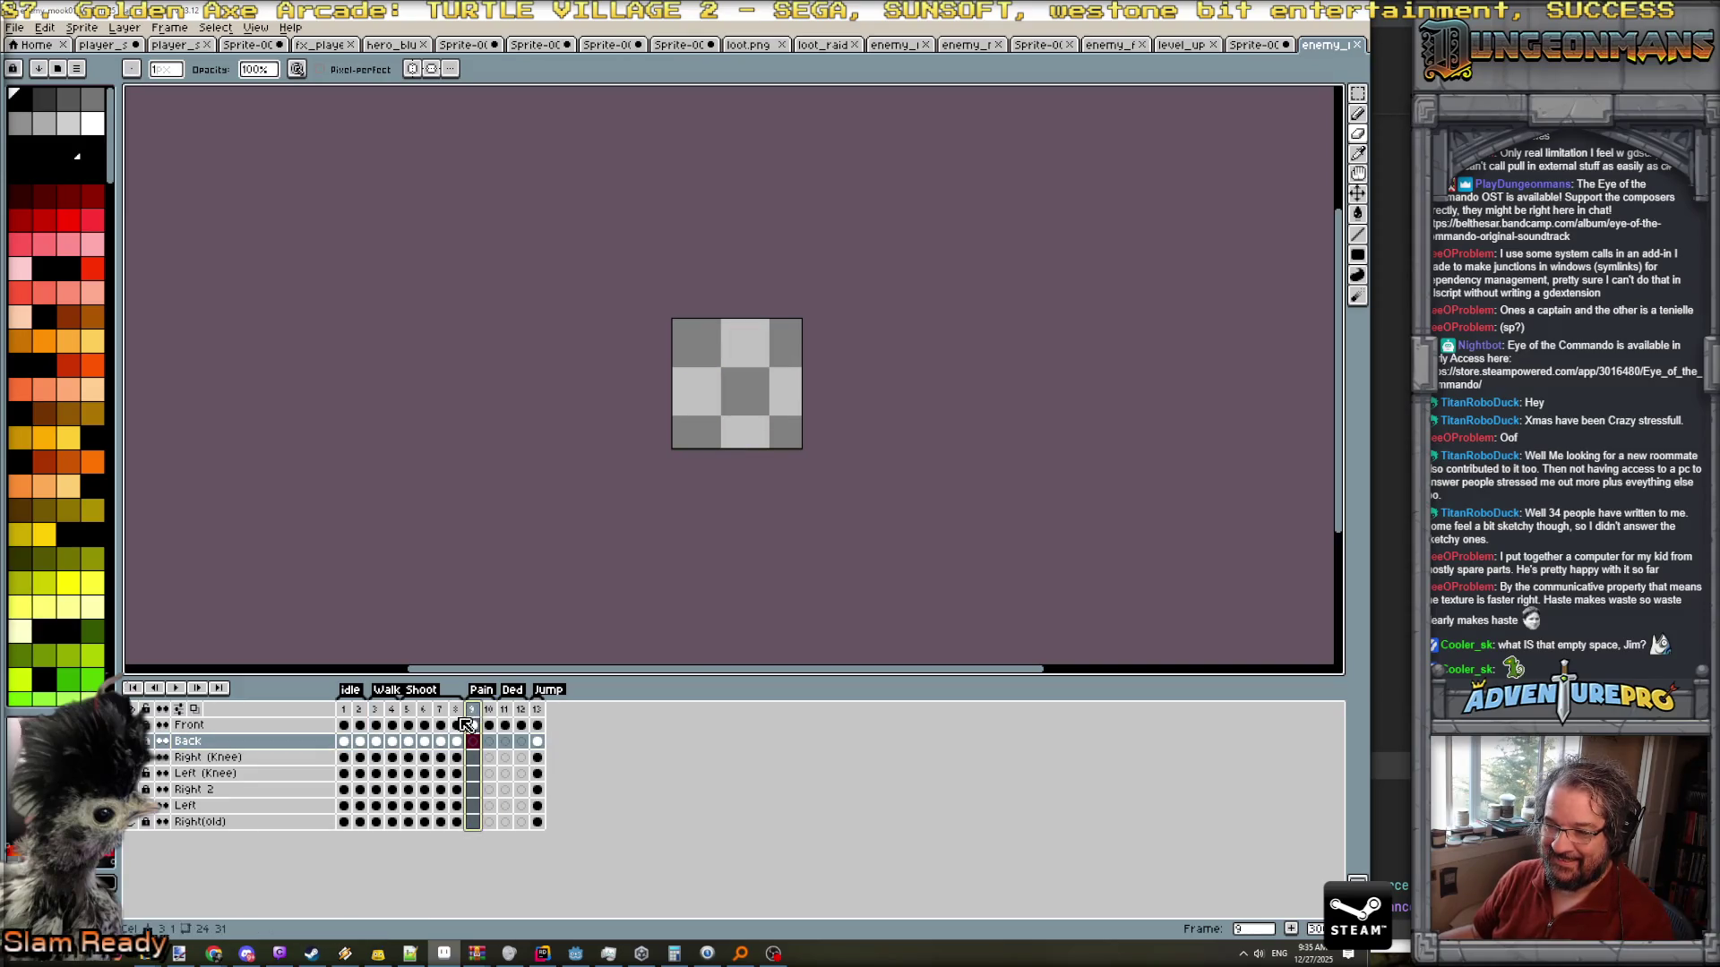
{"action": "left_click", "coordinate": [235, 742]}
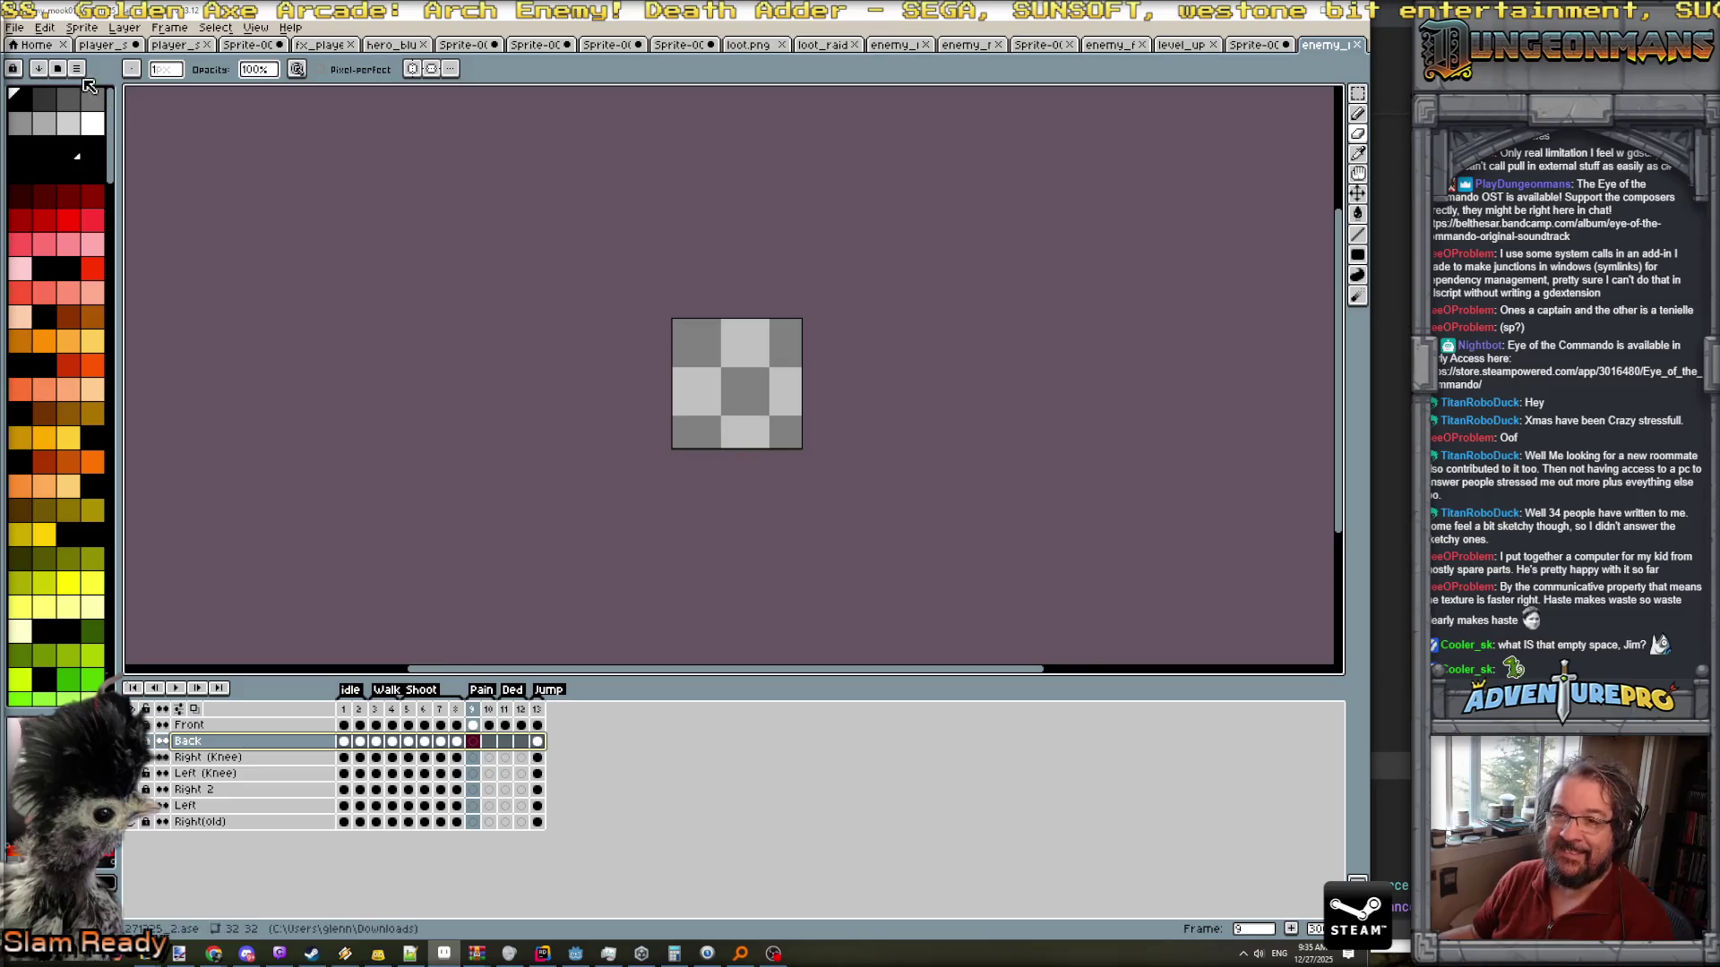
- Export the visible mook layers as a one-row sprite sheet, opened as a new document
{"action": "left_click", "coordinate": [15, 26]}
{"action": "mouse_move", "coordinate": [89, 170]}
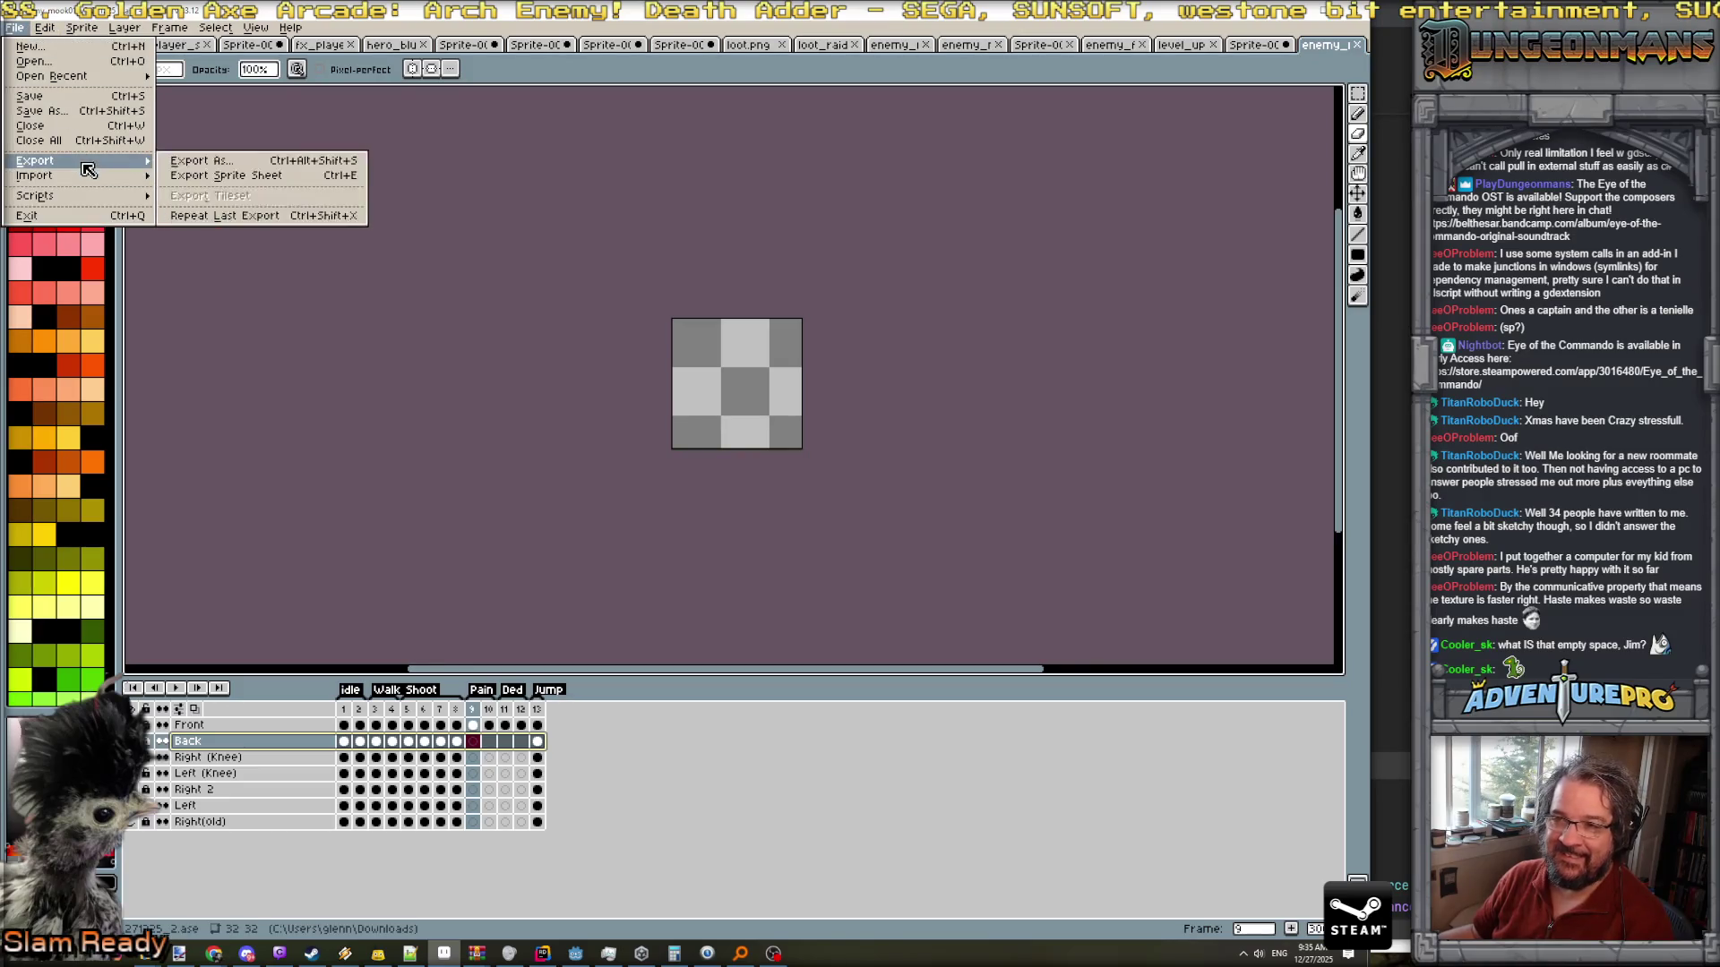
{"action": "left_click", "coordinate": [247, 178]}
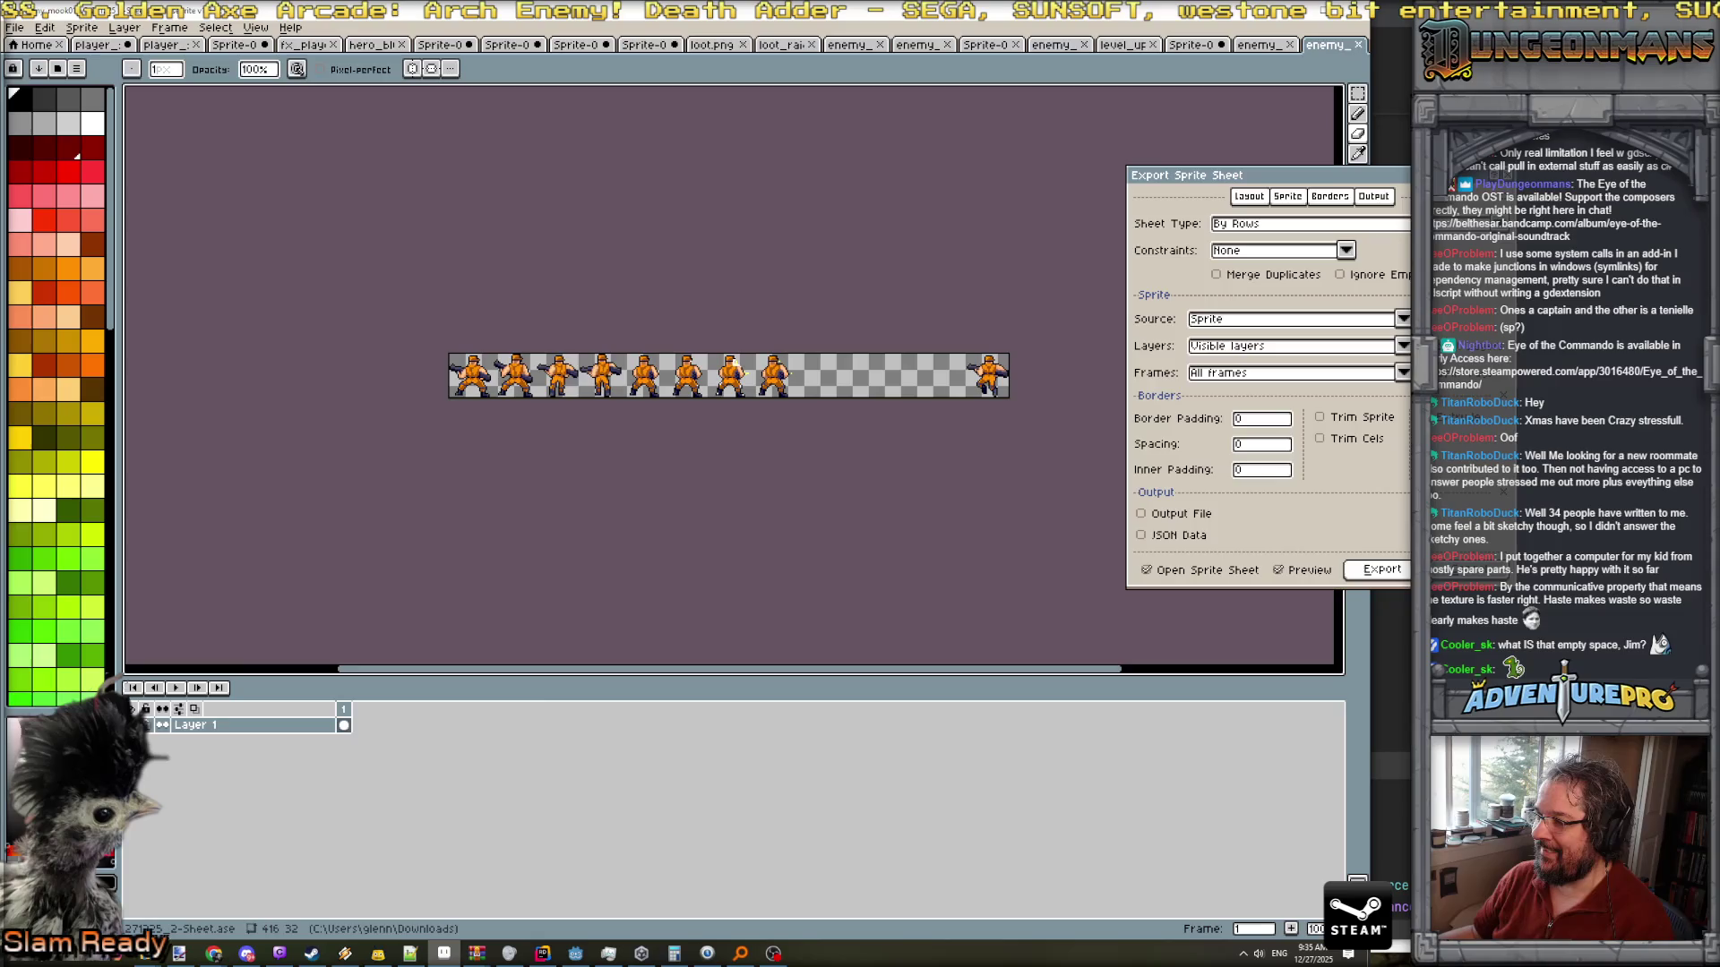
{"action": "left_click", "coordinate": [1381, 569]}
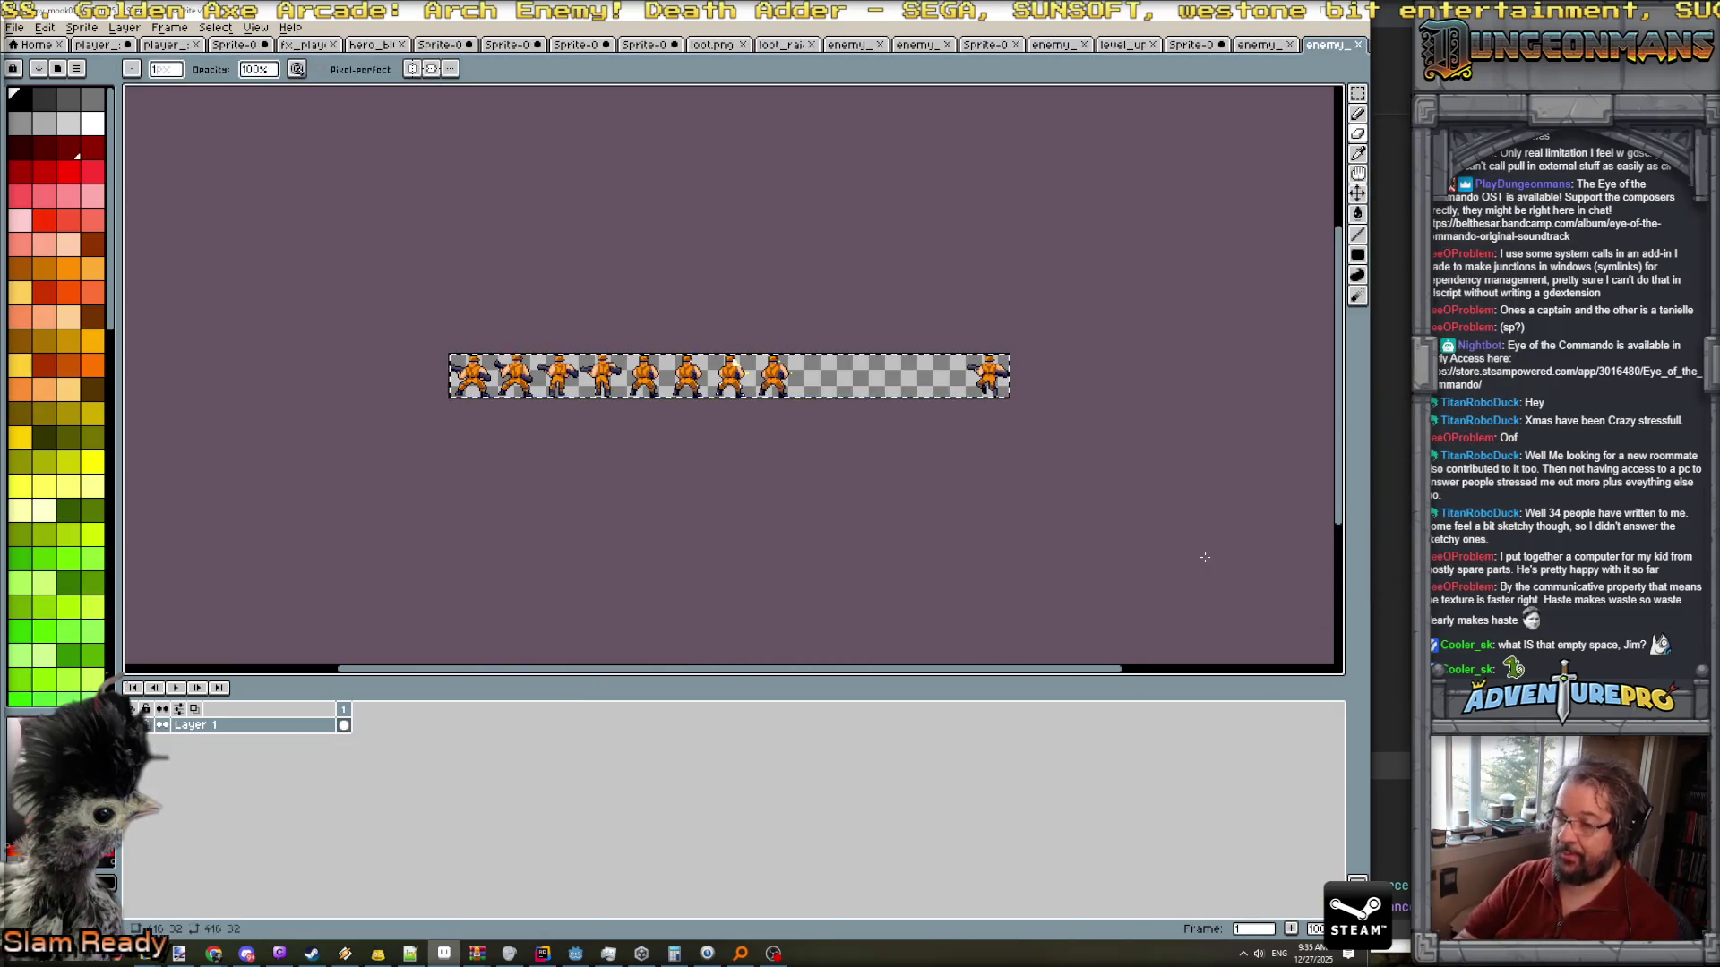
- Cycle through the open document tabs back to the large enemy sprite sheet
{"action": "left_click", "coordinate": [1258, 44]}
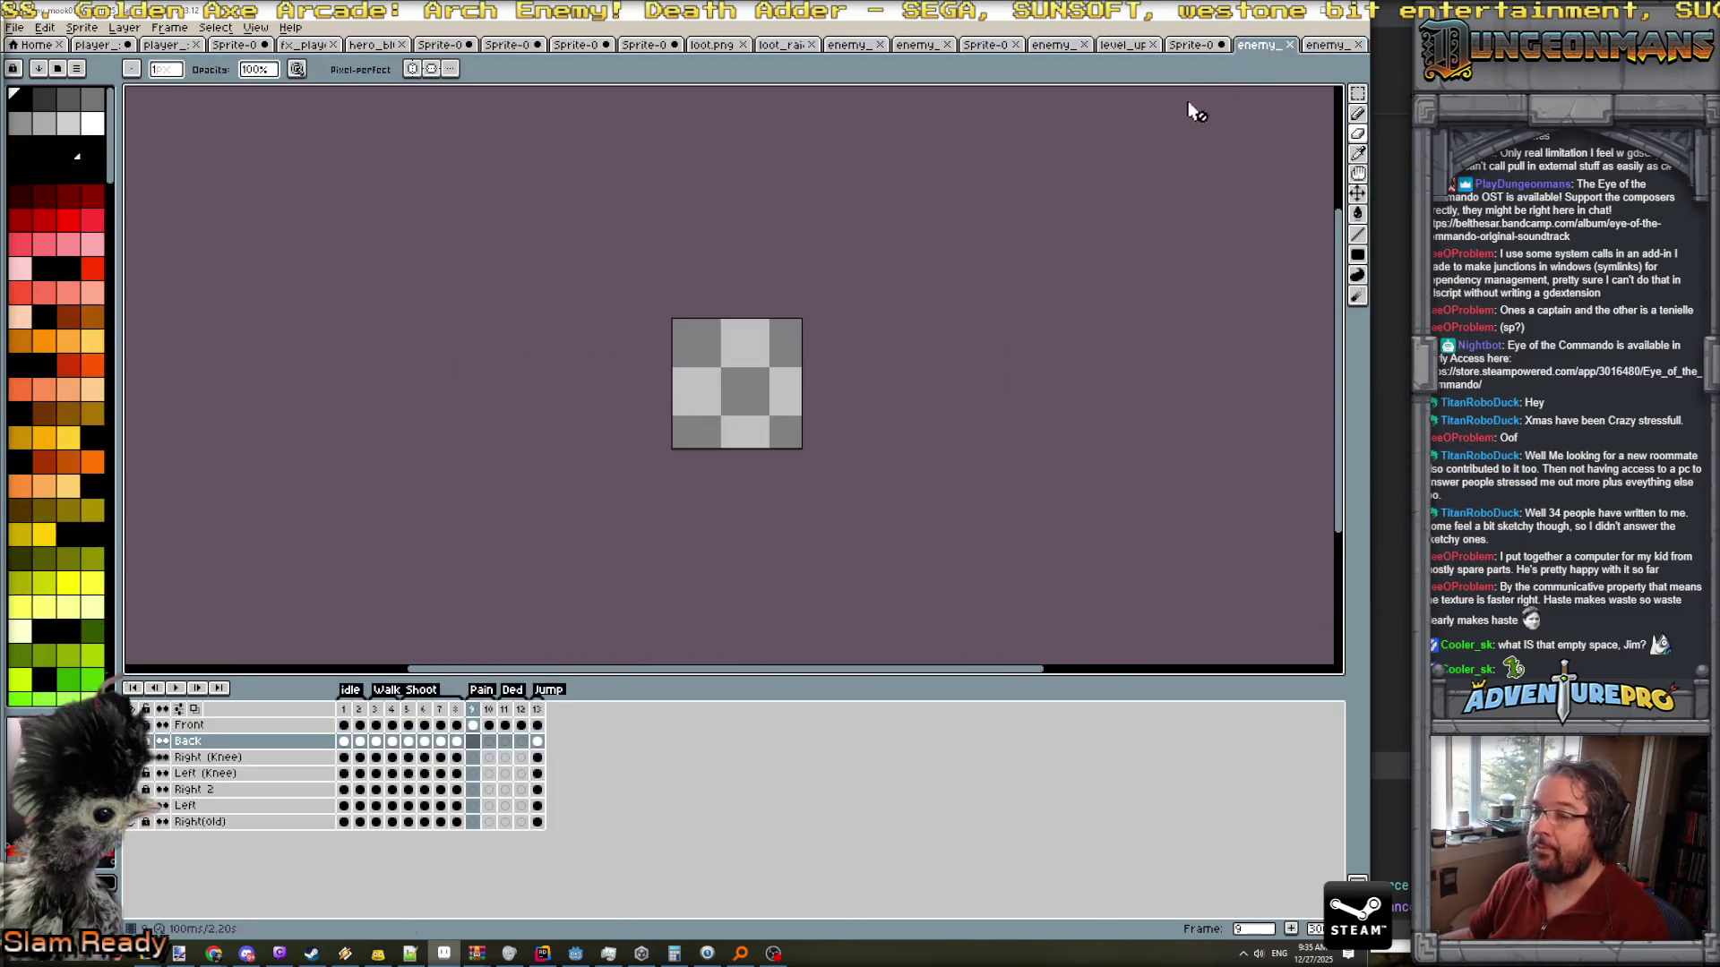
{"action": "left_click", "coordinate": [1191, 43]}
{"action": "left_click", "coordinate": [1124, 44]}
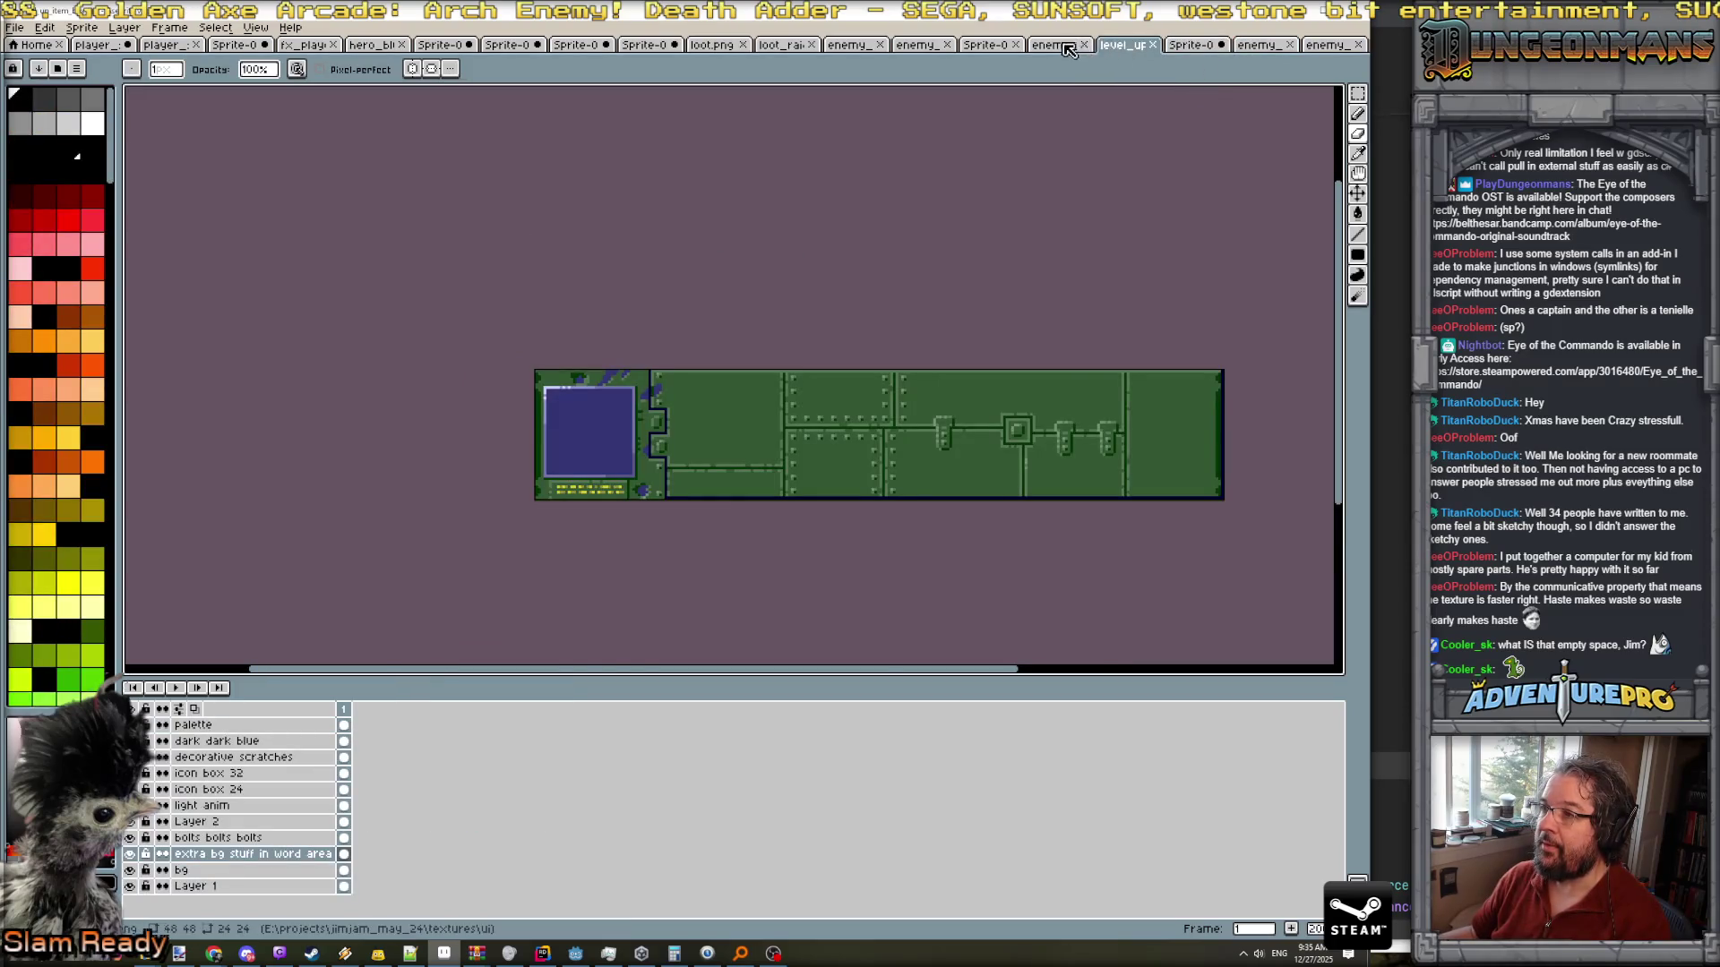
{"action": "left_click", "coordinate": [1055, 45]}
{"action": "left_click", "coordinate": [985, 45]}
{"action": "left_click", "coordinate": [915, 44]}
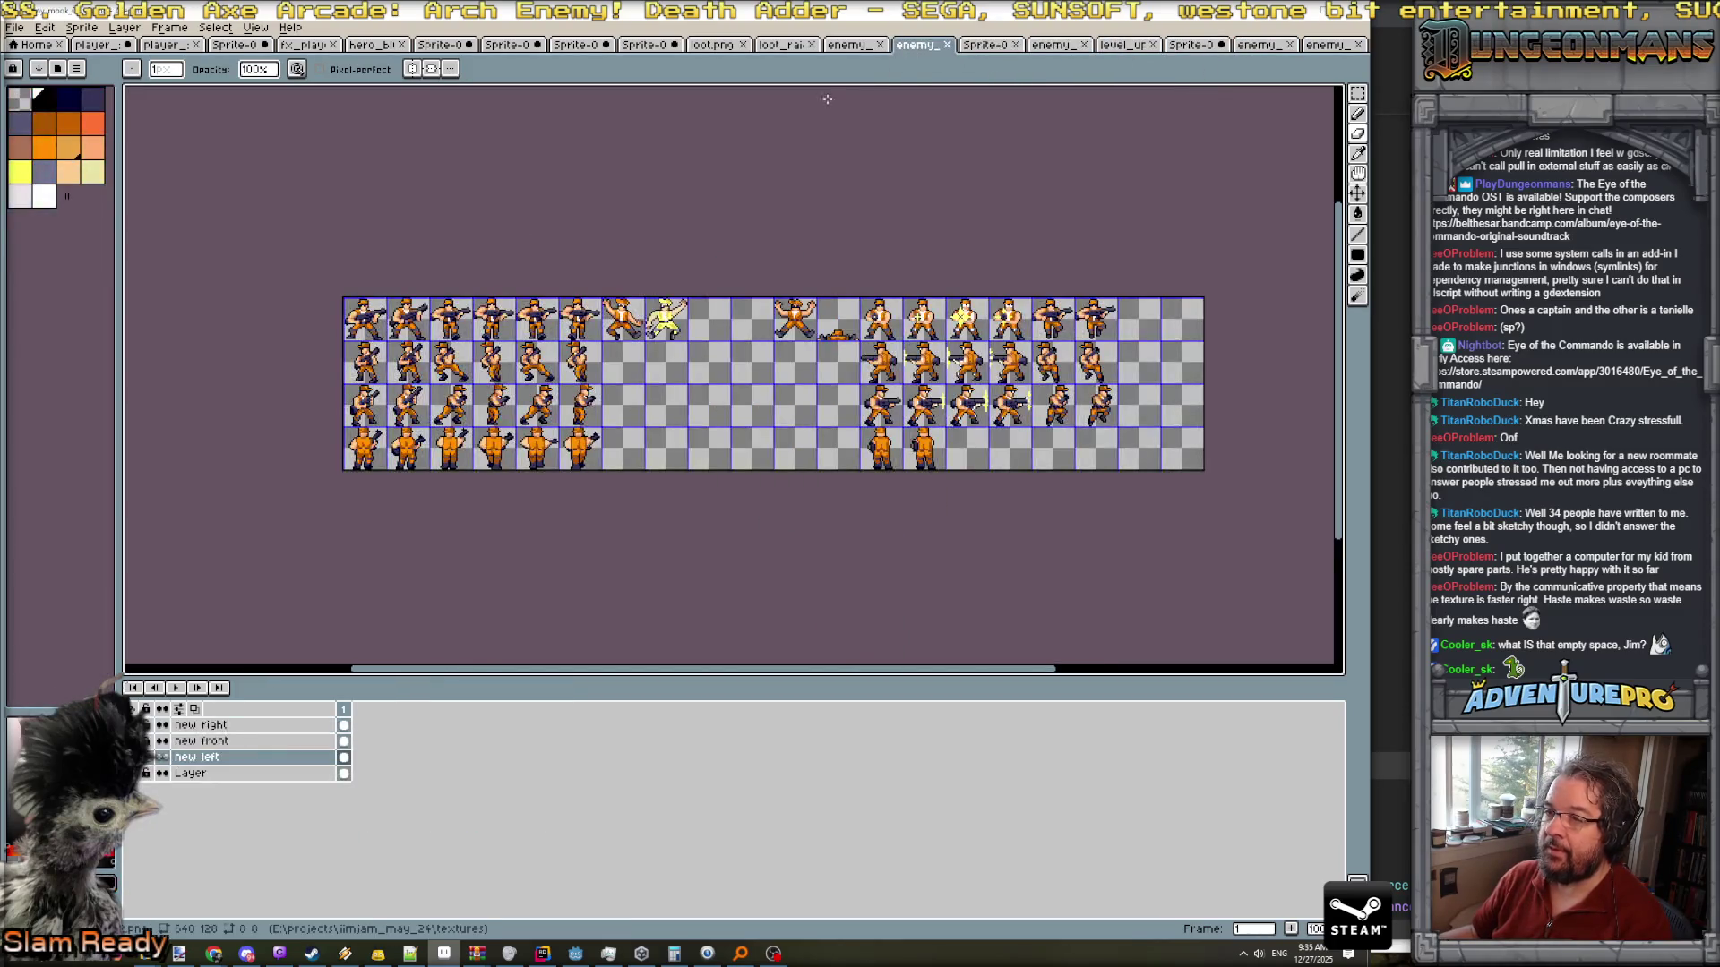
- Add a new layer to the enemy sheet and name it 'new back'
{"action": "left_click", "coordinate": [123, 27]}
{"action": "mouse_move", "coordinate": [156, 118]}
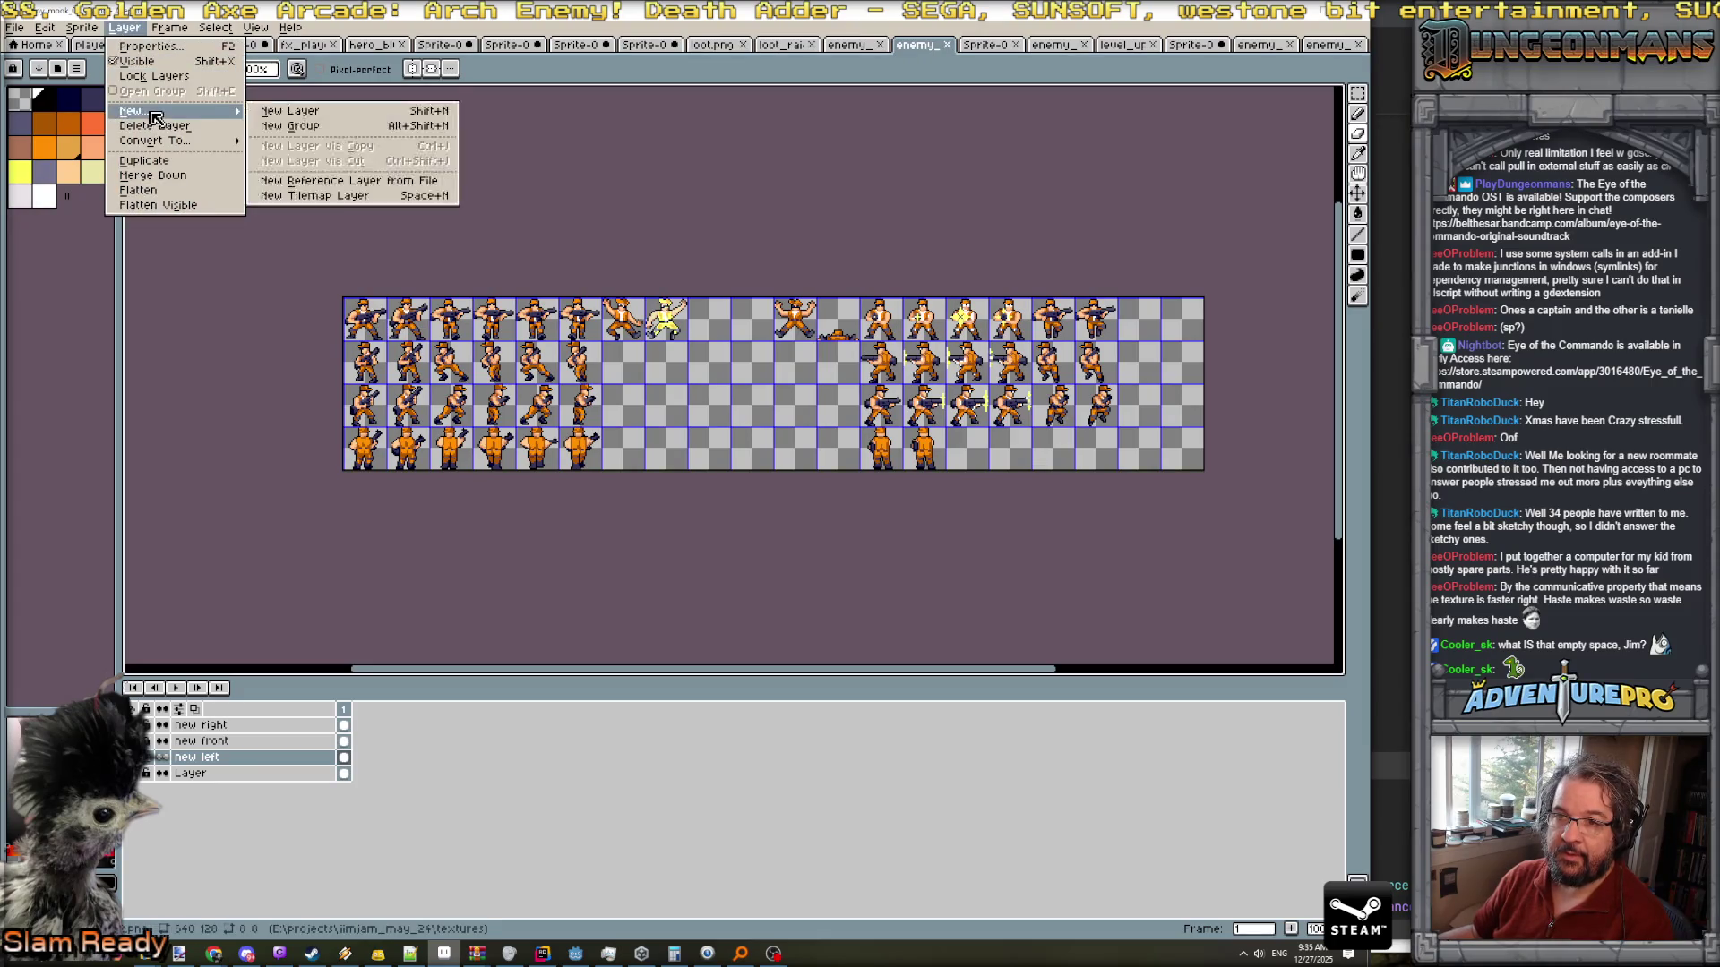
{"action": "left_click", "coordinate": [289, 111]}
{"action": "double_click", "coordinate": [259, 759]}
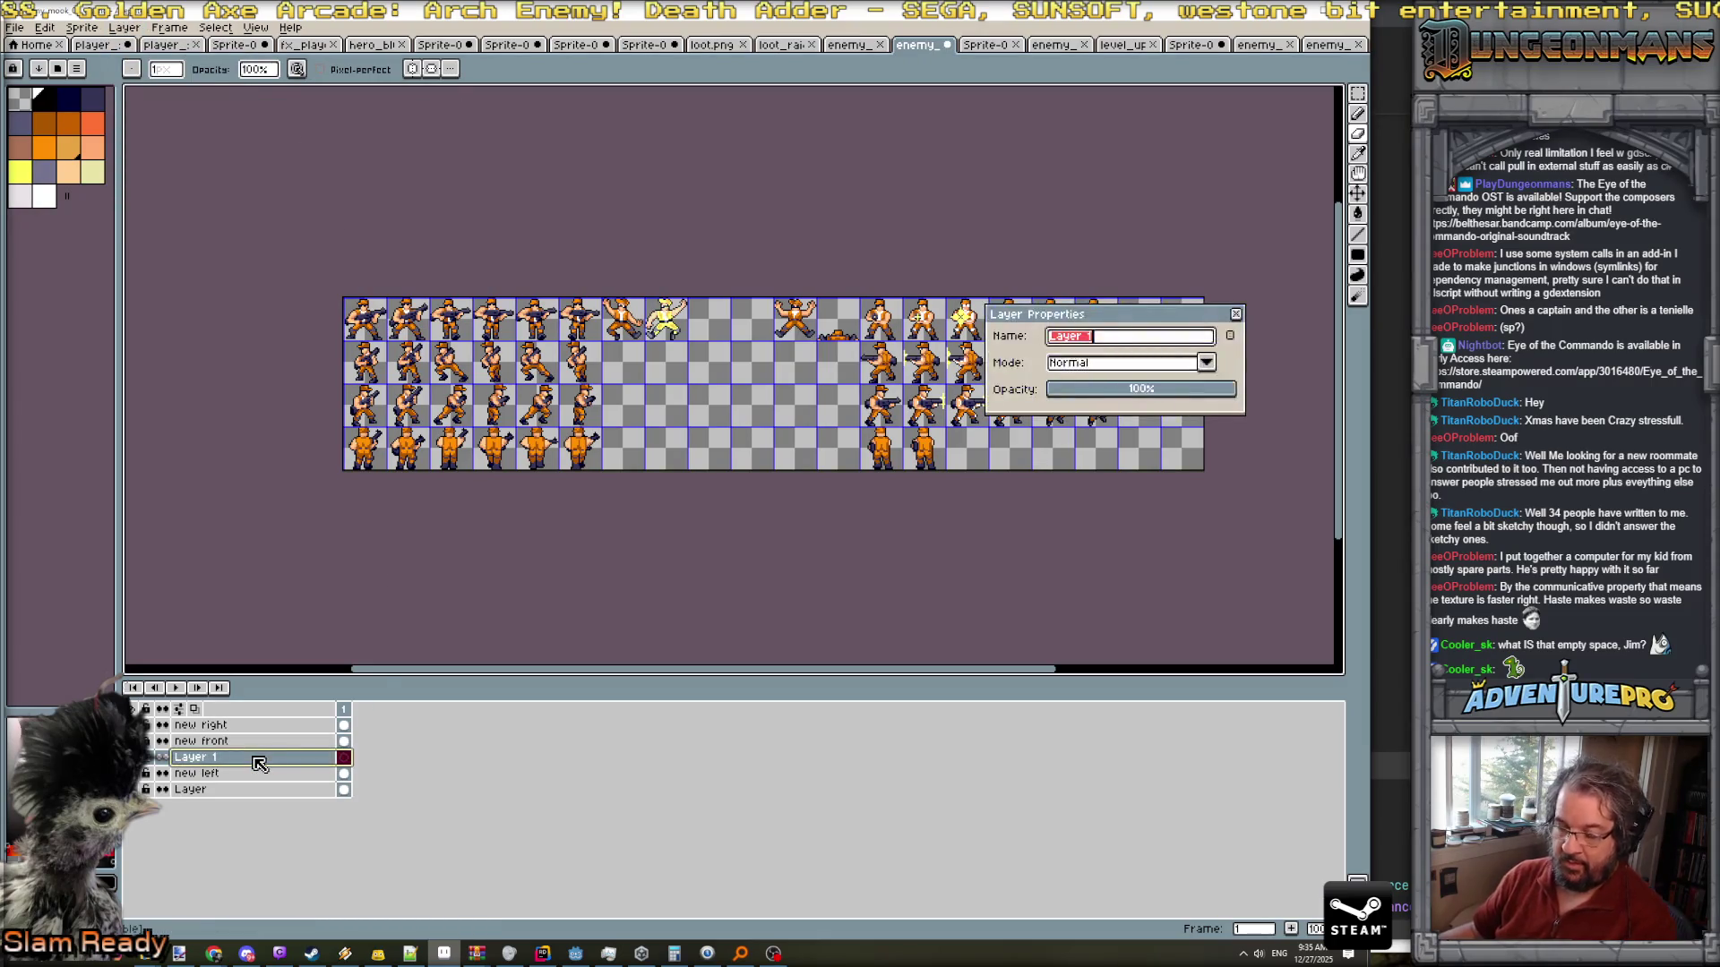
{"action": "type", "text": "bew bu"}
{"action": "key", "text": "BackSpace"}
{"action": "key", "text": "BackSpace"}
{"action": "key", "text": "BackSpace"}
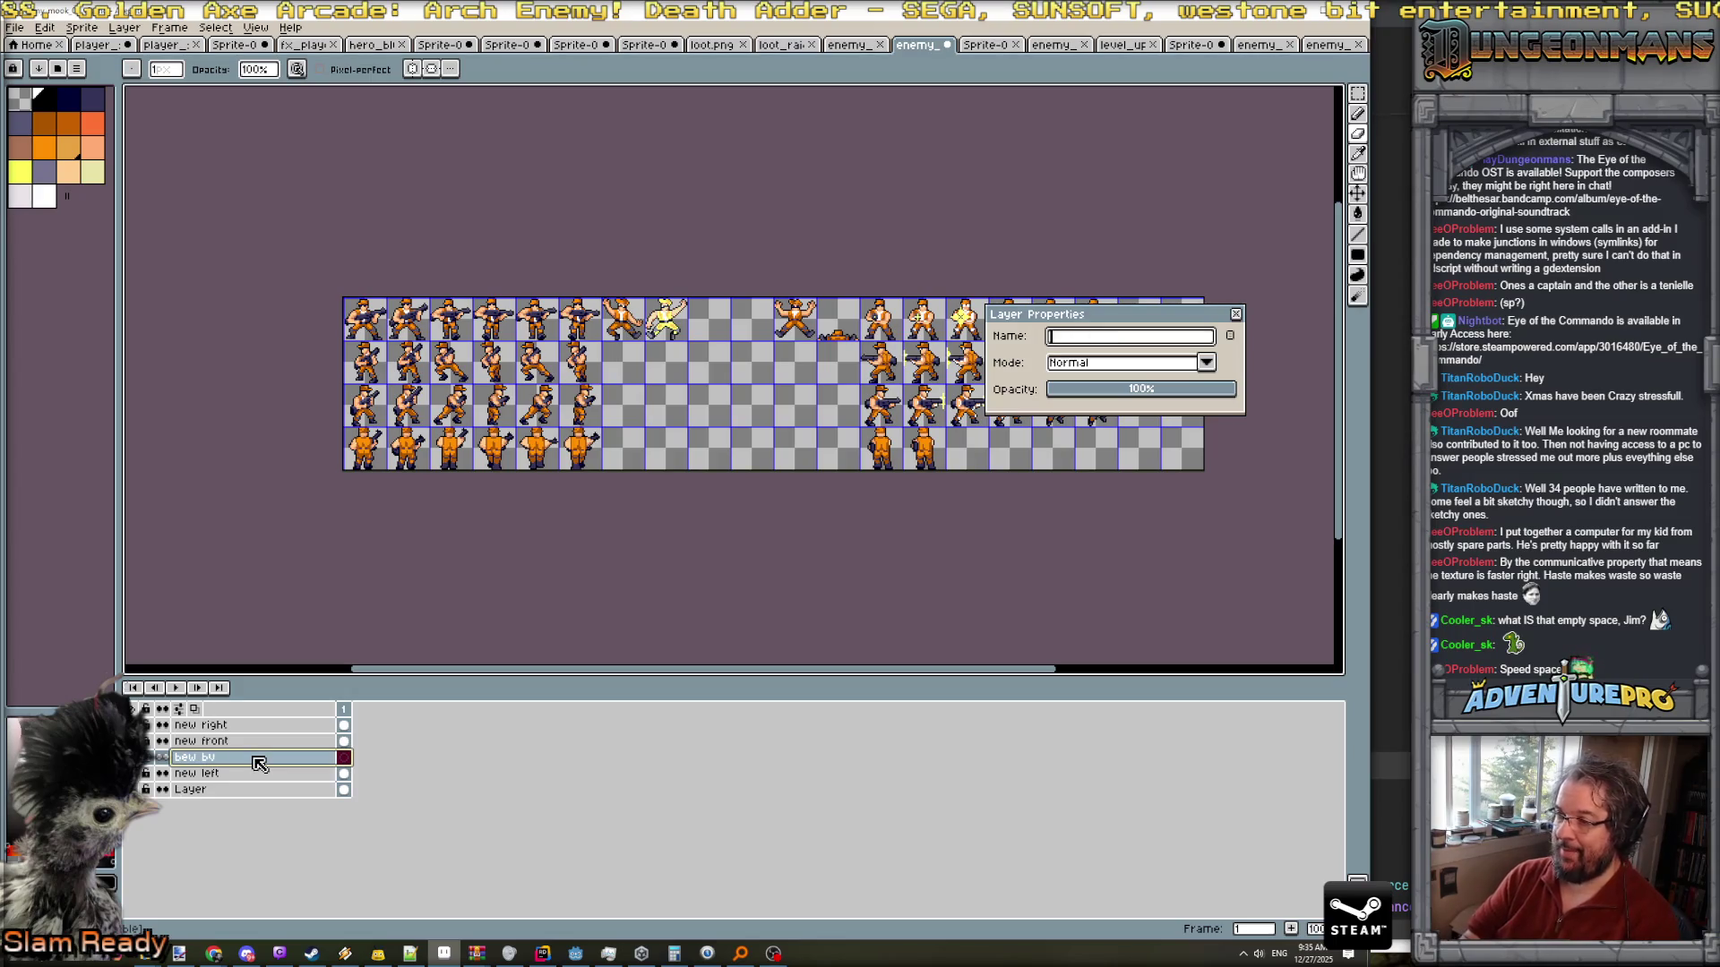
{"action": "key", "text": "Return"}
- Paste the 416x32 back-view strip onto the bottom row with grid snapping off
{"action": "key", "text": "ctrl+v"}
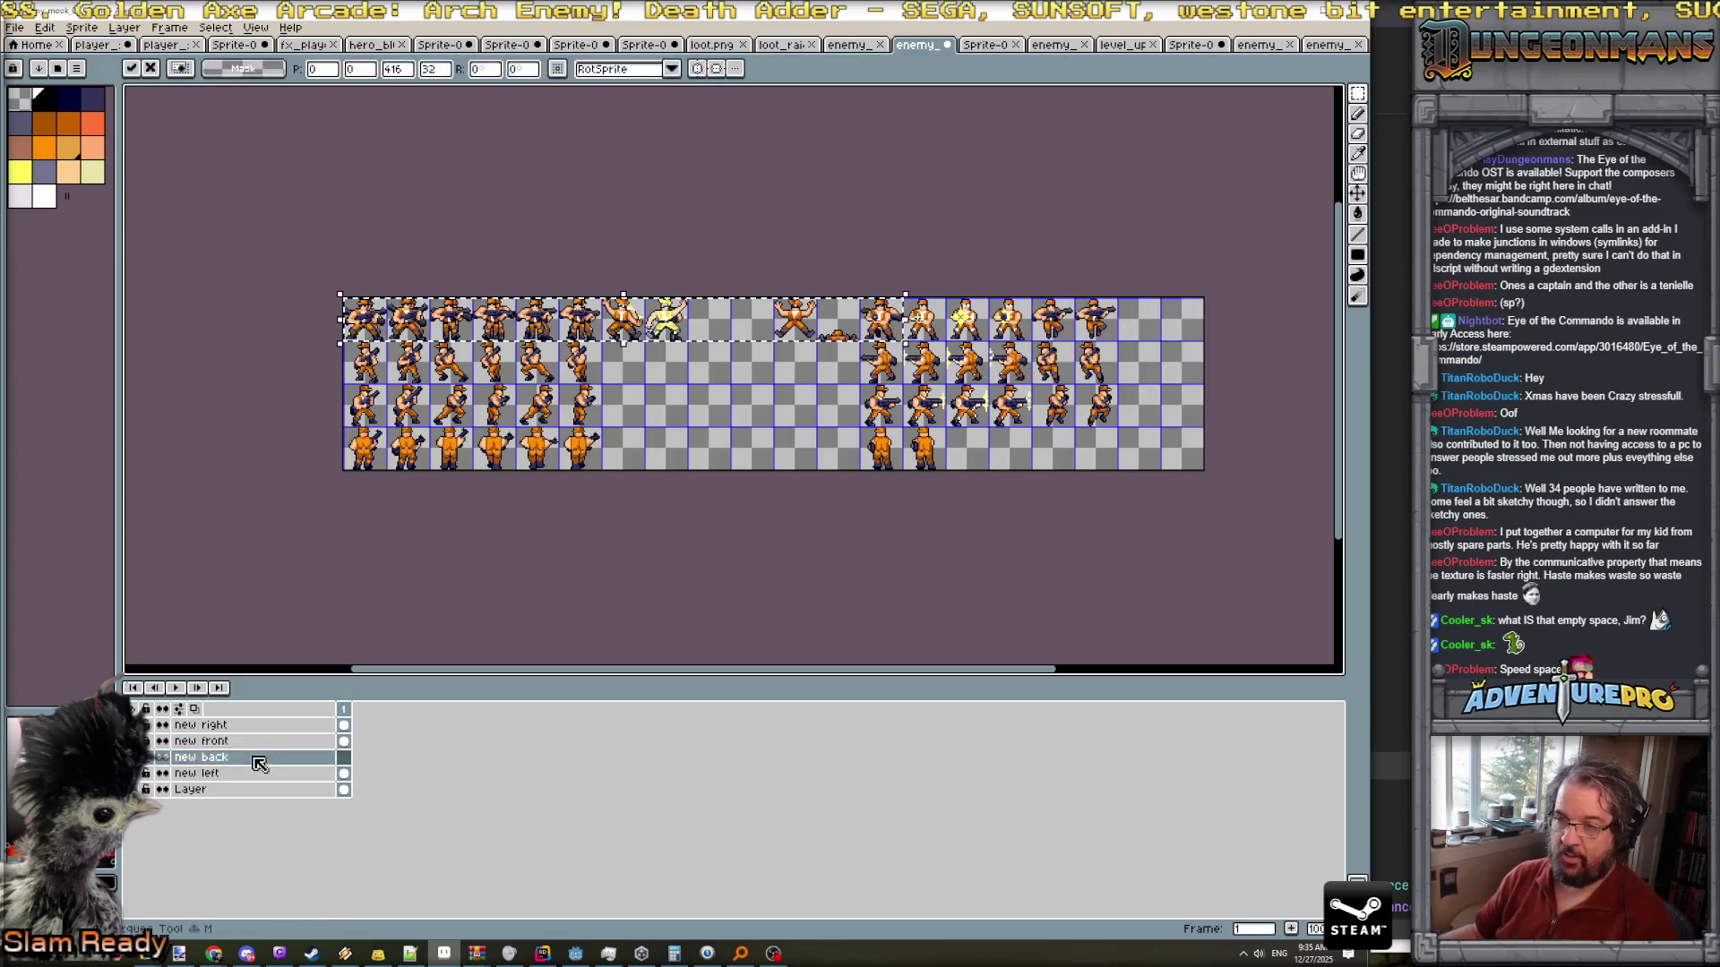
{"action": "mouse_move", "coordinate": [518, 327]}
{"action": "left_mouse_down"}
{"action": "mouse_move", "coordinate": [502, 453]}
{"action": "mouse_move", "coordinate": [457, 452]}
{"action": "left_mouse_up"}
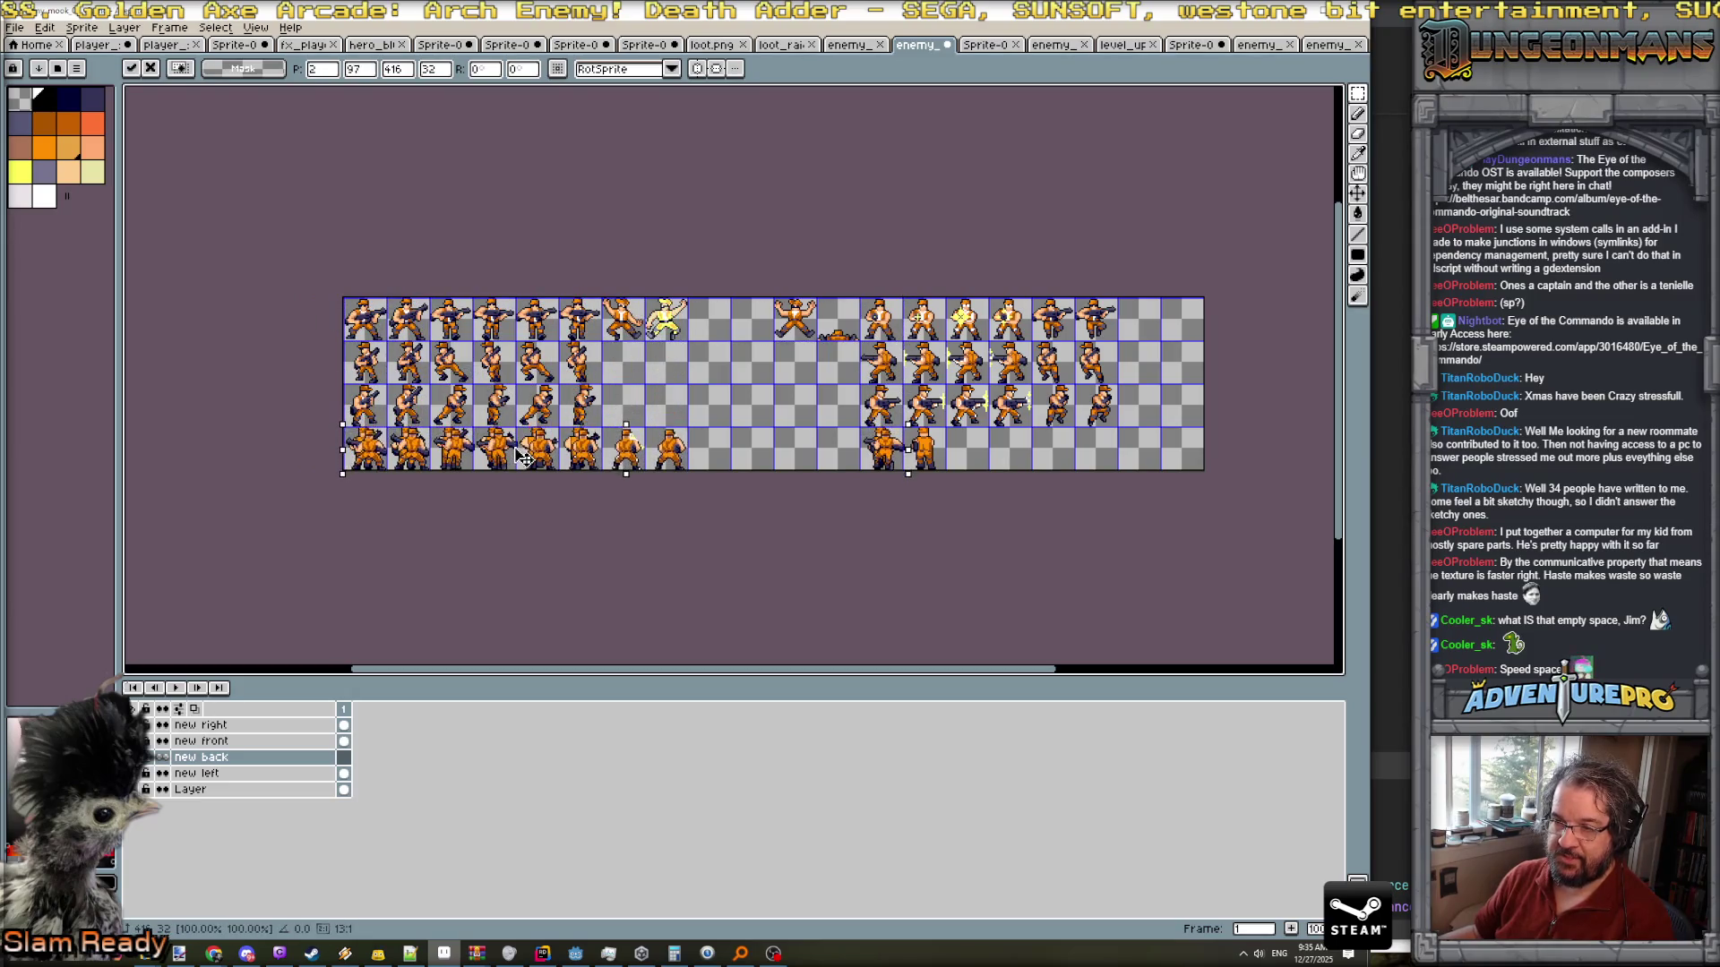
{"action": "key", "text": "ctrl+z"}
{"action": "key", "text": "shift+s"}
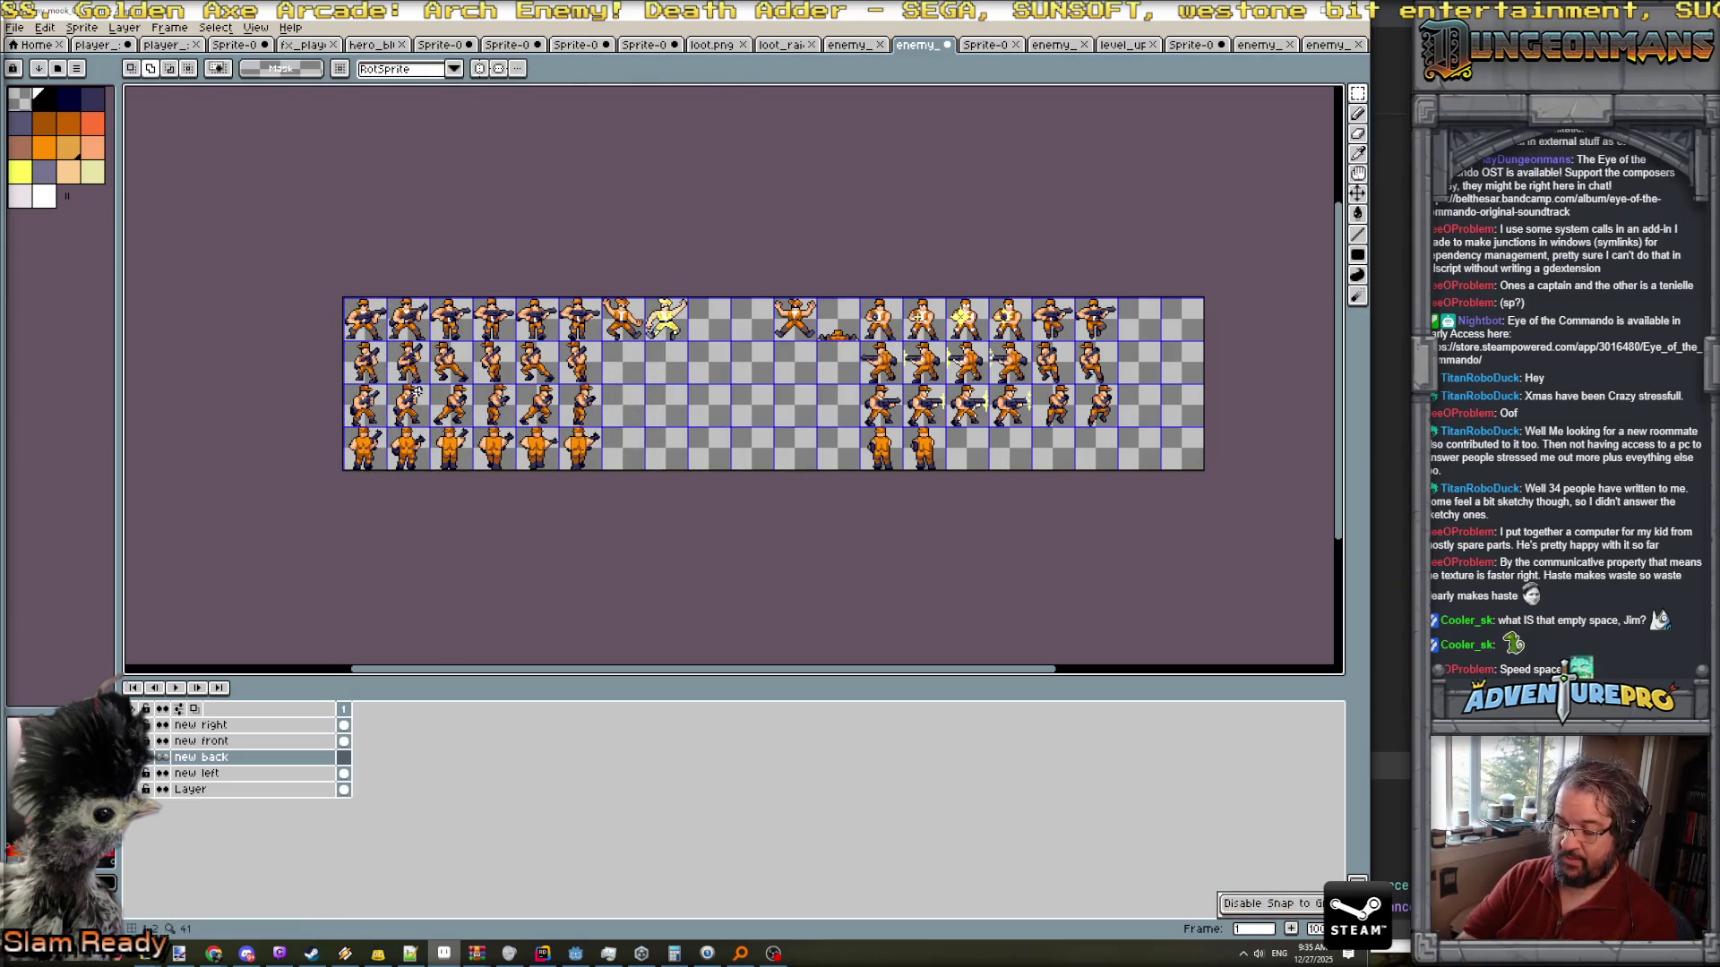
{"action": "key", "text": "ctrl+v"}
{"action": "left_click_drag", "start_coordinate": [529, 336], "coordinate": [534, 461]}
{"action": "key", "text": "Return"}
- Move the left-facing gunner sprite into the empty cell
{"action": "scroll", "coordinate": [425, 473], "scroll_direction": "up", "scroll_amount": 1}
{"action": "scroll", "coordinate": [598, 431], "scroll_direction": "down", "scroll_amount": 1}
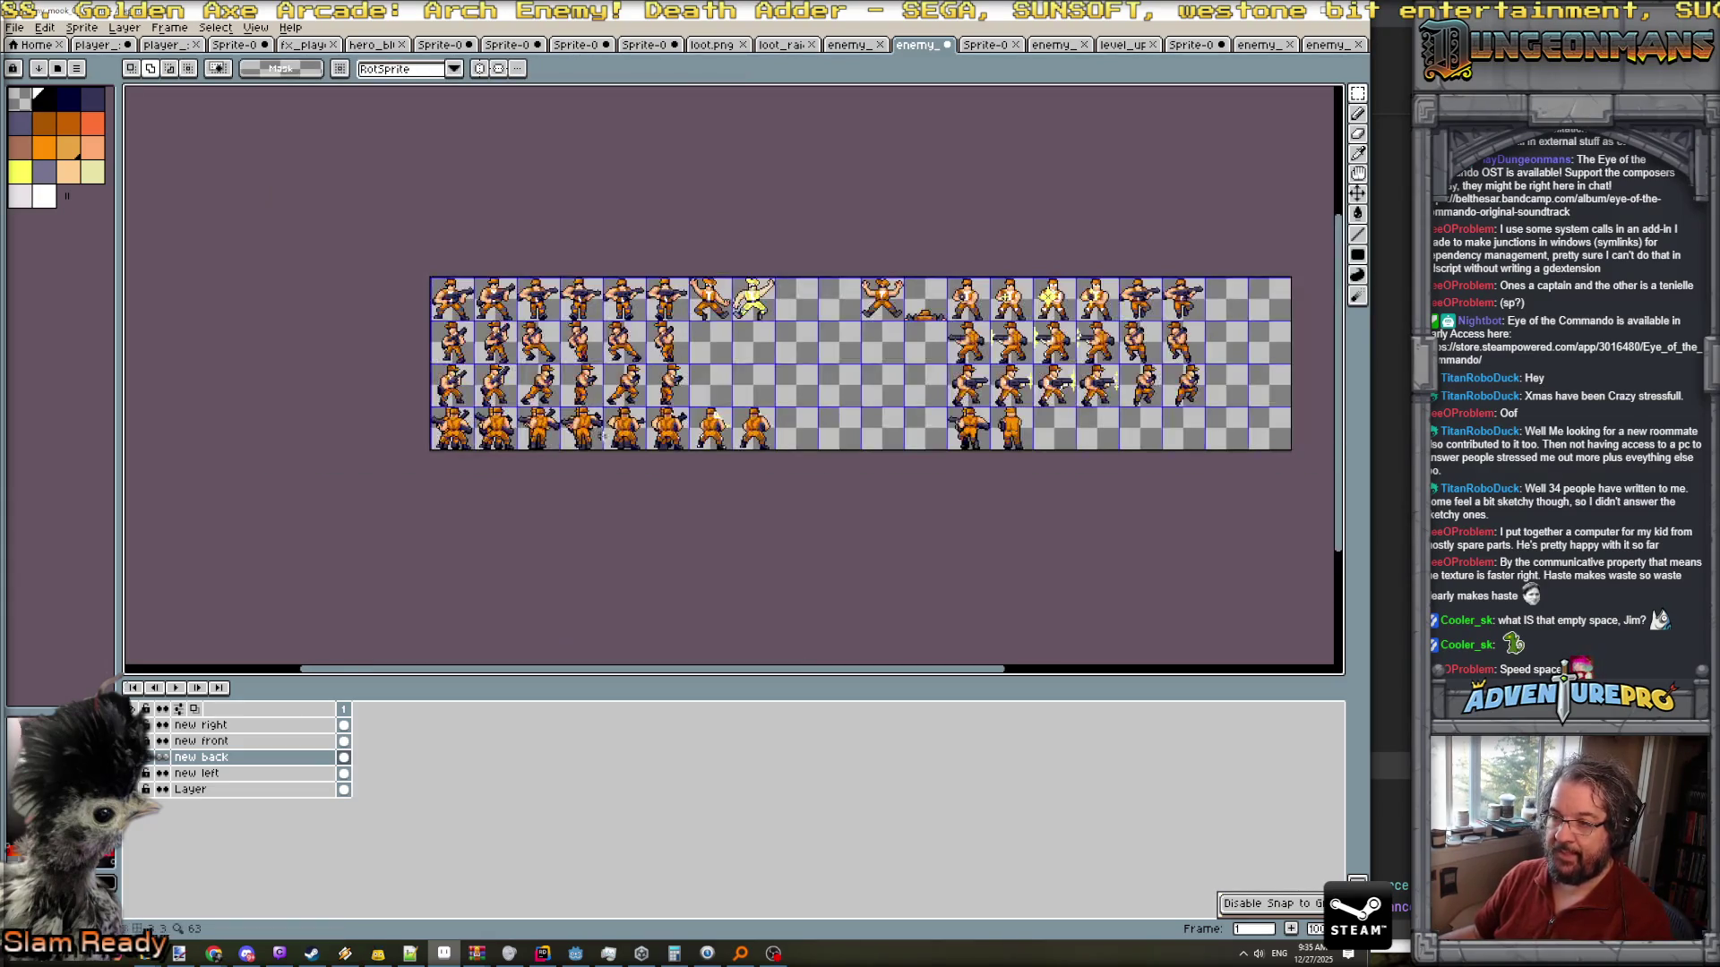
{"action": "scroll", "coordinate": [681, 472], "scroll_direction": "up", "scroll_amount": 1}
{"action": "scroll", "coordinate": [791, 487], "scroll_direction": "down", "scroll_amount": 1}
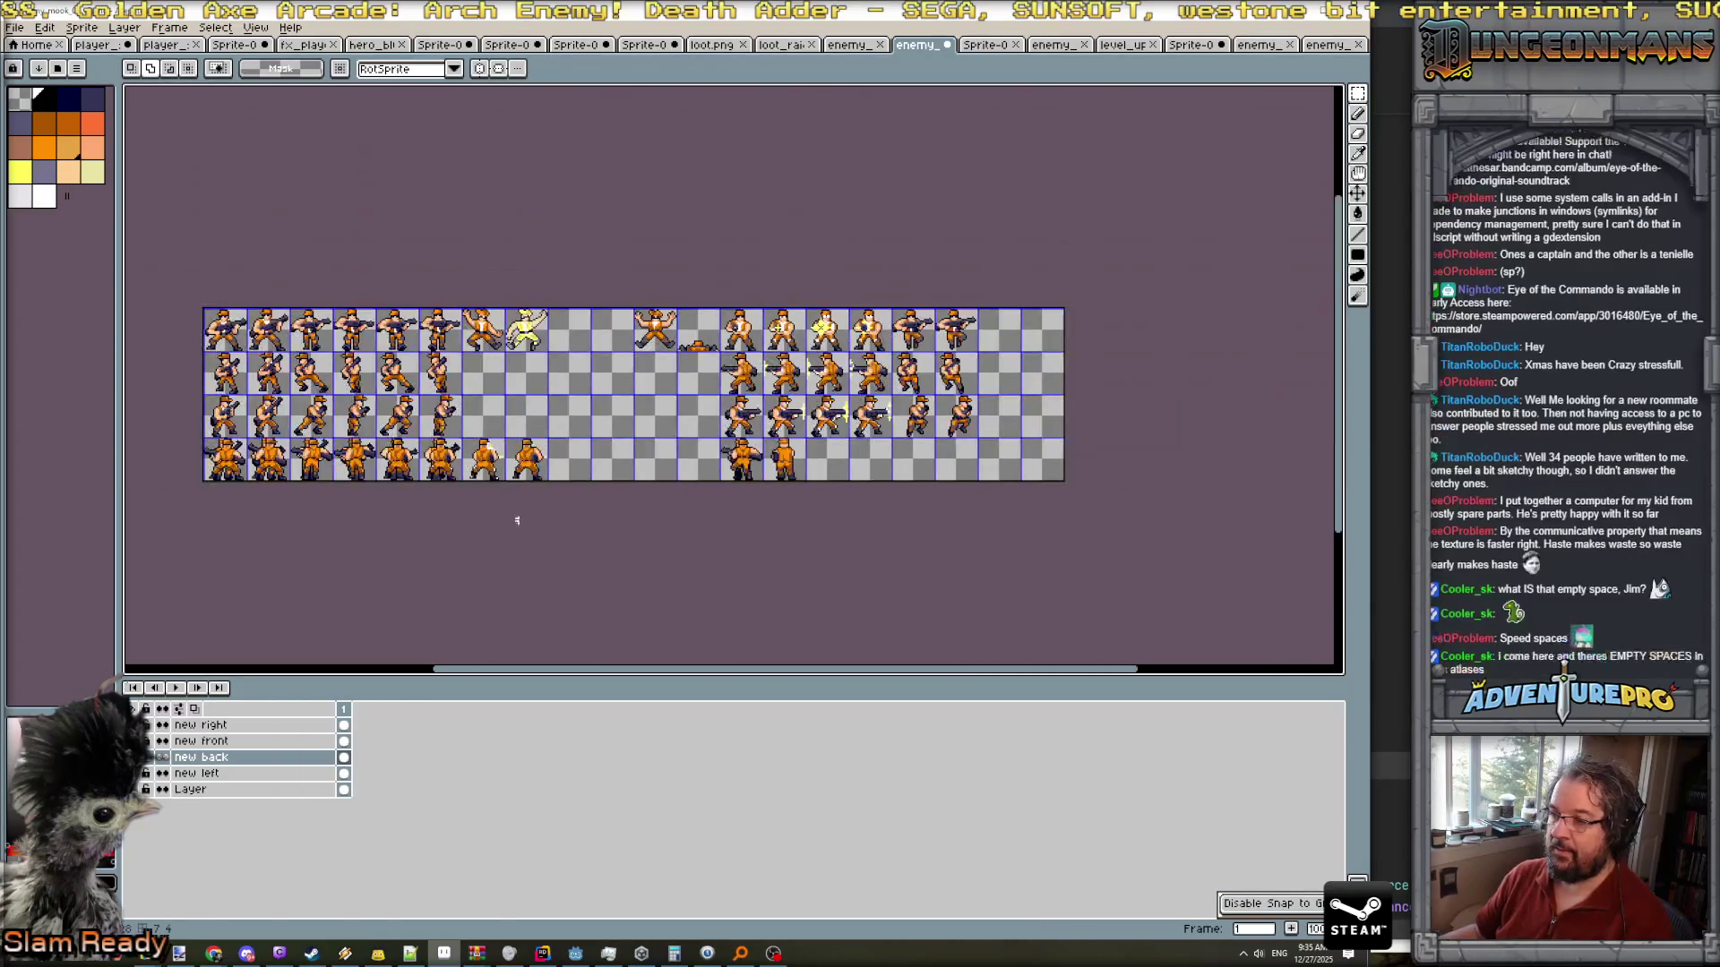
{"action": "scroll", "coordinate": [809, 483], "scroll_direction": "up", "scroll_amount": 2}
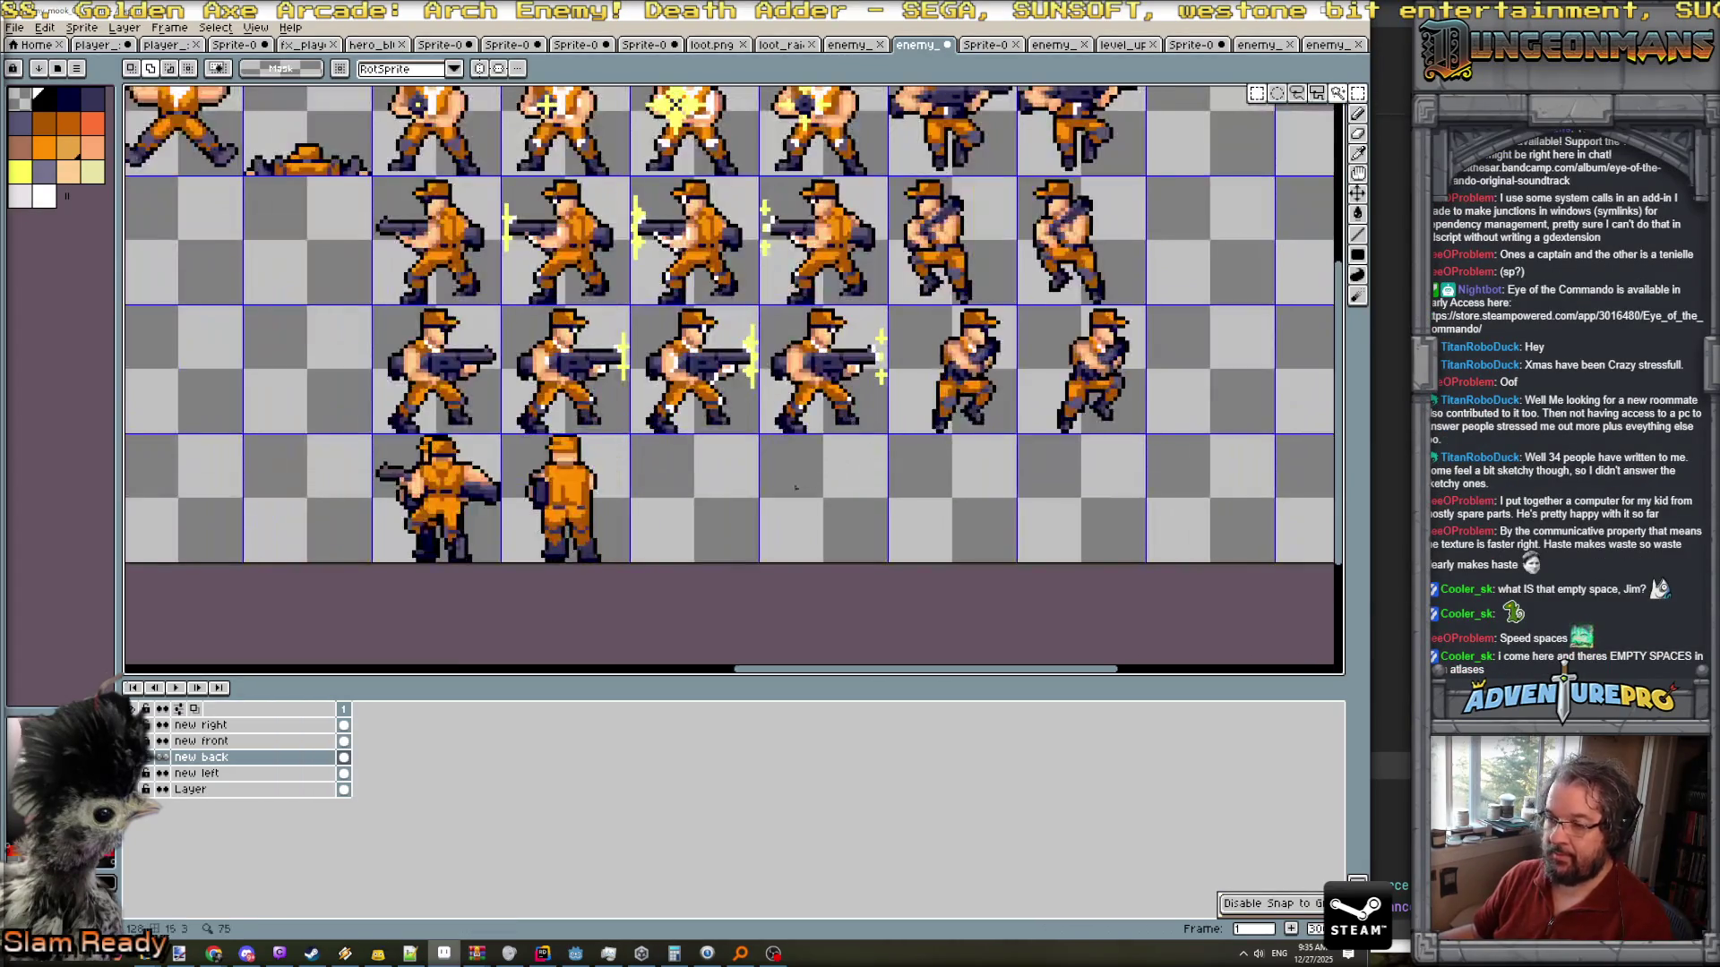
{"action": "mouse_move", "coordinate": [374, 435]}
{"action": "left_mouse_down"}
{"action": "mouse_move", "coordinate": [499, 561]}
{"action": "mouse_move", "coordinate": [934, 526]}
{"action": "left_mouse_up"}
{"action": "key", "text": "Return"}
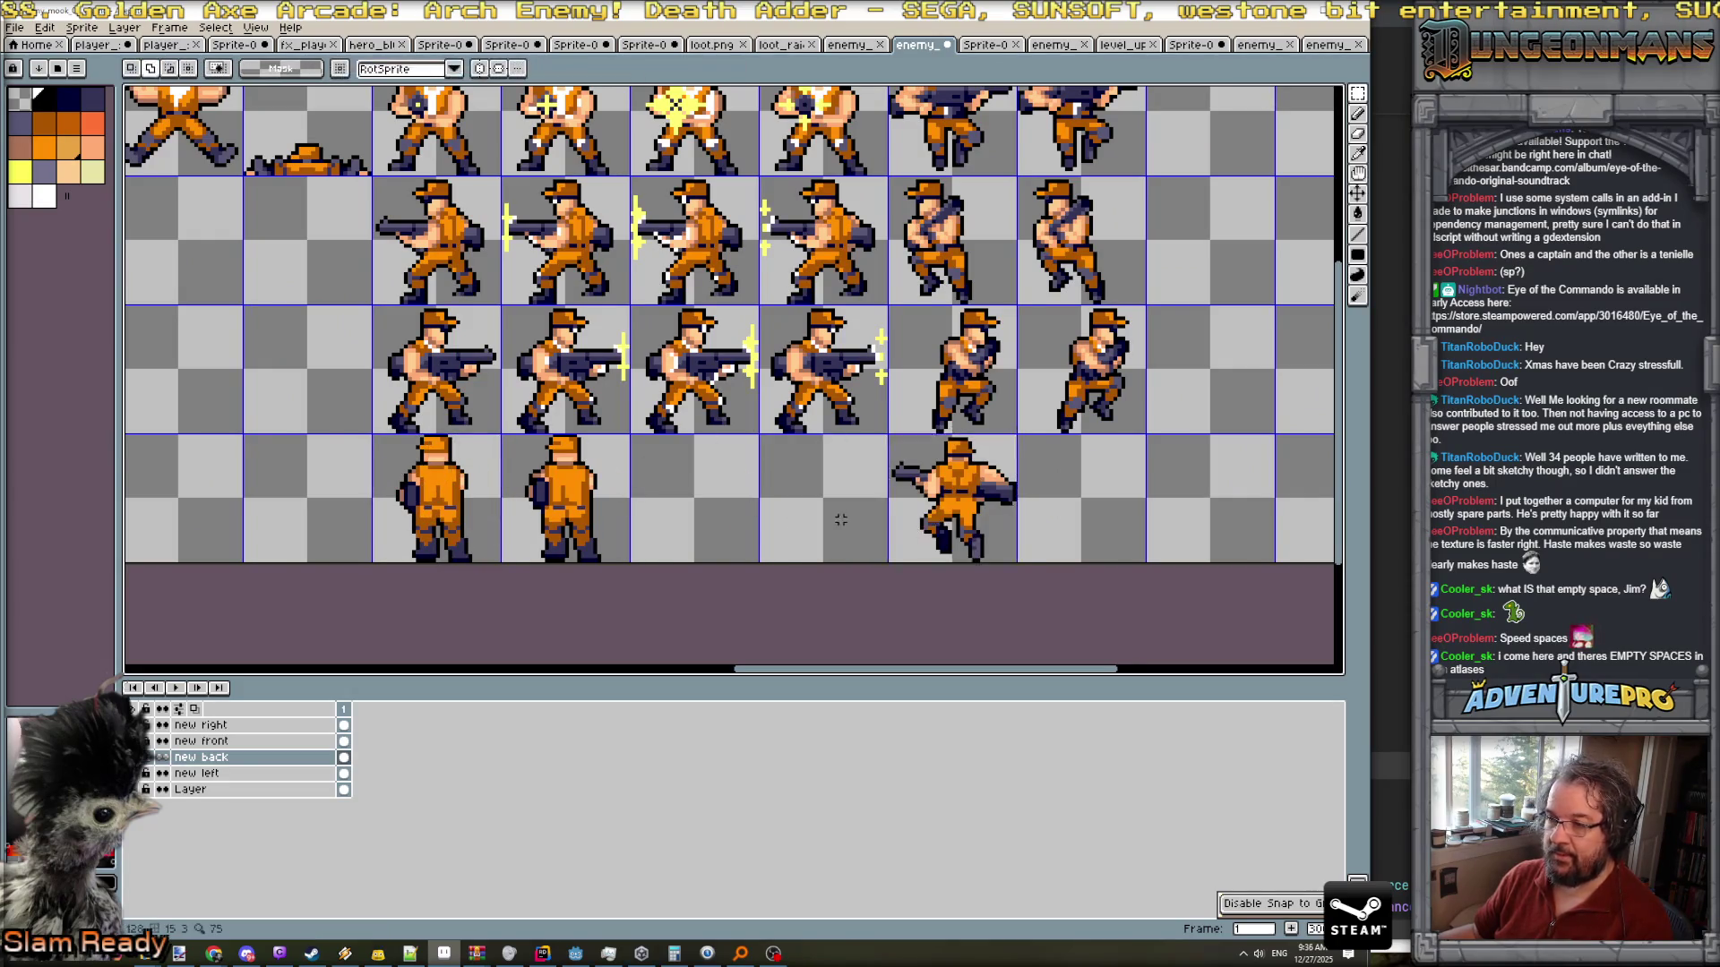
- Shift the four-sprite block, then two more sprites, right along the bottom row
{"action": "scroll", "coordinate": [934, 526], "scroll_direction": "down", "scroll_amount": 2}
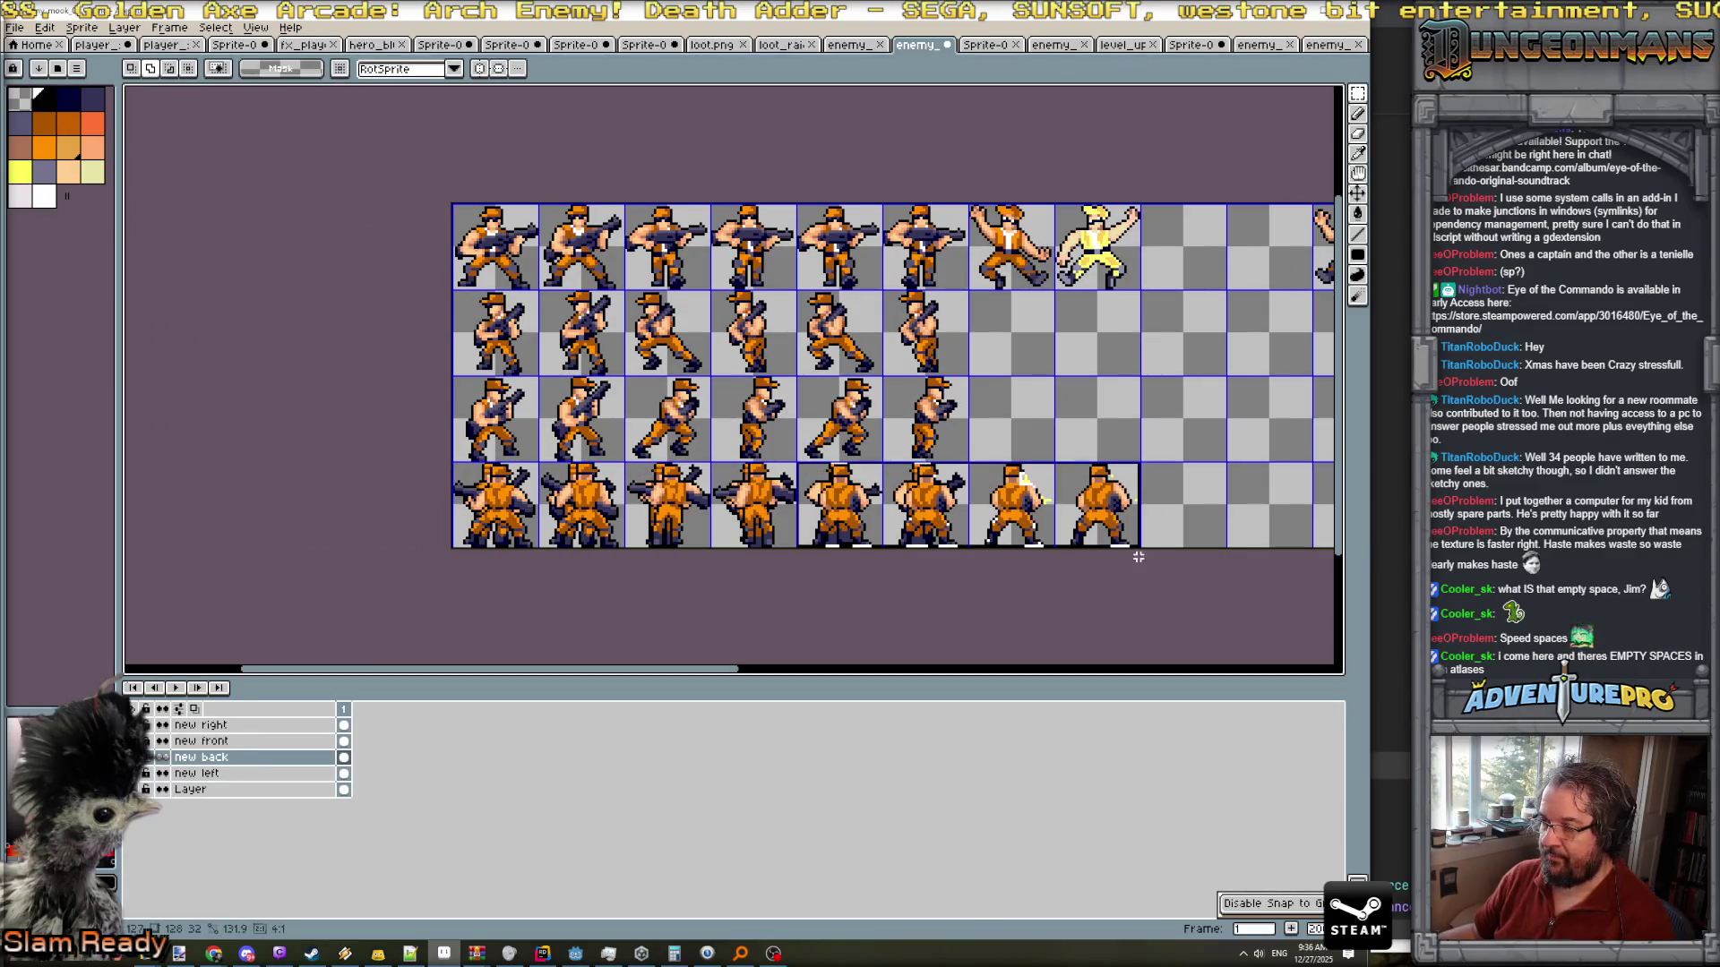
{"action": "scroll", "coordinate": [801, 463], "scroll_direction": "right", "scroll_amount": 5}
{"action": "scroll", "coordinate": [610, 503], "scroll_direction": "down", "scroll_amount": 1}
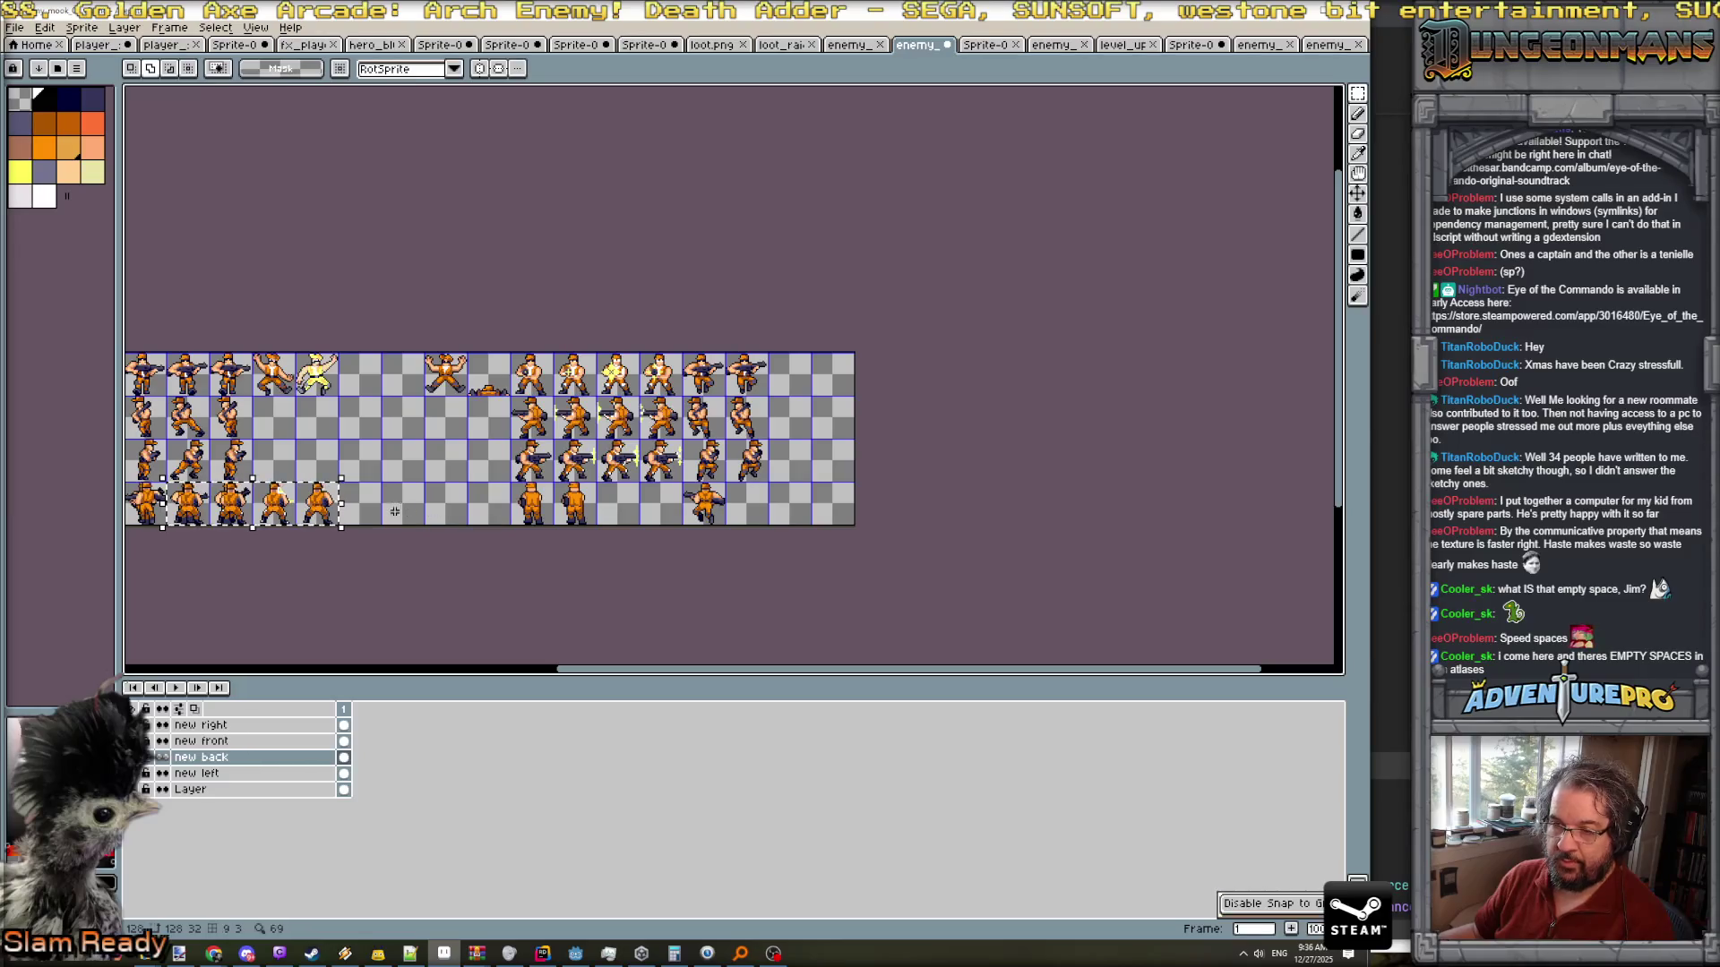
{"action": "left_click_drag", "start_coordinate": [322, 520], "coordinate": [666, 519]}
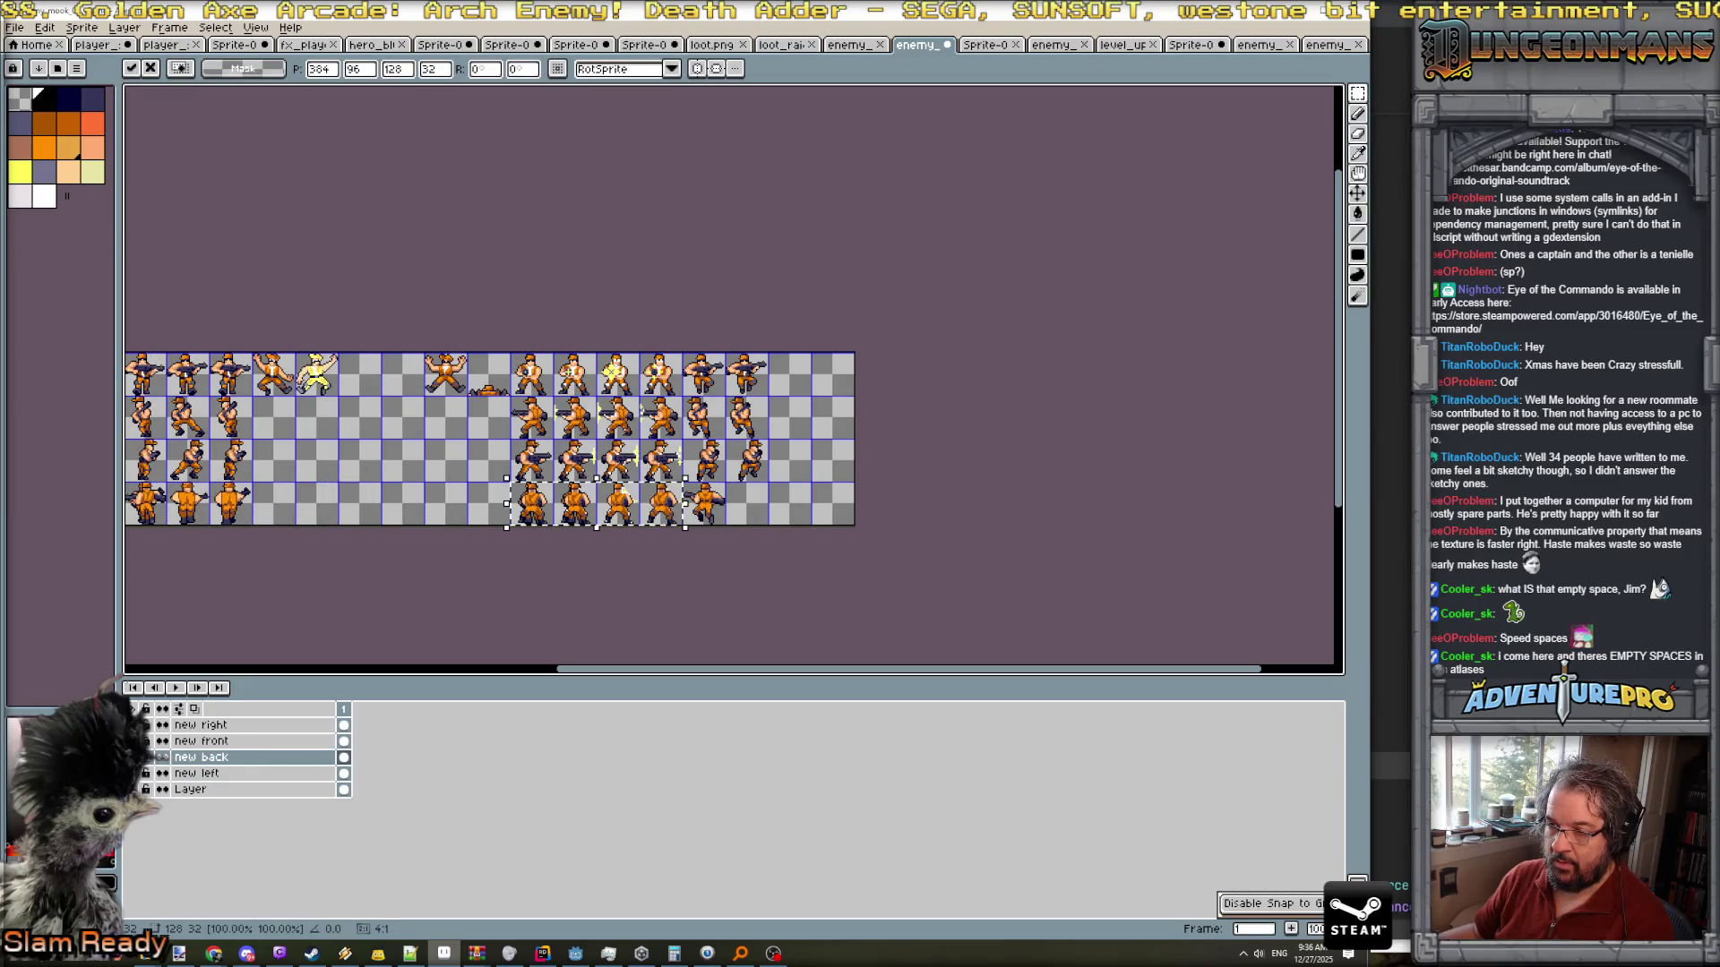
{"action": "key", "text": "Return"}
{"action": "scroll", "coordinate": [487, 547], "scroll_direction": "up", "scroll_amount": 1}
{"action": "scroll", "coordinate": [497, 502], "scroll_direction": "left", "scroll_amount": 4}
{"action": "scroll", "coordinate": [502, 455], "scroll_direction": "up", "scroll_amount": 1}
{"action": "mouse_move", "coordinate": [492, 414]}
{"action": "left_mouse_down"}
{"action": "mouse_move", "coordinate": [653, 491]}
{"action": "mouse_move", "coordinate": [750, 476]}
{"action": "left_mouse_up"}
{"action": "left_click", "coordinate": [618, 472]}
{"action": "key", "text": "Return"}
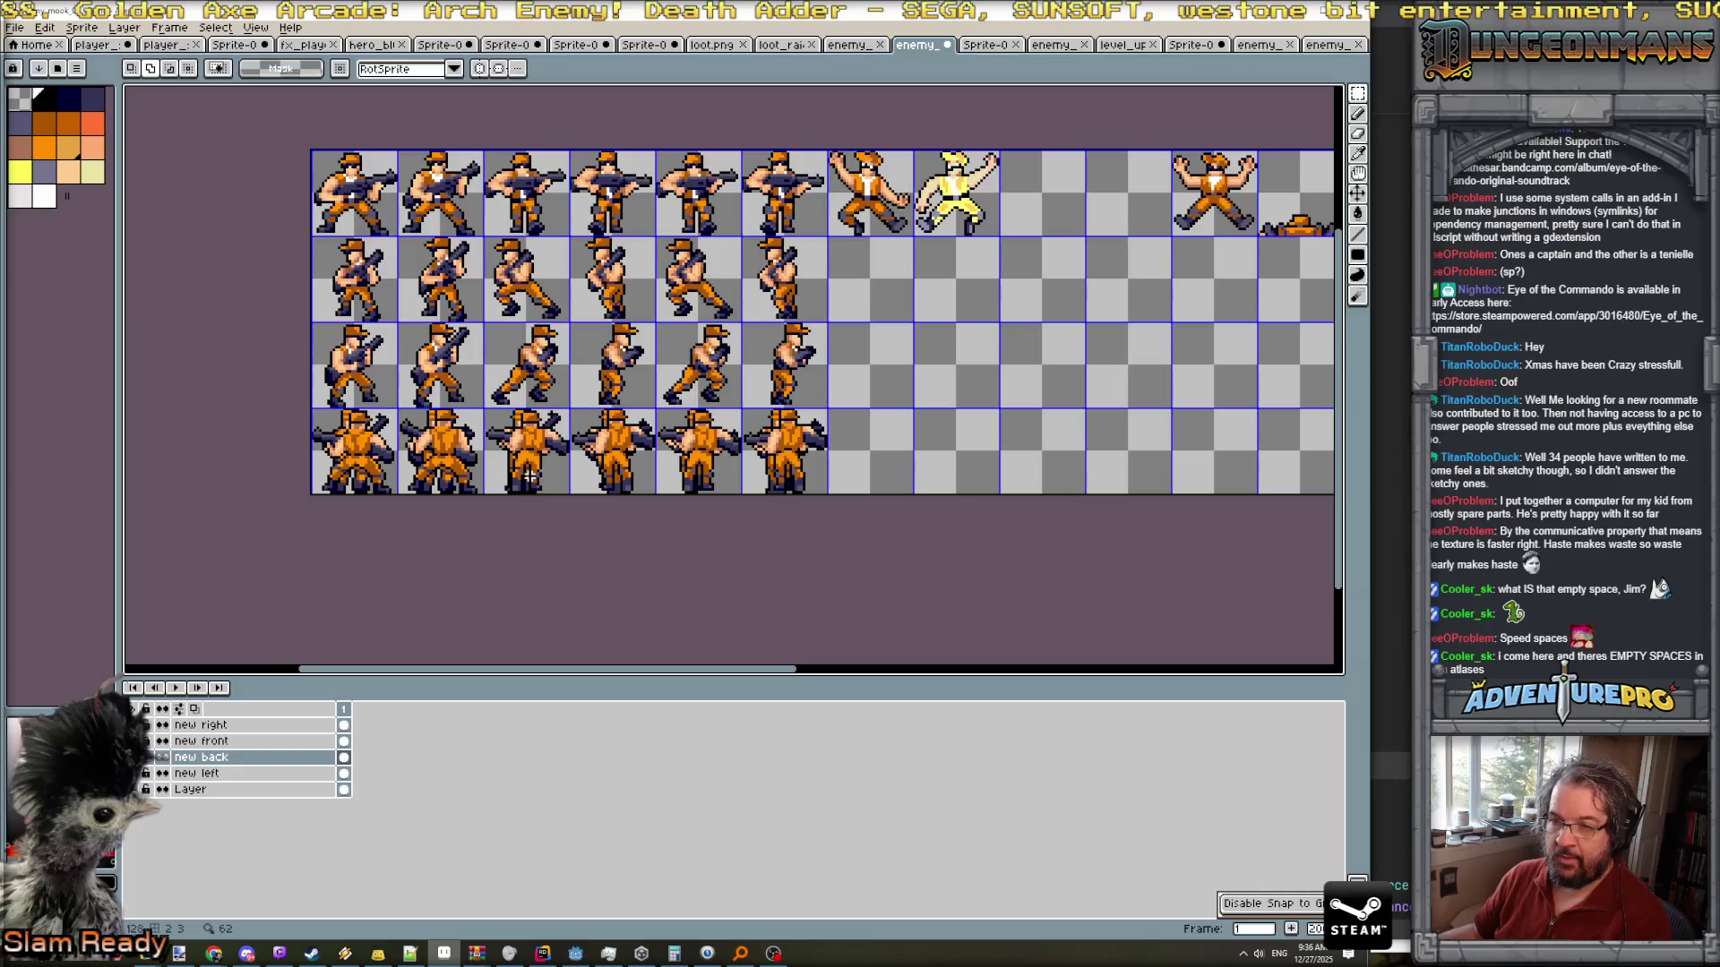
- Switch to the 'Layer' layer and select bottom-row cells on the sheet's right half
{"action": "left_click", "coordinate": [238, 789]}
{"action": "left_click", "coordinate": [798, 477]}
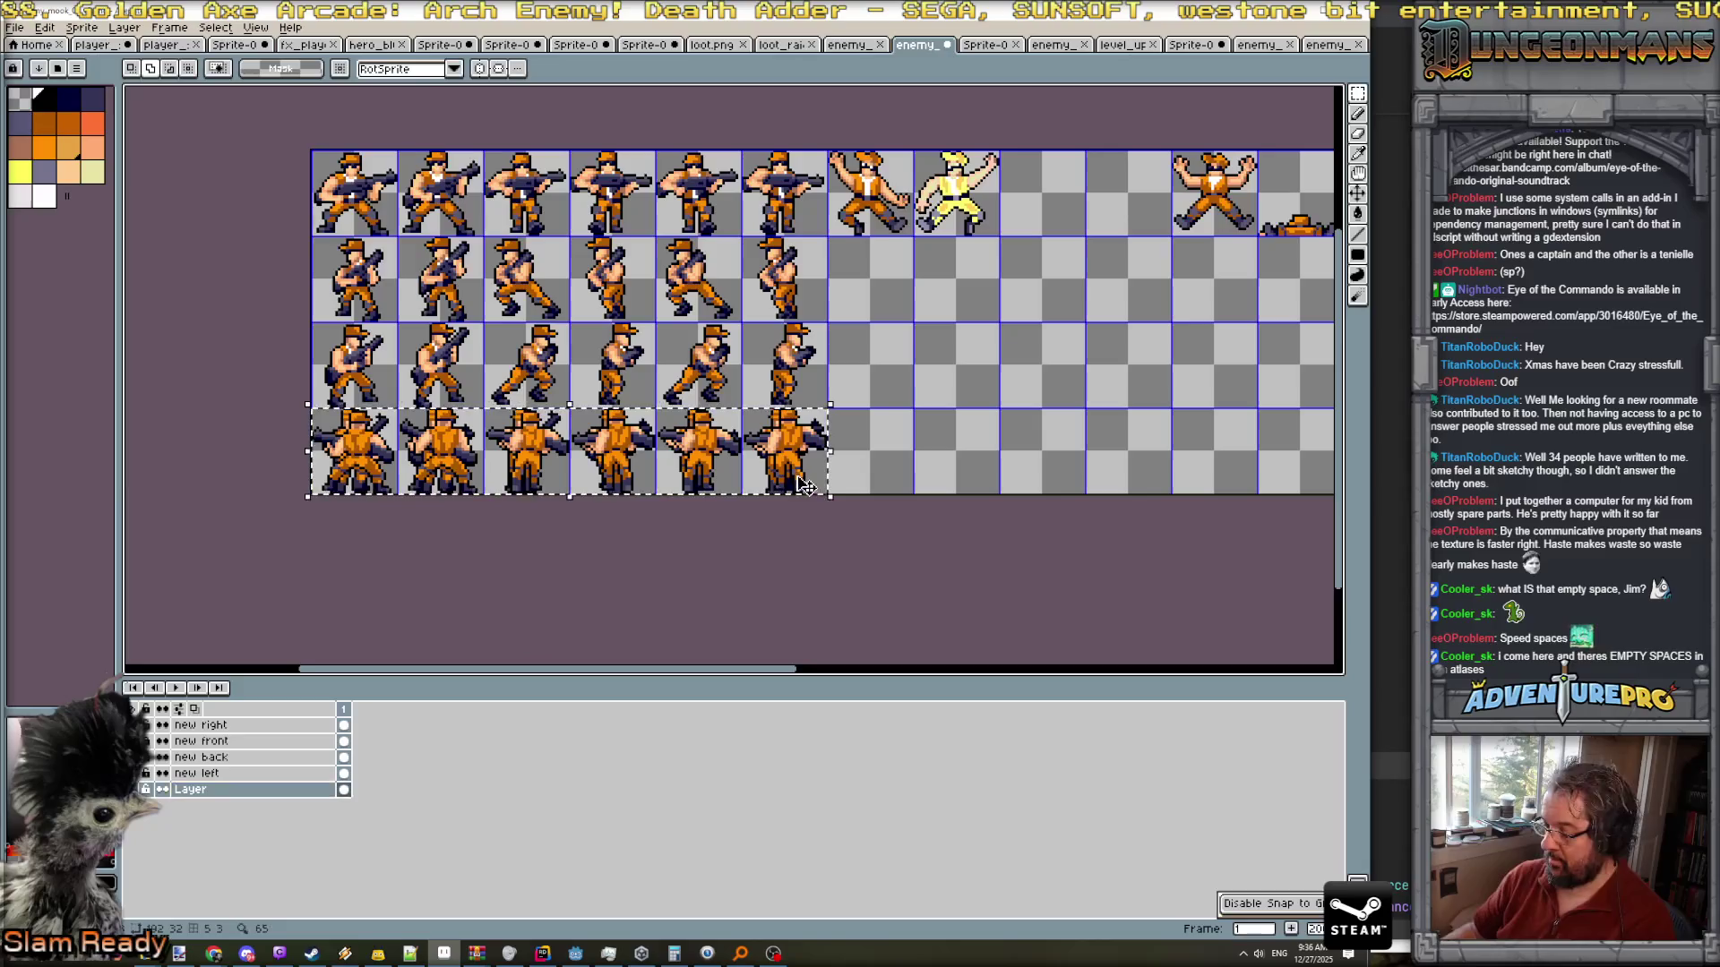
{"action": "scroll", "coordinate": [796, 474], "scroll_direction": "right", "scroll_amount": 5}
{"action": "mouse_move", "coordinate": [502, 414]}
{"action": "left_mouse_down"}
{"action": "mouse_move", "coordinate": [762, 493]}
{"action": "mouse_move", "coordinate": [1021, 495]}
{"action": "mouse_move", "coordinate": [990, 491]}
{"action": "left_mouse_up"}
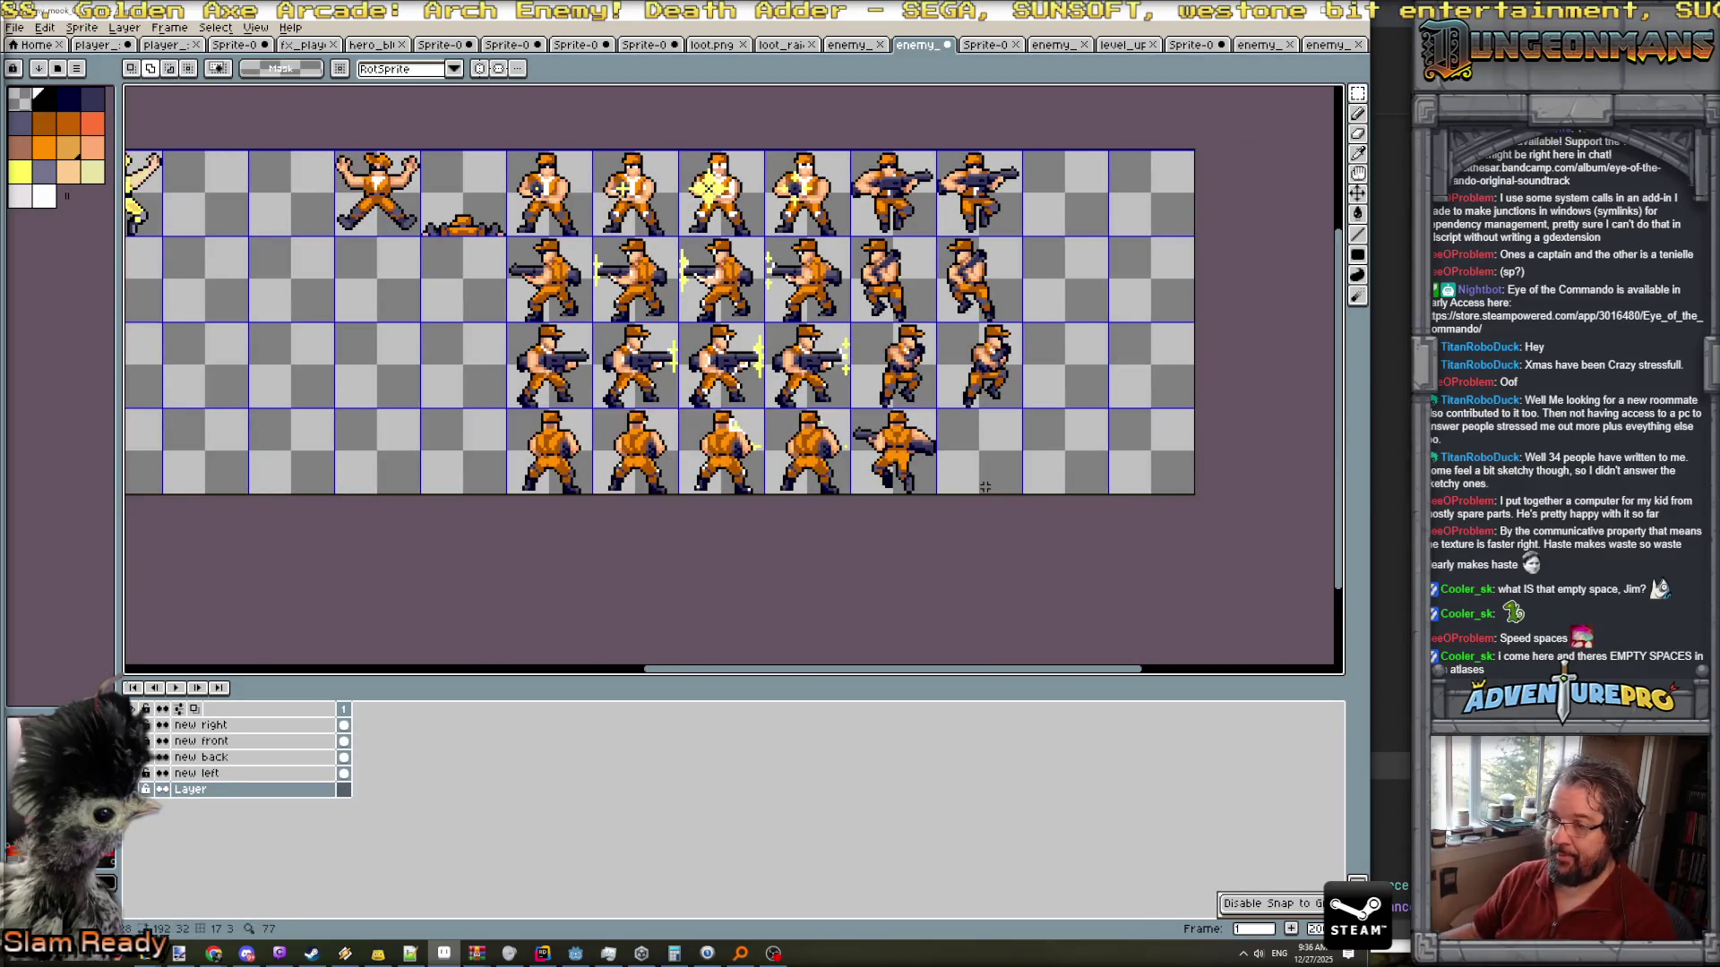
{"action": "scroll", "coordinate": [939, 493], "scroll_direction": "down", "scroll_amount": 1}
{"action": "scroll", "coordinate": [797, 483], "scroll_direction": "up", "scroll_amount": 1}
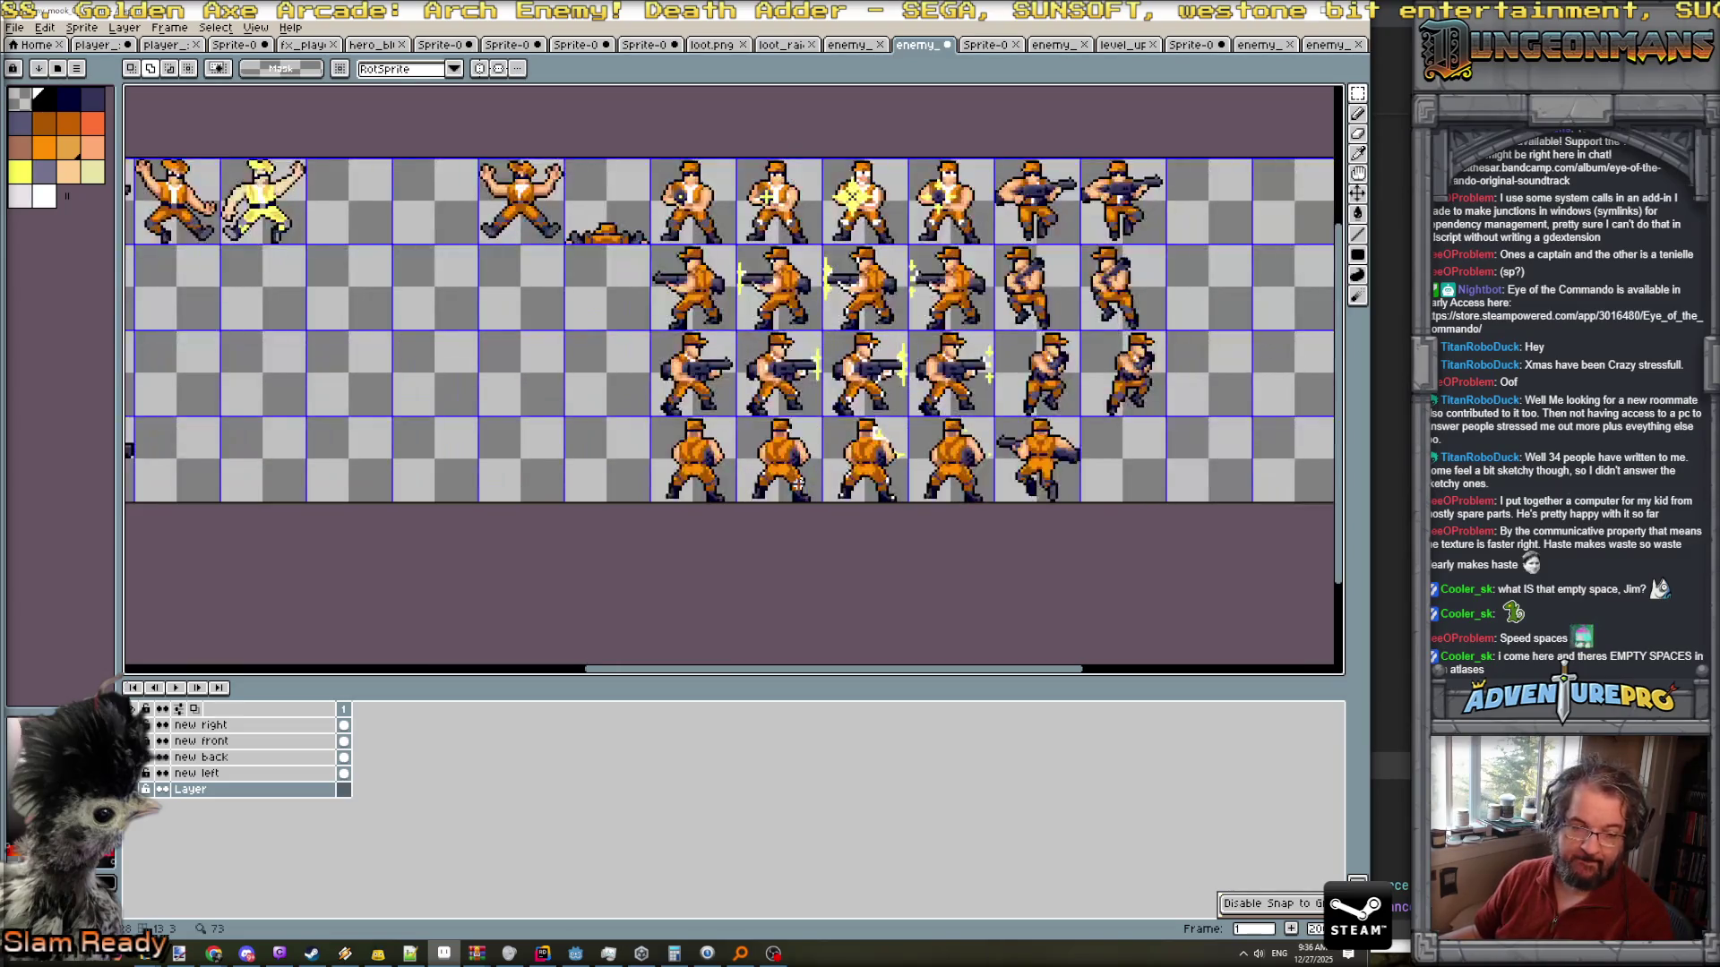
{"action": "scroll", "coordinate": [804, 485], "scroll_direction": "down", "scroll_amount": 1}
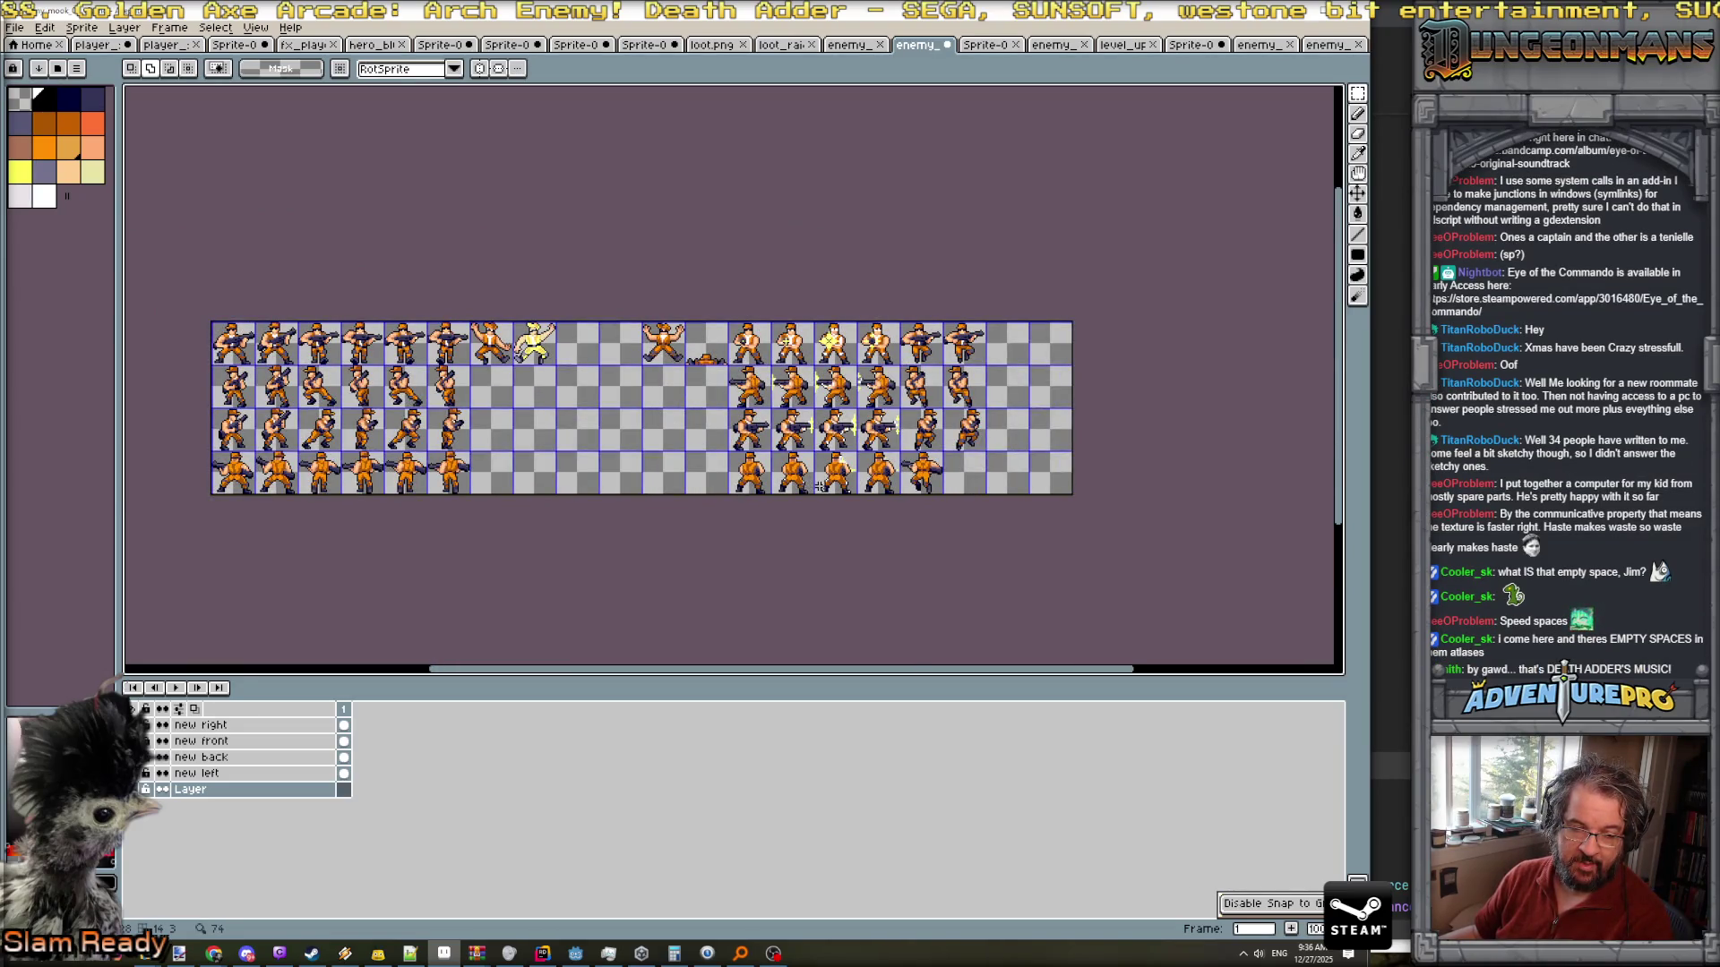
{"action": "scroll", "coordinate": [826, 484], "scroll_direction": "up", "scroll_amount": 1}
{"action": "scroll", "coordinate": [1094, 534], "scroll_direction": "right", "scroll_amount": 3}
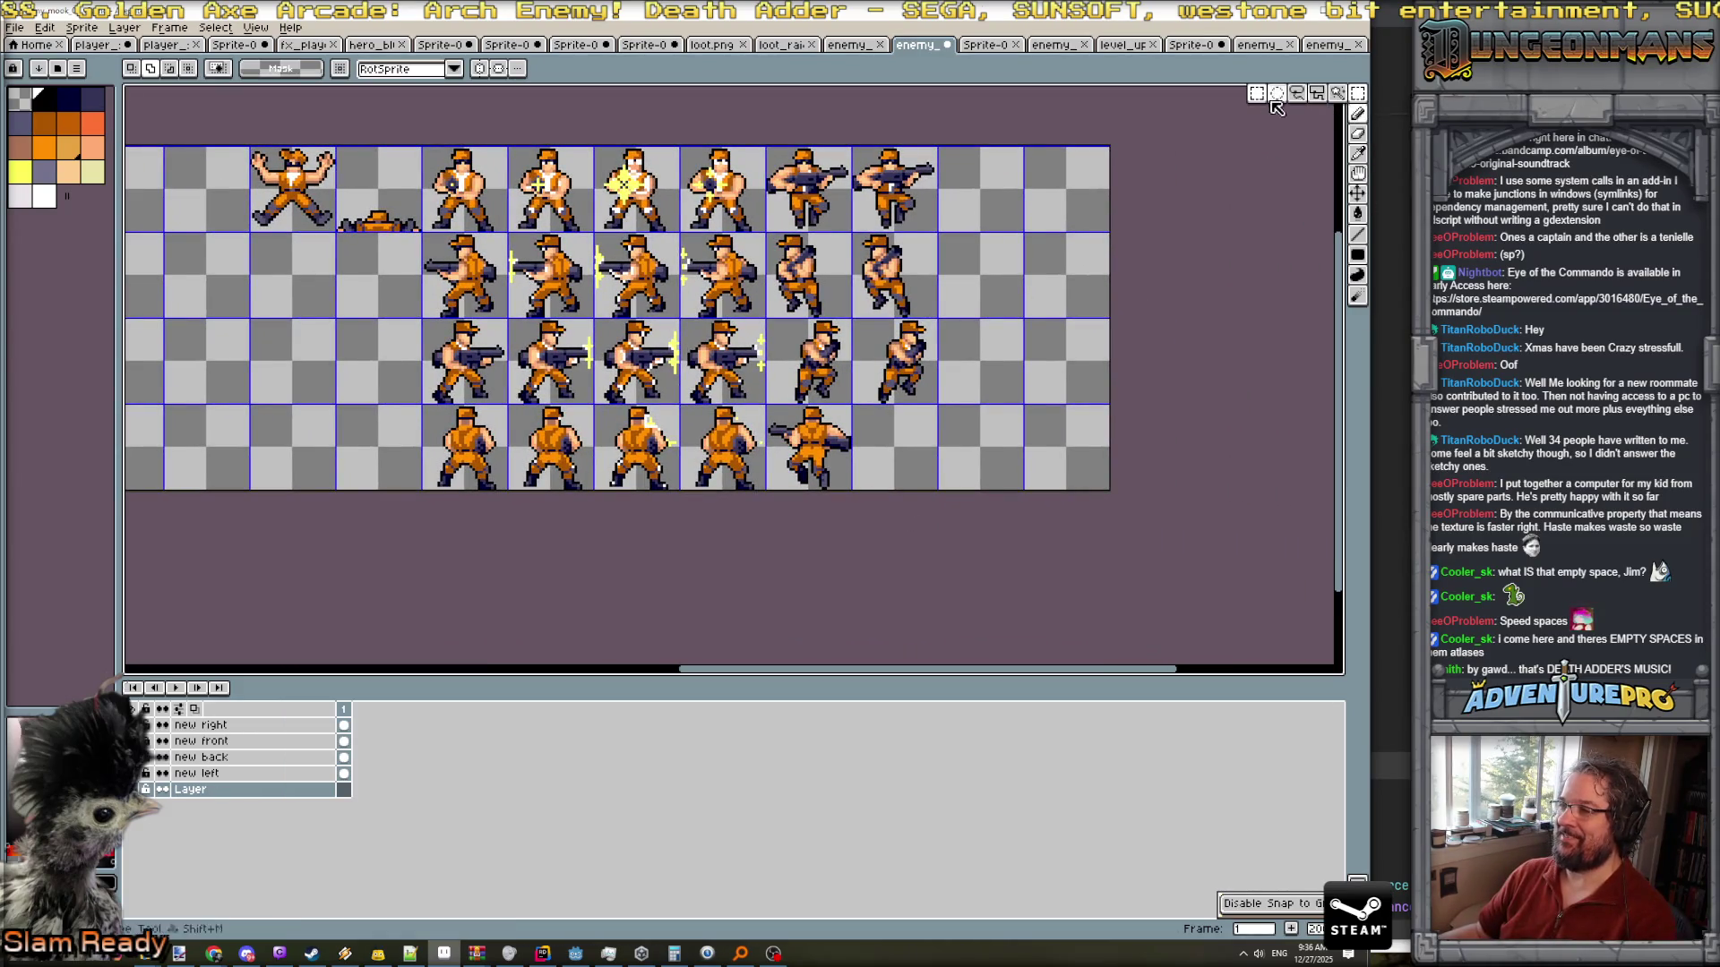
{"action": "scroll", "coordinate": [850, 463], "scroll_direction": "up", "scroll_amount": 1}
{"action": "left_click_drag", "start_coordinate": [729, 380], "coordinate": [838, 468]}
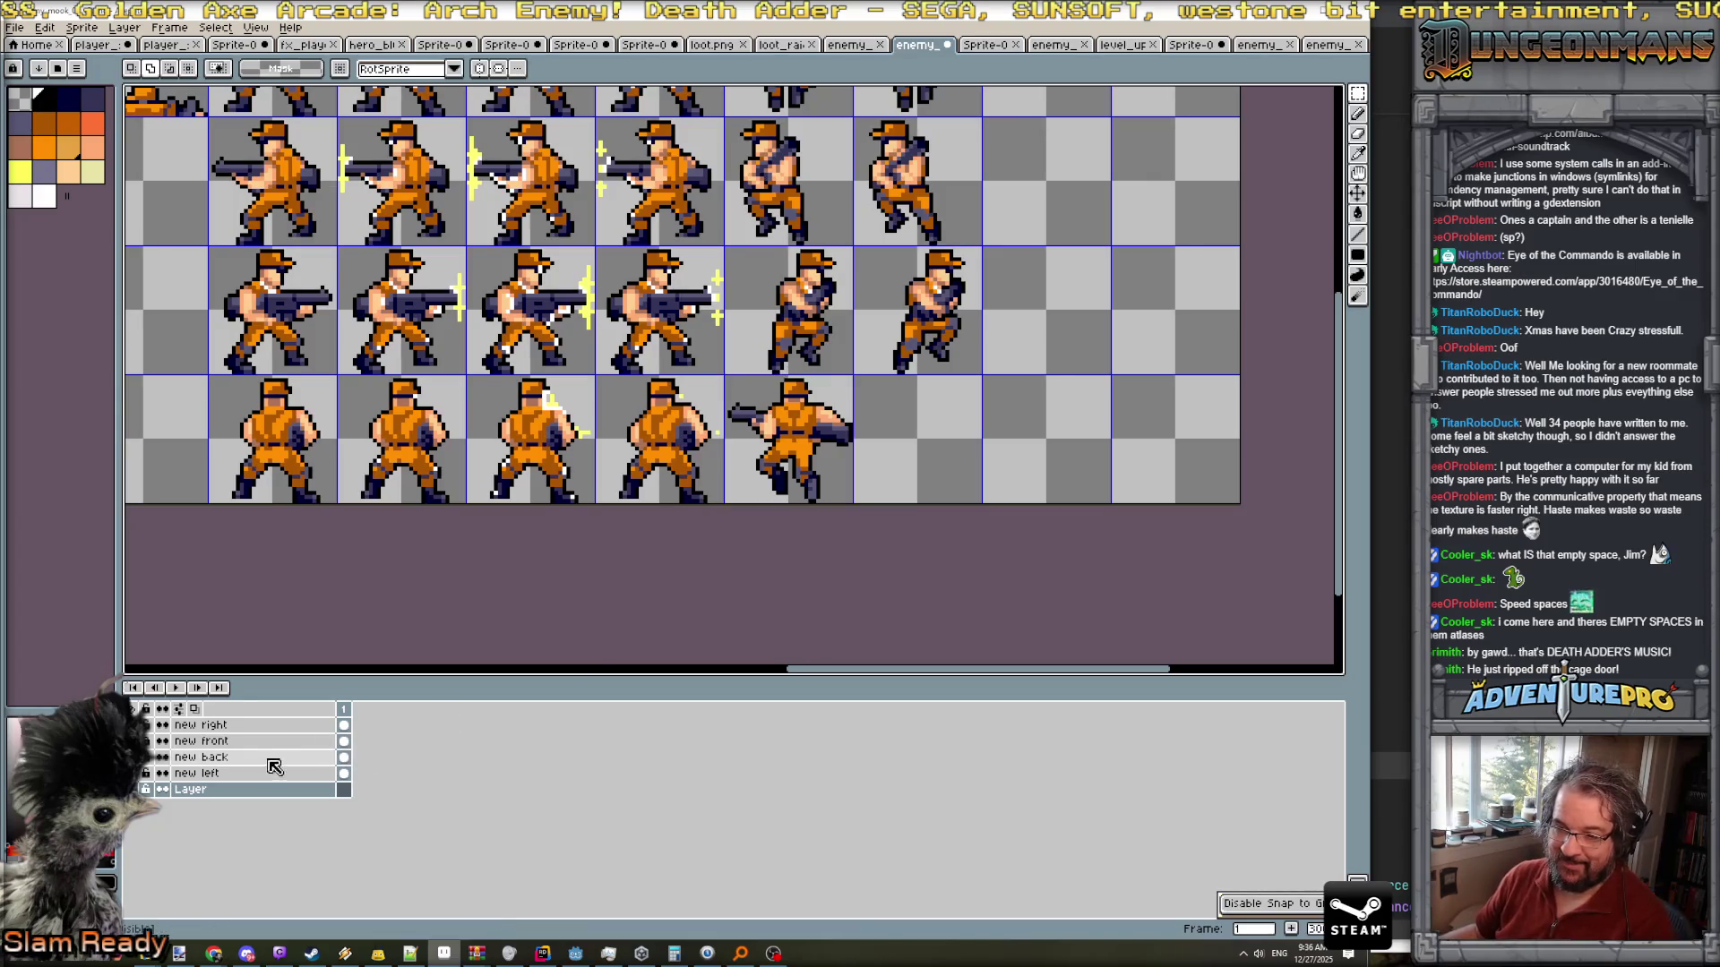
- On the new back layer, copy the last back-view gunner into the next cell right
{"action": "left_click", "coordinate": [288, 761]}
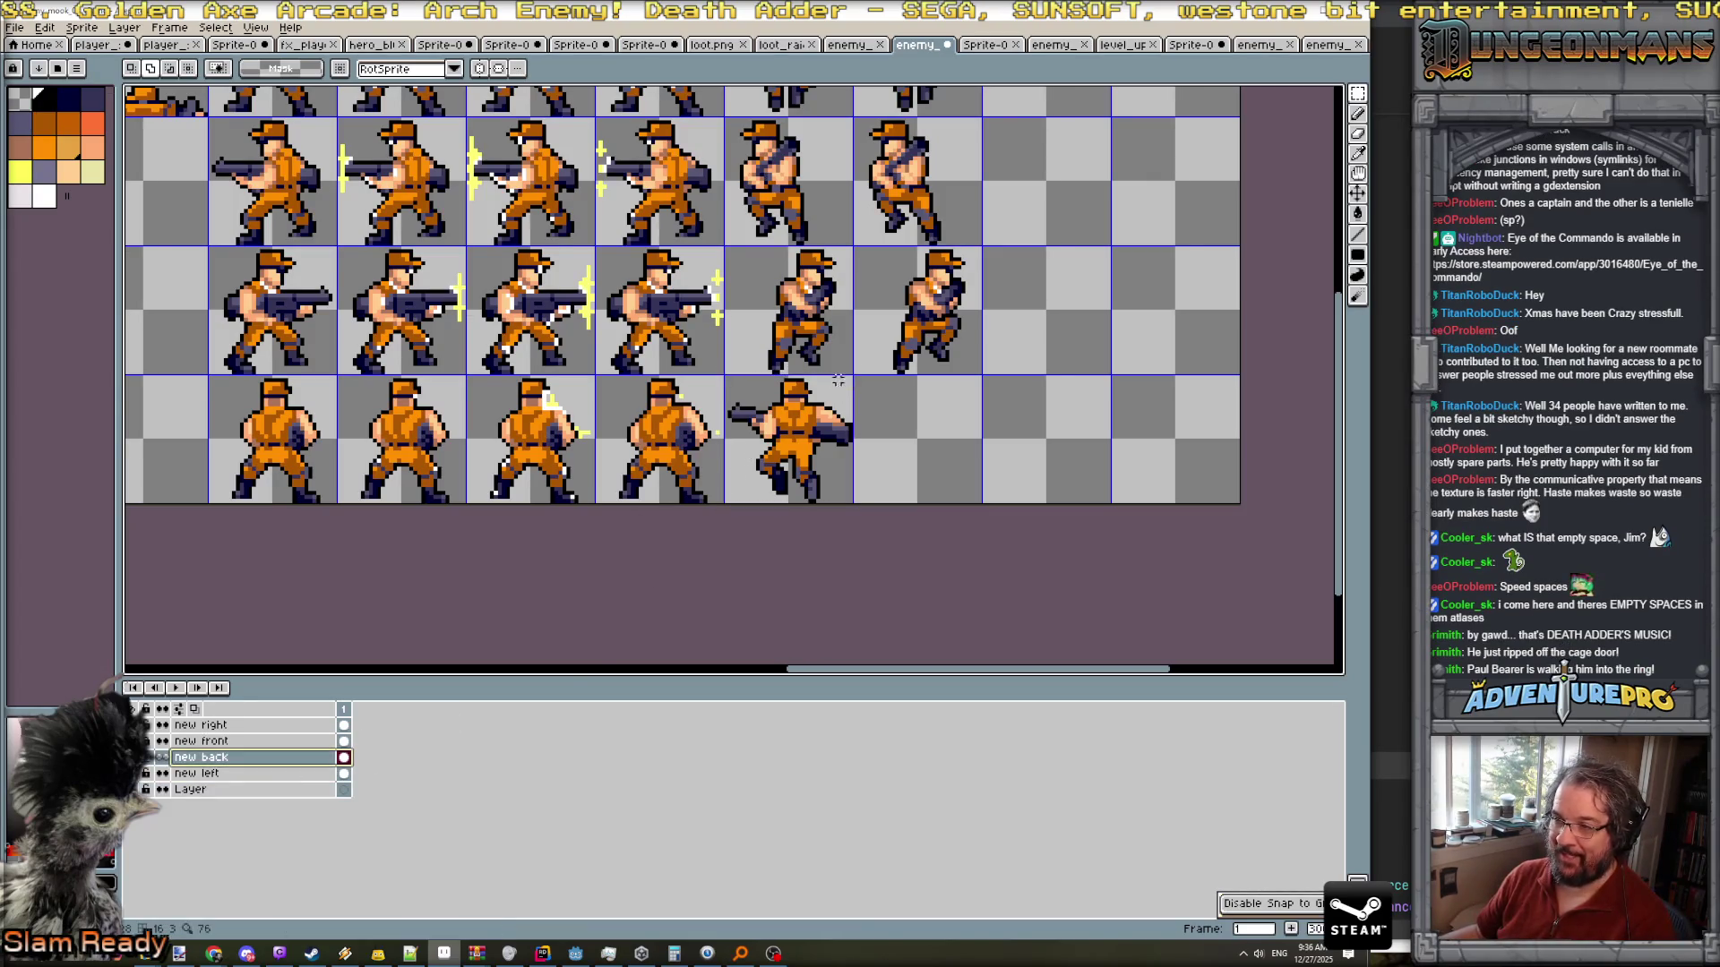
{"action": "left_click_drag", "start_coordinate": [720, 387], "coordinate": [838, 476]}
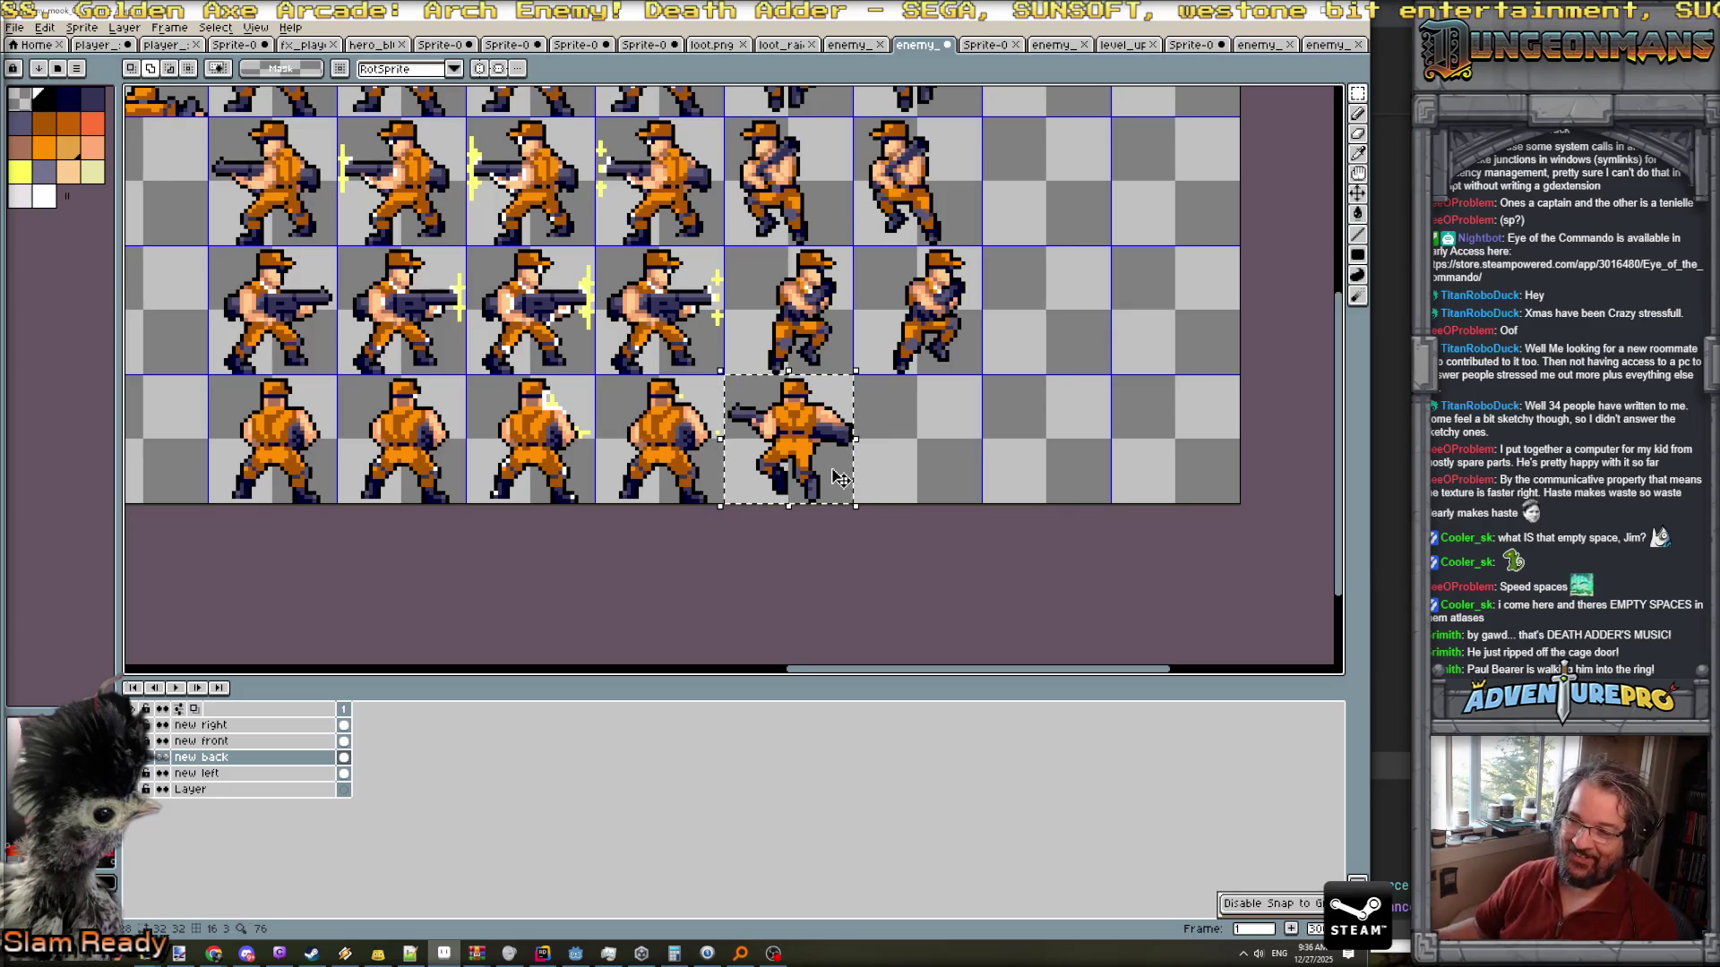
{"action": "left_click_drag", "start_coordinate": [840, 477], "coordinate": [929, 464]}
{"action": "key", "text": "ctrl+d"}
- Select the copied figure's legs and nudge them into a new walking pose
{"action": "scroll", "coordinate": [971, 466], "scroll_direction": "up", "scroll_amount": 2}
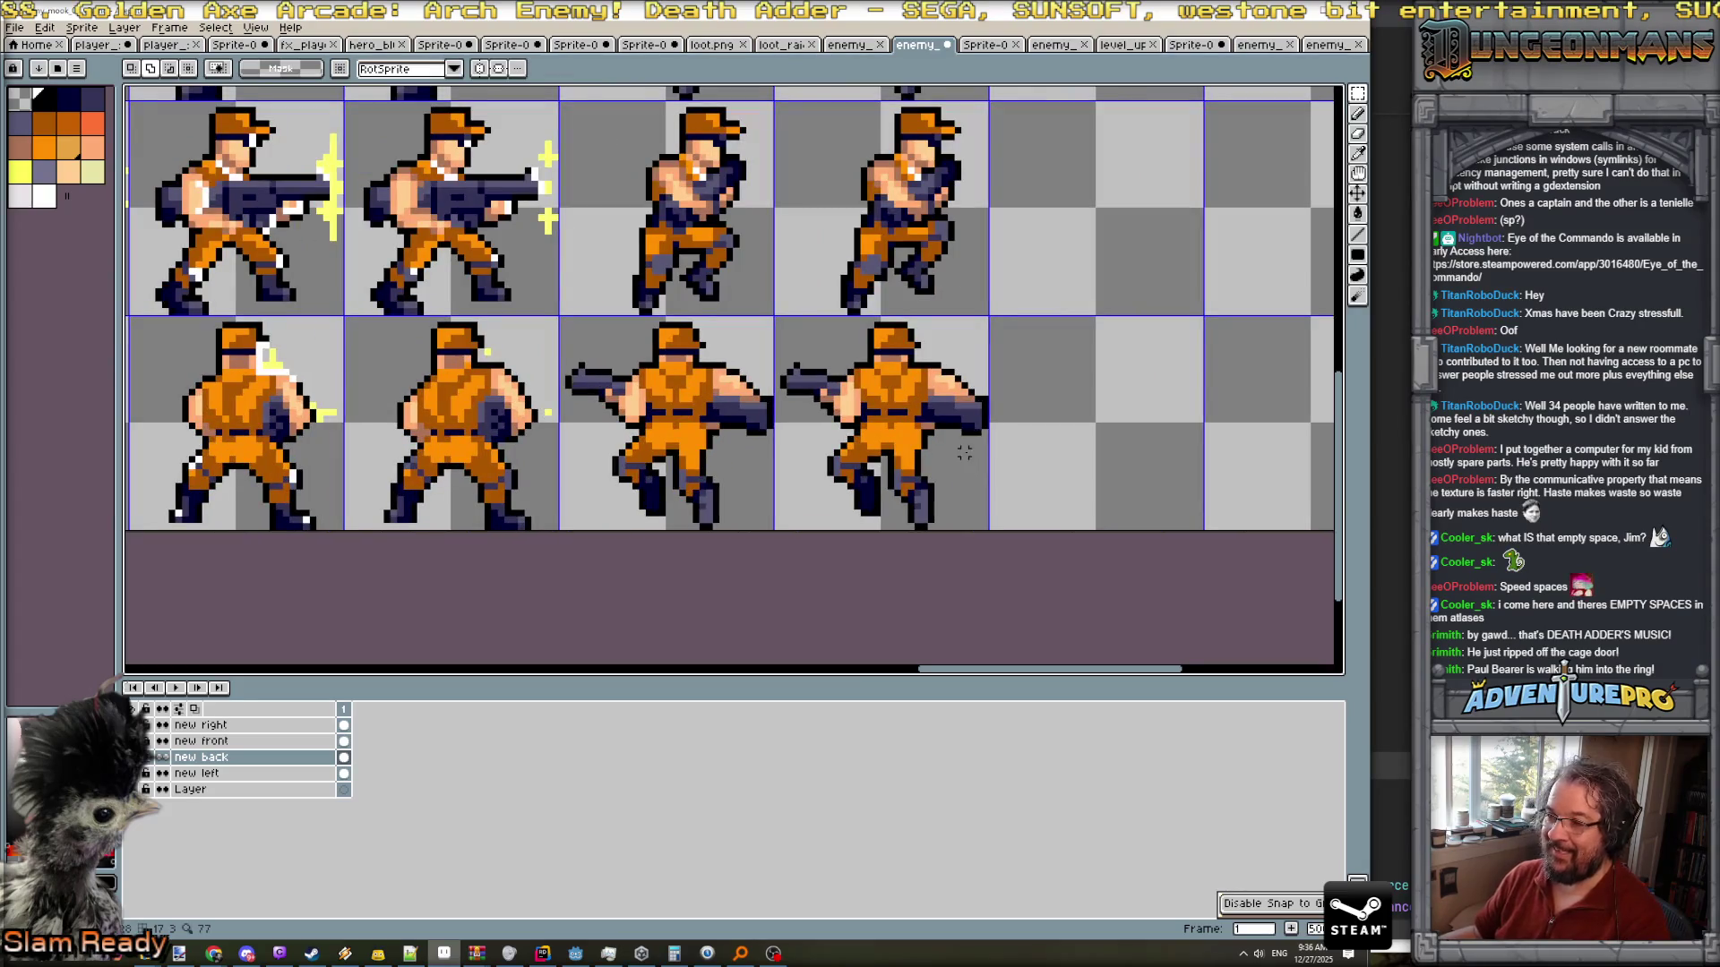
{"action": "scroll", "coordinate": [997, 398], "scroll_direction": "up", "scroll_amount": 1}
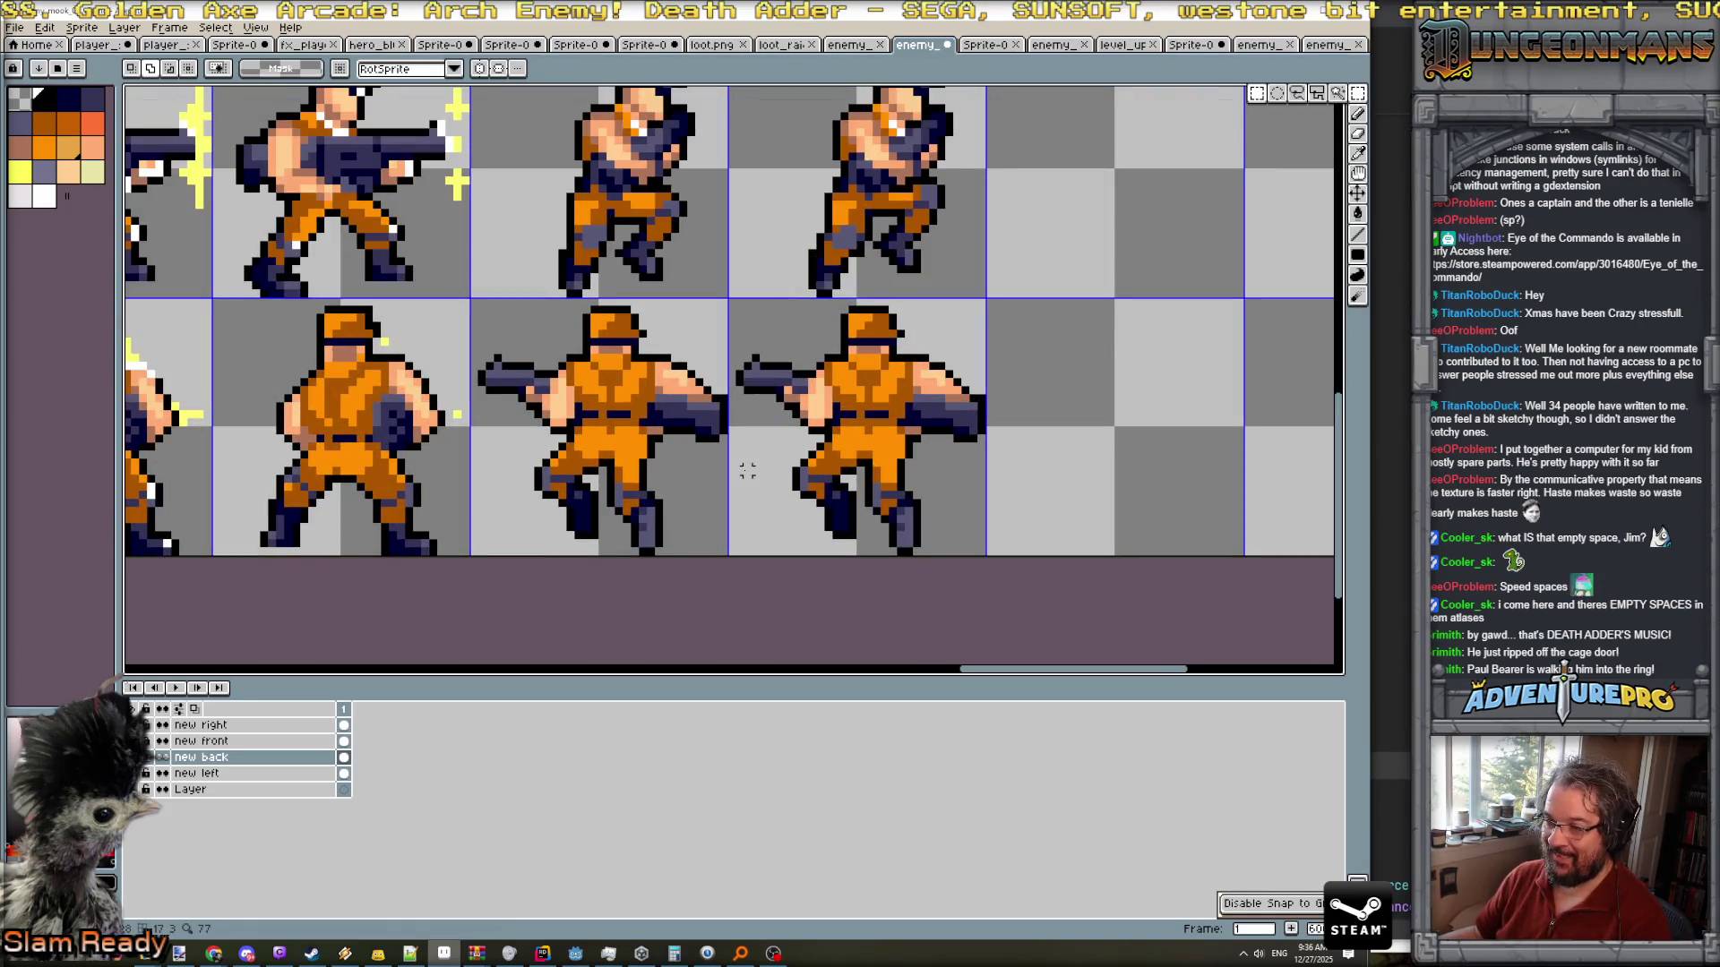
{"action": "left_click", "coordinate": [787, 438]}
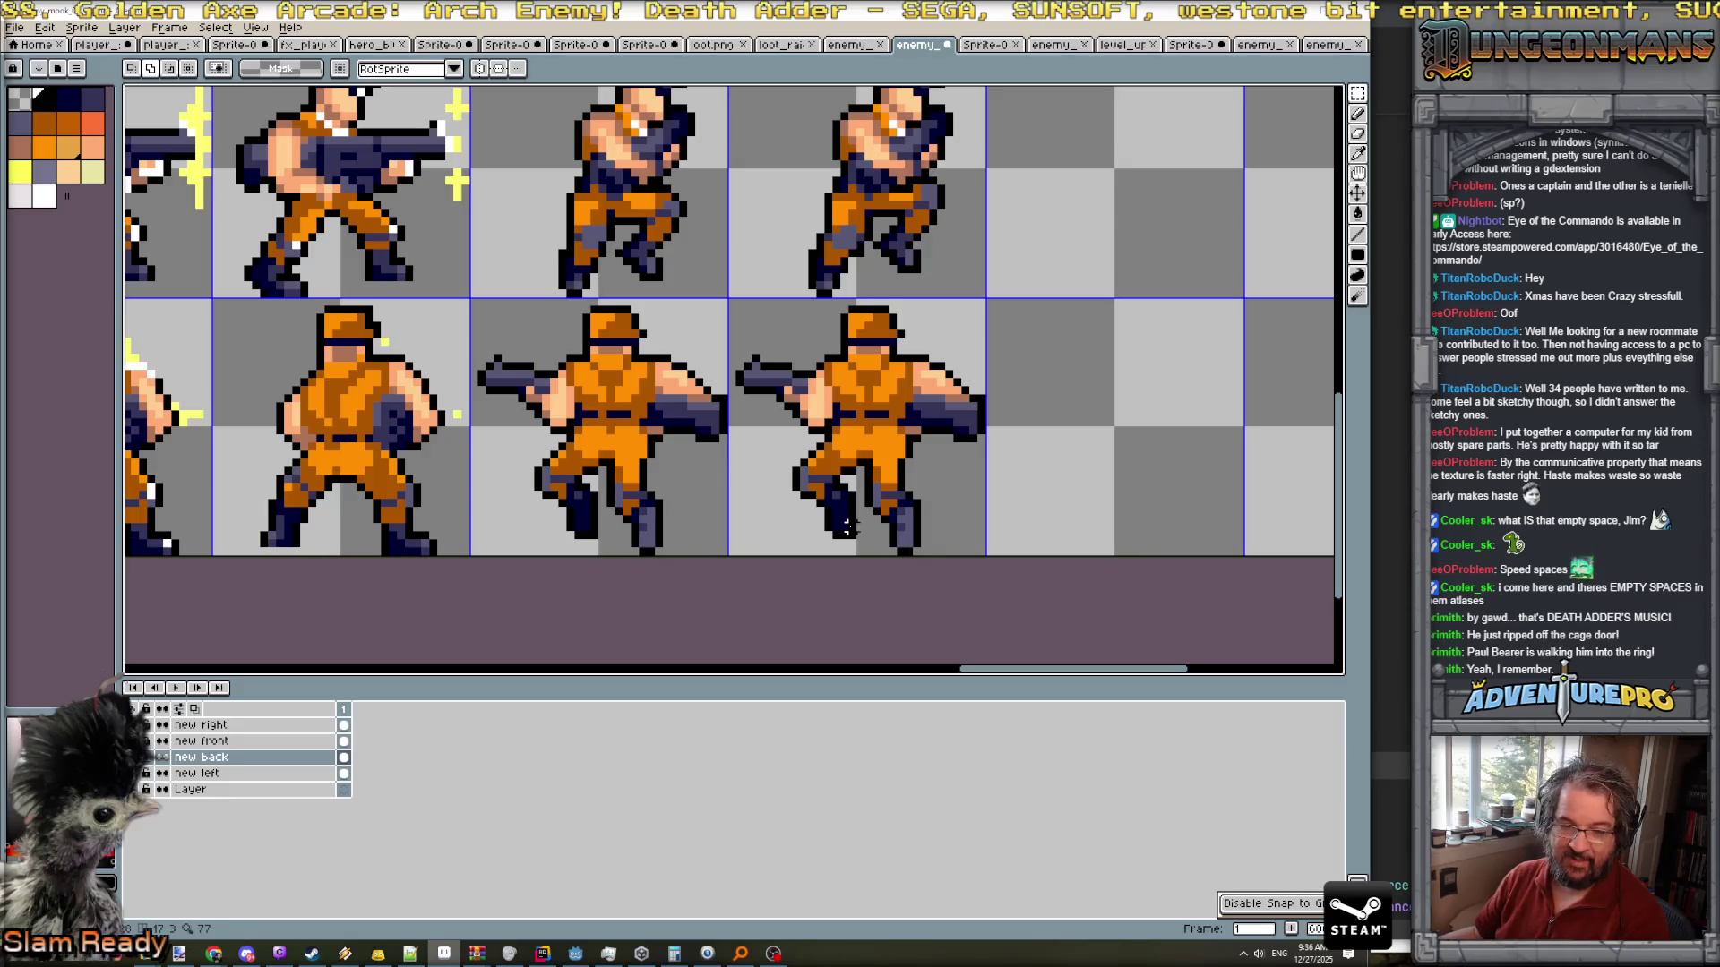
{"action": "mouse_move", "coordinate": [775, 434]}
{"action": "left_mouse_down"}
{"action": "mouse_move", "coordinate": [860, 541]}
{"action": "mouse_move", "coordinate": [876, 524]}
{"action": "left_mouse_up"}
{"action": "left_click", "coordinate": [855, 529]}
{"action": "key", "text": "ctrl+d"}
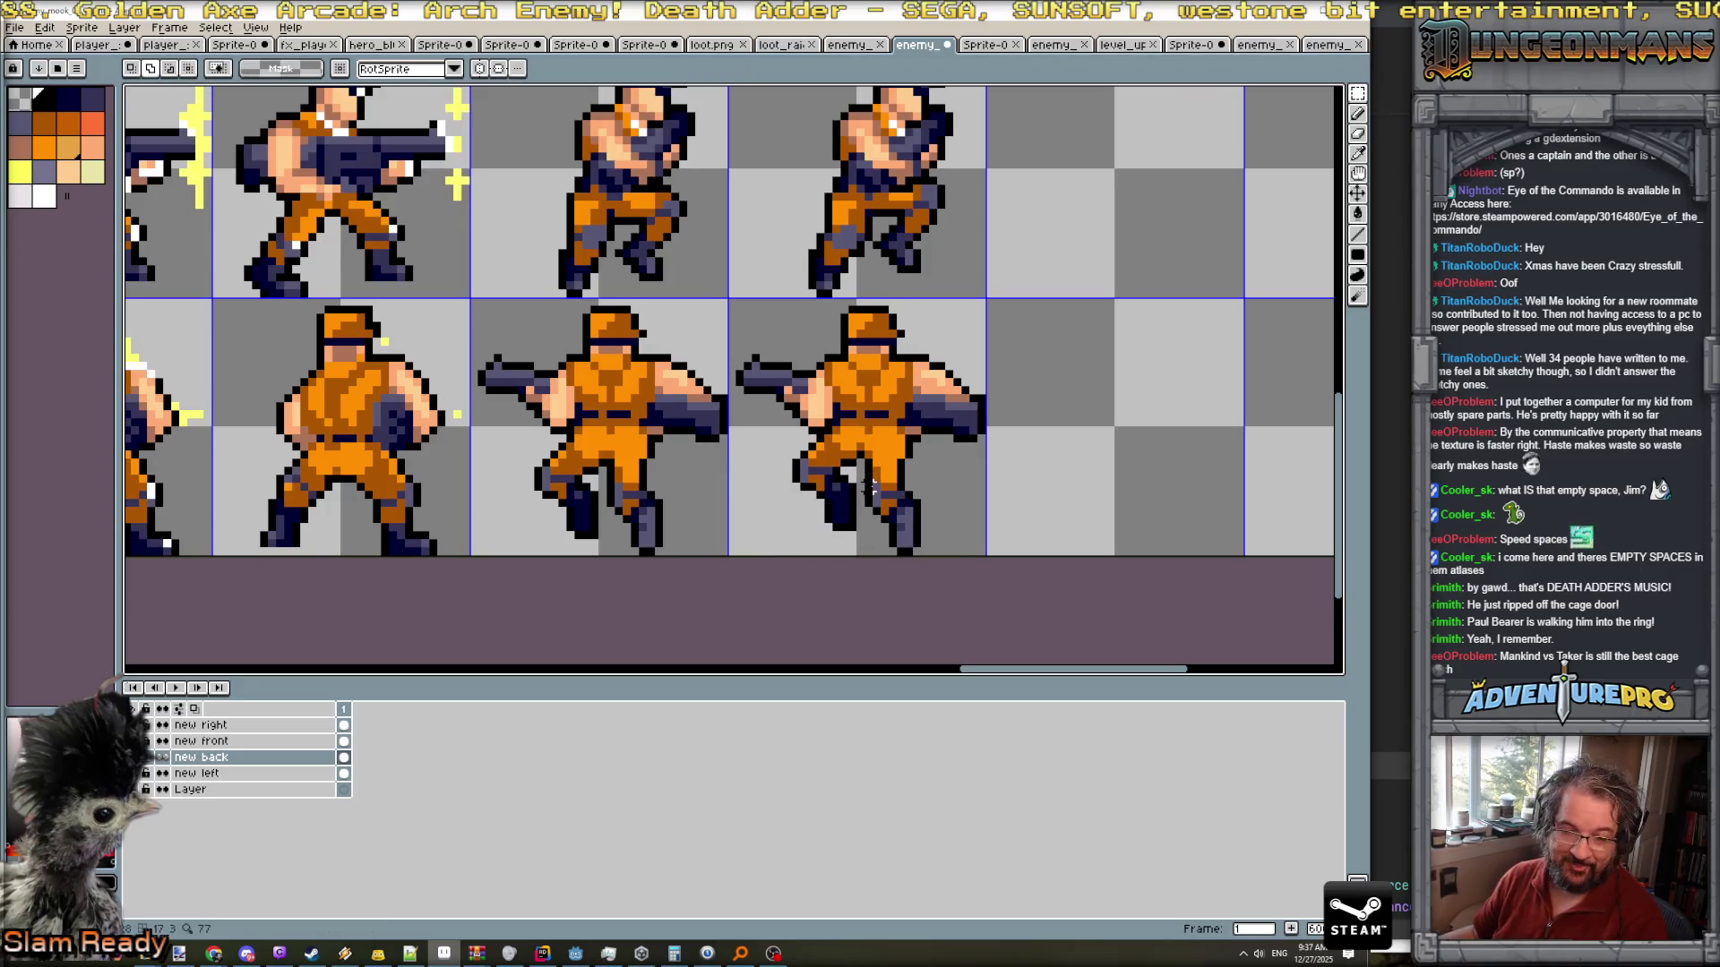
{"action": "scroll", "coordinate": [871, 486], "scroll_direction": "up", "scroll_amount": 1}
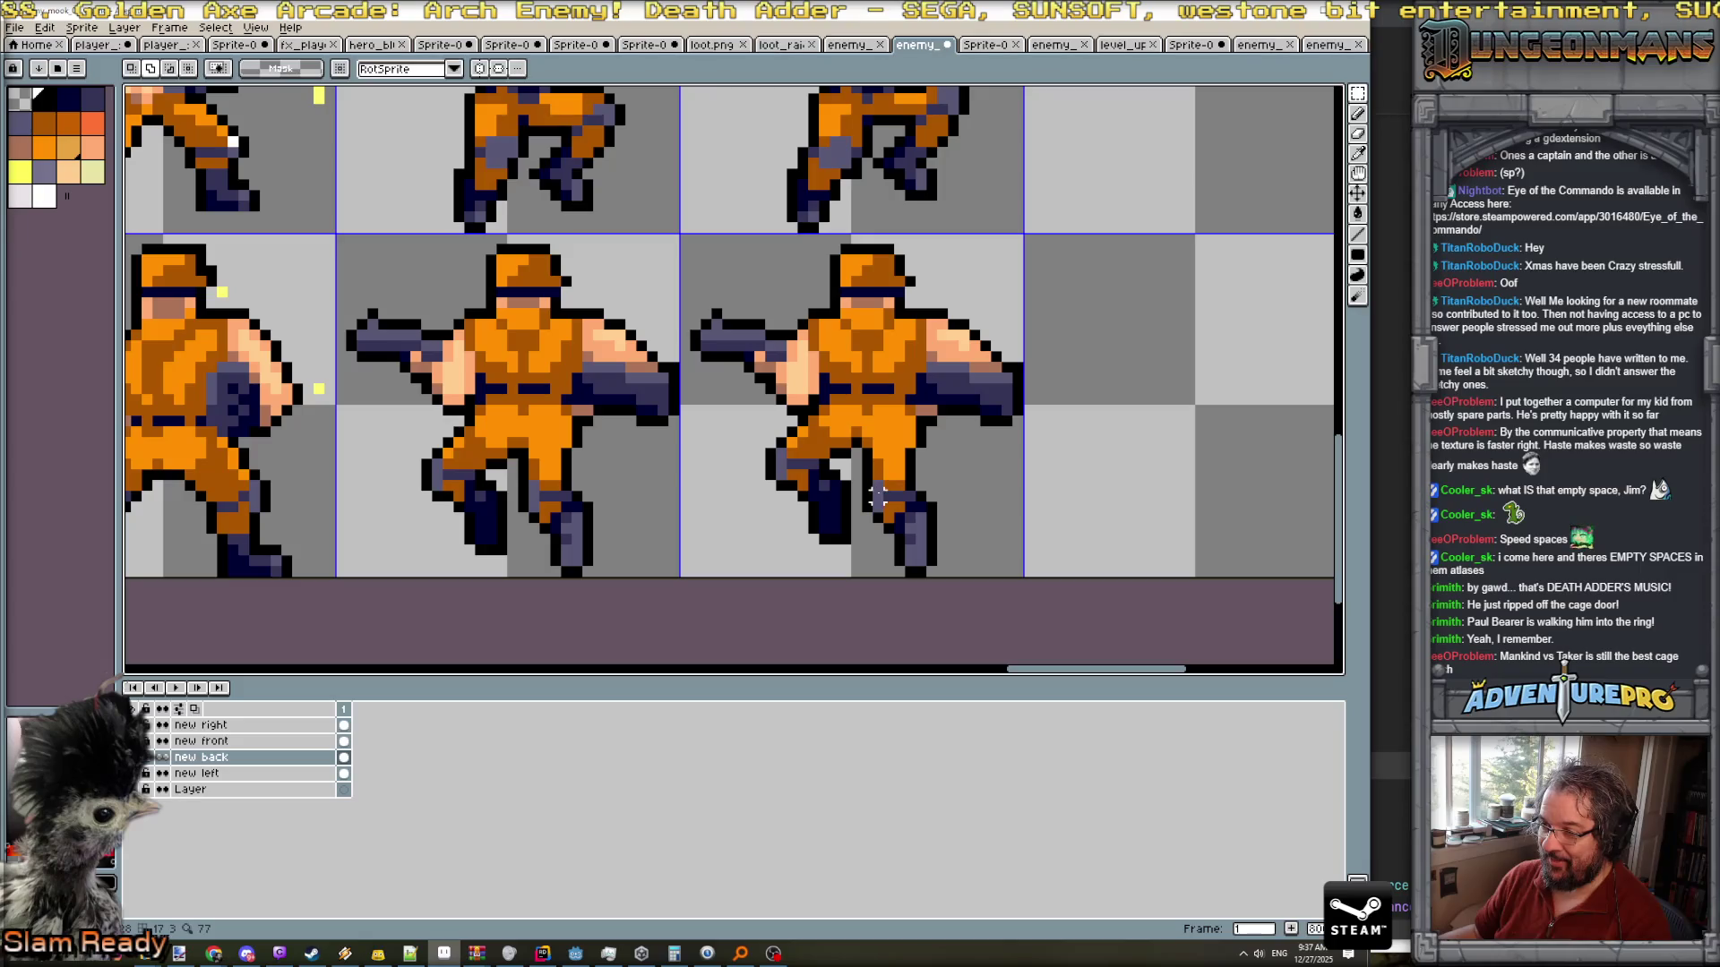
{"action": "mouse_move", "coordinate": [869, 477]}
{"action": "left_mouse_down"}
{"action": "mouse_move", "coordinate": [922, 564]}
{"action": "mouse_move", "coordinate": [960, 579]}
{"action": "left_mouse_up"}
{"action": "key", "text": "ctrl+d"}
- Pick the bright orange colour from the sprite, then switch over to the YouTube video
{"action": "scroll", "coordinate": [940, 538], "scroll_direction": "down", "scroll_amount": 2}
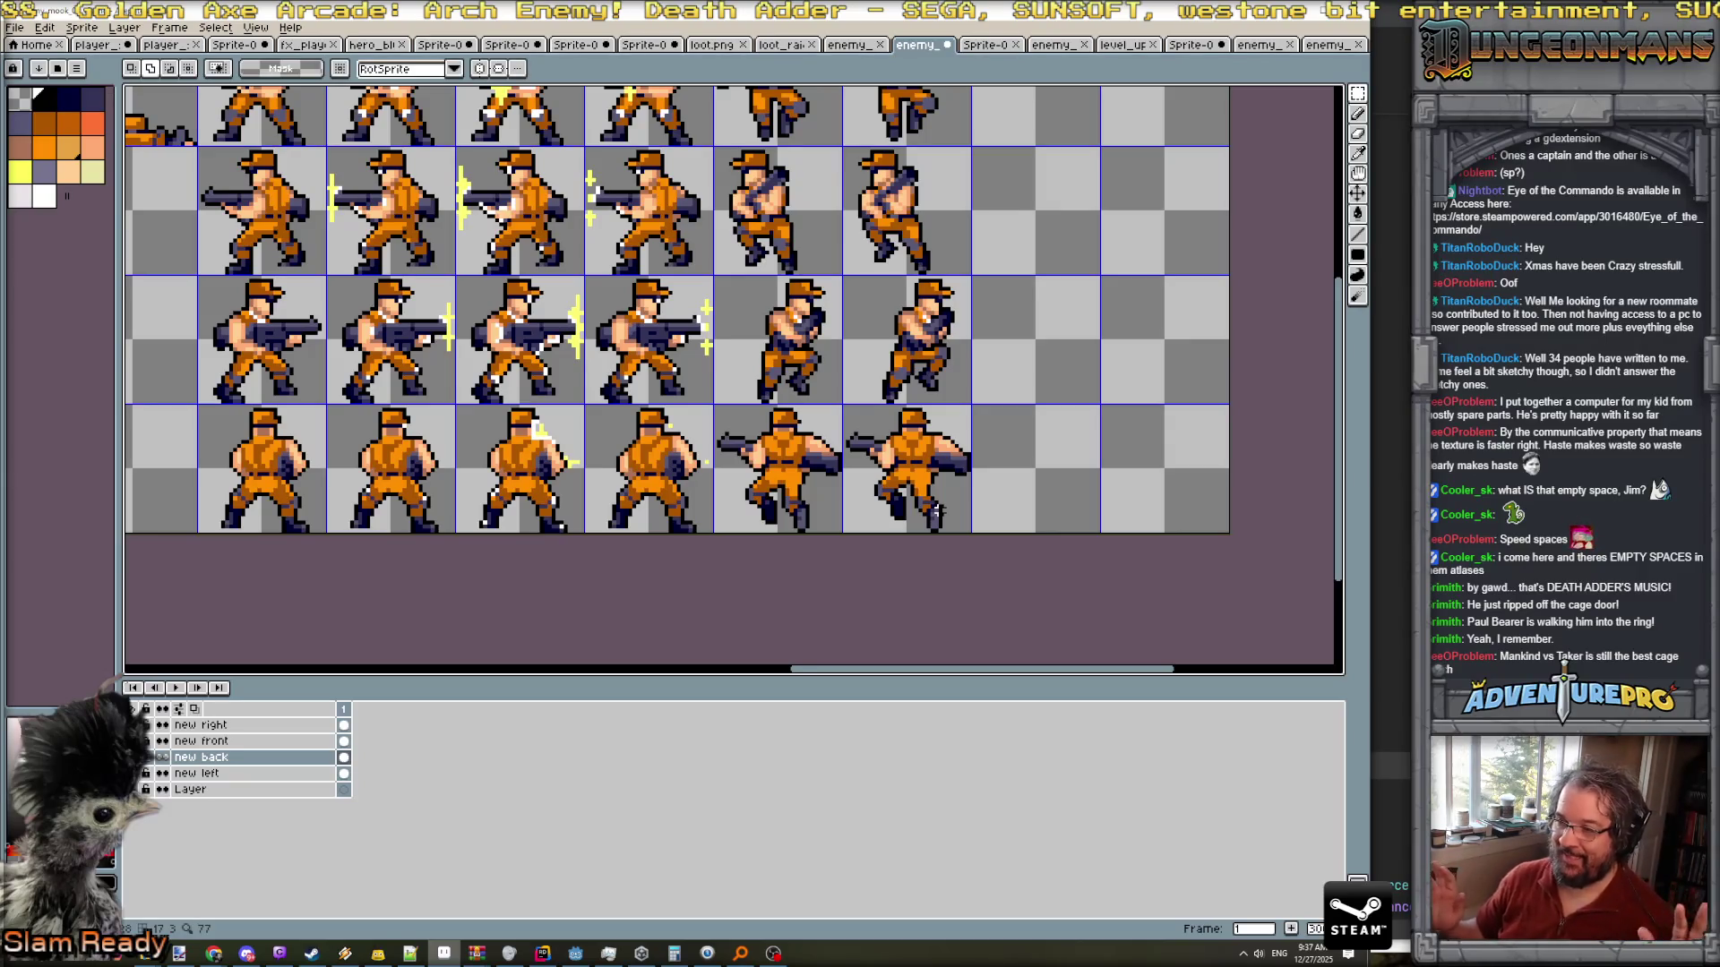
{"action": "scroll", "coordinate": [915, 488], "scroll_direction": "up", "scroll_amount": 2}
{"action": "scroll", "coordinate": [916, 489], "scroll_direction": "up", "scroll_amount": 3}
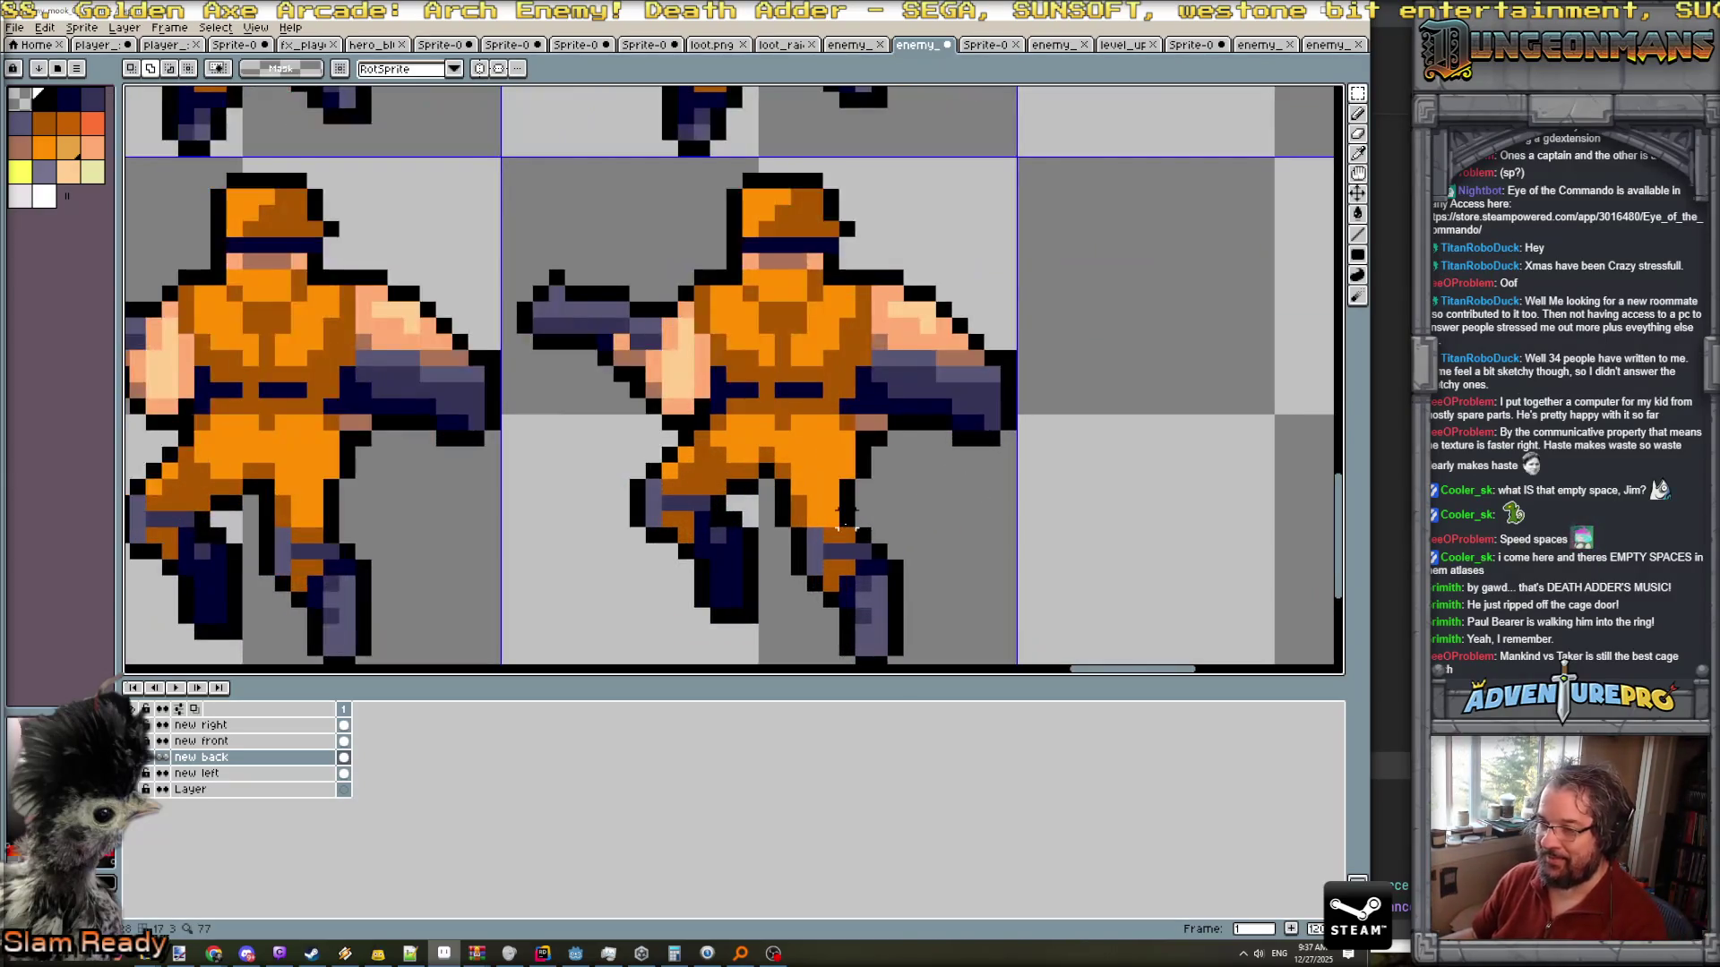
{"action": "key", "text": "ctrl"}
{"action": "key", "text": "ctrl"}
{"action": "key", "text": "ctrl"}
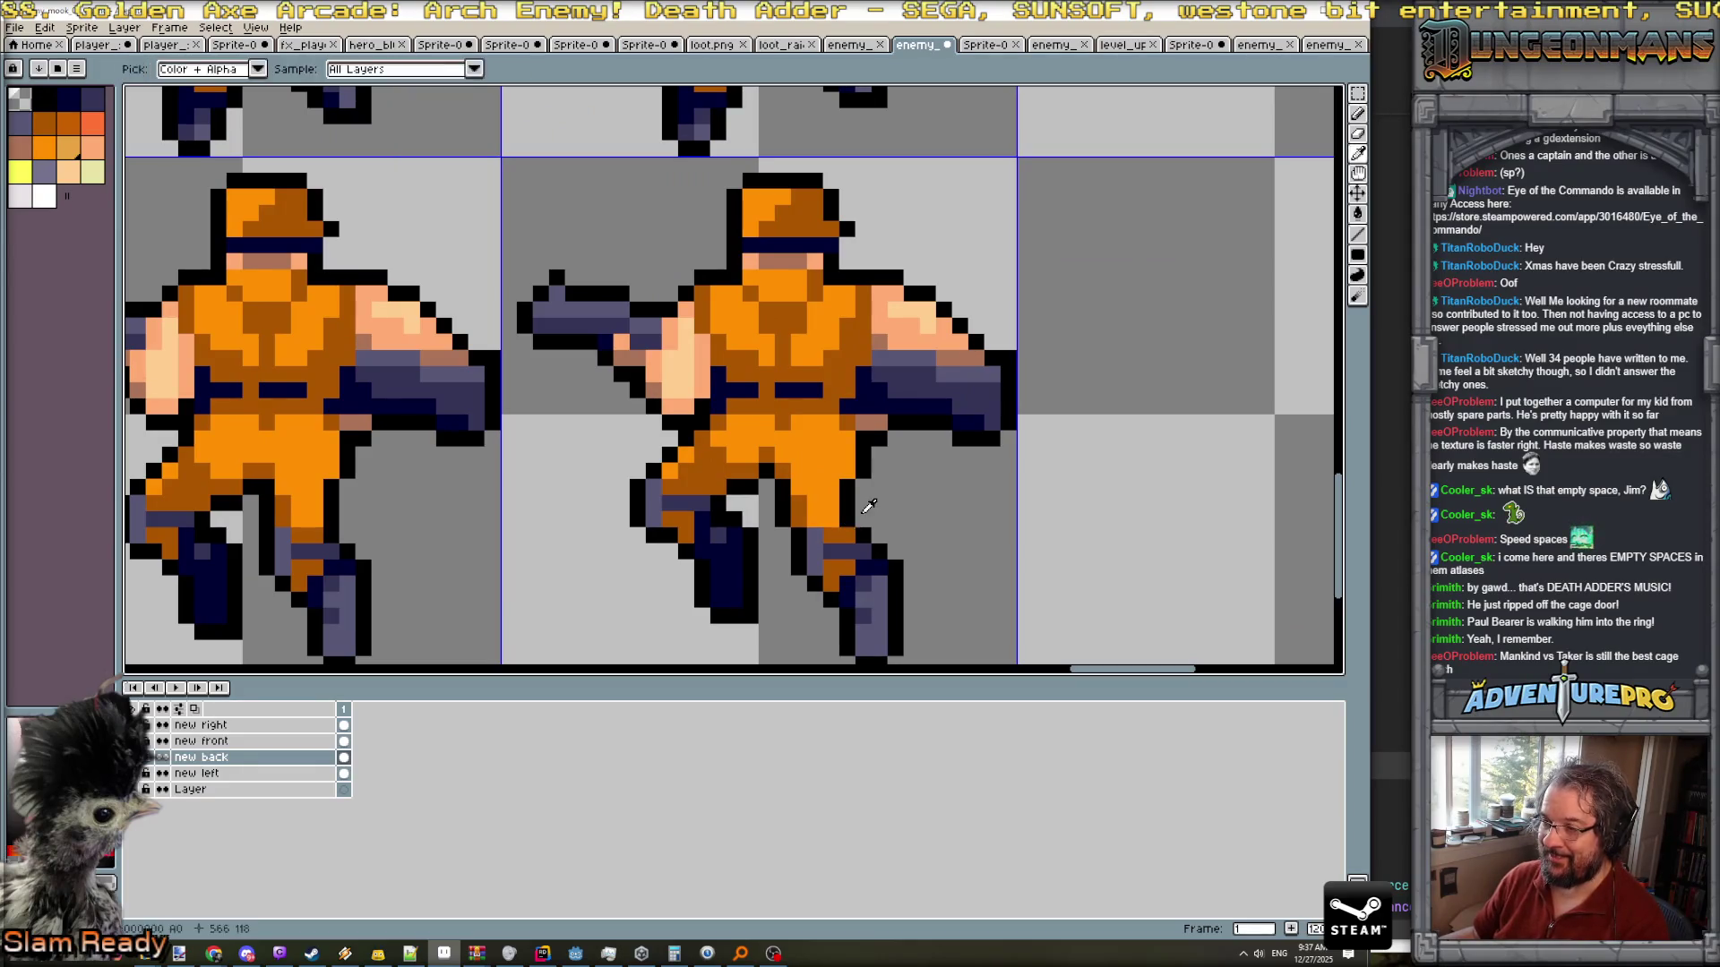
{"action": "left_click", "coordinate": [843, 518], "text": "alt"}
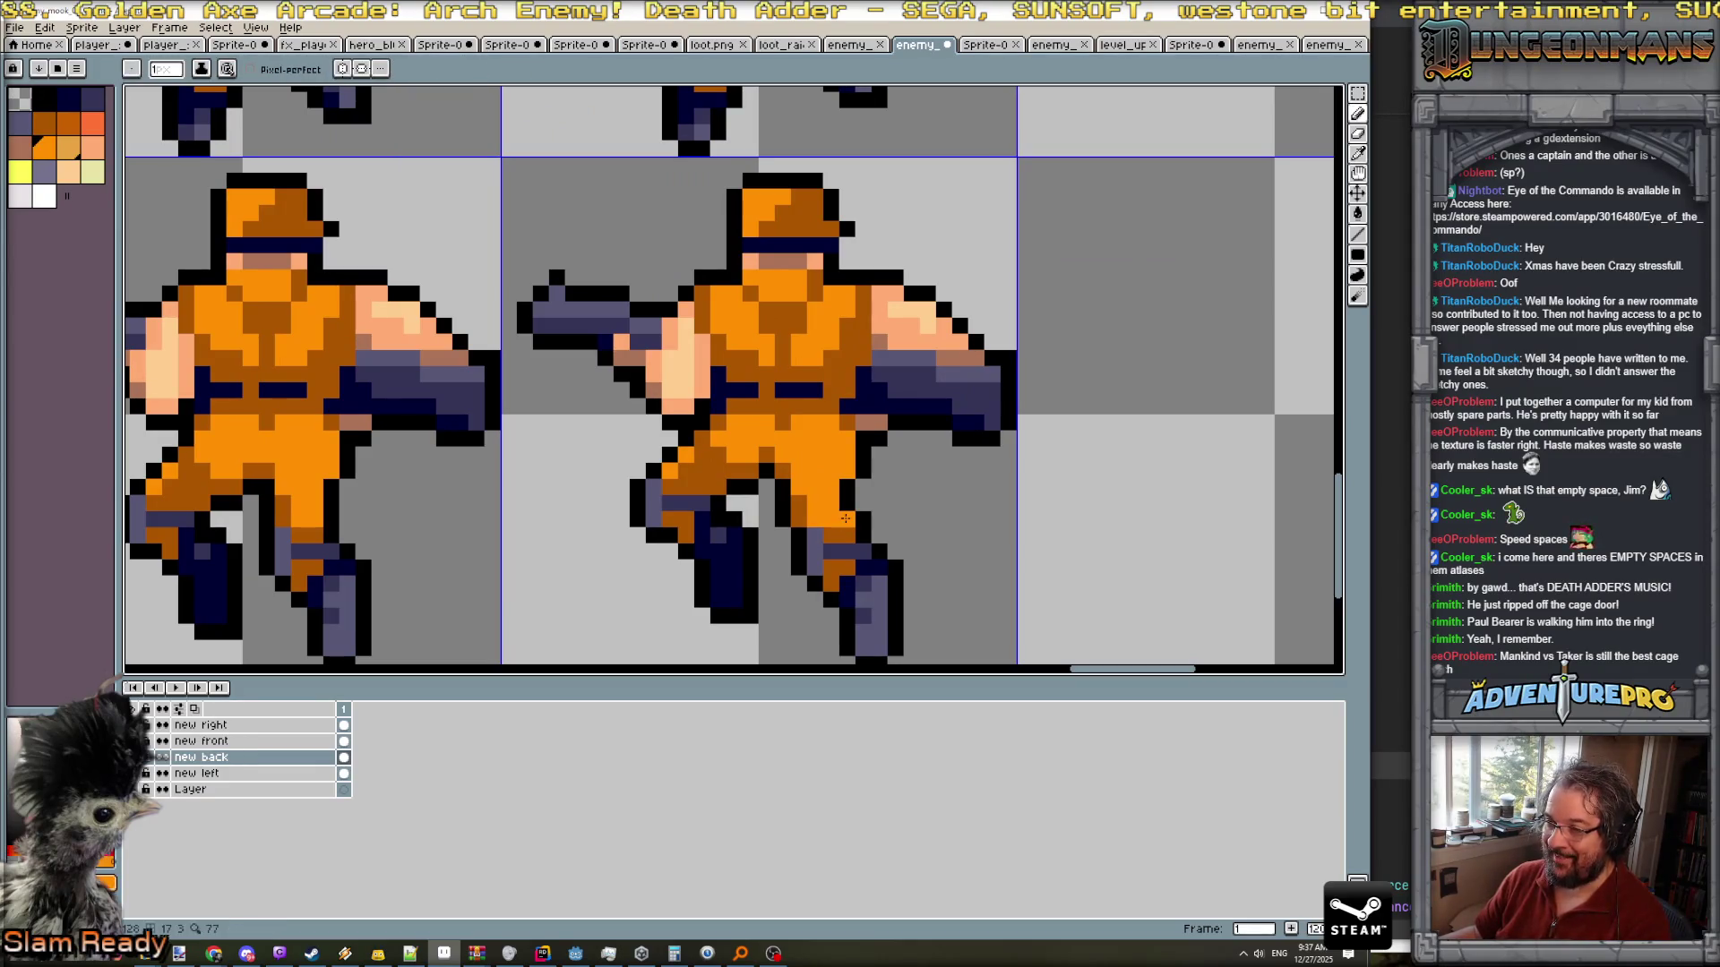
{"action": "scroll", "coordinate": [845, 517], "scroll_direction": "down", "scroll_amount": 4}
{"action": "scroll", "coordinate": [842, 501], "scroll_direction": "up", "scroll_amount": 3}
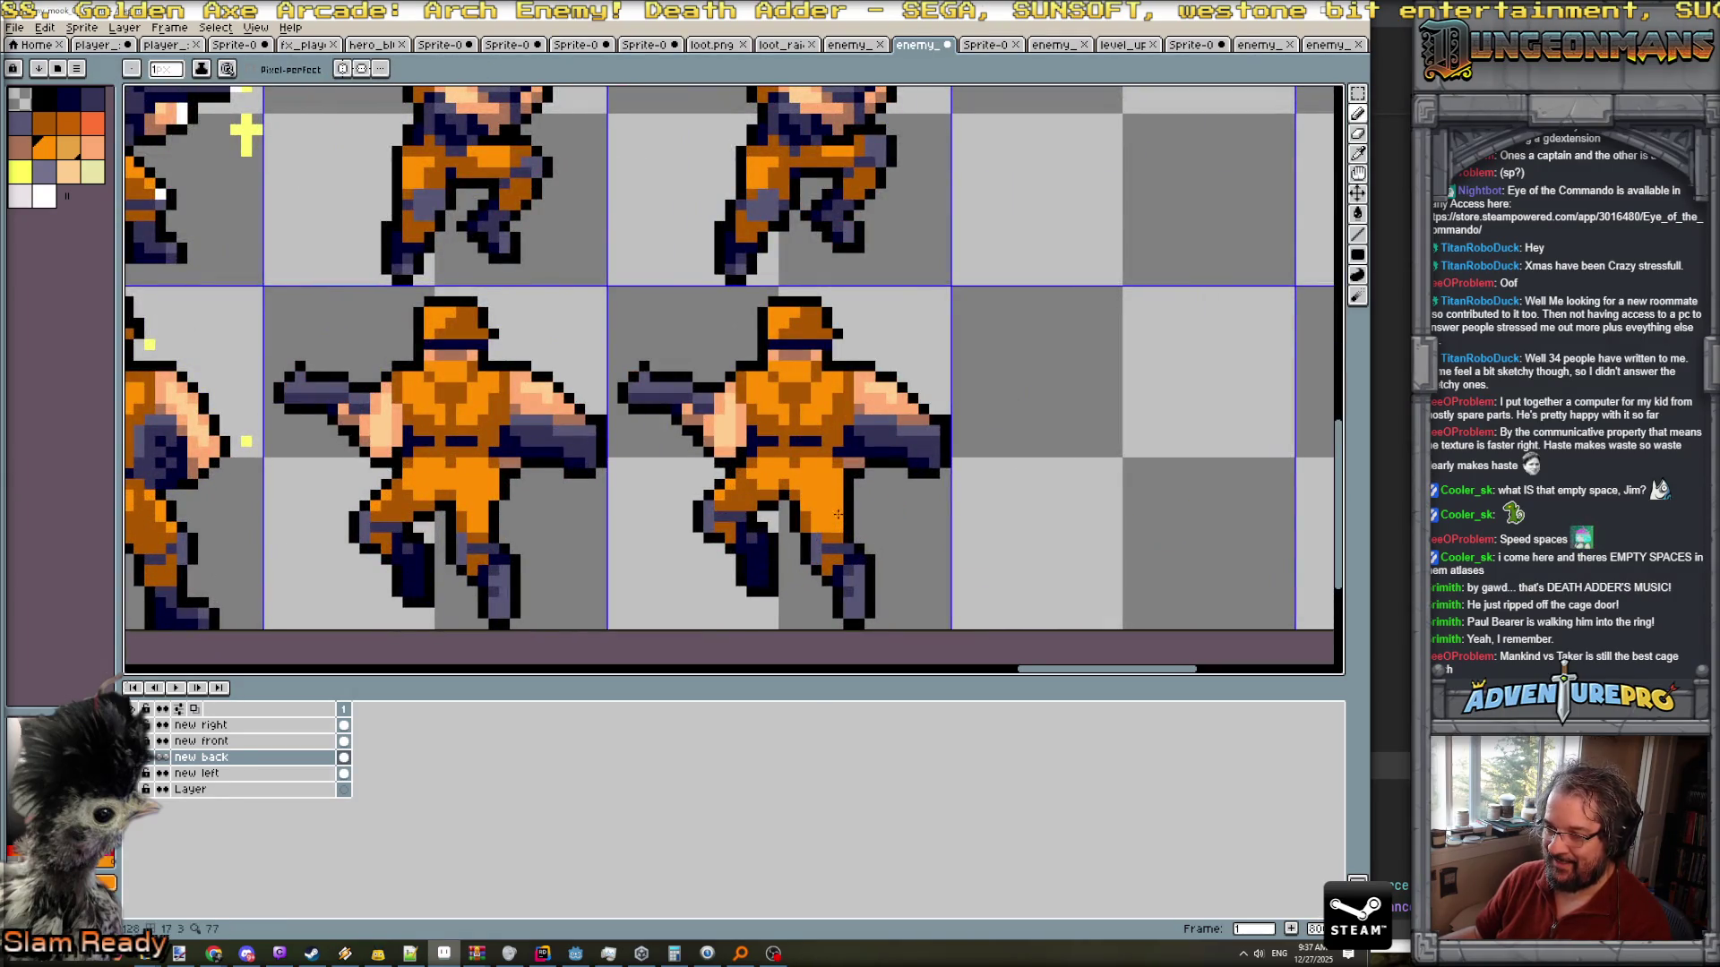
{"action": "scroll", "coordinate": [845, 519], "scroll_direction": "down", "scroll_amount": 2}
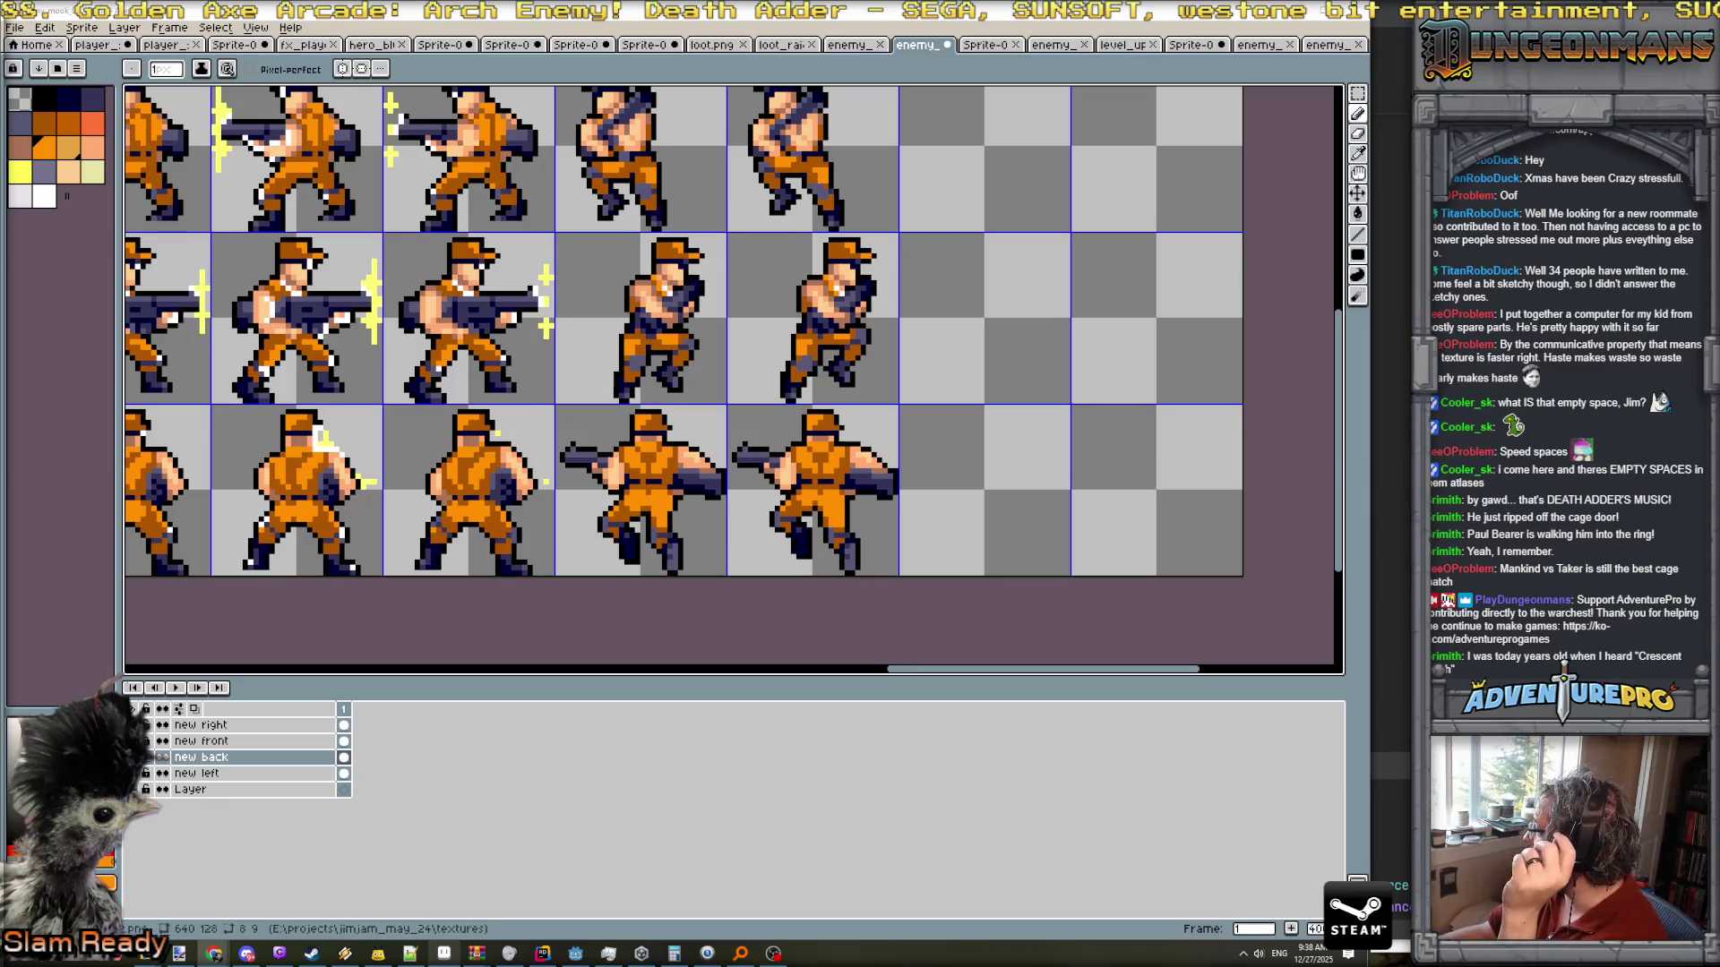
{"action": "key", "text": "alt+Tab"}
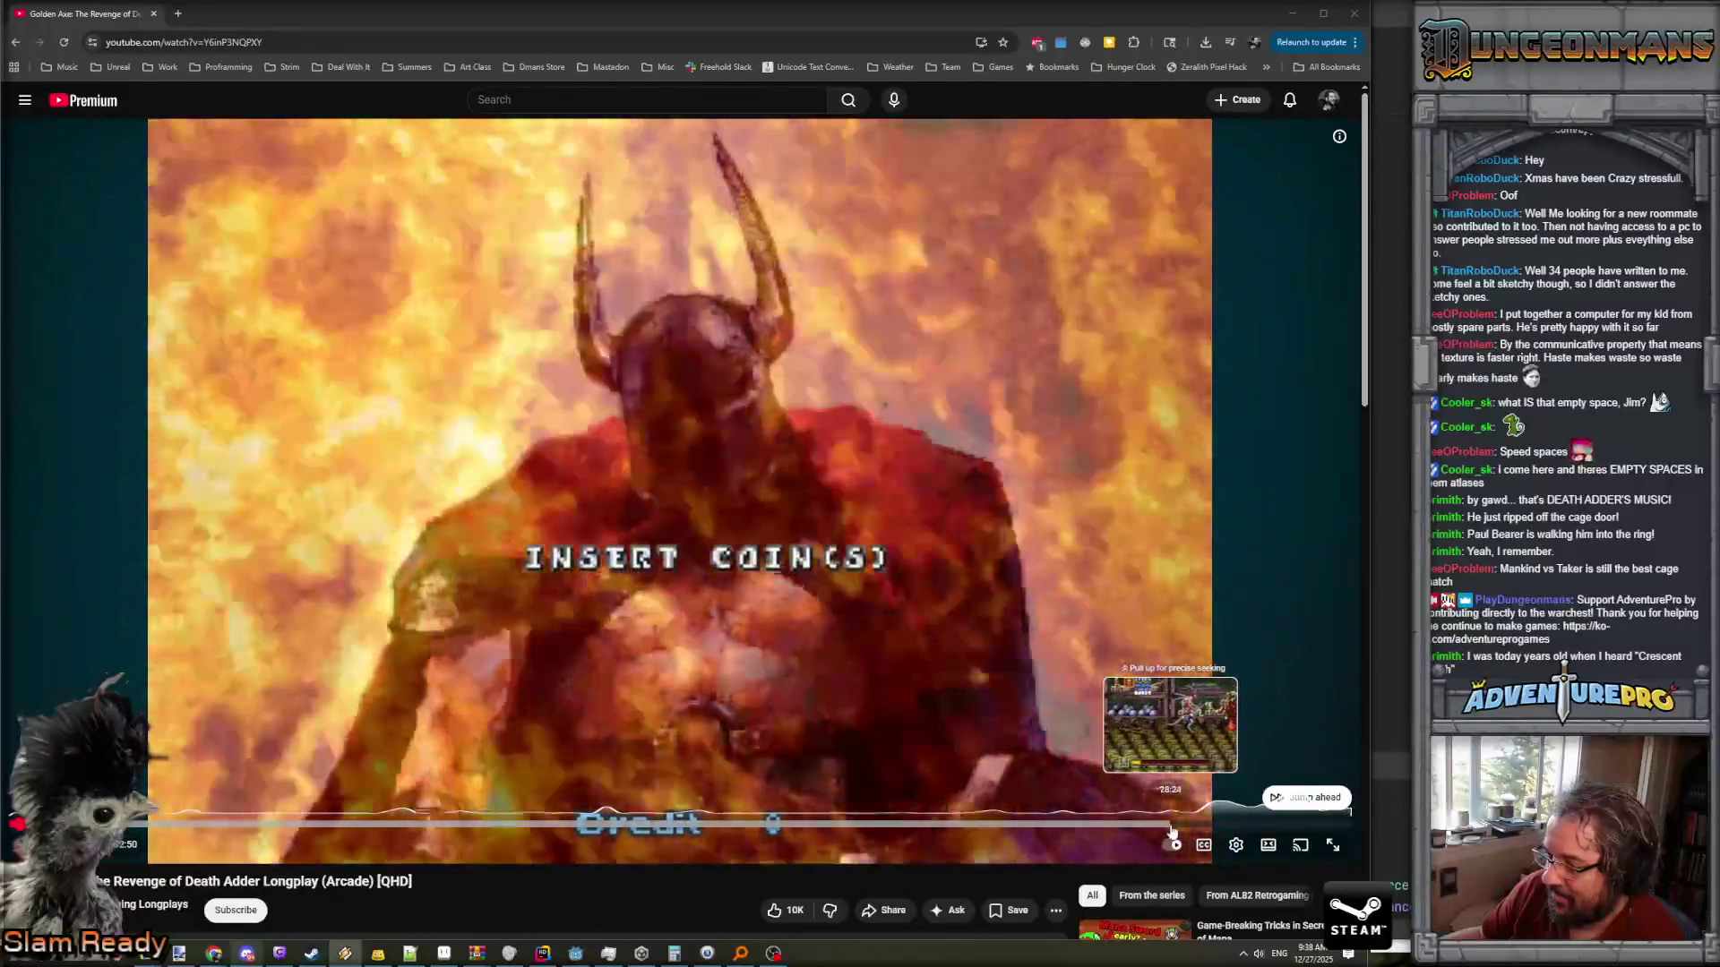
- Skip the Golden Axe longplay ahead from the credits to the final boss fight
{"action": "left_click", "coordinate": [1171, 833]}
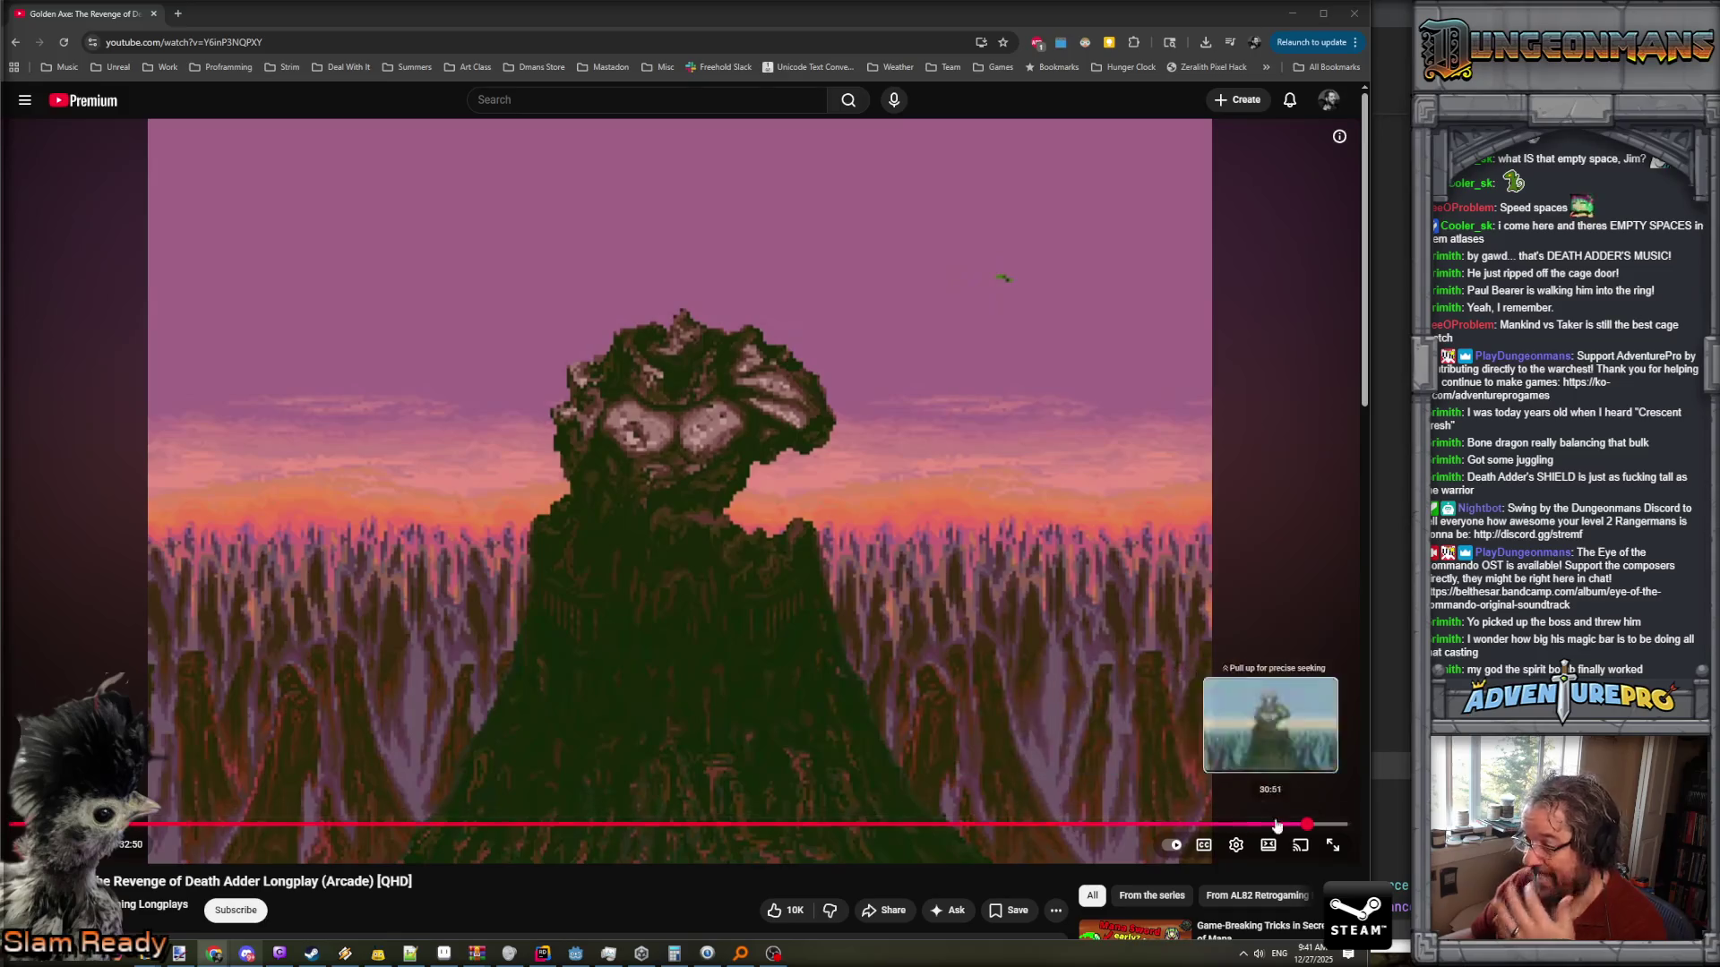
- Rewatch the final fight against Death Adder, then return to the ending scene and pause
{"action": "left_click", "coordinate": [1295, 830]}
{"action": "left_click", "coordinate": [832, 638]}
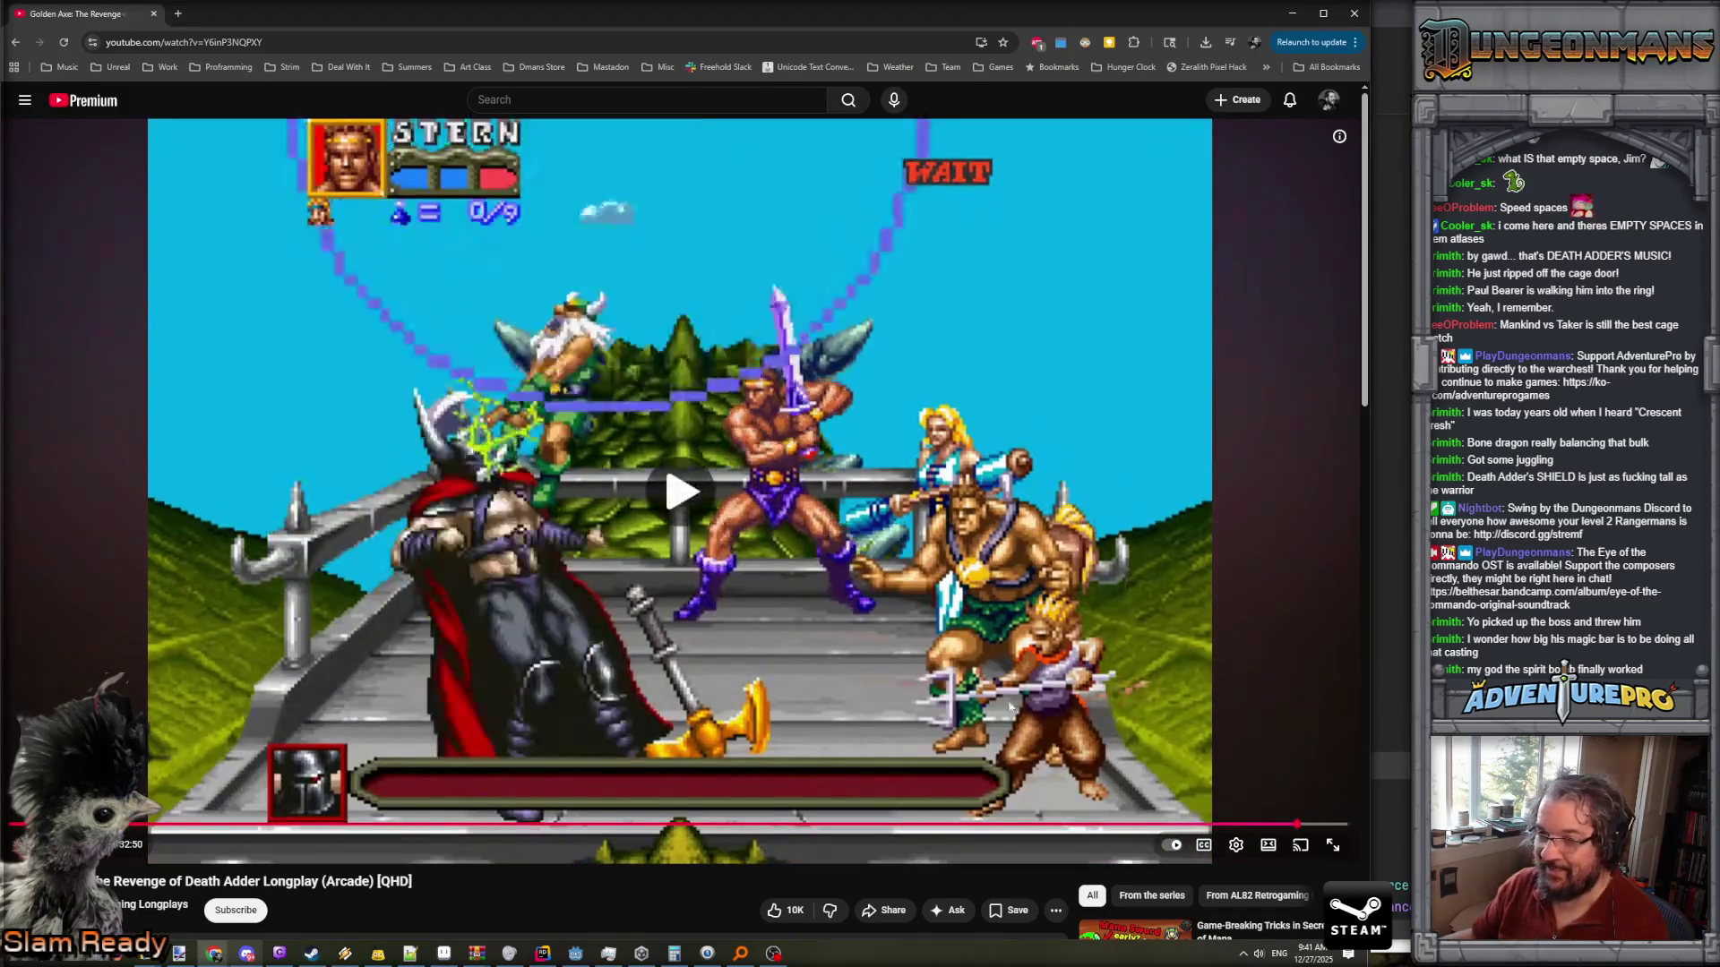
{"action": "left_click", "coordinate": [469, 746]}
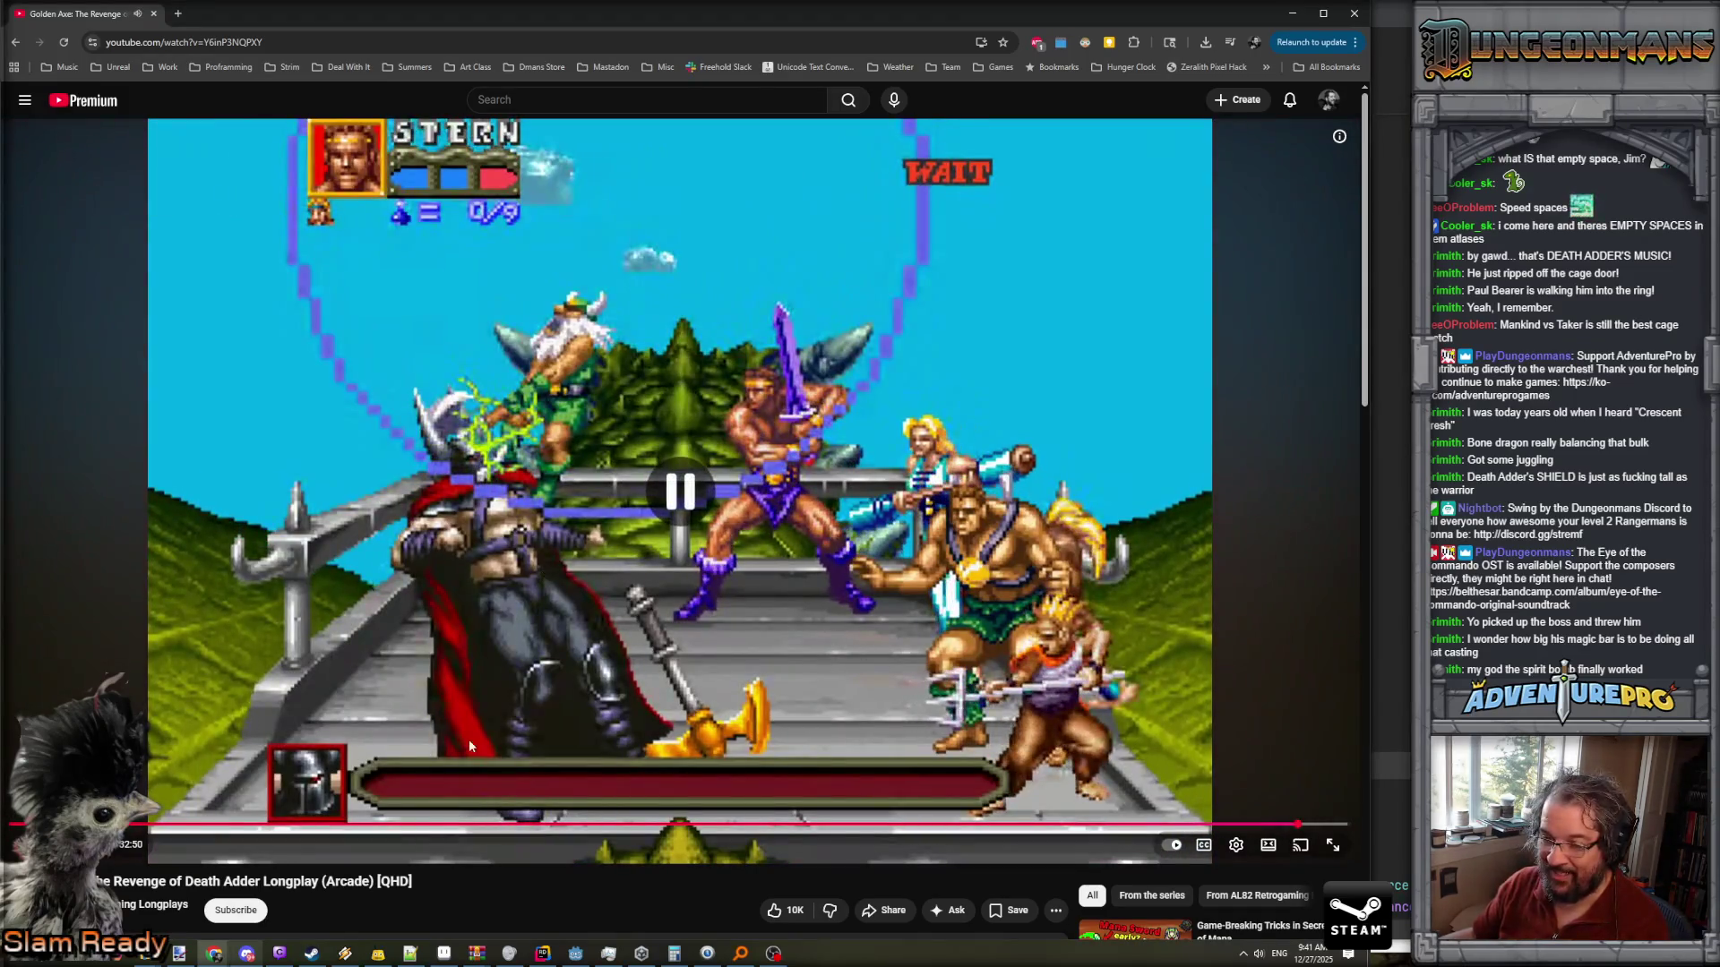
{"action": "left_click", "coordinate": [269, 800]}
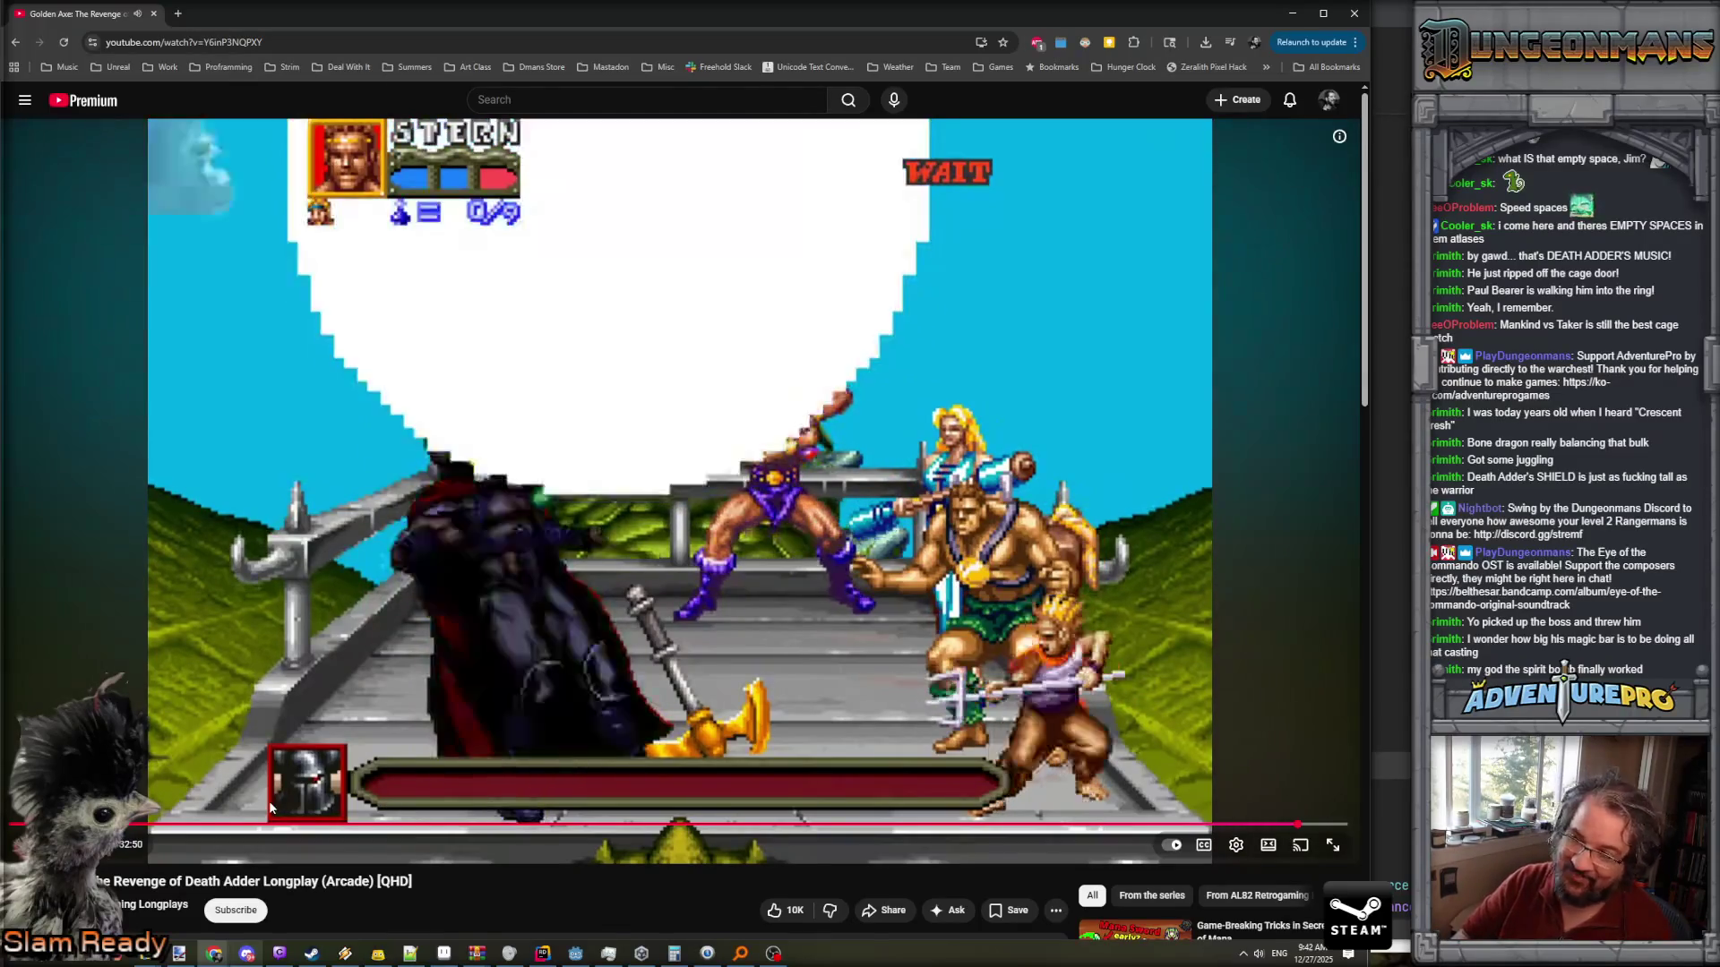
{"action": "key", "text": "k"}
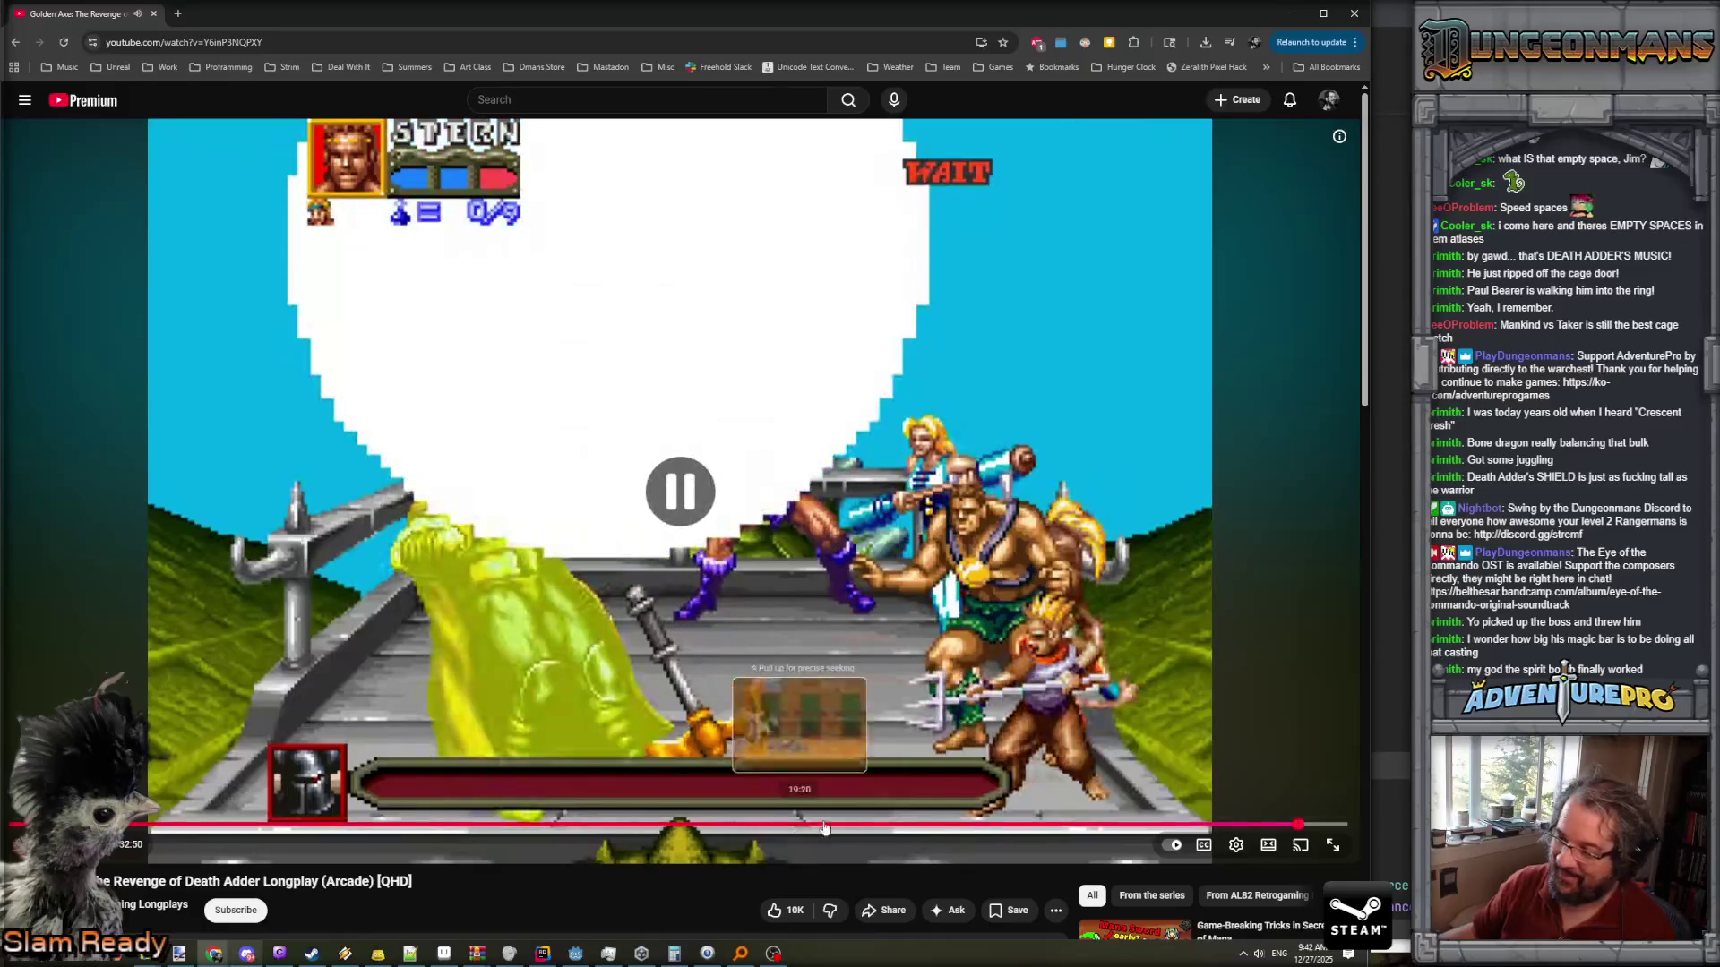
{"action": "left_click", "coordinate": [1295, 824]}
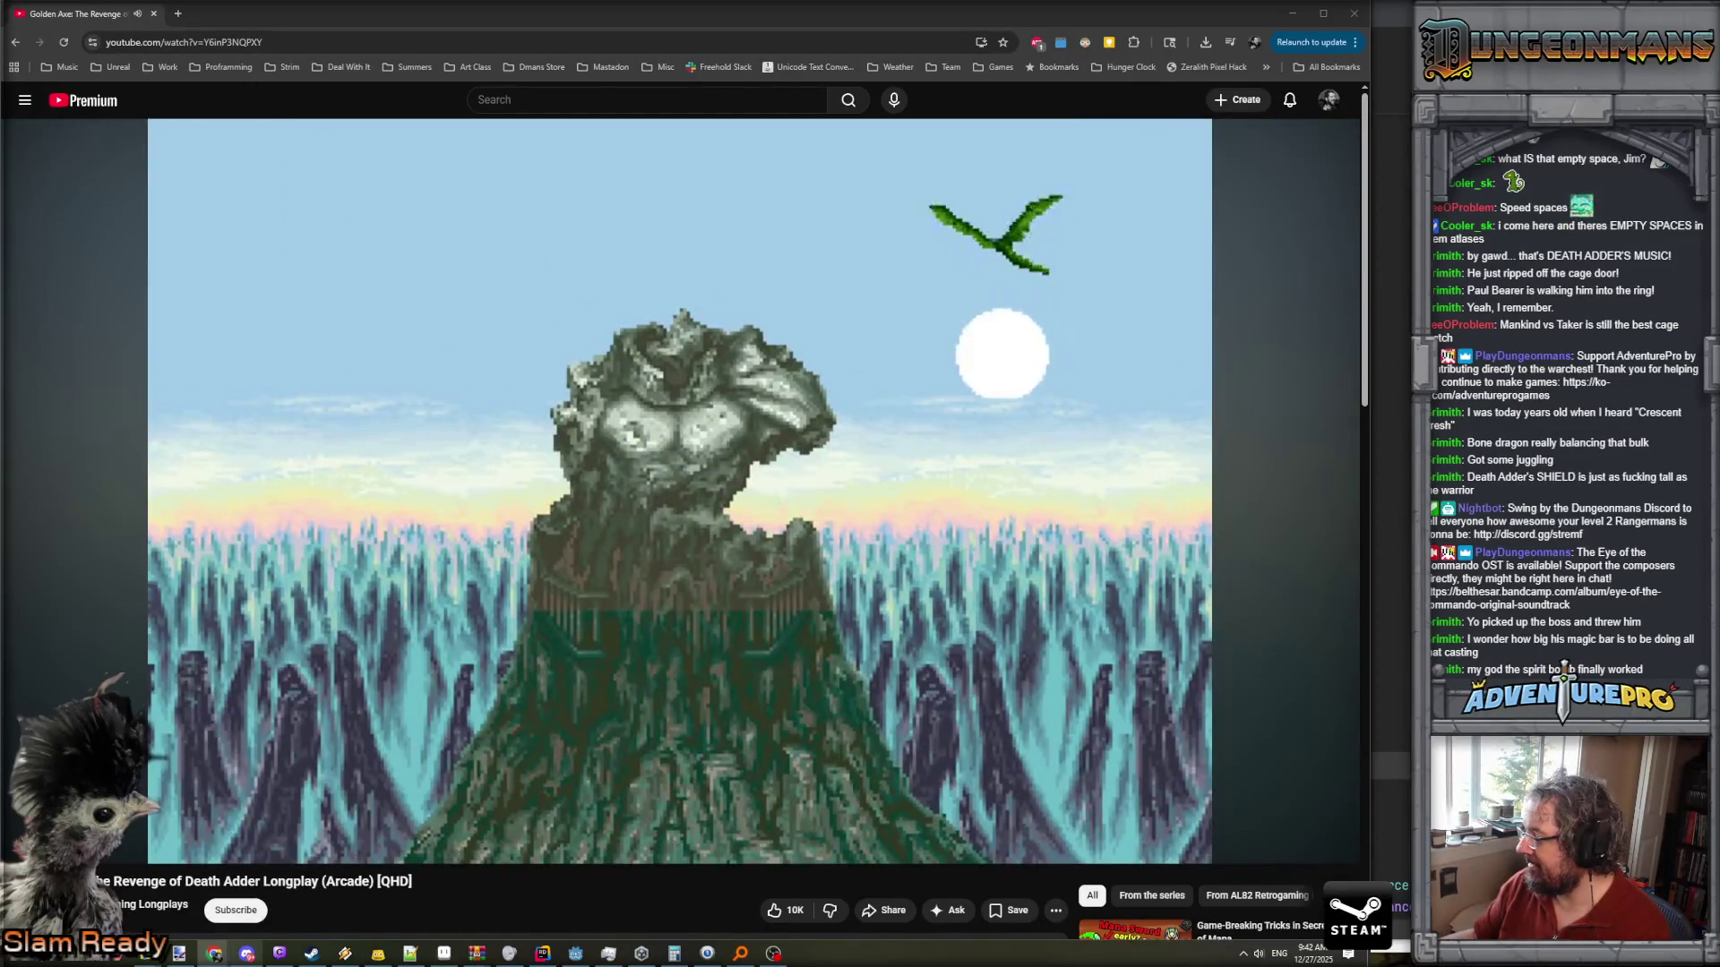
{"action": "left_click", "coordinate": [508, 685]}
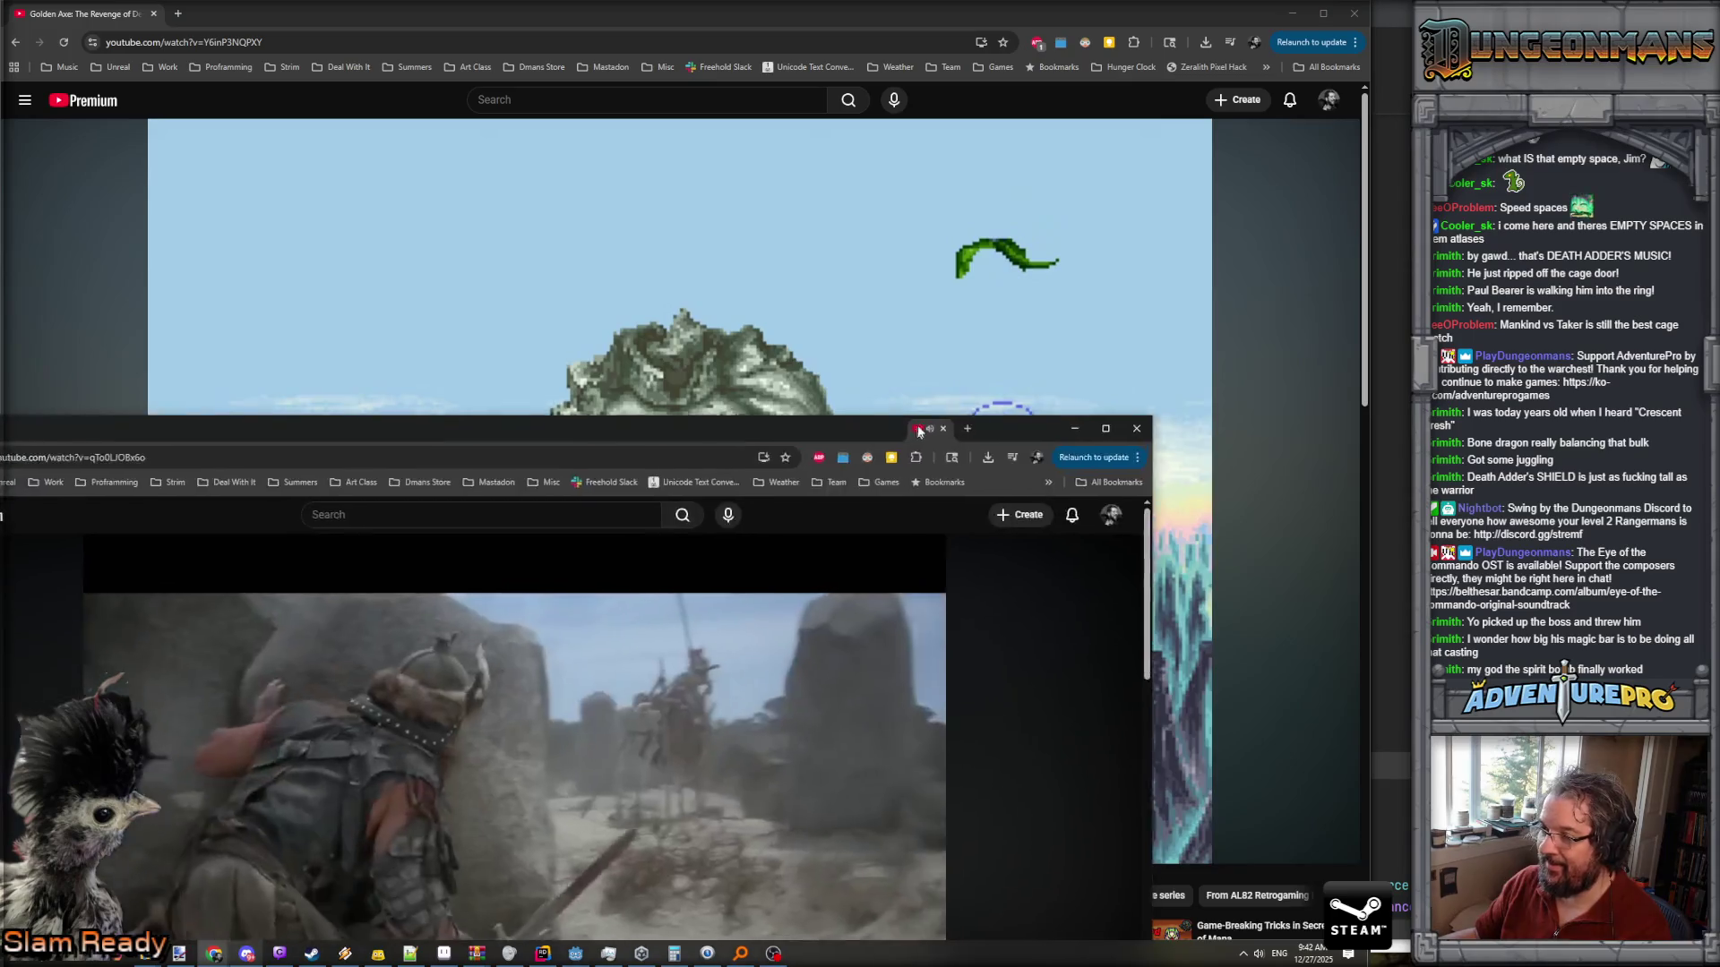
- Bring up and maximize the window playing the Conan vs Rexor clip
{"action": "left_click_drag", "start_coordinate": [1073, 418], "coordinate": [1073, 357]}
{"action": "double_click", "coordinate": [1073, 357]}
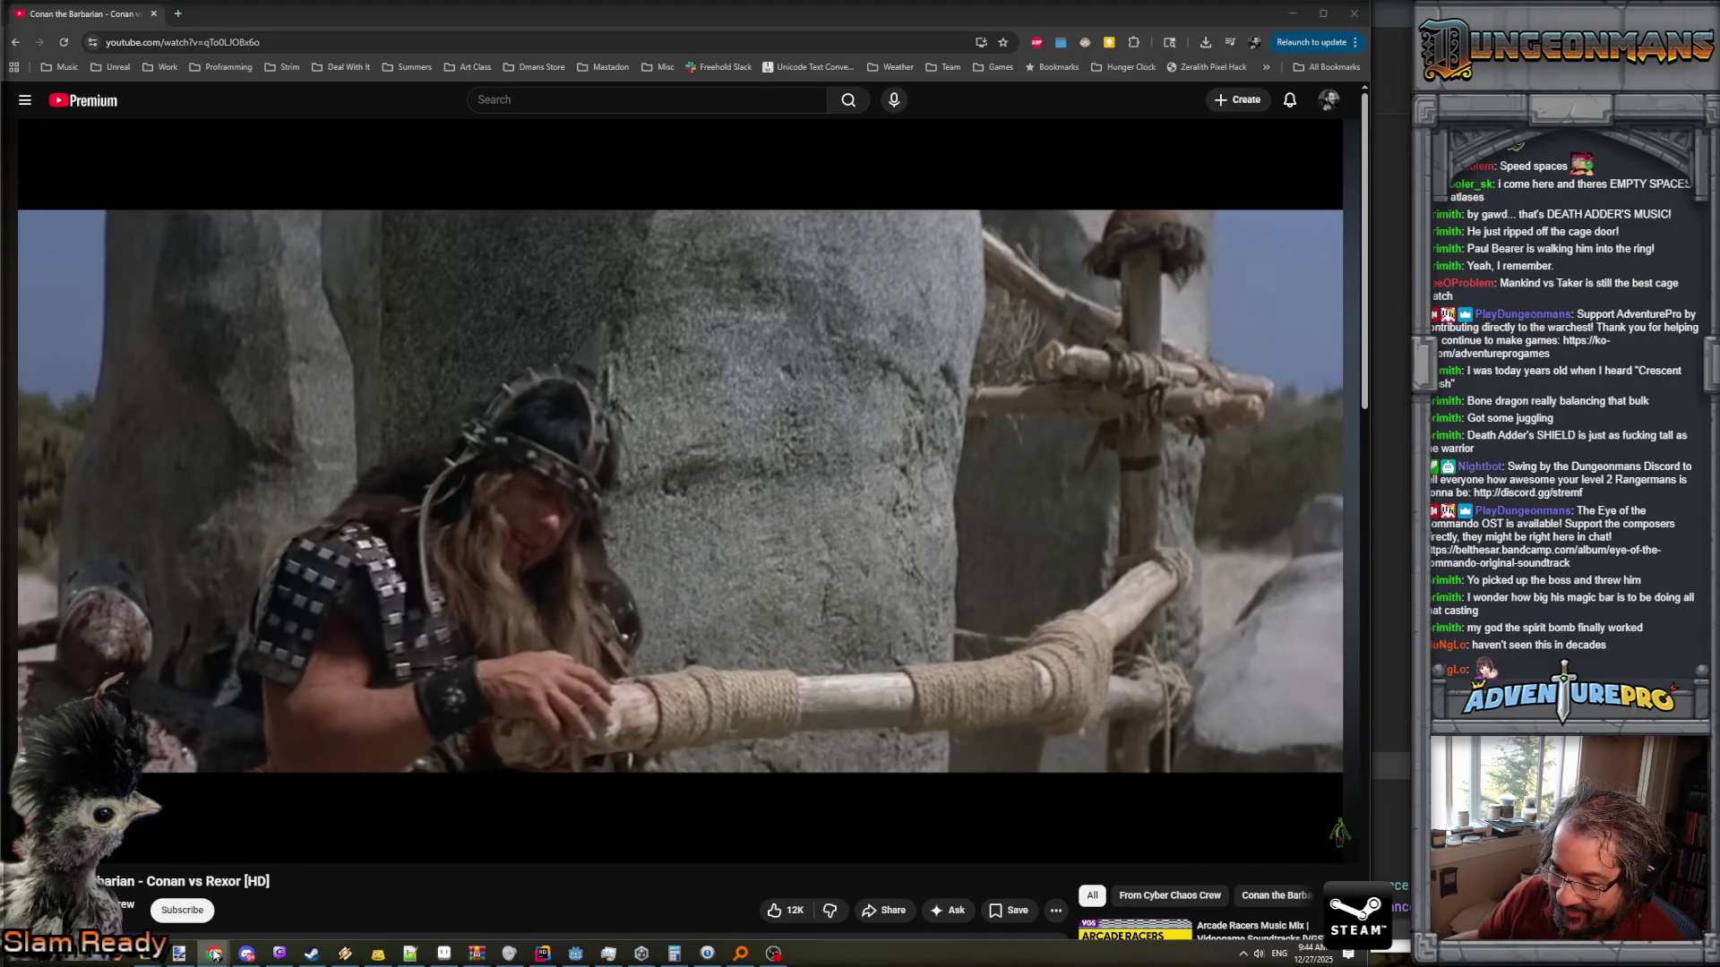
- Return to the Golden Axe window, revisit the arena fight, then go back to Conan vs Rexor
{"action": "mouse_move", "coordinate": [214, 955]}
{"action": "left_click", "coordinate": [918, 875]}
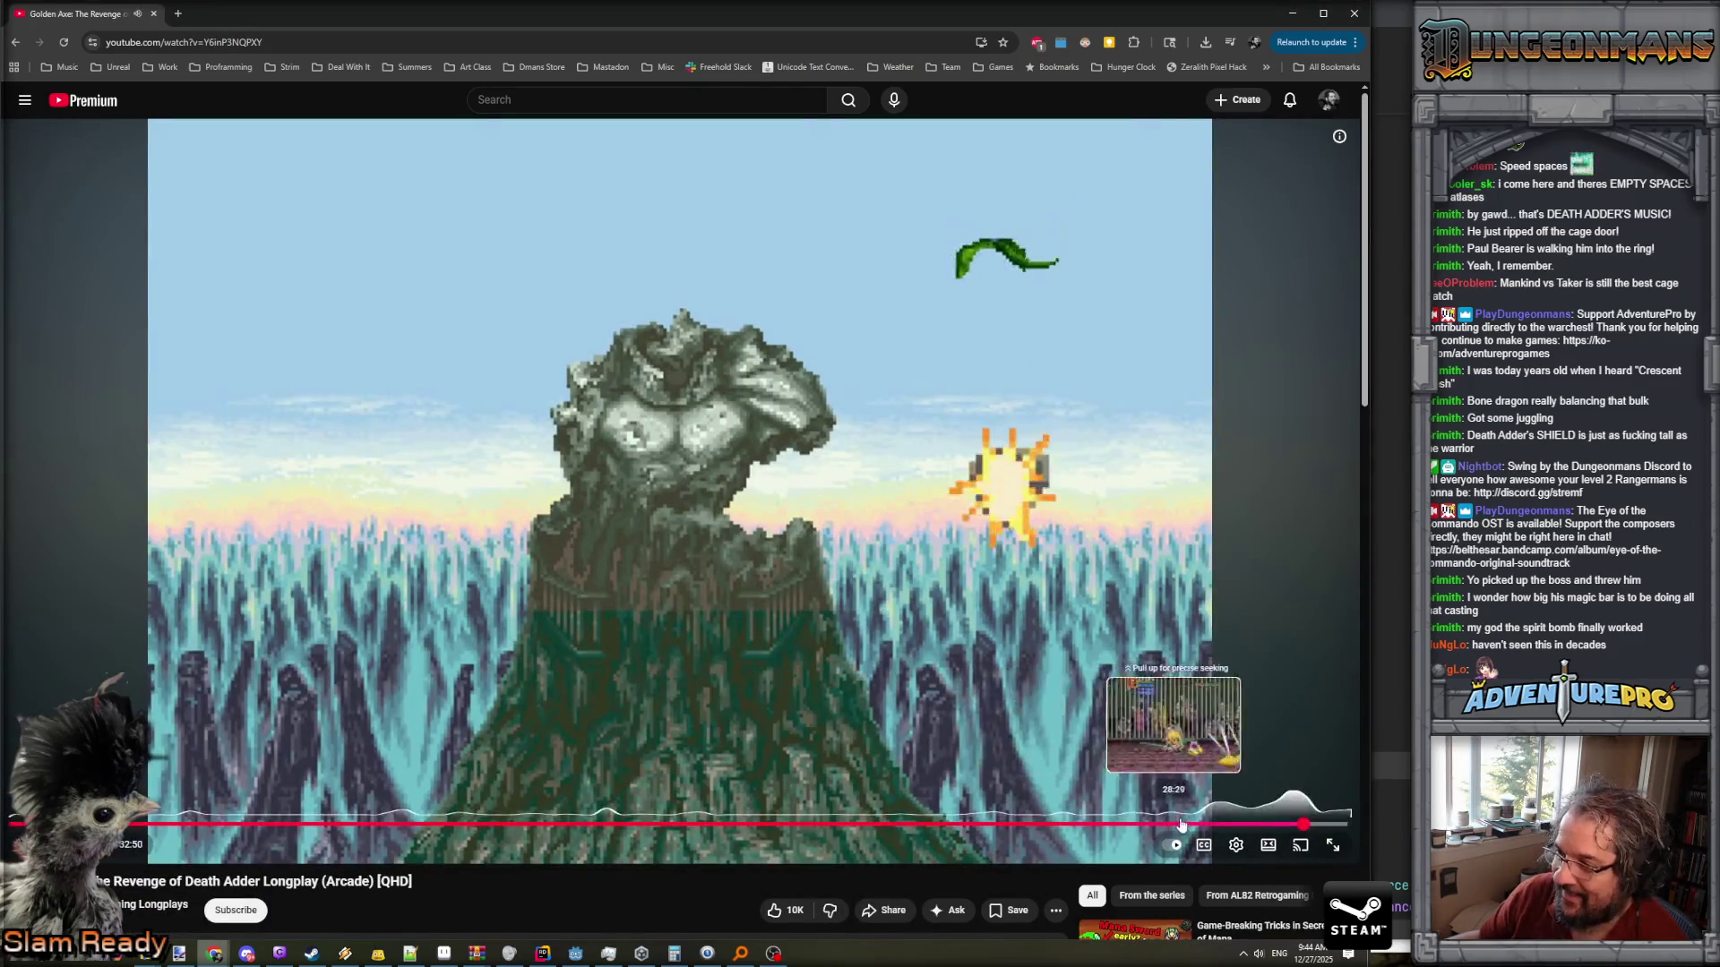
{"action": "left_click", "coordinate": [1285, 824]}
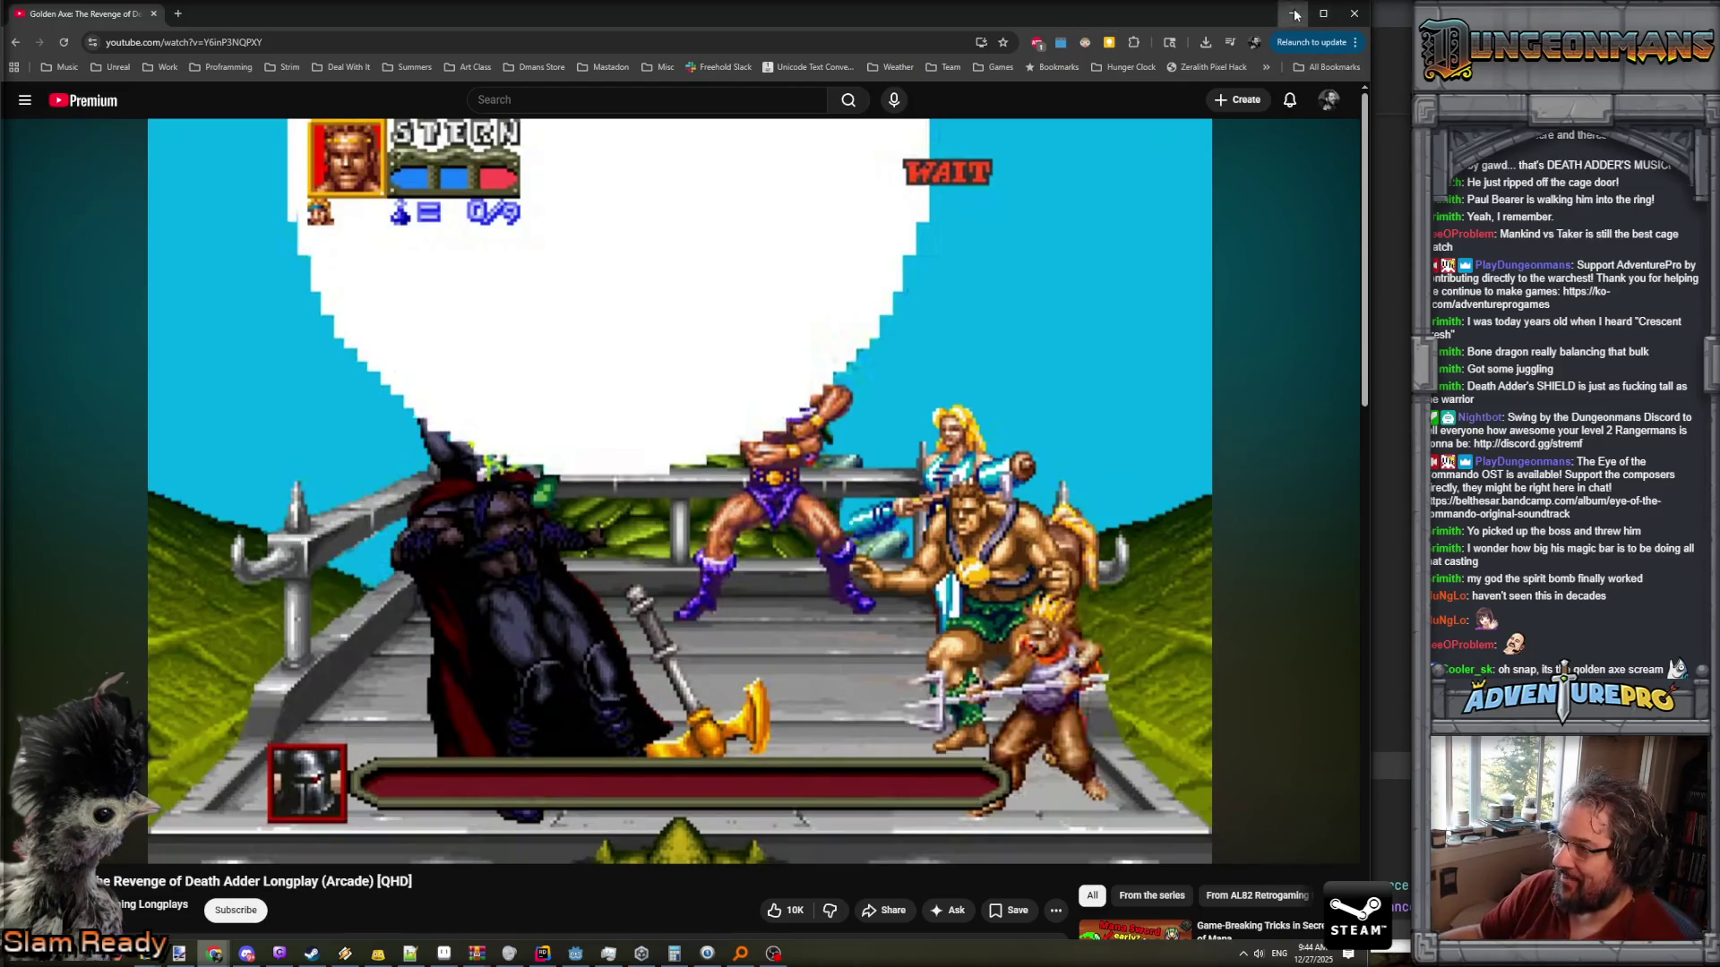
{"action": "key", "text": "alt+Left"}
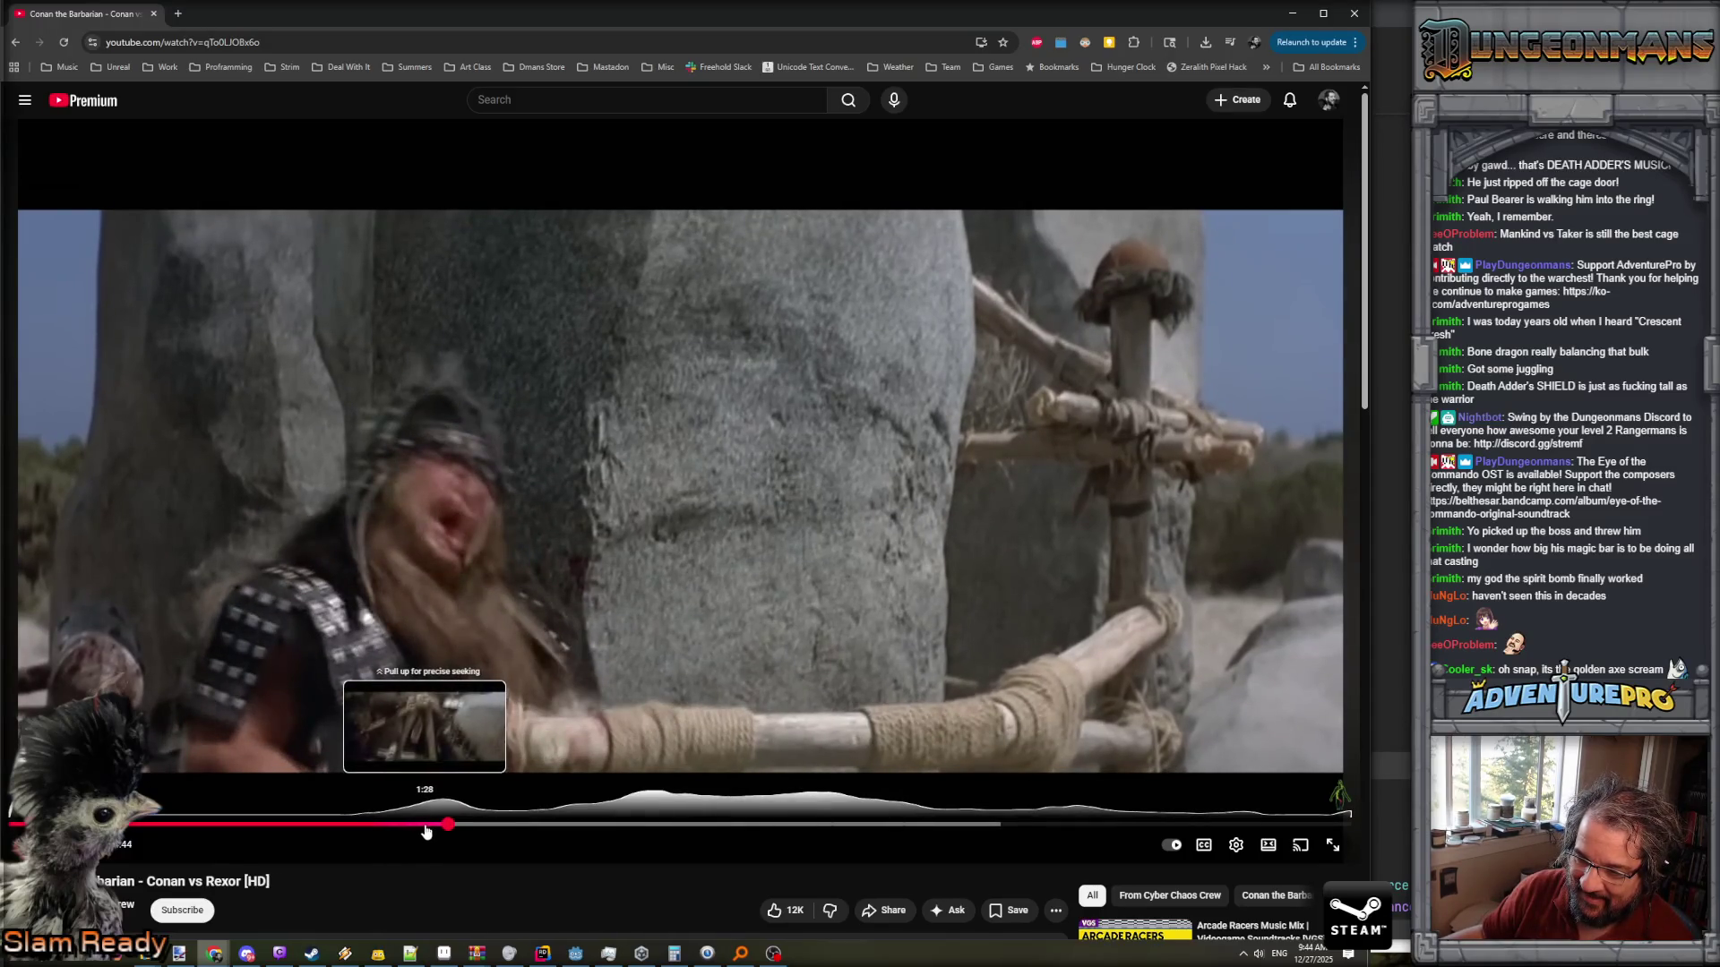
- Replay Conan vs Rexor from an earlier scene, then minimize the browser
{"action": "left_click", "coordinate": [424, 825]}
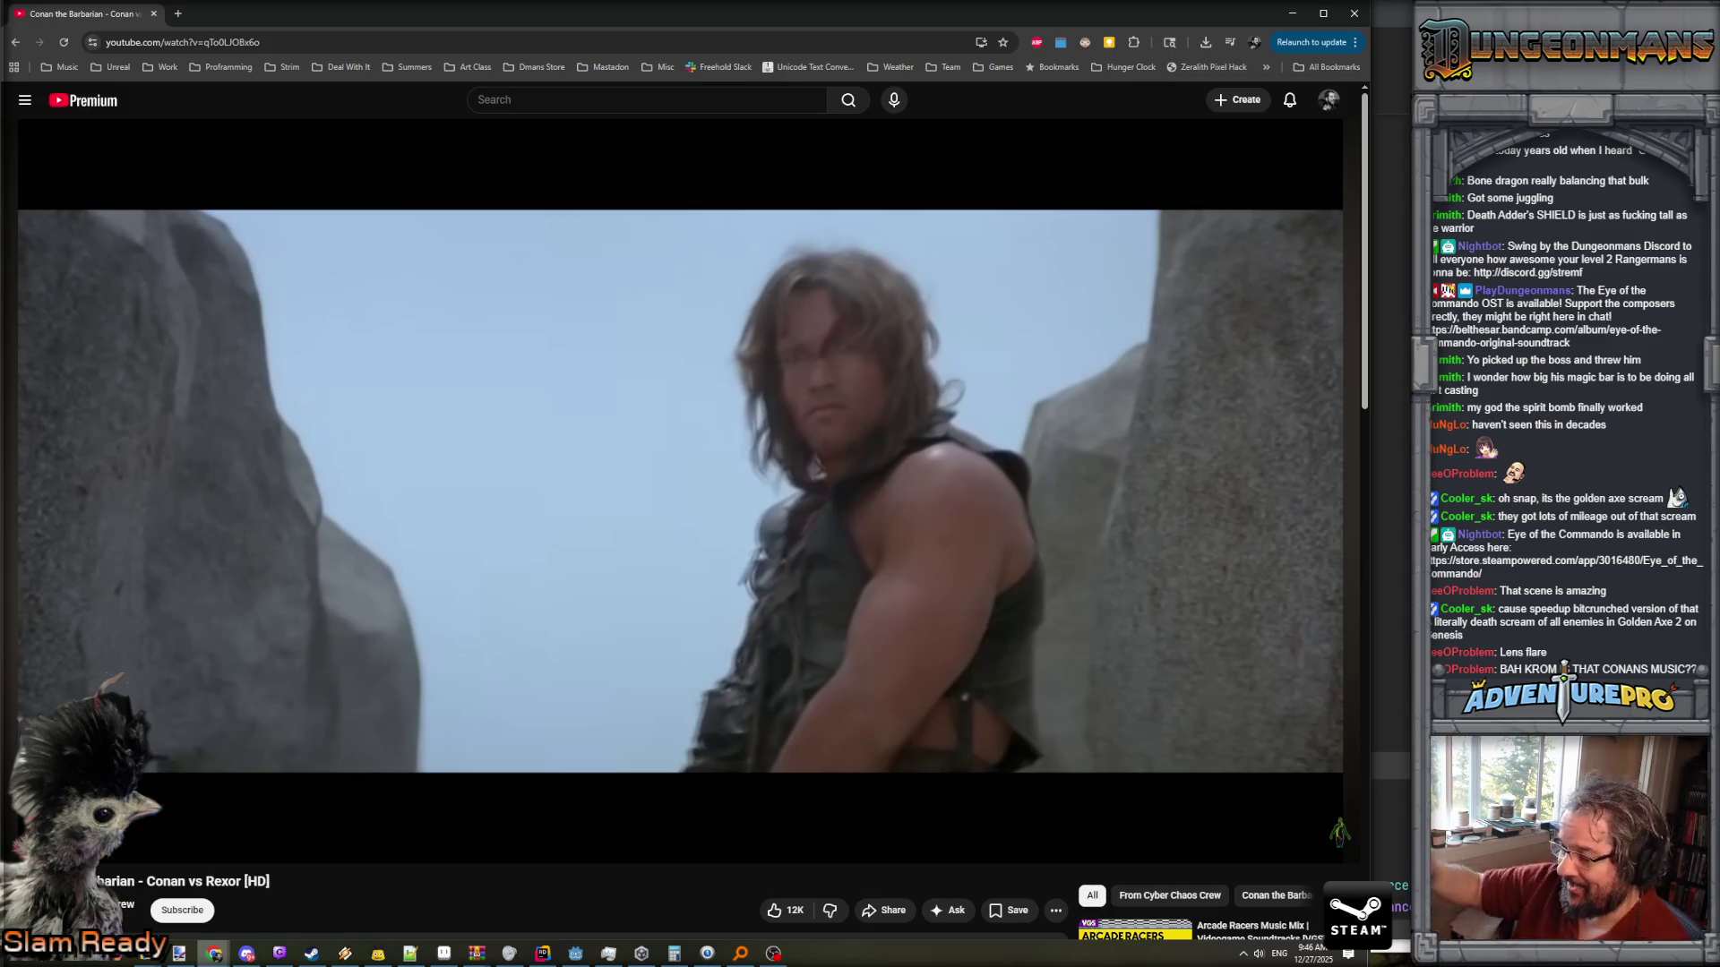
{"action": "left_click", "coordinate": [1289, 15]}
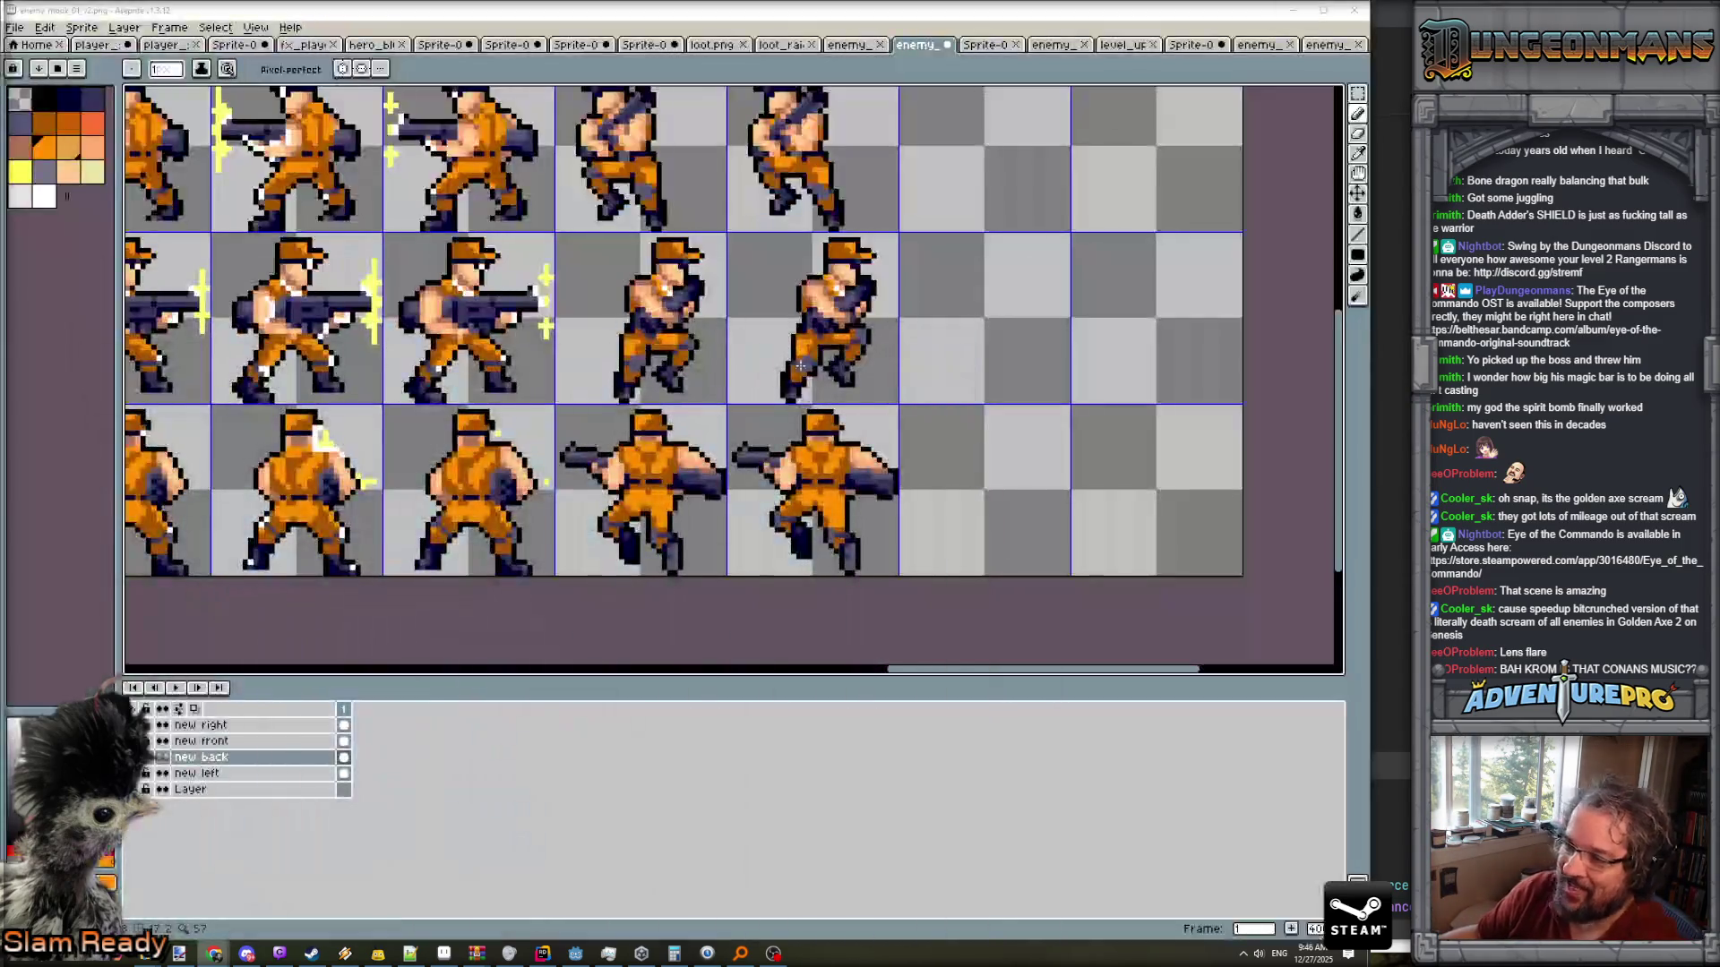
- Center the whole enemy sheet, save it past the warnings, and minimize Aseprite
{"action": "scroll", "coordinate": [813, 442], "scroll_direction": "down", "scroll_amount": 2}
{"action": "left_click_drag", "start_coordinate": [722, 535], "coordinate": [1054, 556]}
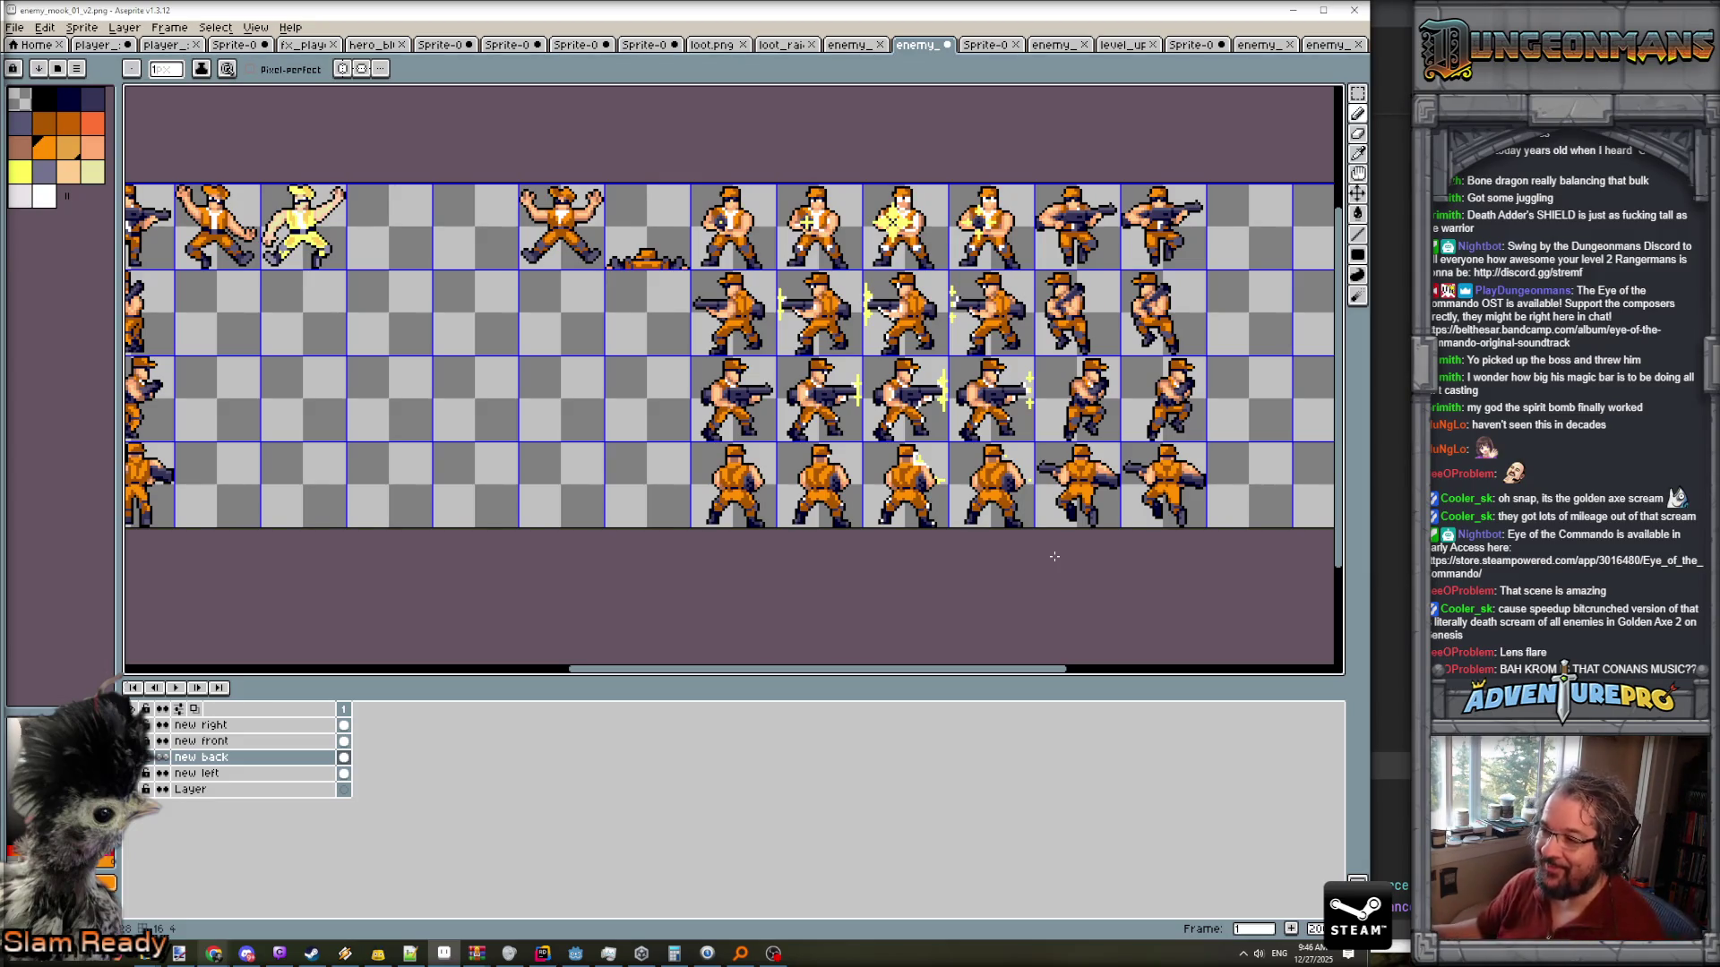
{"action": "scroll", "coordinate": [1054, 556], "scroll_direction": "down", "scroll_amount": 2}
{"action": "scroll", "coordinate": [1002, 582], "scroll_direction": "up", "scroll_amount": 1}
{"action": "left_click_drag", "start_coordinate": [1002, 582], "coordinate": [924, 563]}
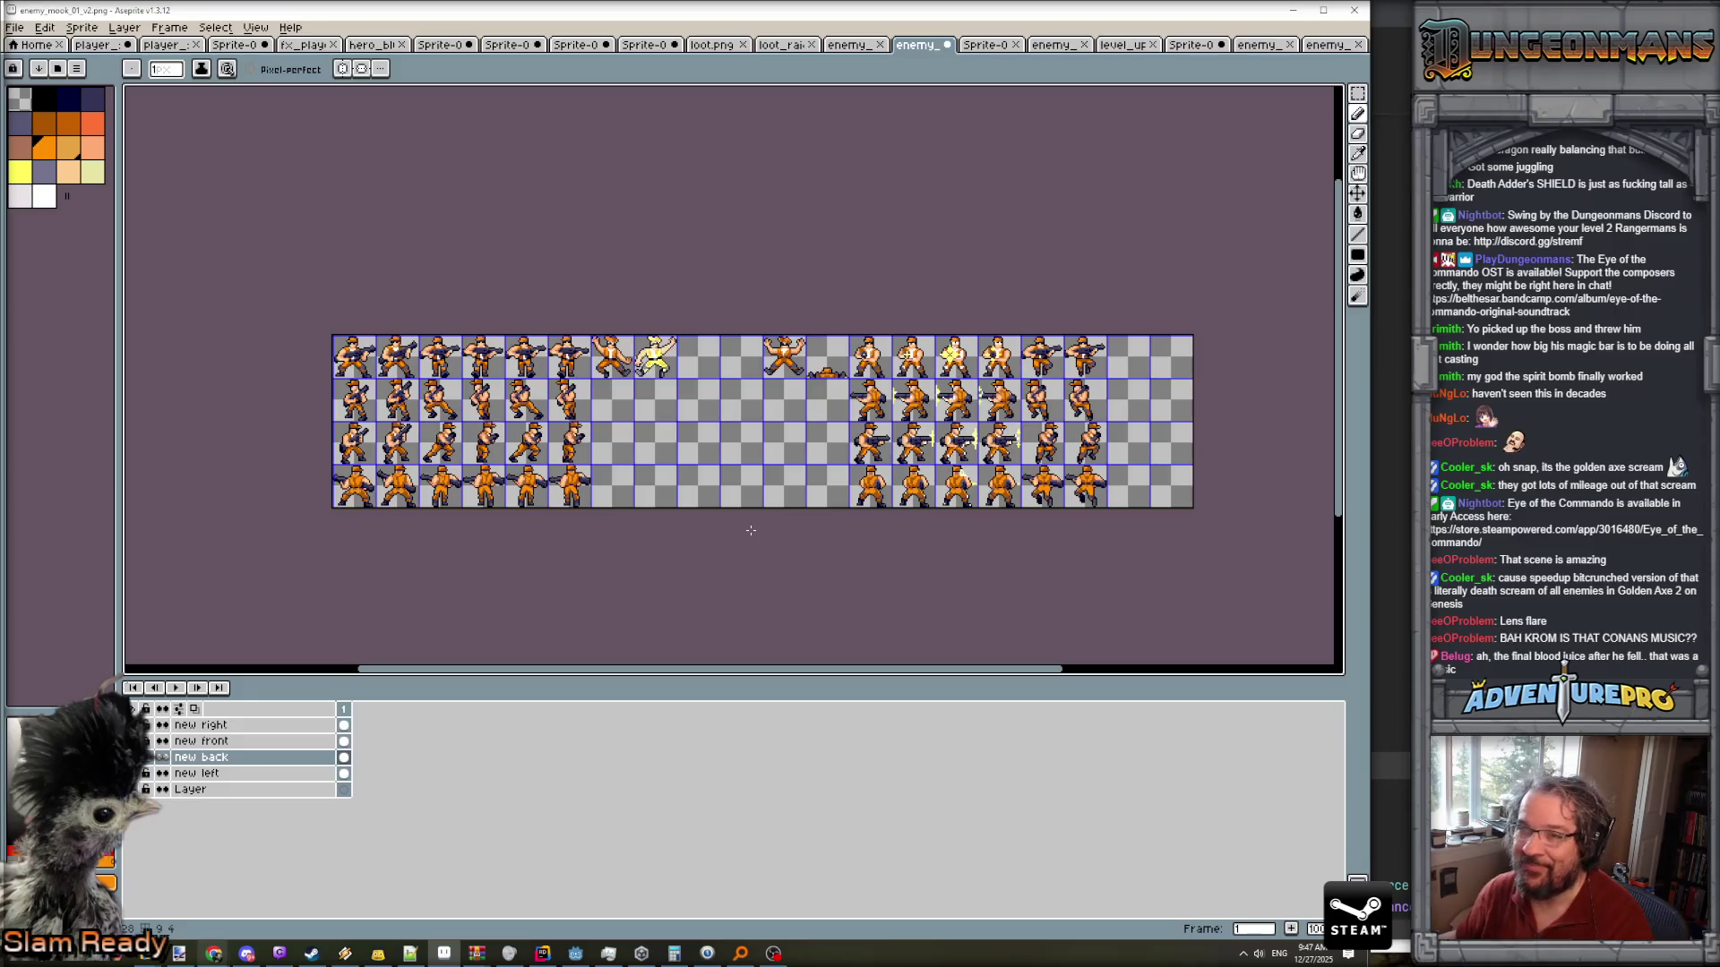
{"action": "key", "text": "v"}
{"action": "left_click", "coordinate": [753, 533]}
{"action": "left_click", "coordinate": [665, 560]}
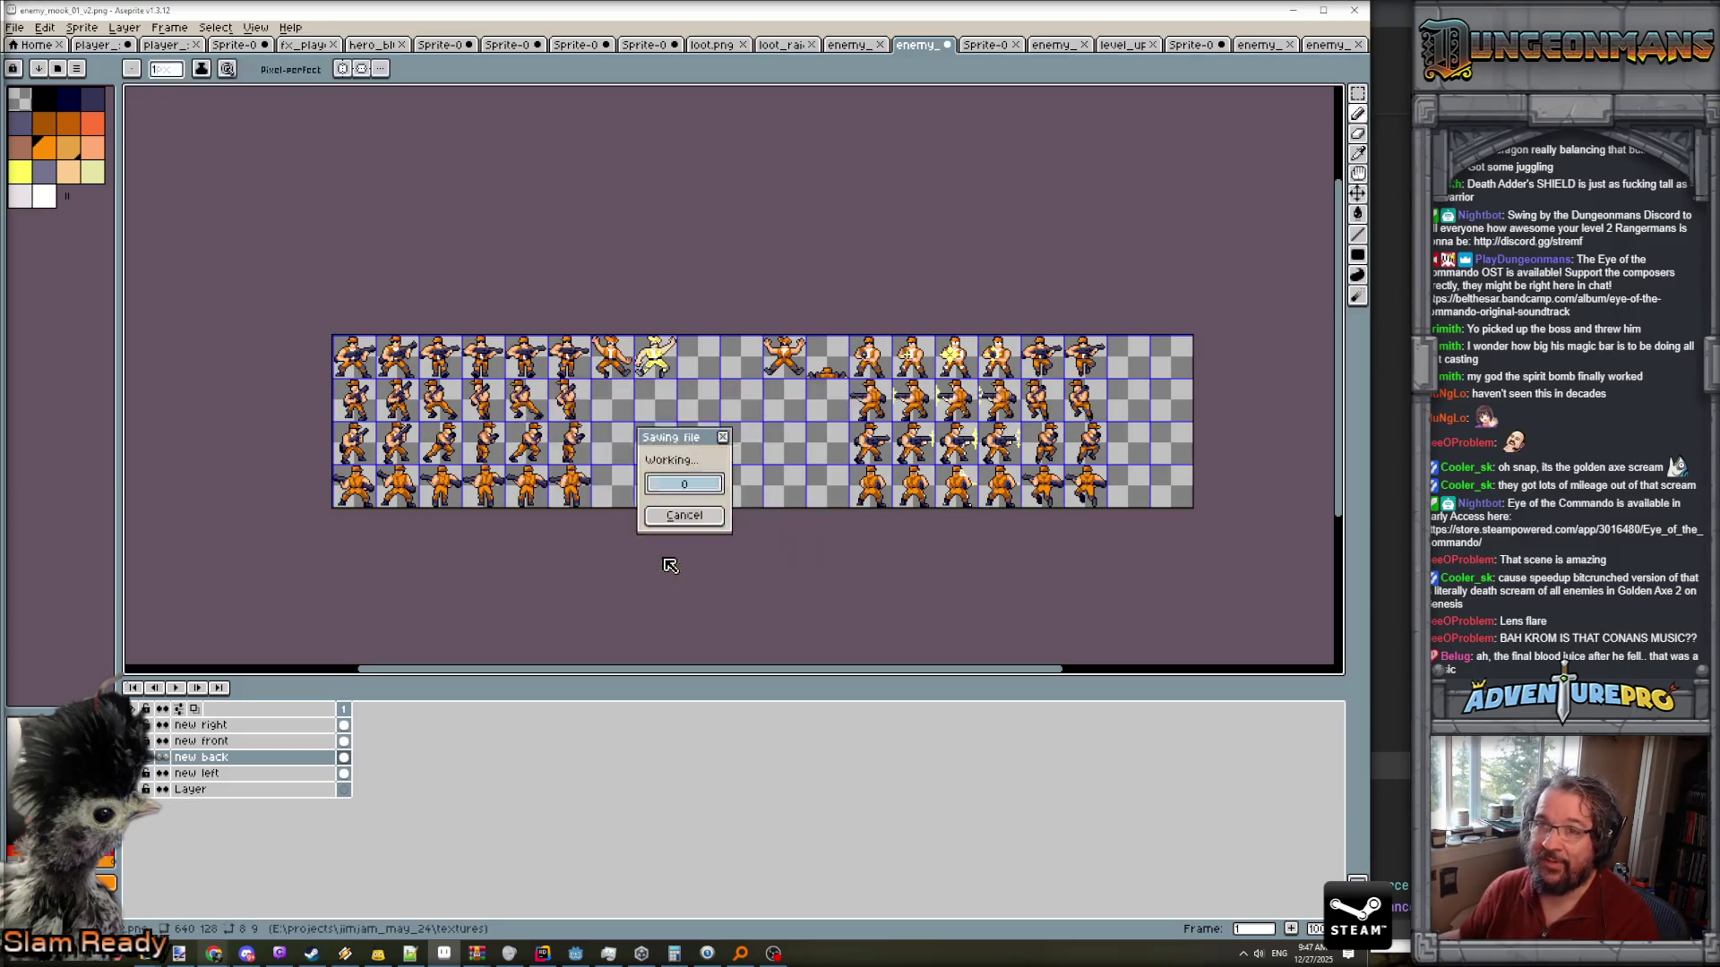
{"action": "left_click", "coordinate": [1293, 10]}
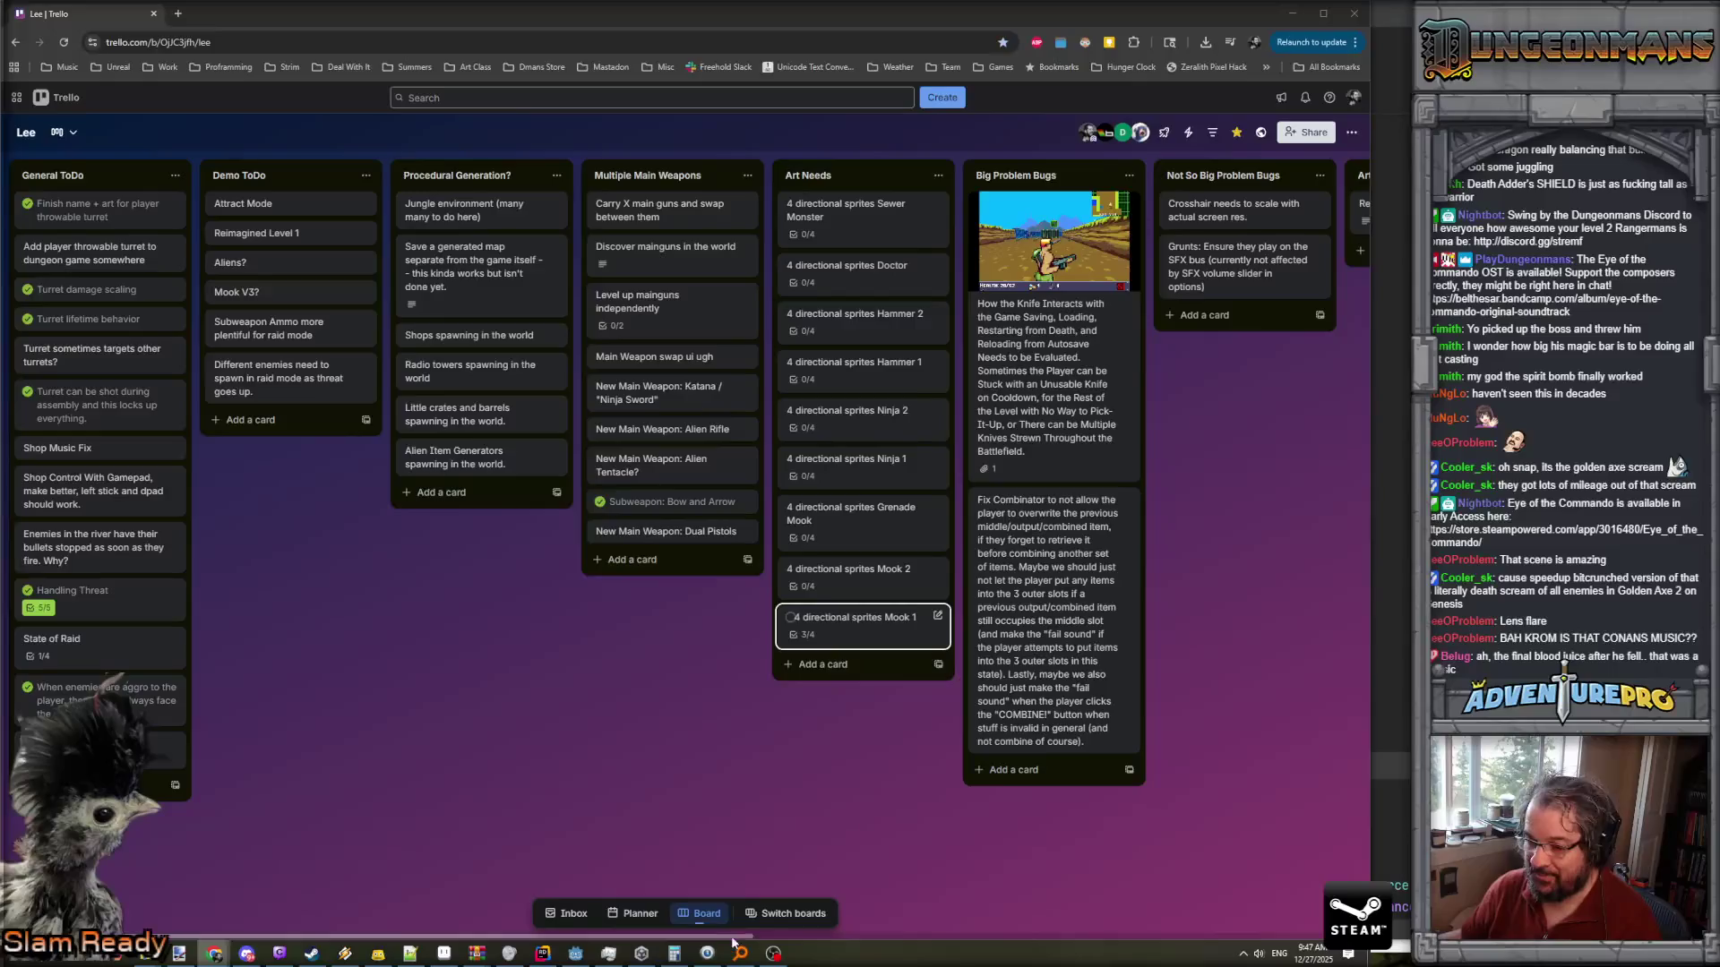
- Filter the FileSystem for 'mook' and open the enemy_mook_t_1 scene's sprite animations
{"action": "left_click", "coordinate": [575, 953]}
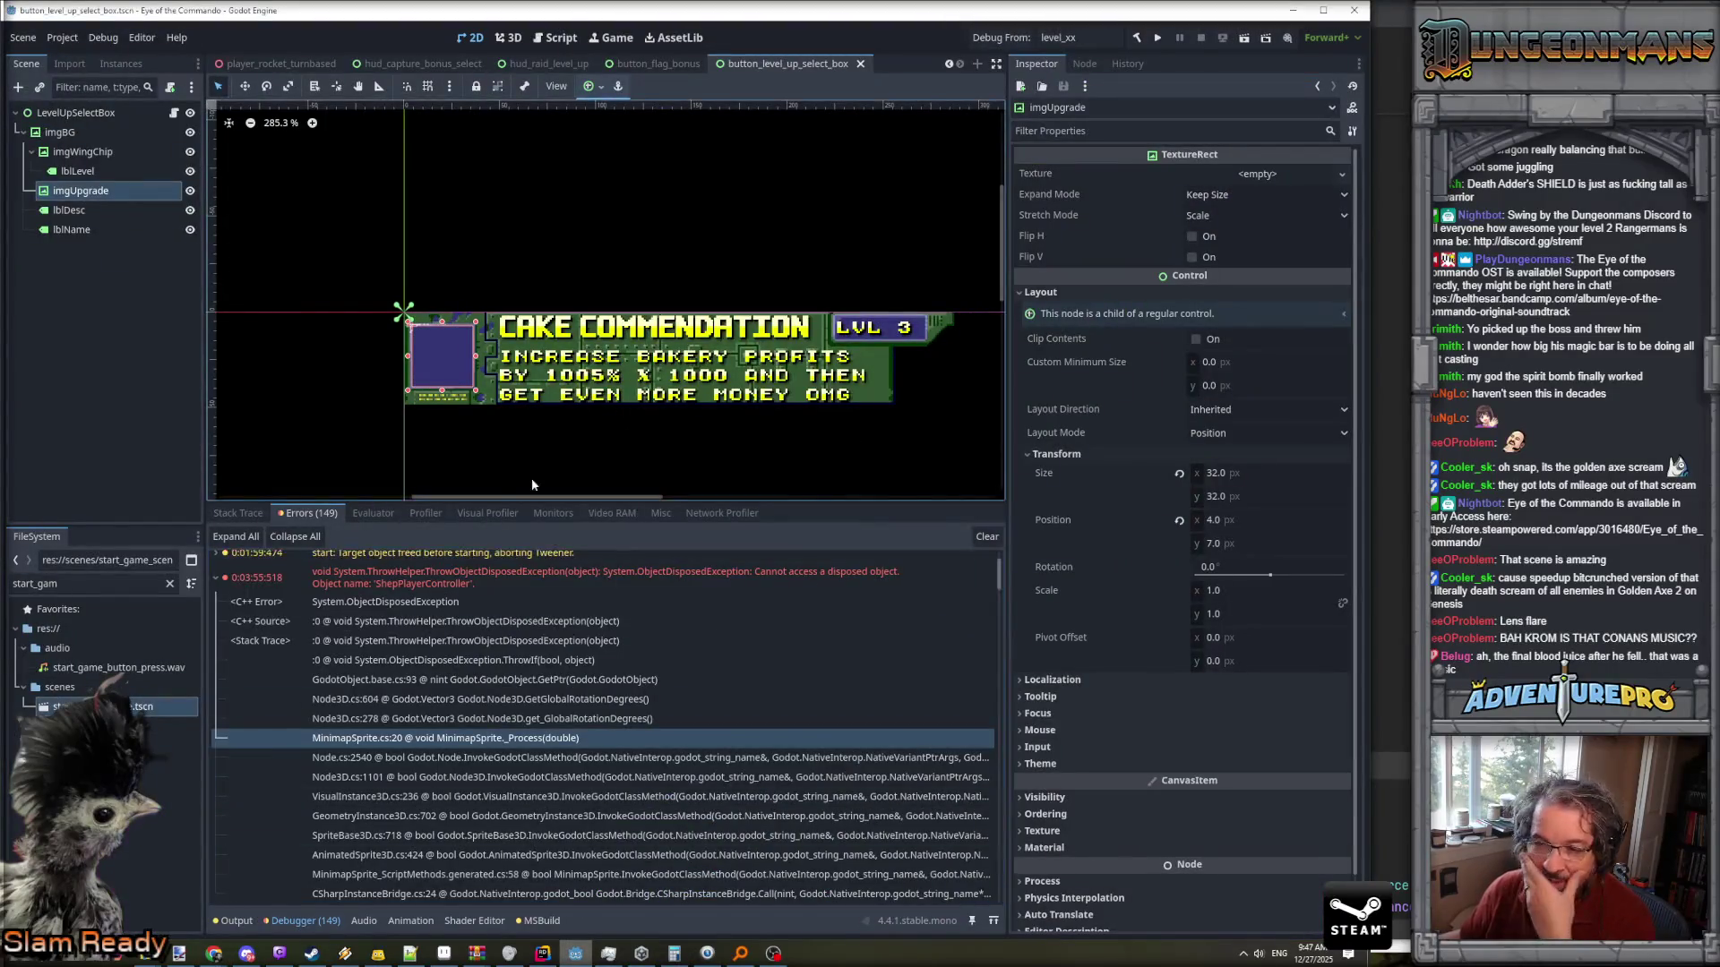
{"action": "left_click_drag", "start_coordinate": [60, 591], "coordinate": [34, 585]}
{"action": "type", "text": "mo"}
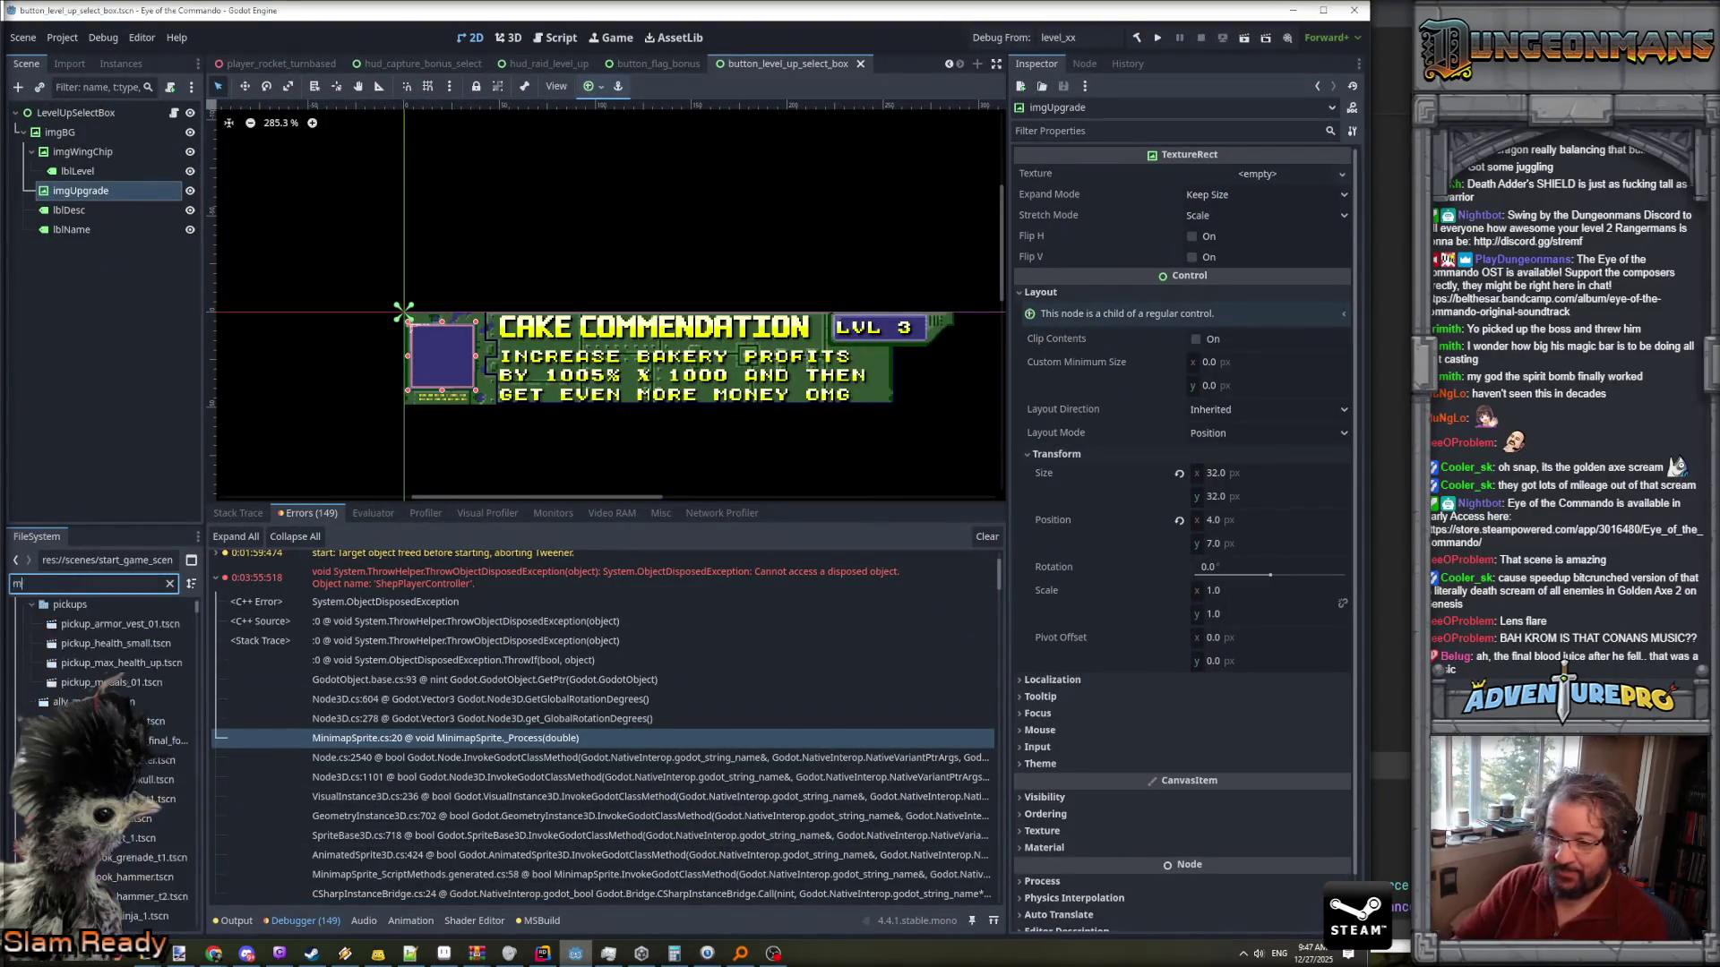
{"action": "type", "text": "ok"}
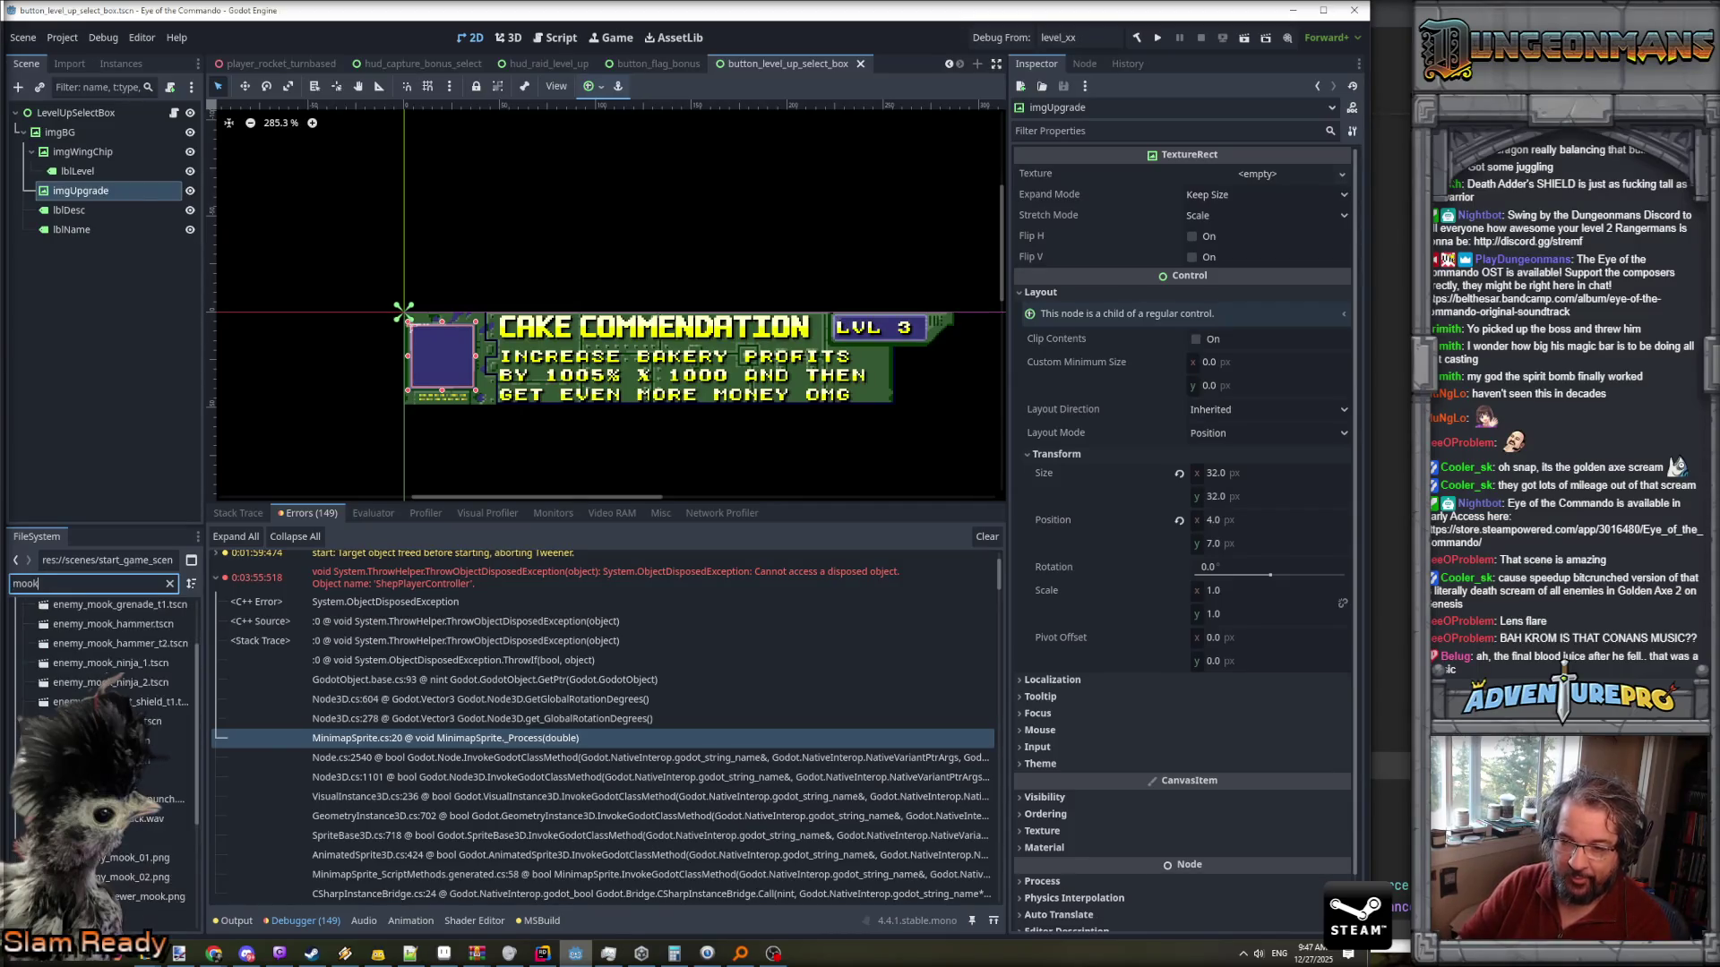
{"action": "double_click", "coordinate": [108, 741]}
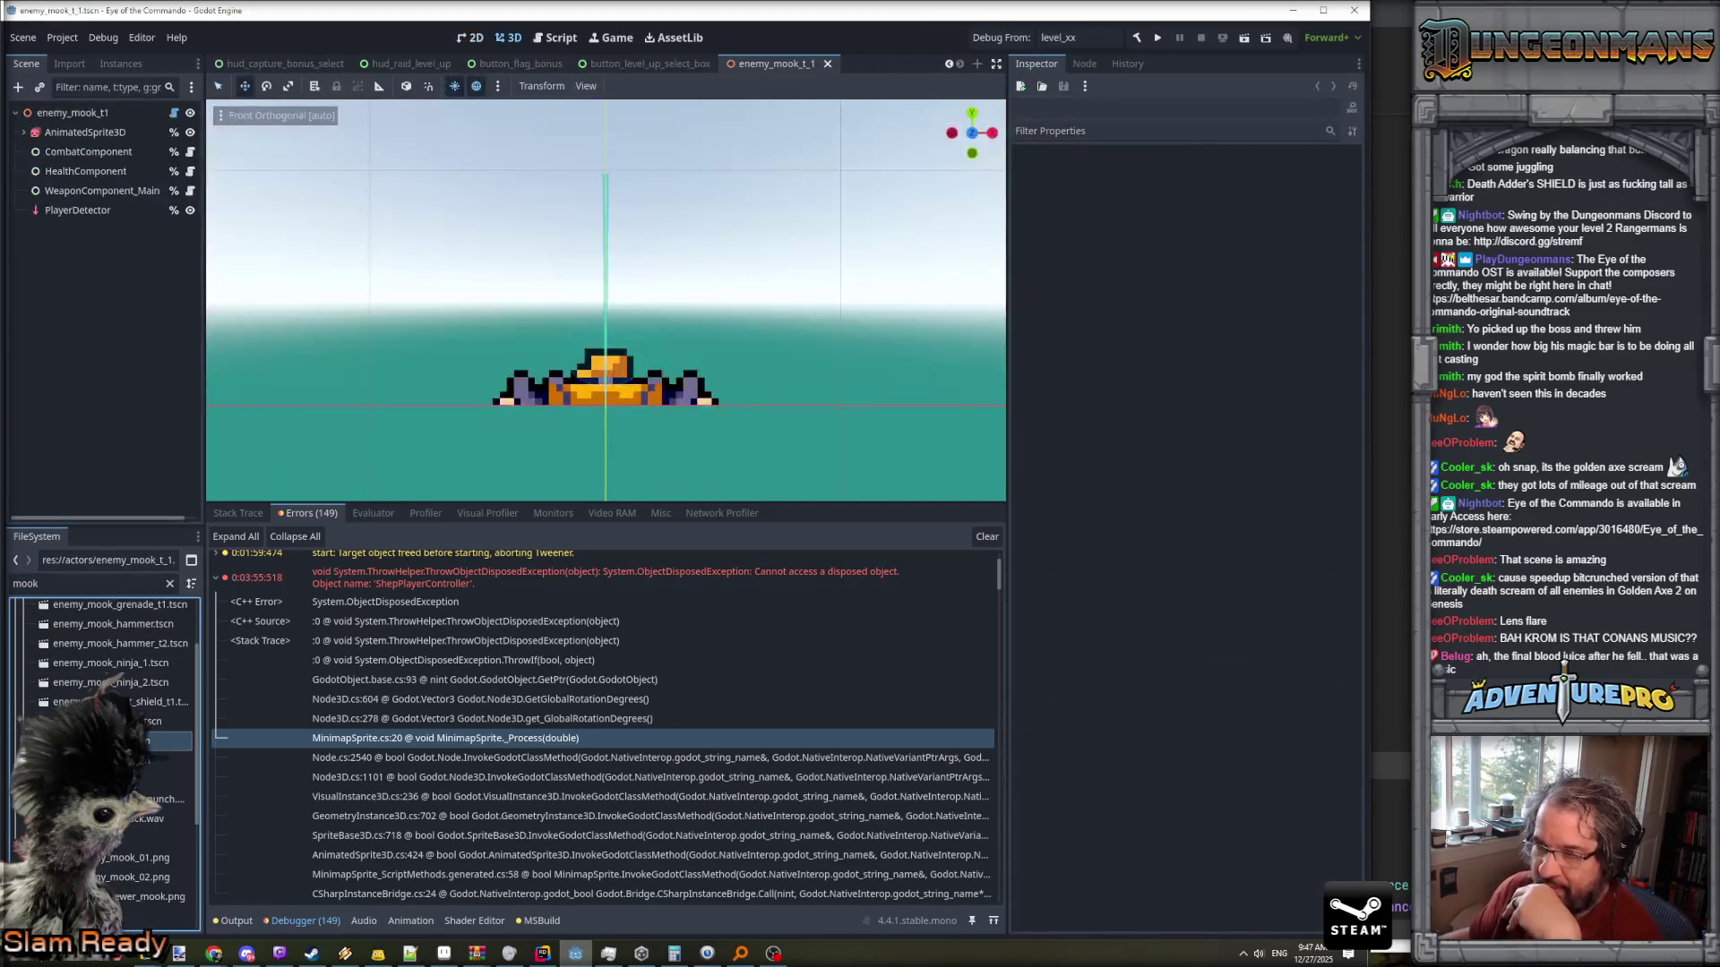
{"action": "left_click", "coordinate": [85, 132]}
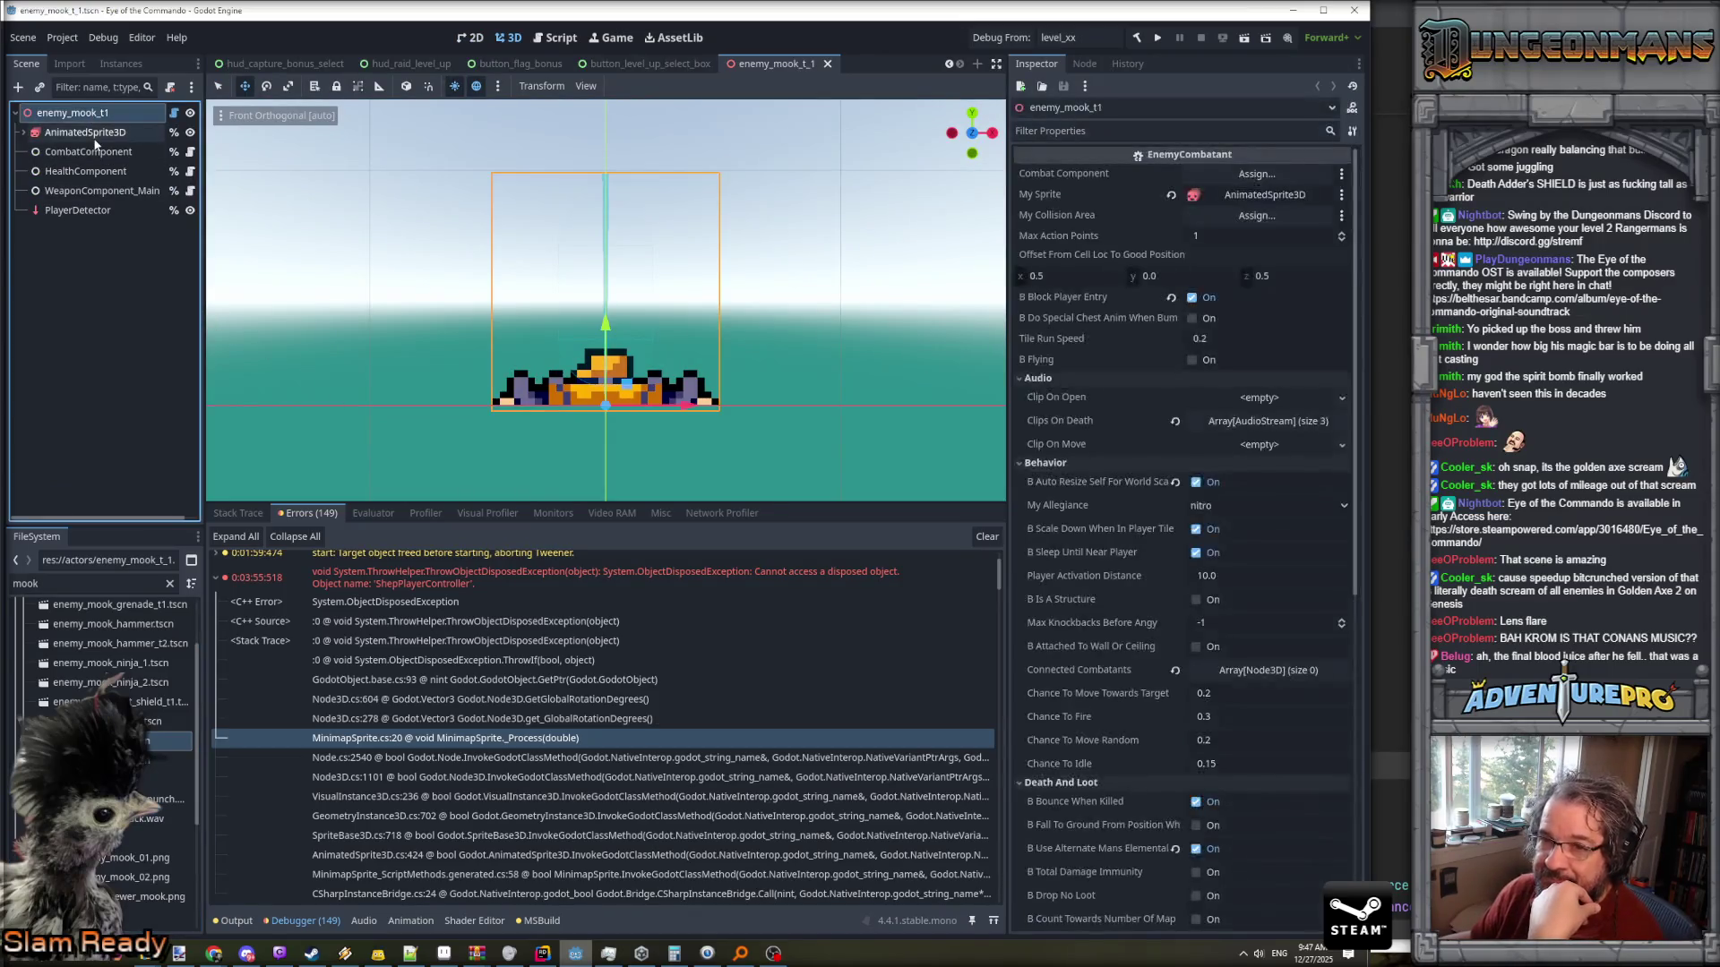
- Preview the idle and attack animations, then start adding sprite-sheet frames to attack_left
{"action": "left_click", "coordinate": [287, 719]}
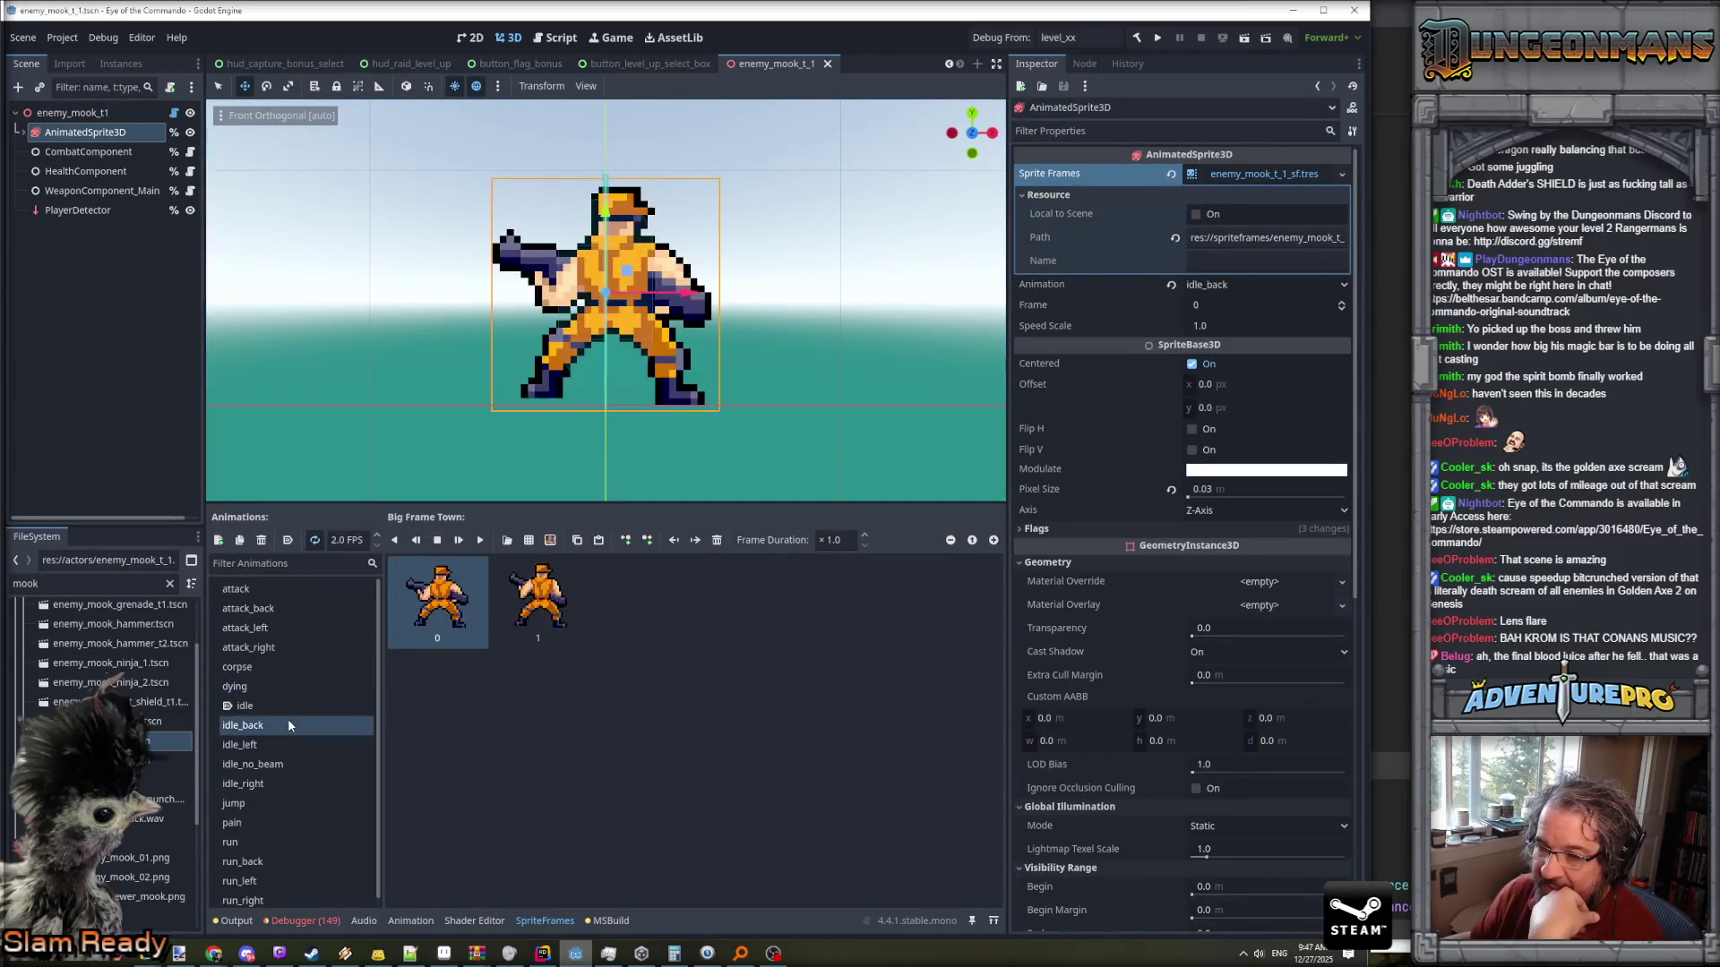
{"action": "left_click", "coordinate": [277, 743]}
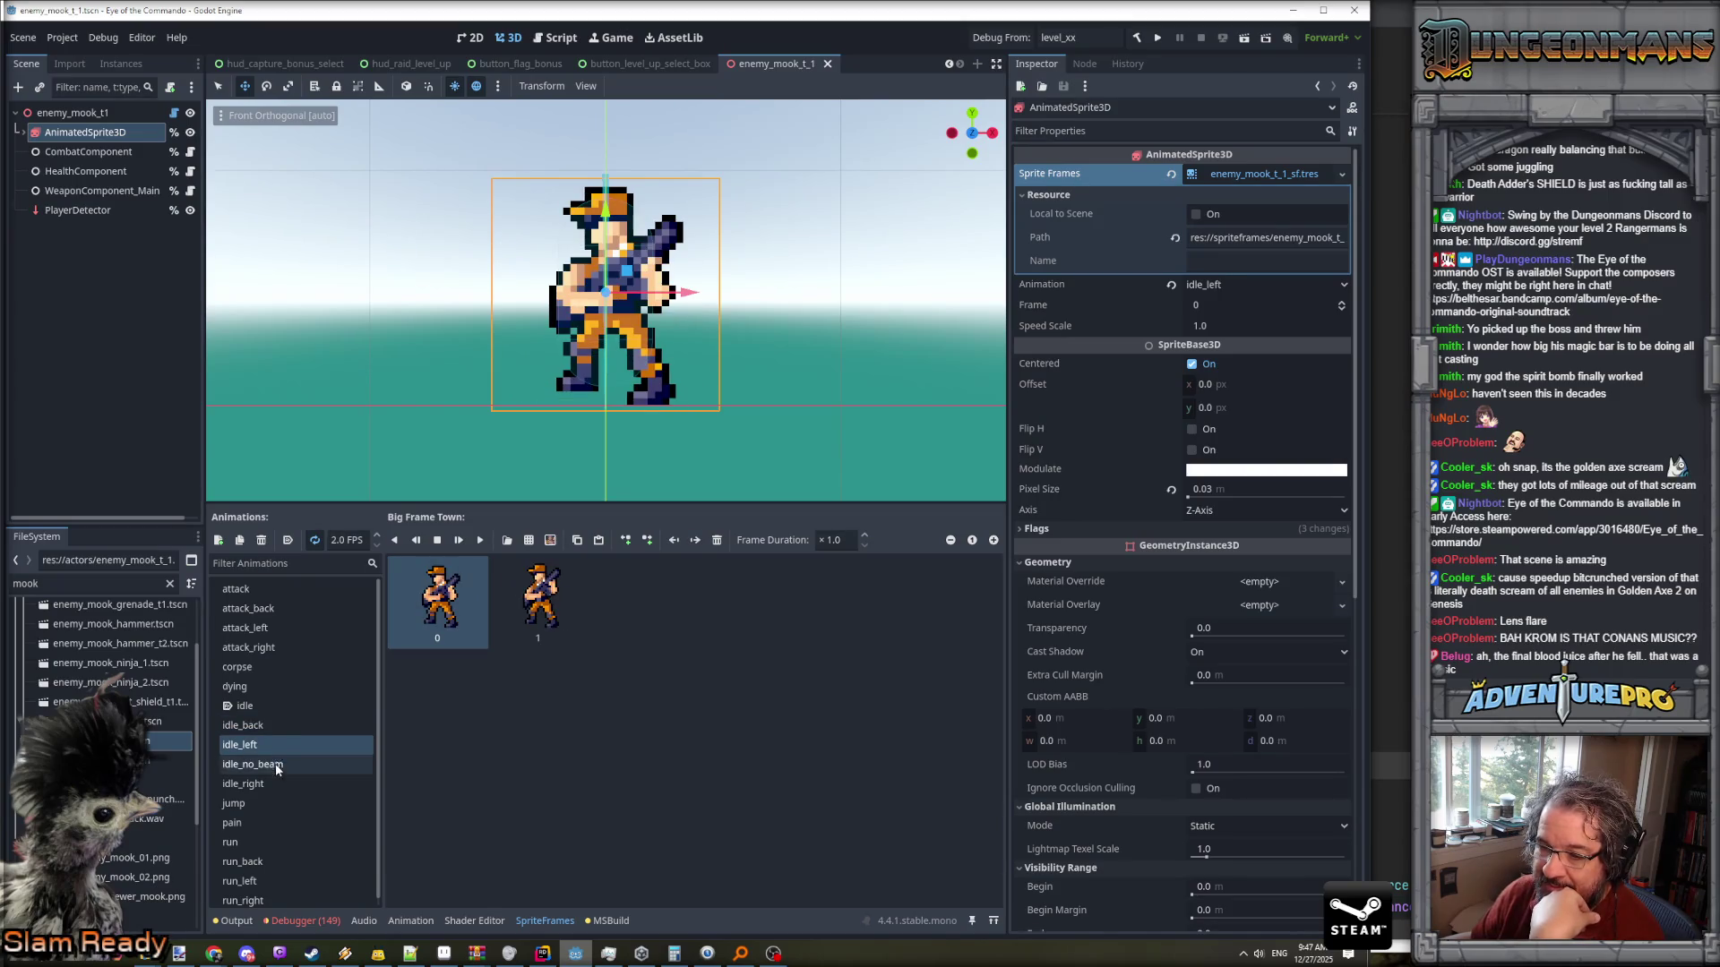
{"action": "left_click", "coordinate": [266, 784]}
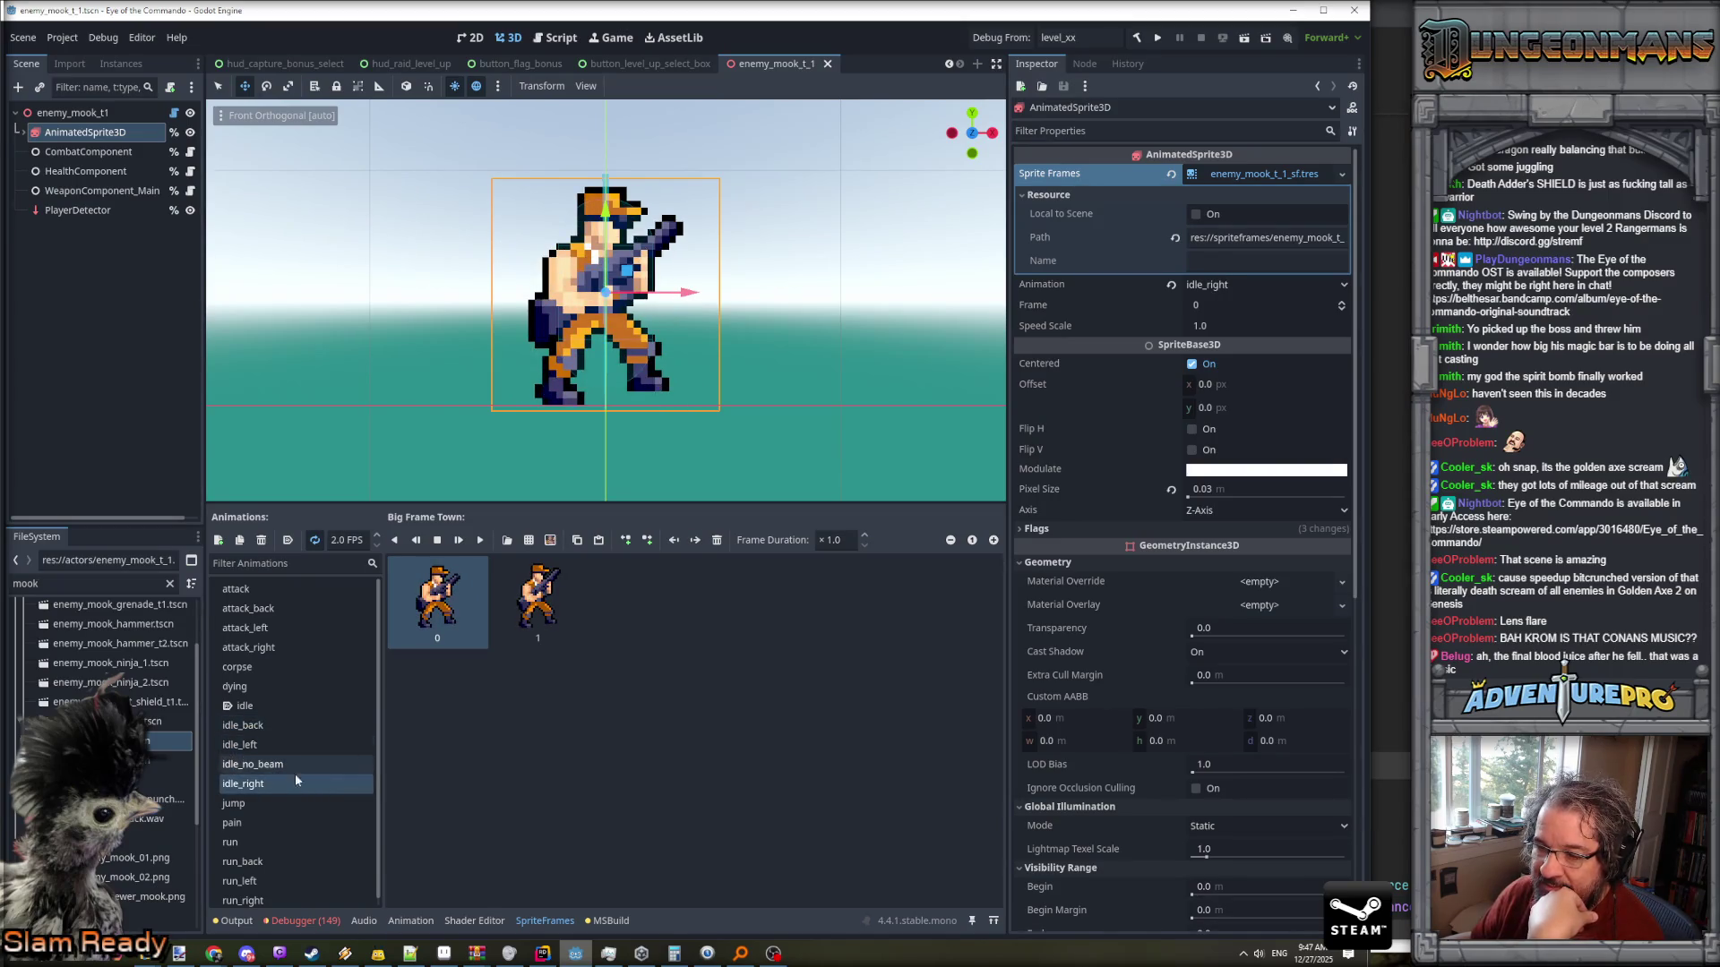
{"action": "left_click", "coordinate": [276, 626]}
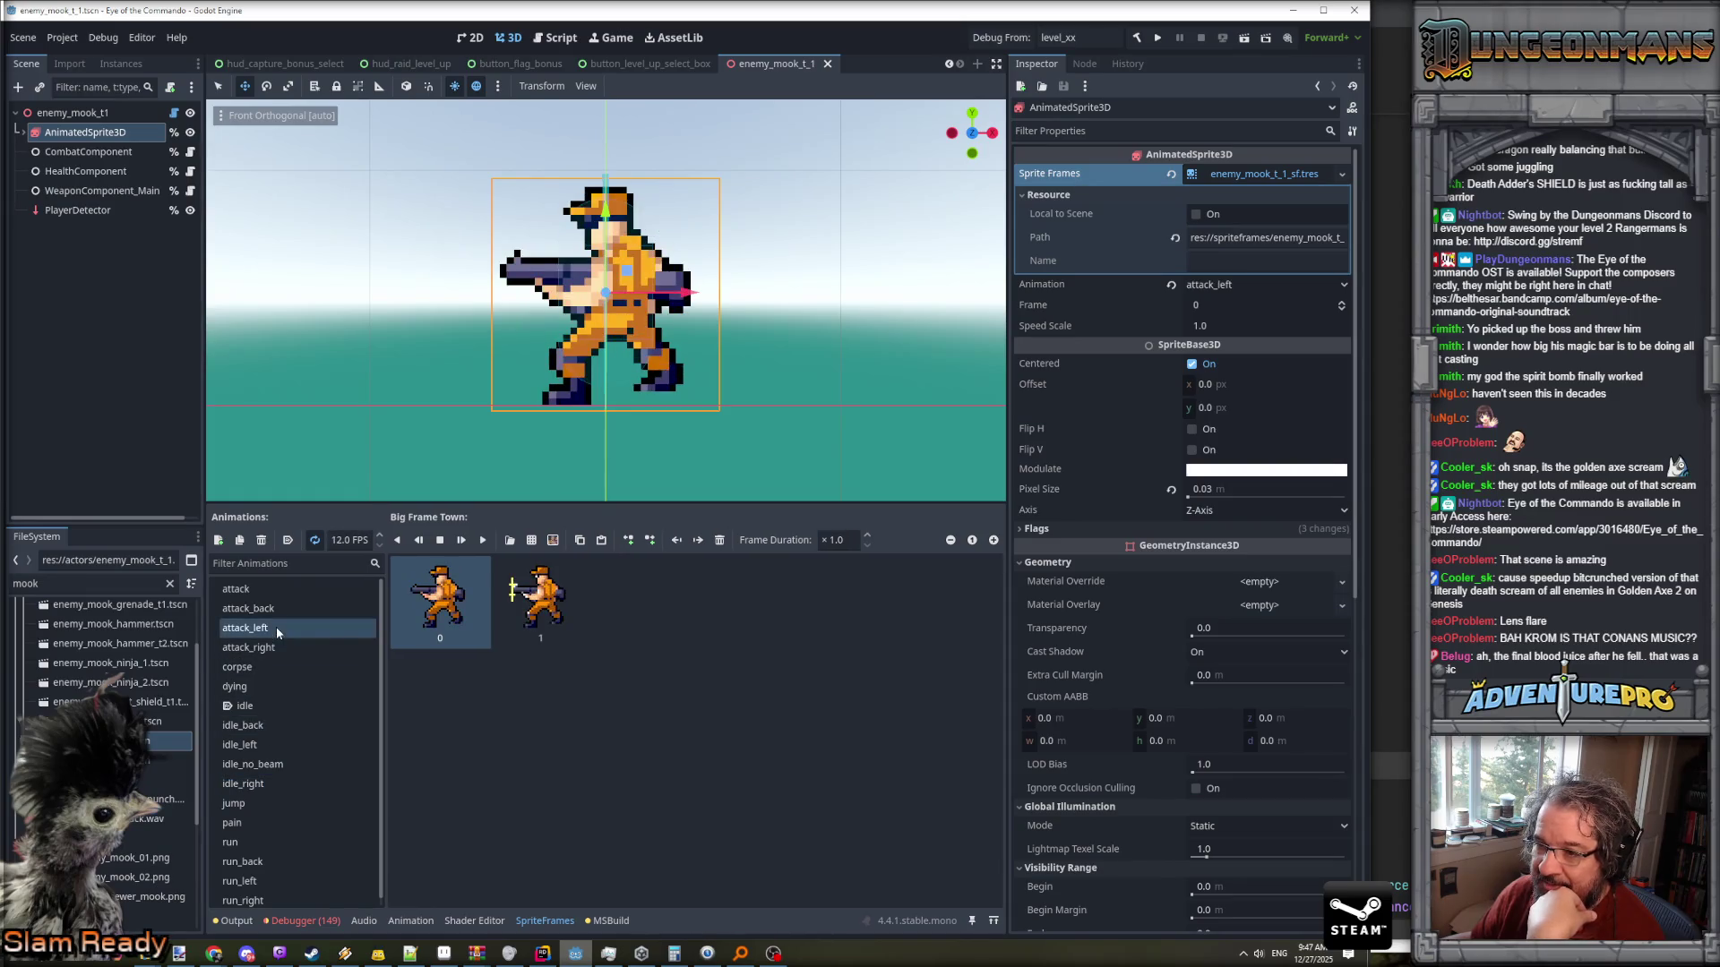
{"action": "left_click", "coordinate": [270, 589]}
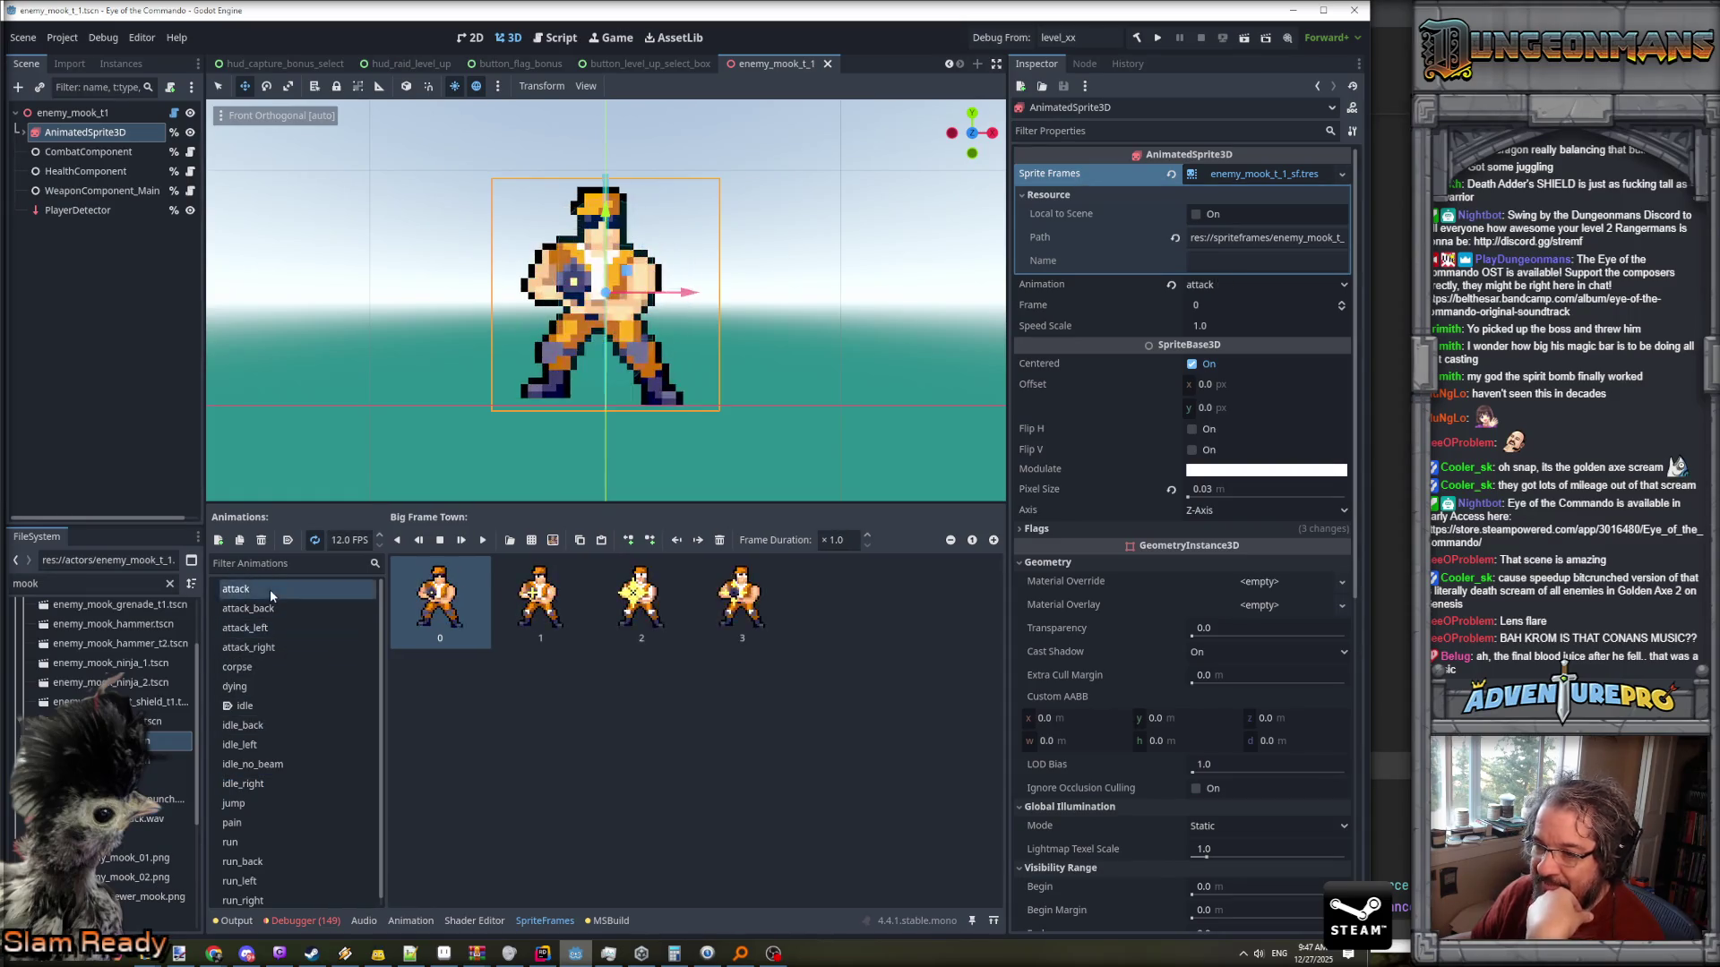
{"action": "left_click", "coordinate": [287, 626]}
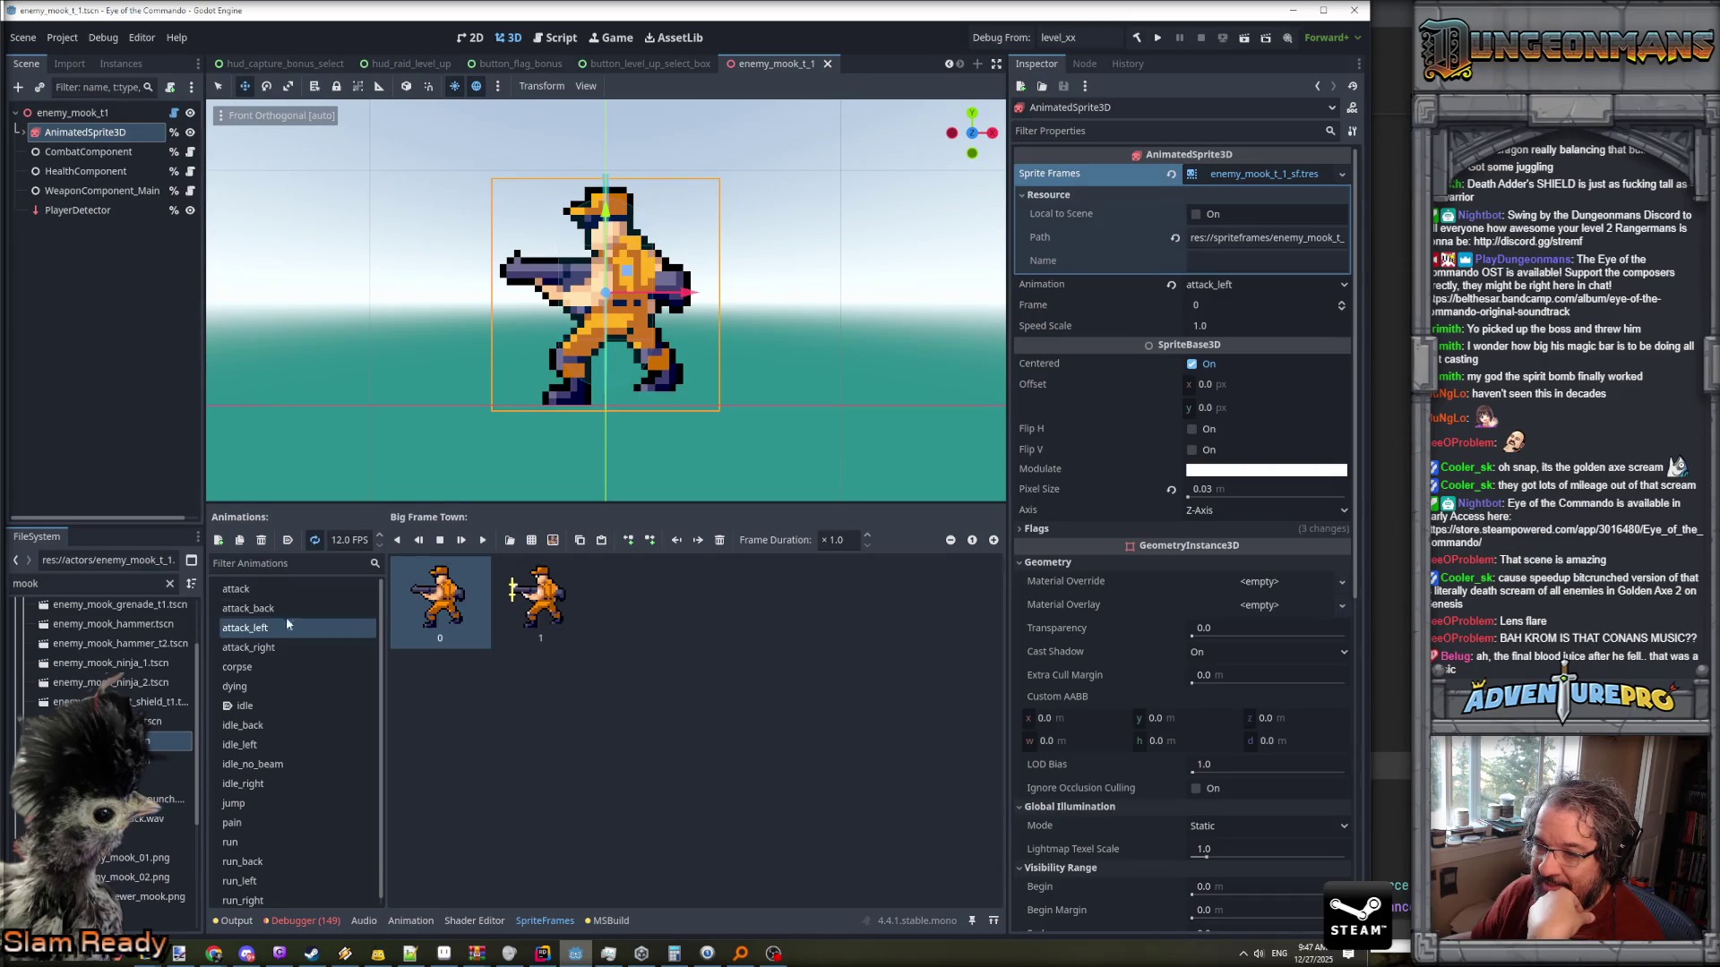
{"action": "left_click", "coordinate": [534, 542]}
{"action": "scroll", "coordinate": [1252, 588], "scroll_direction": "down", "scroll_amount": 2}
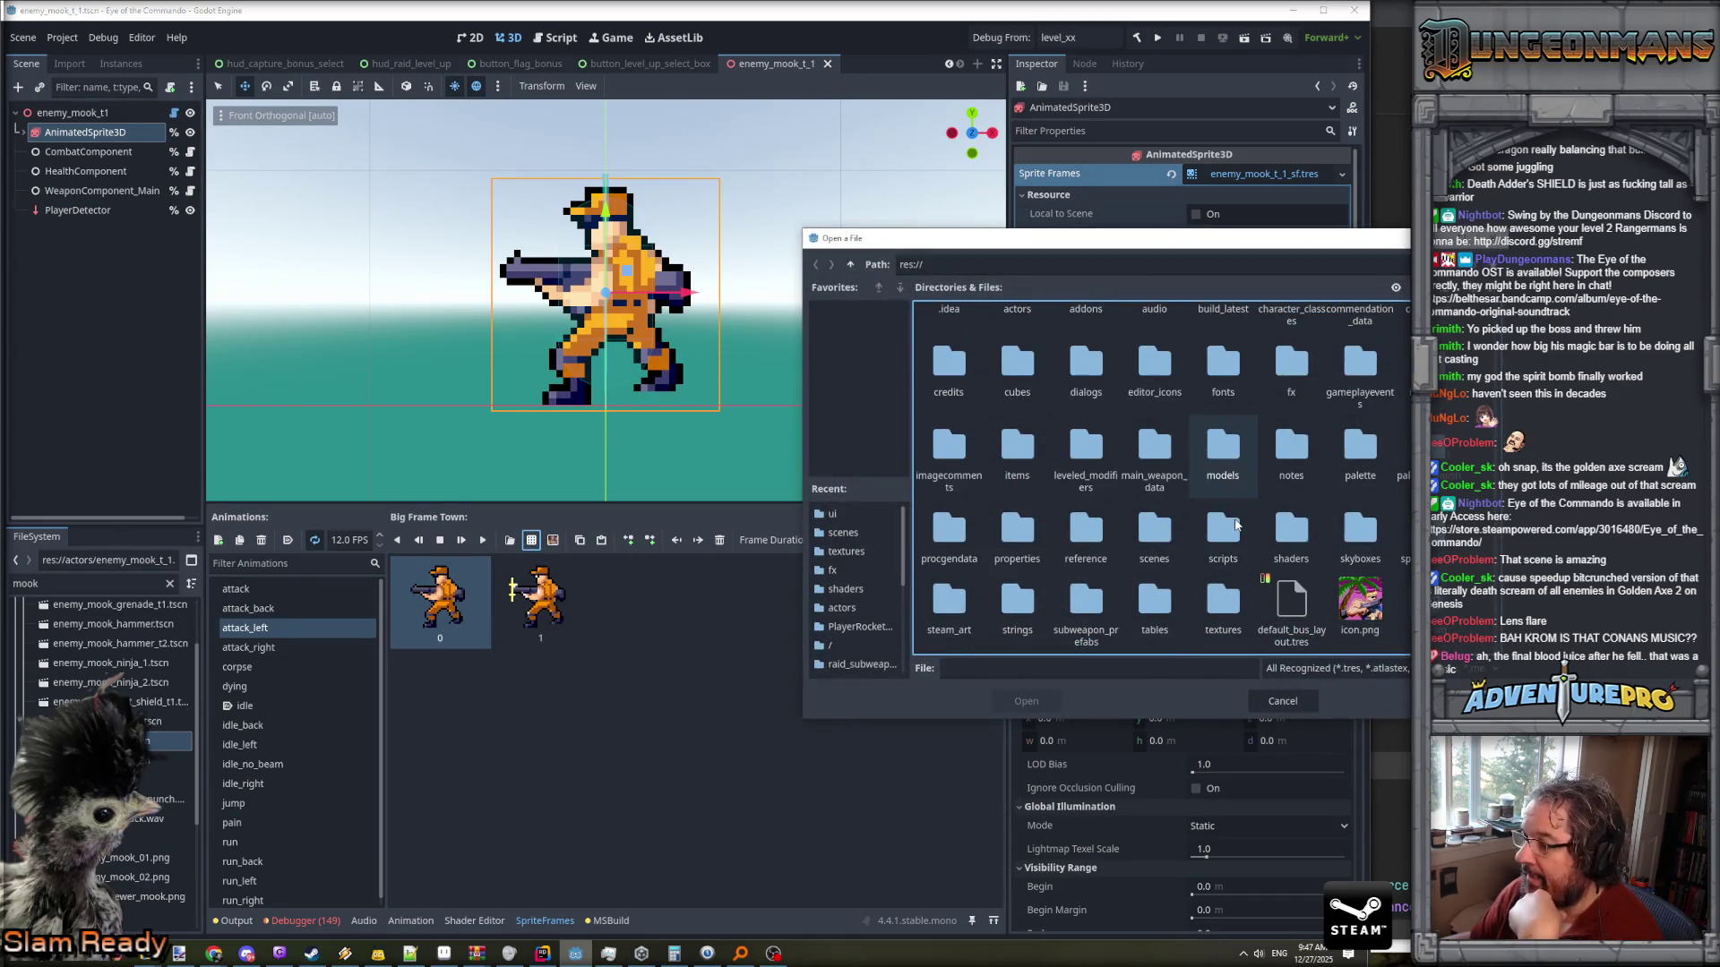
- Load textures/enemy_mook_01_v2.png as the sprite sheet for frame picking
{"action": "double_click", "coordinate": [1236, 605]}
{"action": "scroll", "coordinate": [1260, 555], "scroll_direction": "down", "scroll_amount": 5}
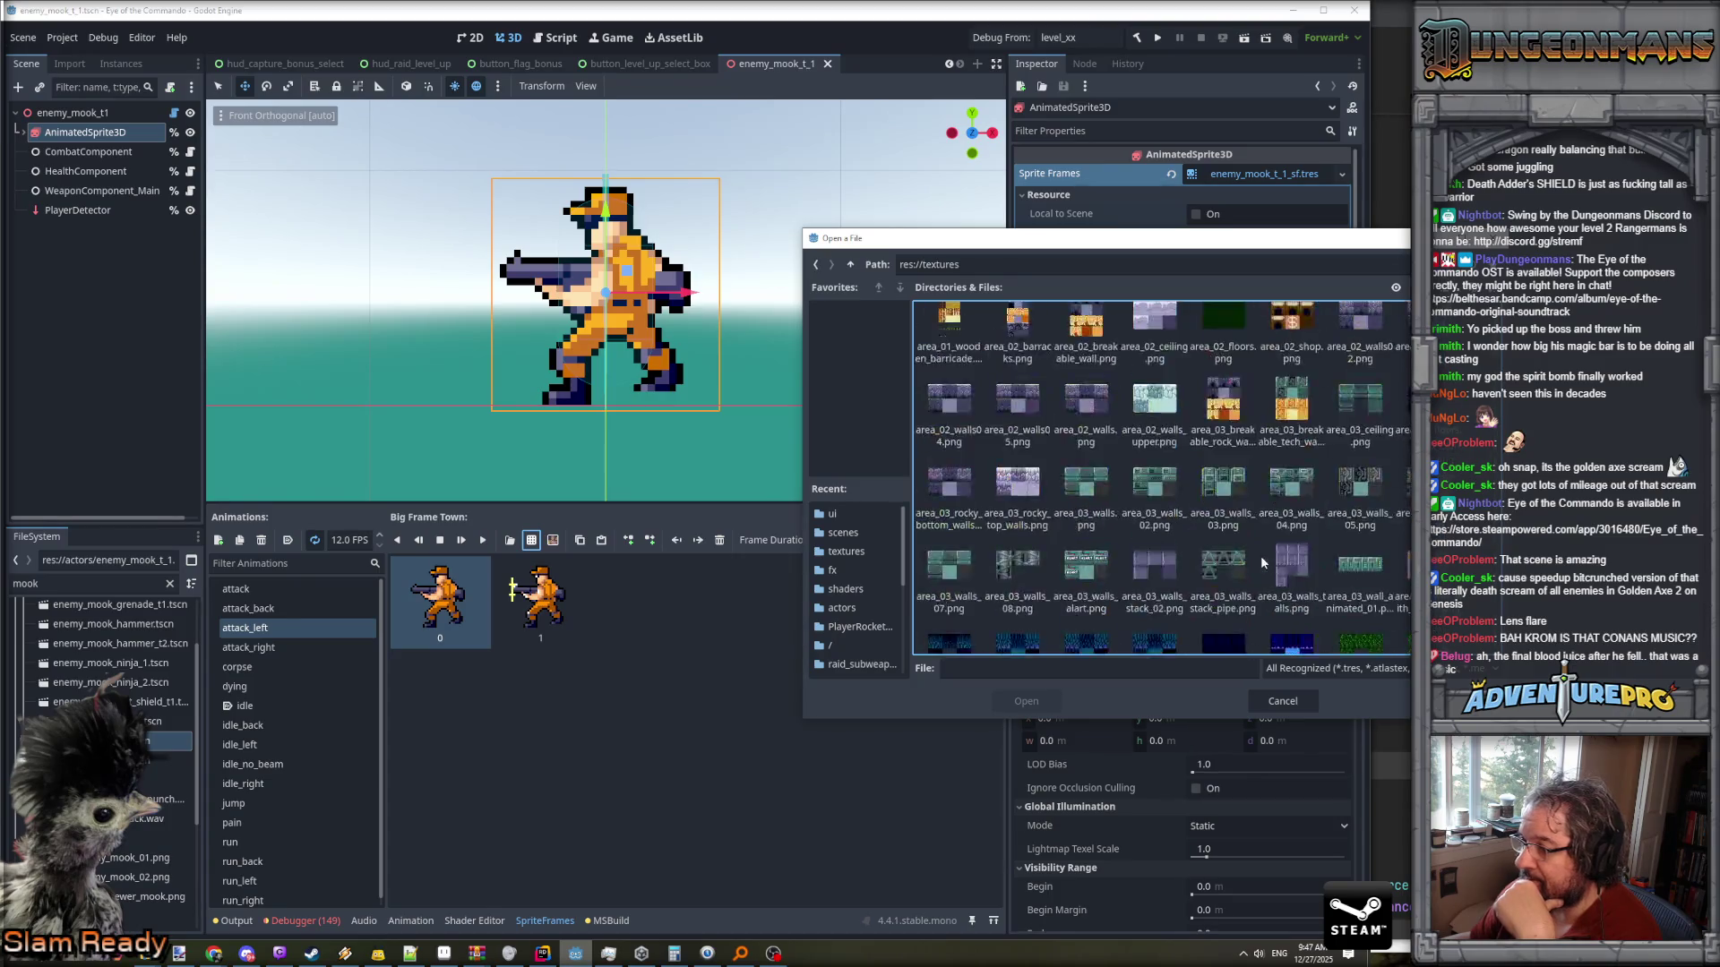
{"action": "scroll", "coordinate": [1260, 555], "scroll_direction": "down", "scroll_amount": 5}
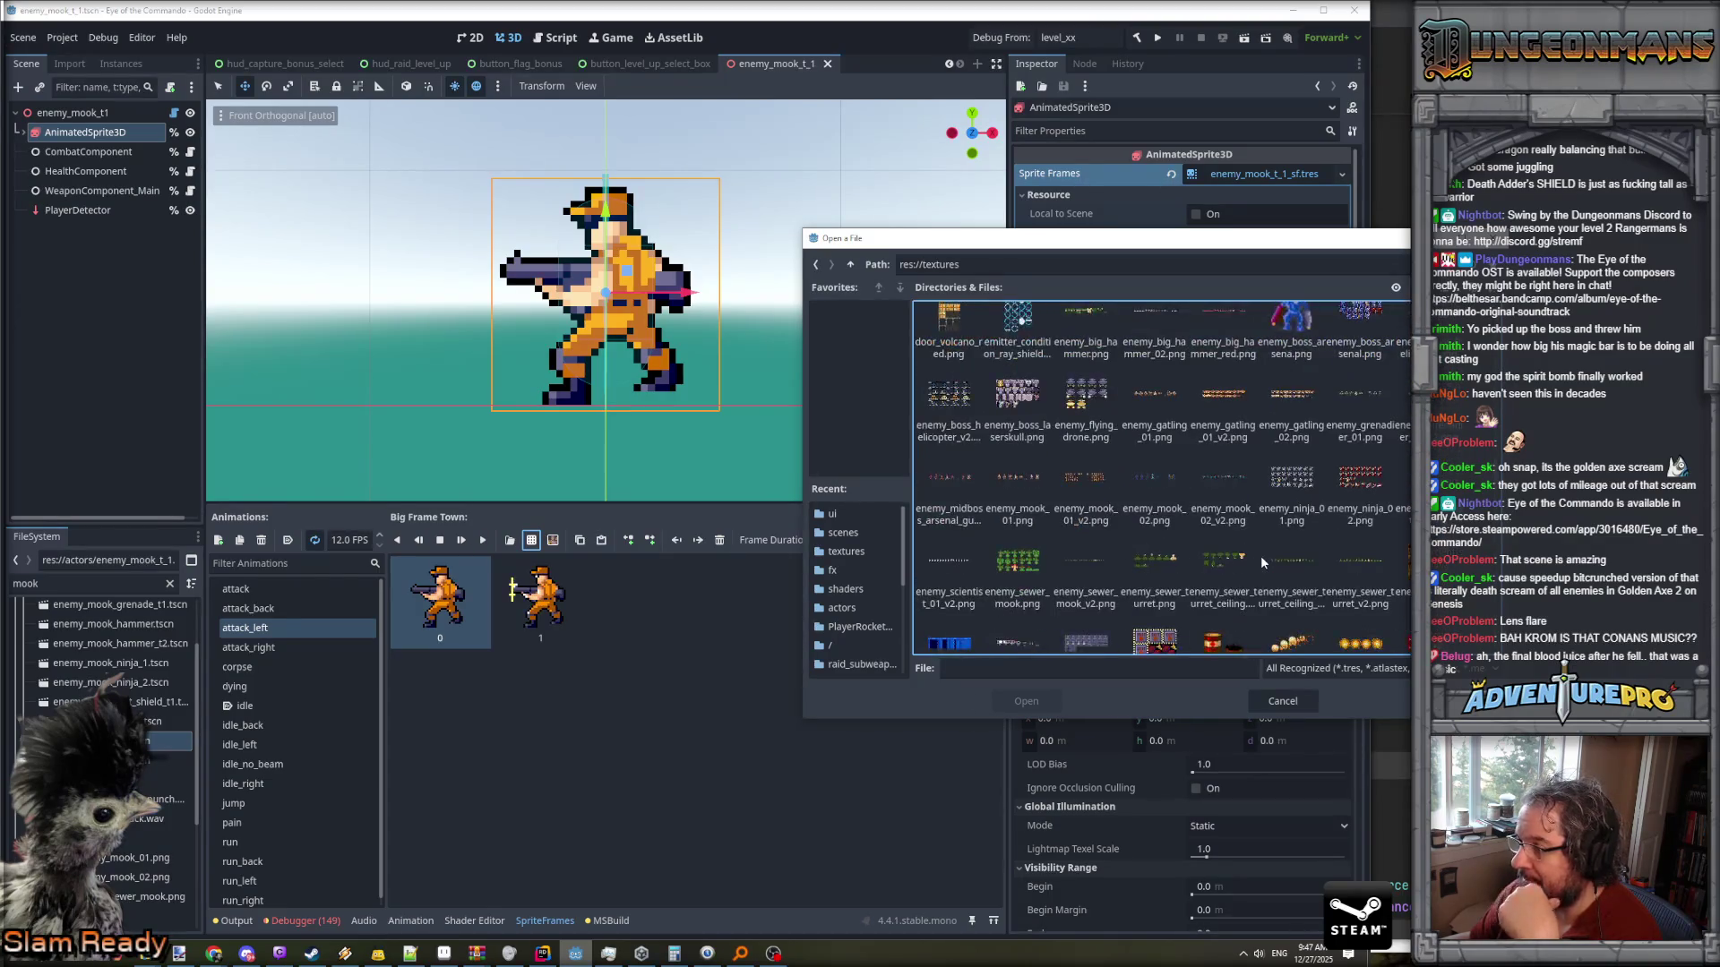
{"action": "left_click", "coordinate": [1086, 488]}
{"action": "left_click", "coordinate": [1028, 701]}
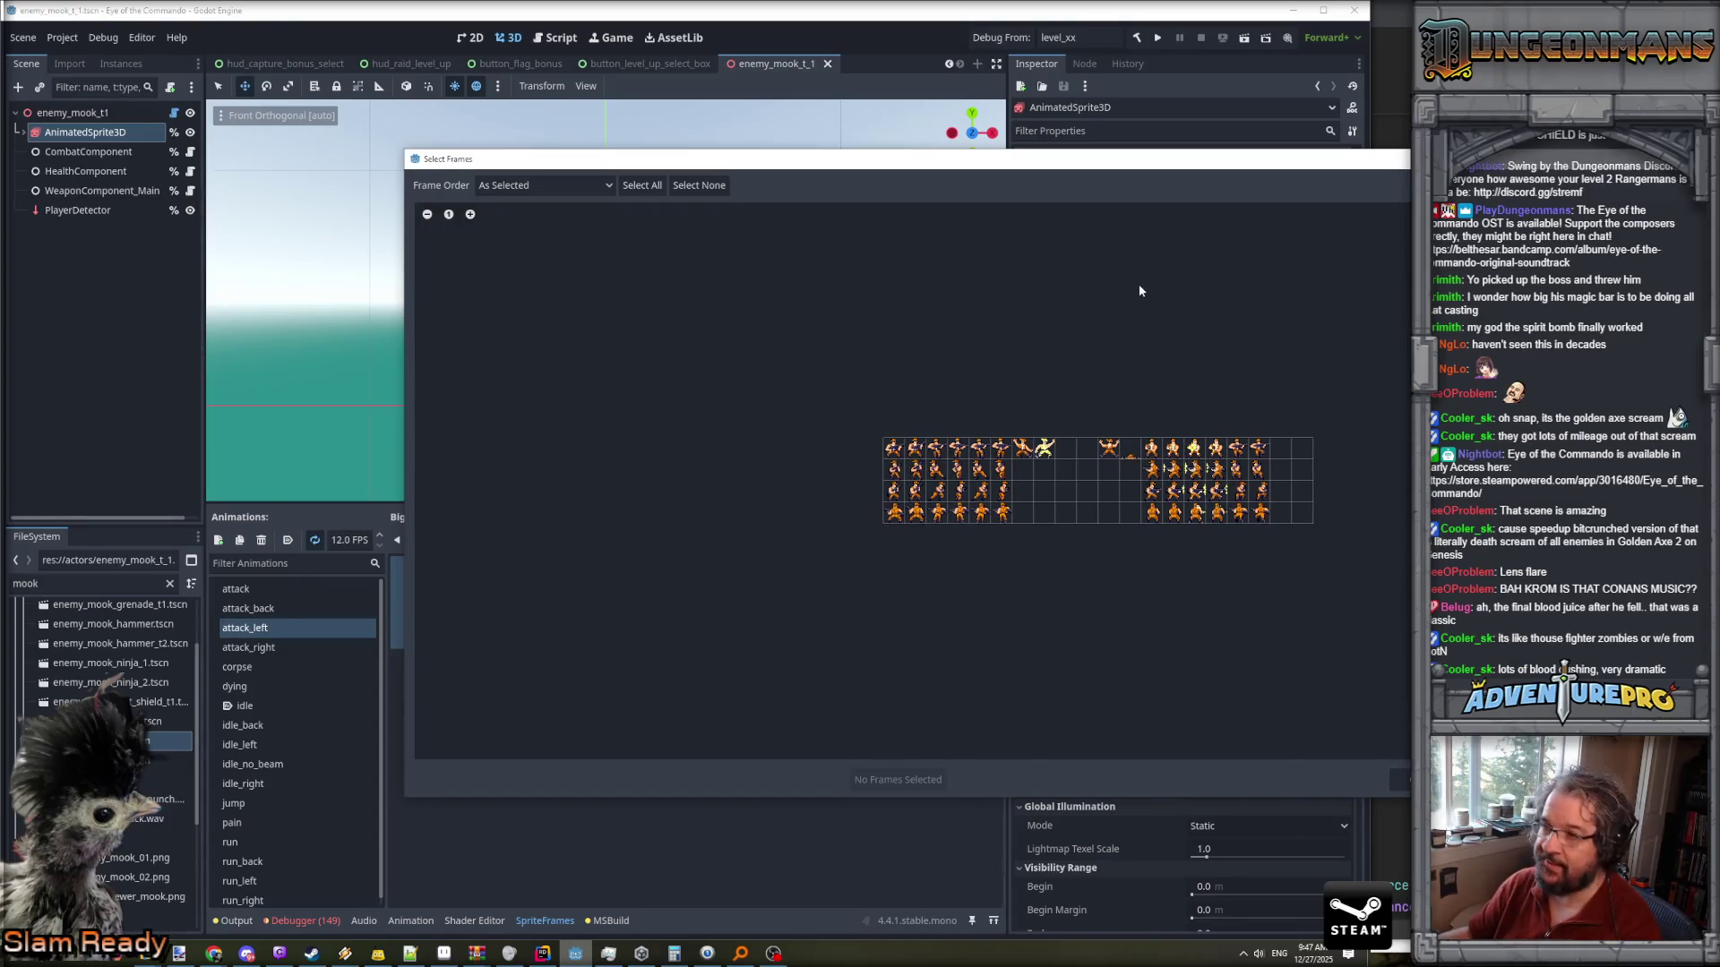
- Add the two muzzle-flash frames to attack_left and preview the four-frame animation
{"action": "mouse_move", "coordinate": [1123, 161]}
{"action": "left_mouse_down"}
{"action": "mouse_move", "coordinate": [869, 151]}
{"action": "mouse_move", "coordinate": [1447, 187]}
{"action": "mouse_move", "coordinate": [840, 181]}
{"action": "left_mouse_up"}
{"action": "left_click", "coordinate": [968, 492]}
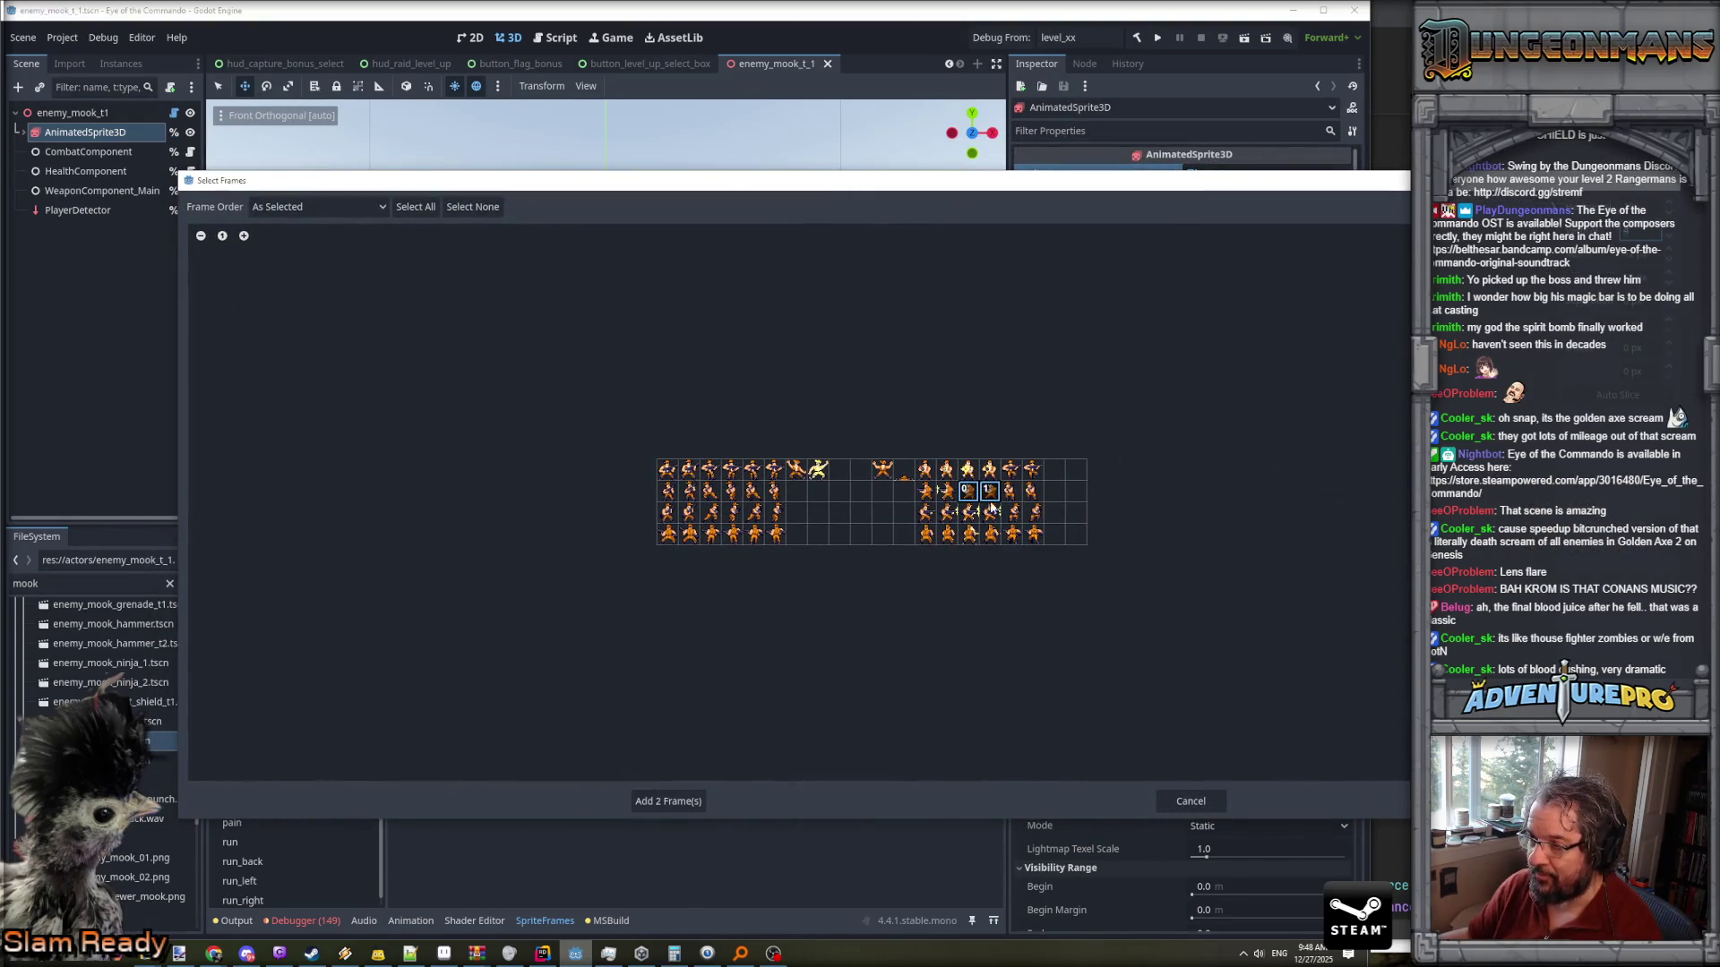
{"action": "left_click", "coordinate": [699, 797]}
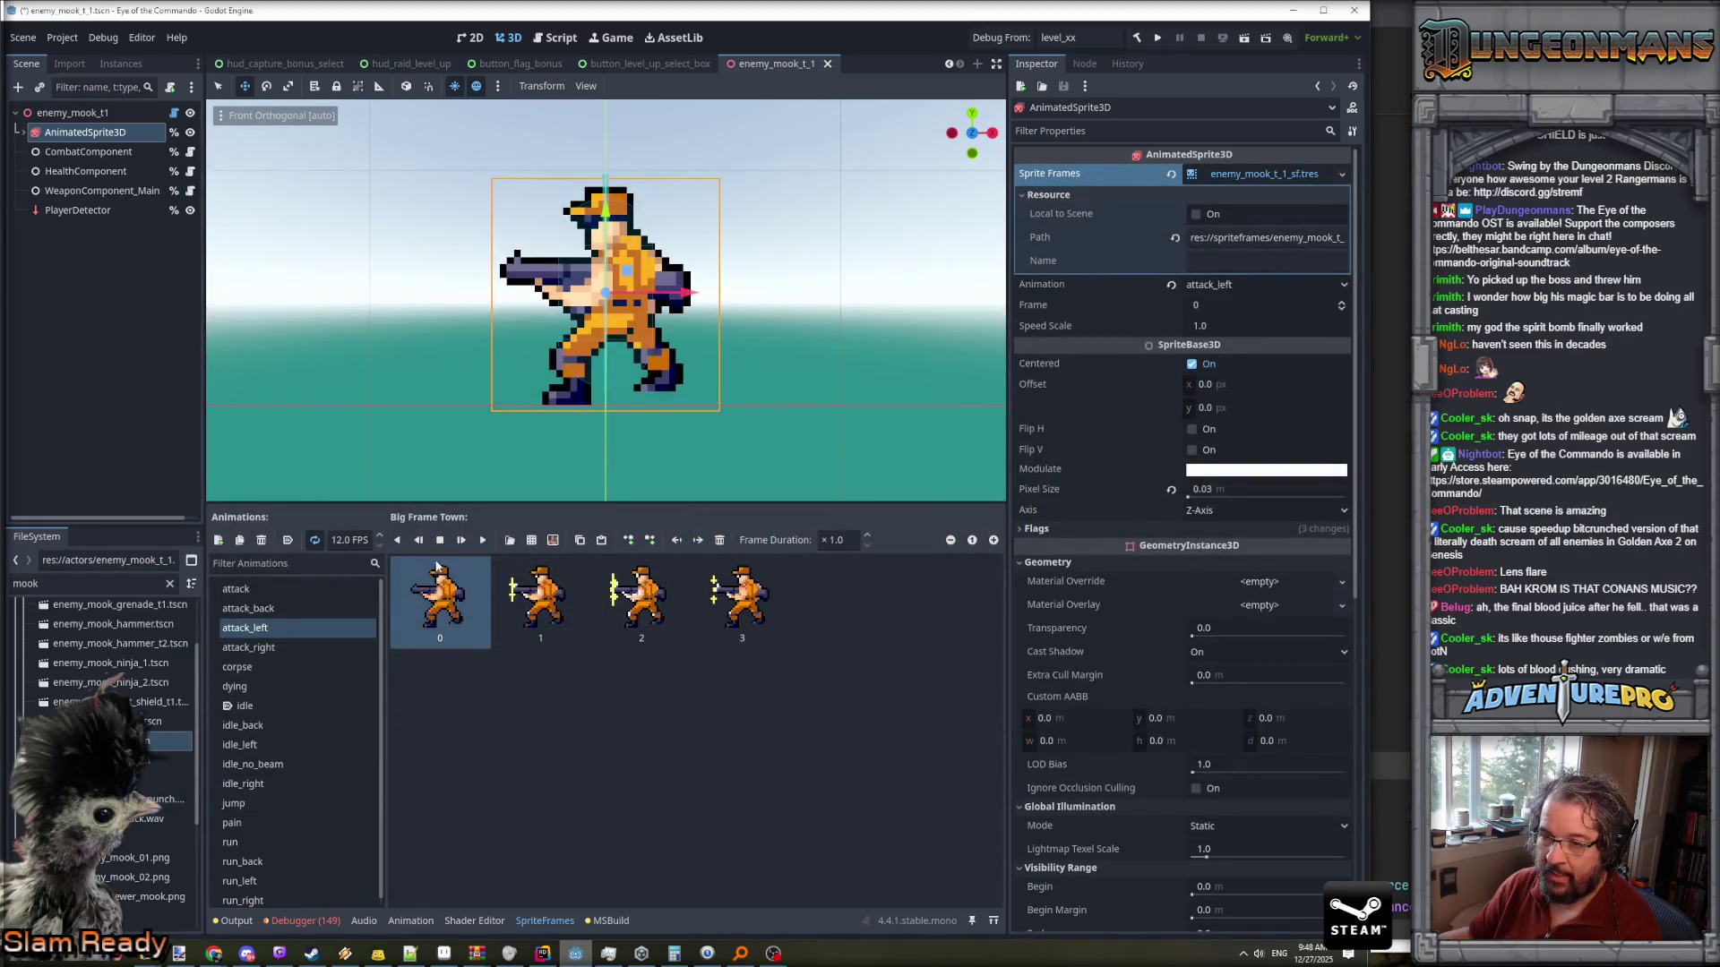
{"action": "left_click", "coordinate": [483, 543]}
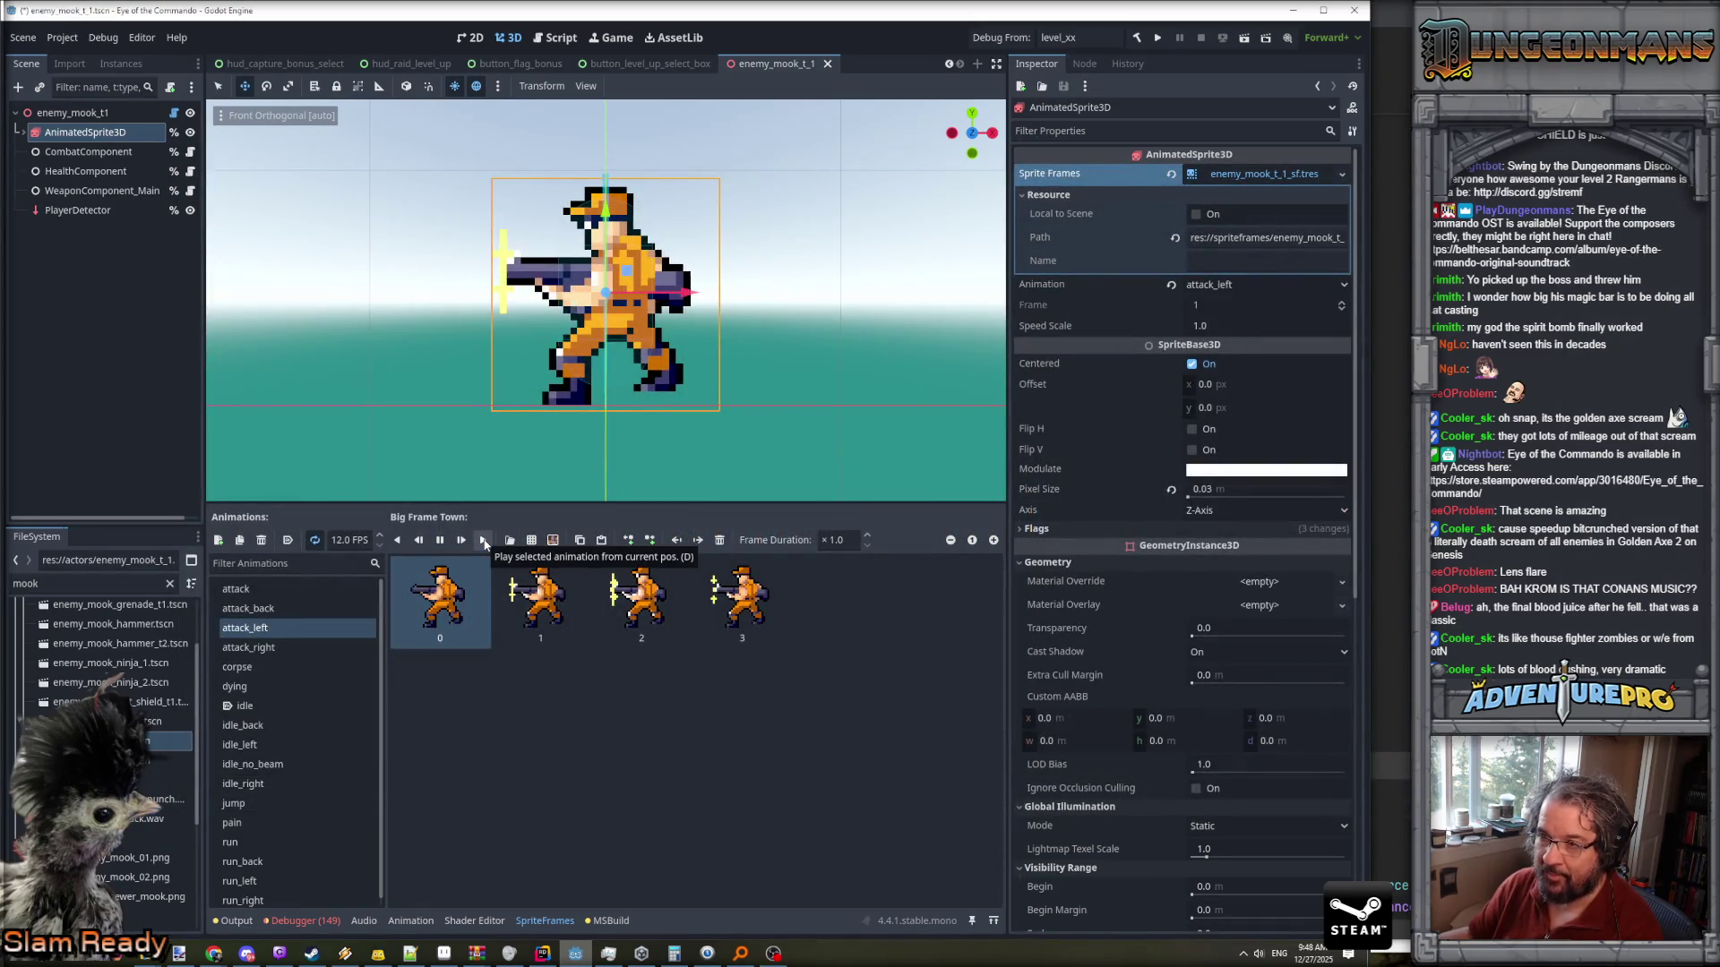
{"action": "left_click", "coordinate": [281, 589]}
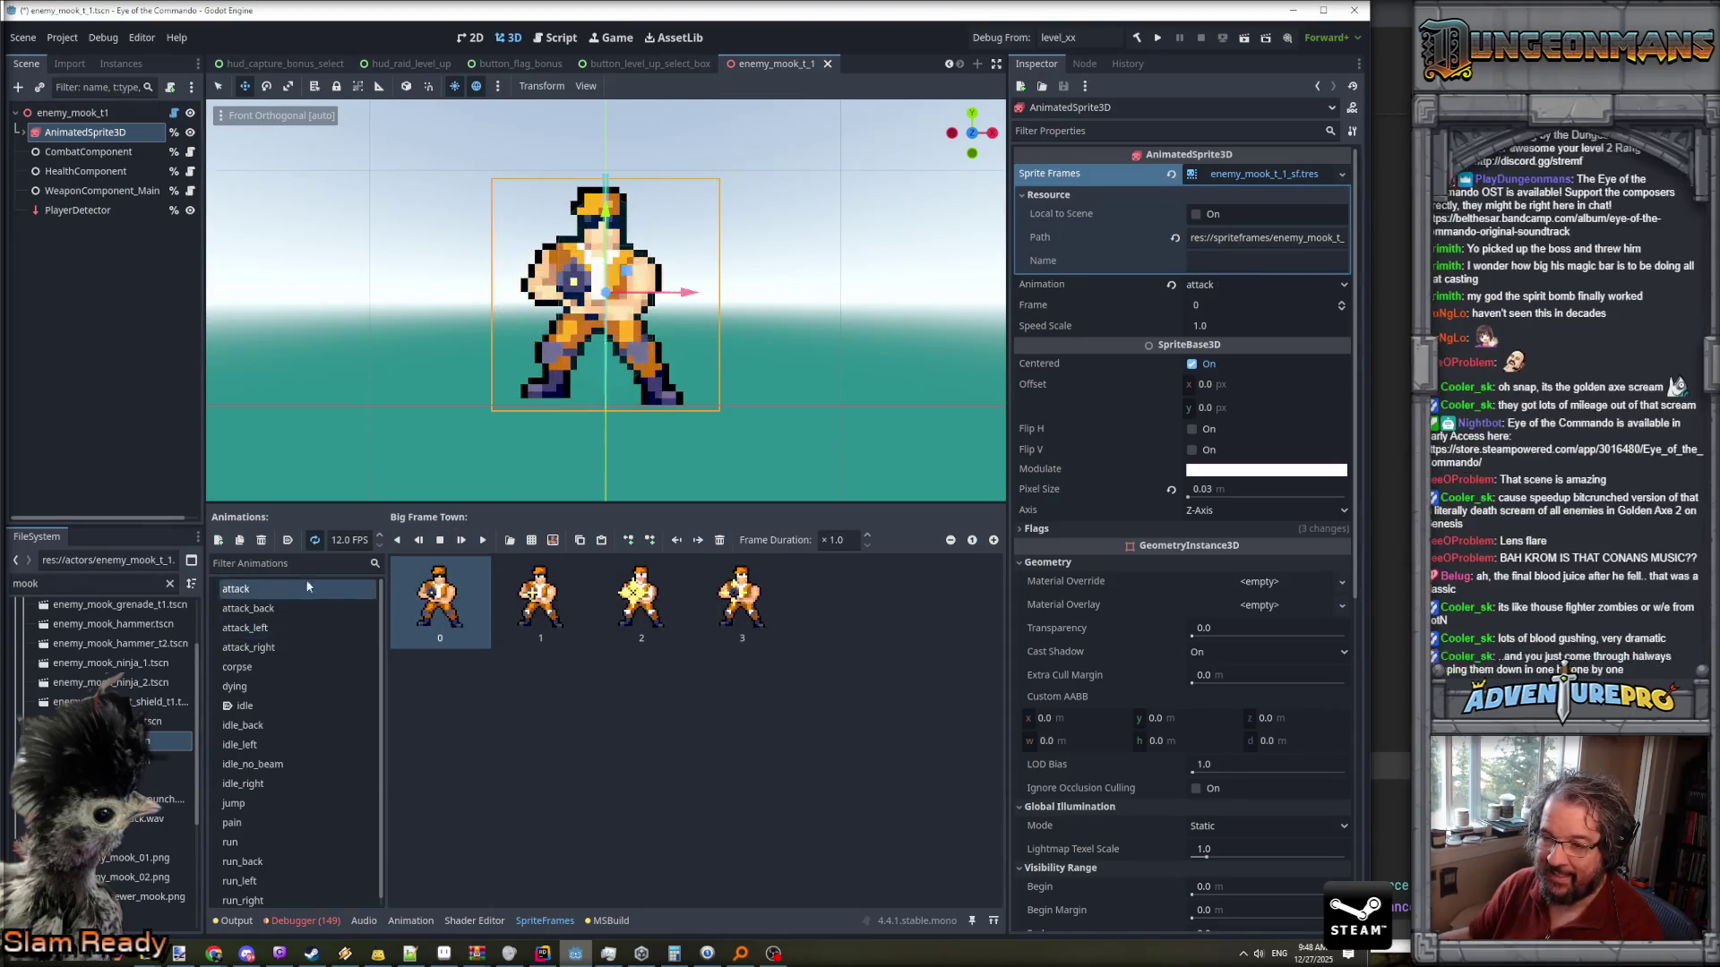
- Set attack_left's frame rate to 24 FPS and preview it at the new speed
{"action": "left_click", "coordinate": [484, 541]}
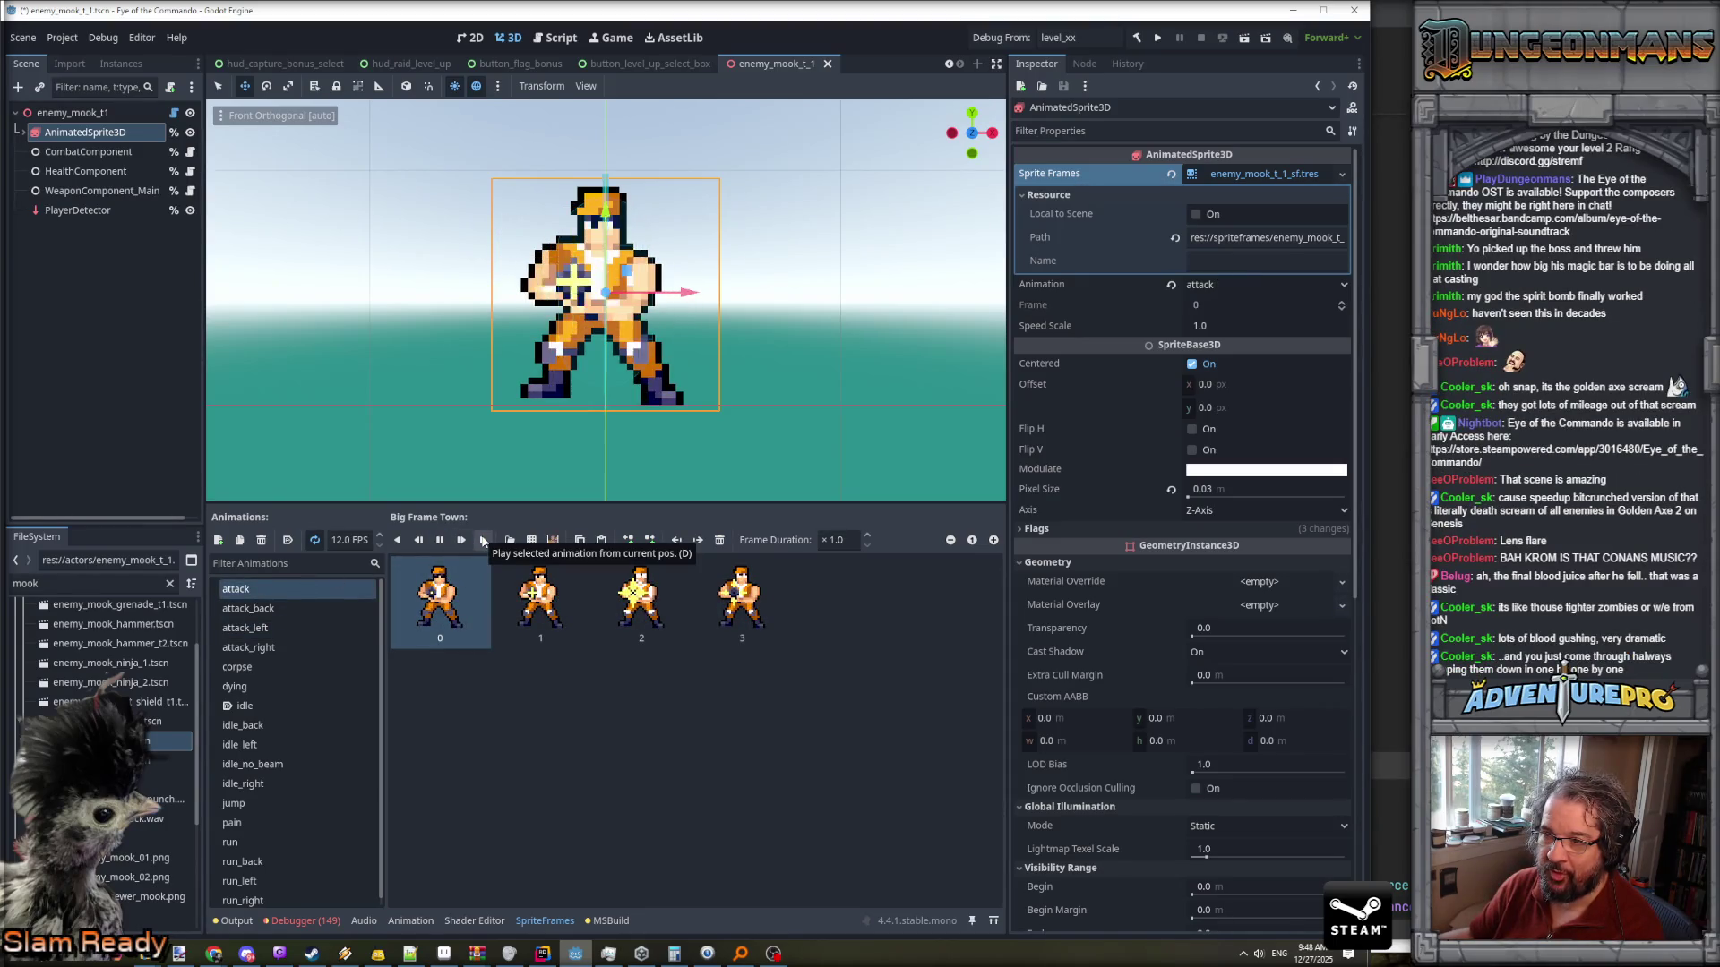
{"action": "left_click", "coordinate": [251, 628]}
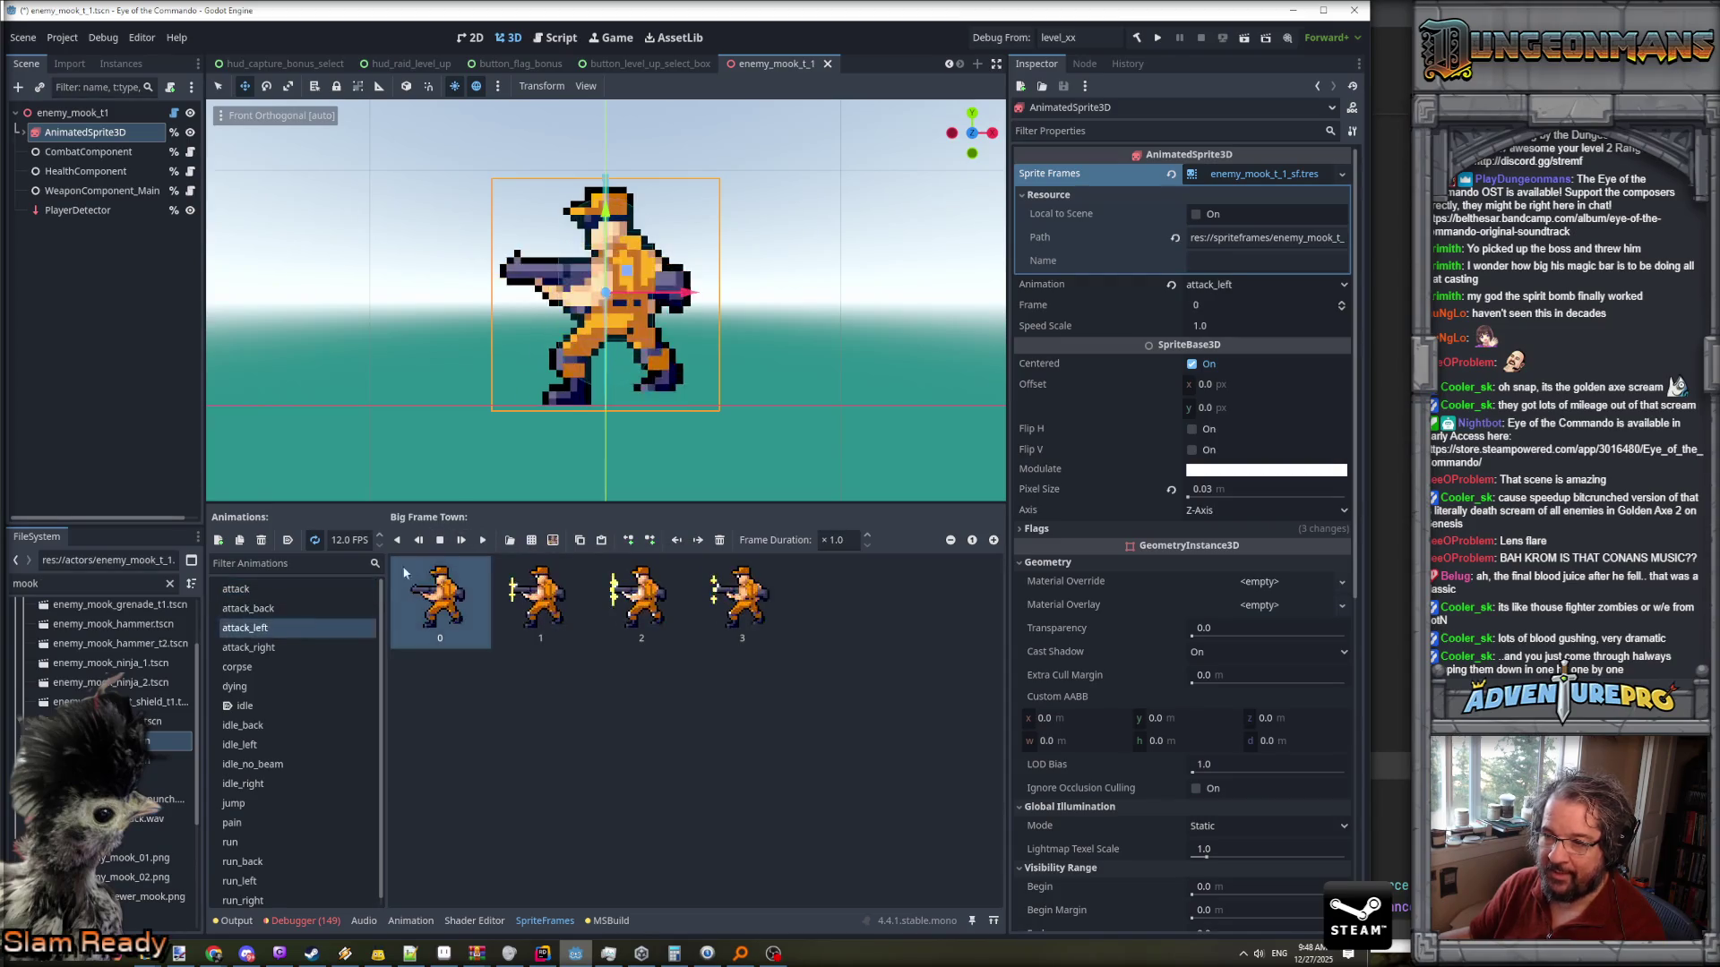
{"action": "left_click", "coordinate": [482, 541]}
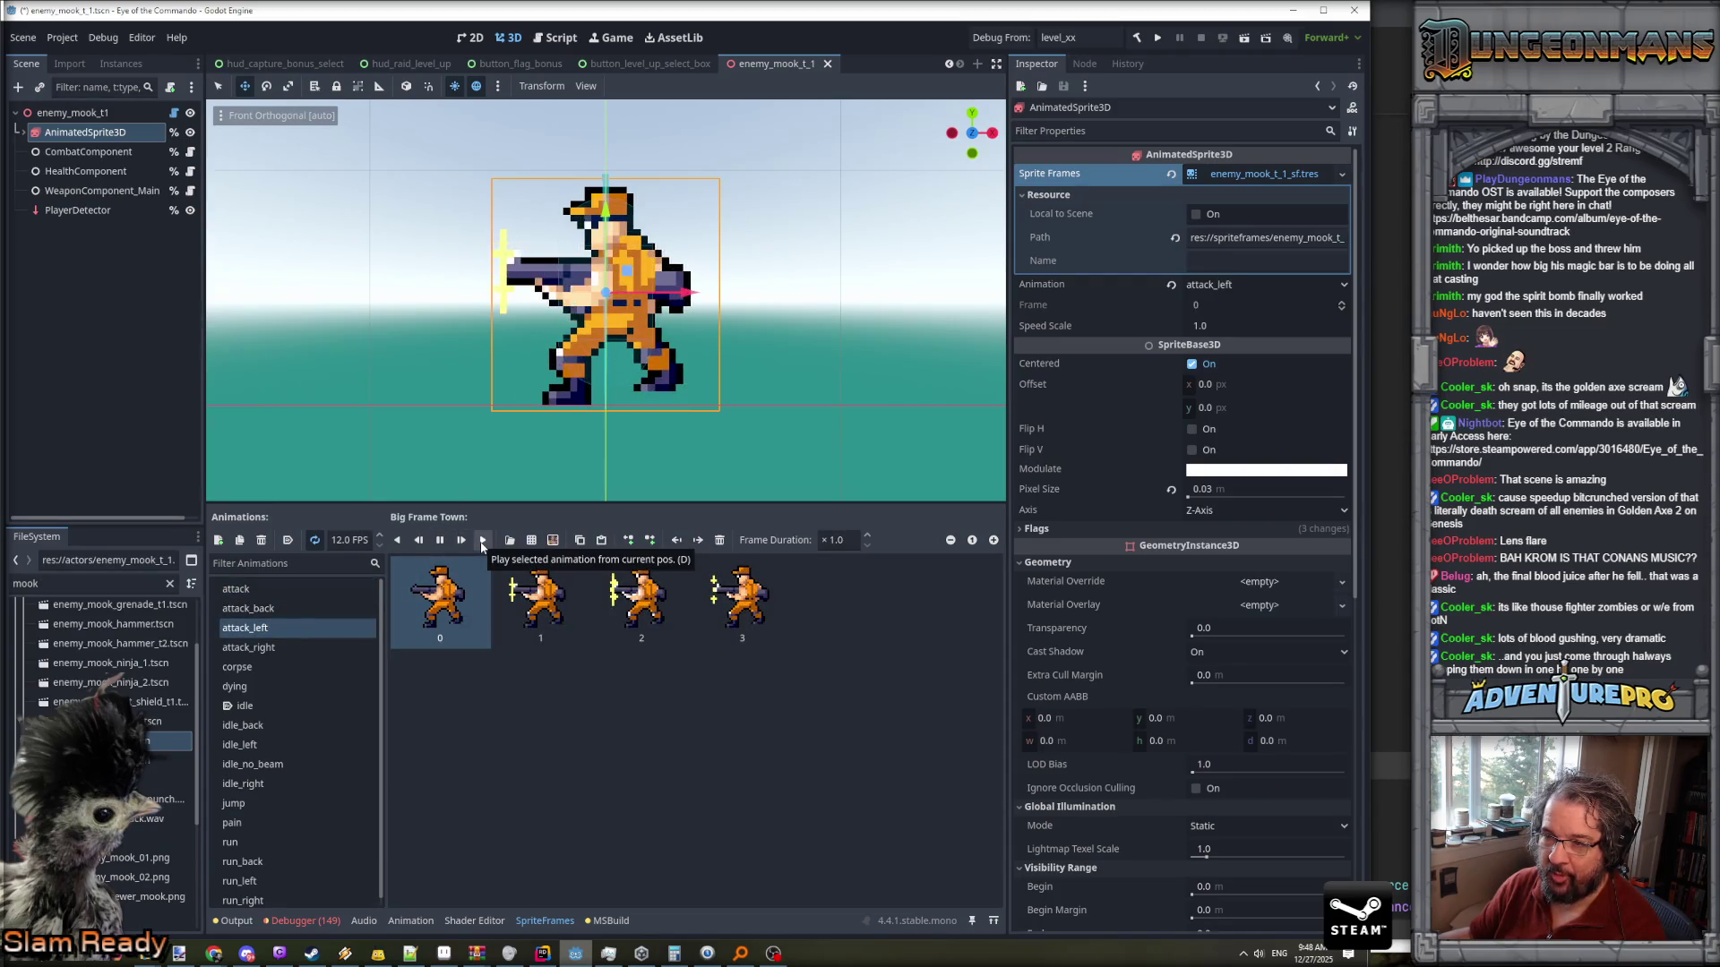
{"action": "left_click", "coordinate": [540, 596], "text": "shift"}
{"action": "left_click", "coordinate": [641, 596], "text": "shift"}
{"action": "left_click", "coordinate": [741, 595], "text": "shift"}
{"action": "left_click", "coordinate": [346, 540]}
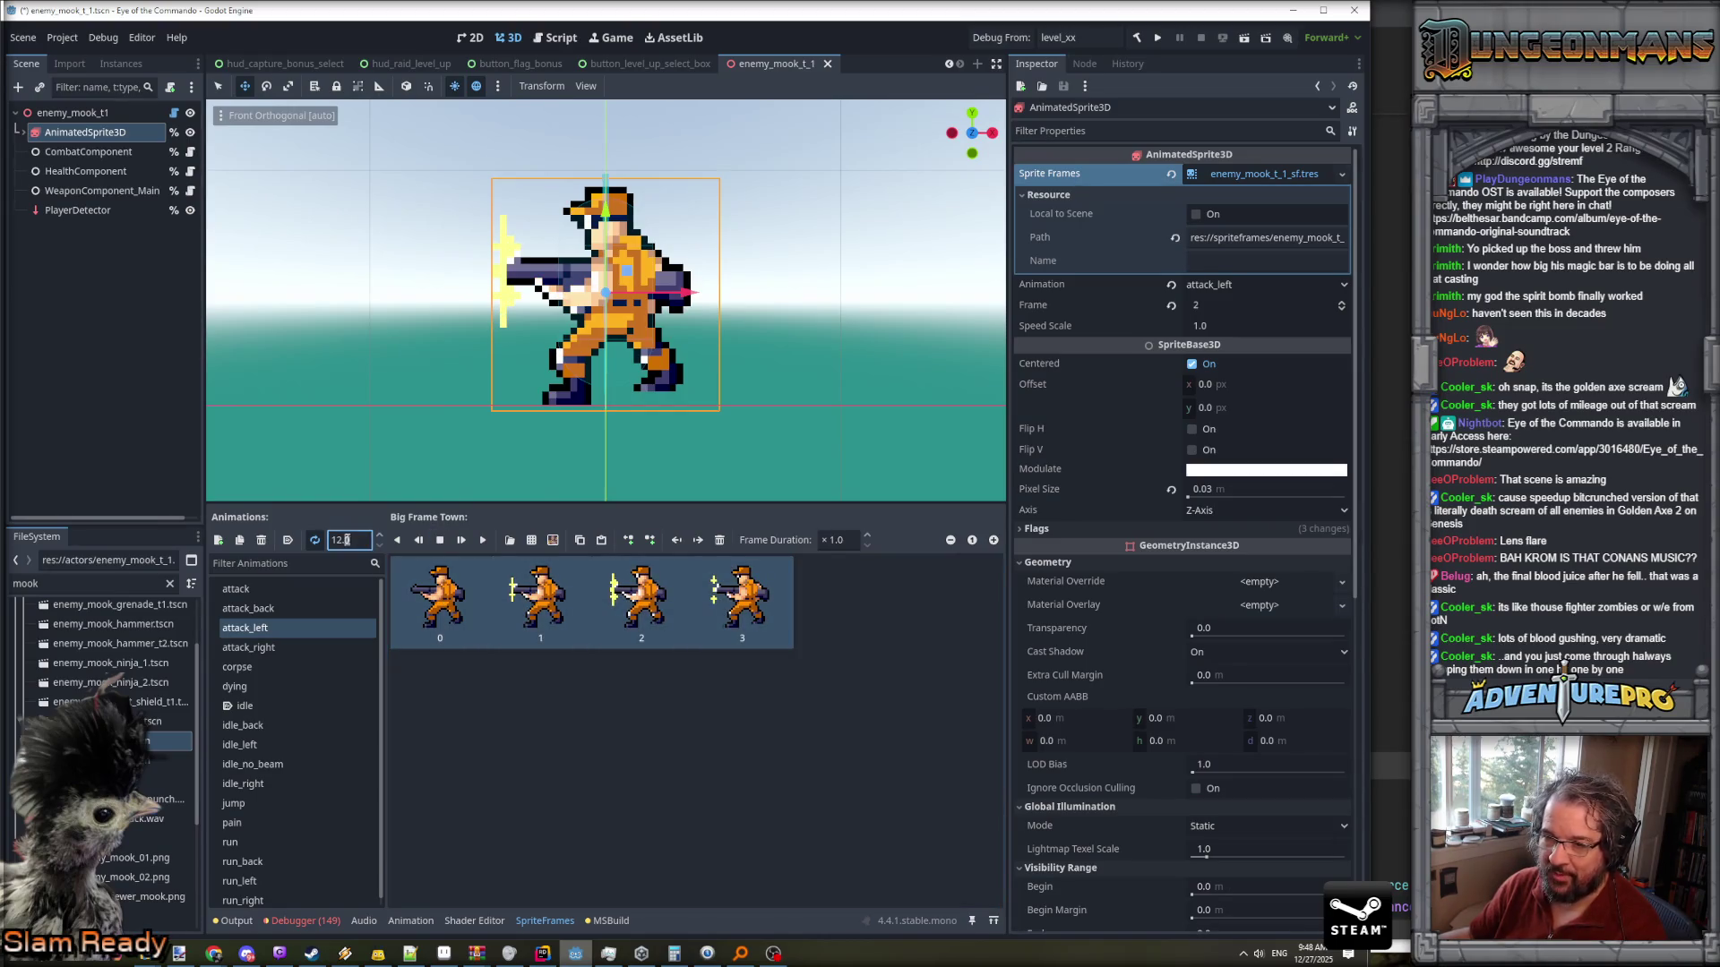
{"action": "left_click", "coordinate": [480, 541]}
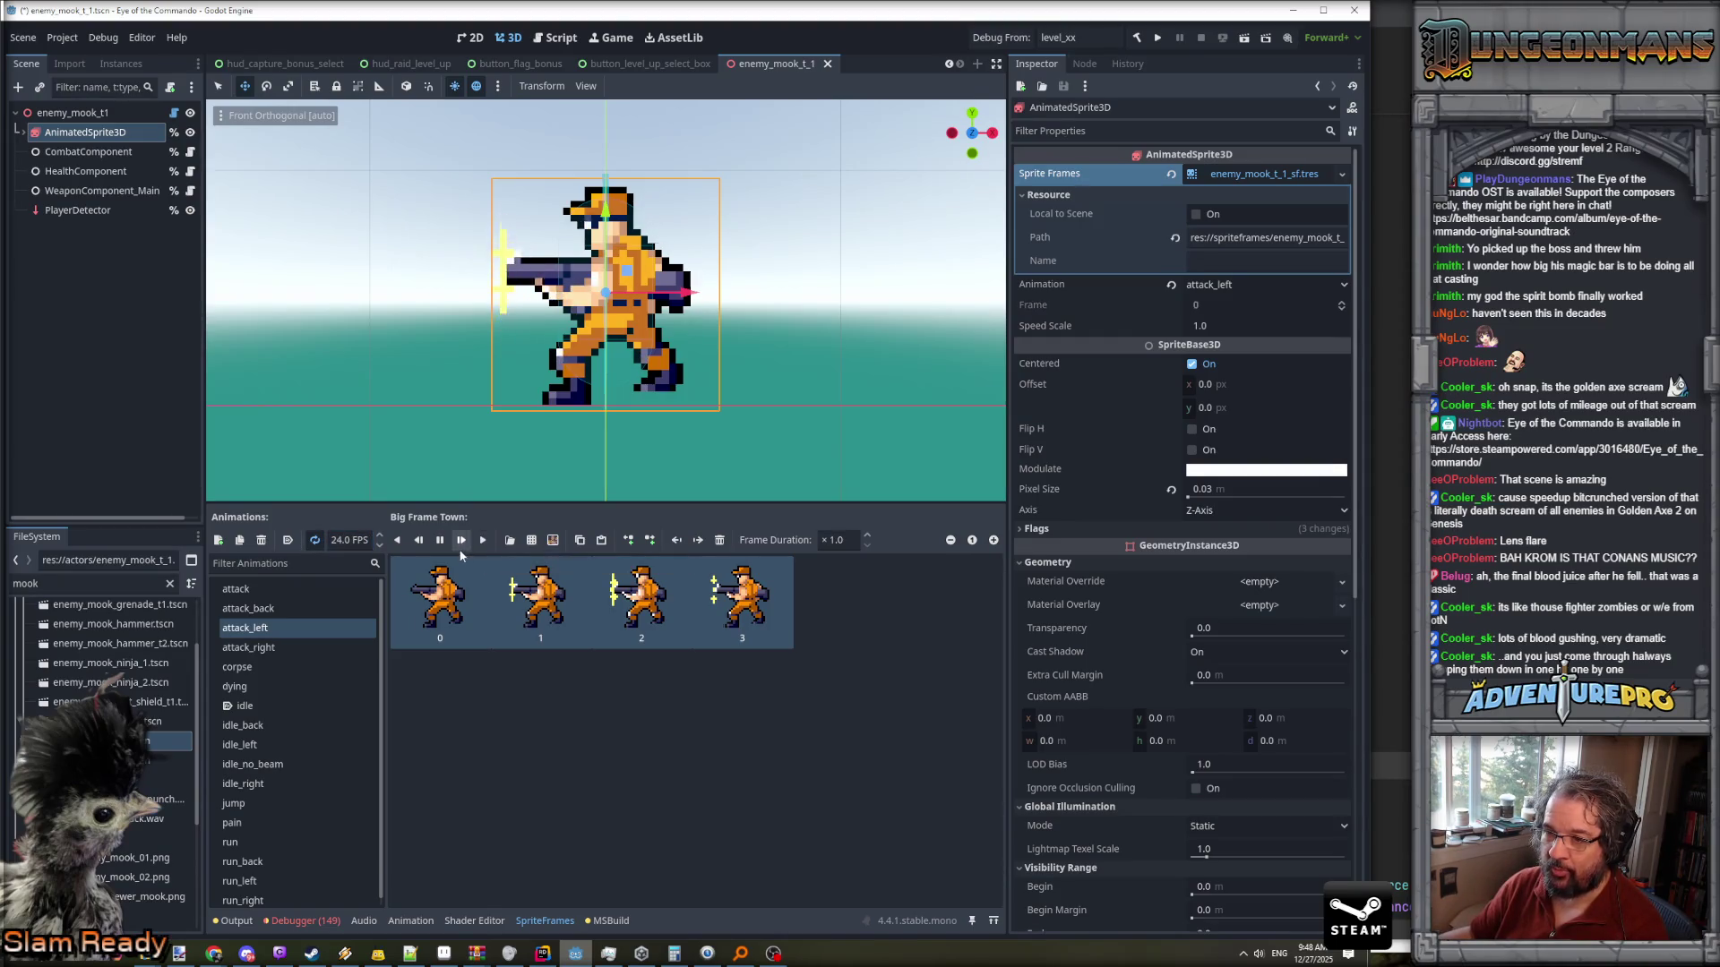
{"action": "left_click", "coordinate": [440, 540]}
- Change the attack animation's frame rate from 12 to 24 FPS
{"action": "left_click", "coordinate": [312, 588]}
{"action": "left_click", "coordinate": [422, 592]}
{"action": "key", "text": "shift+Right"}
{"action": "key", "text": "shift+Right"}
{"action": "key", "text": "shift+Right"}
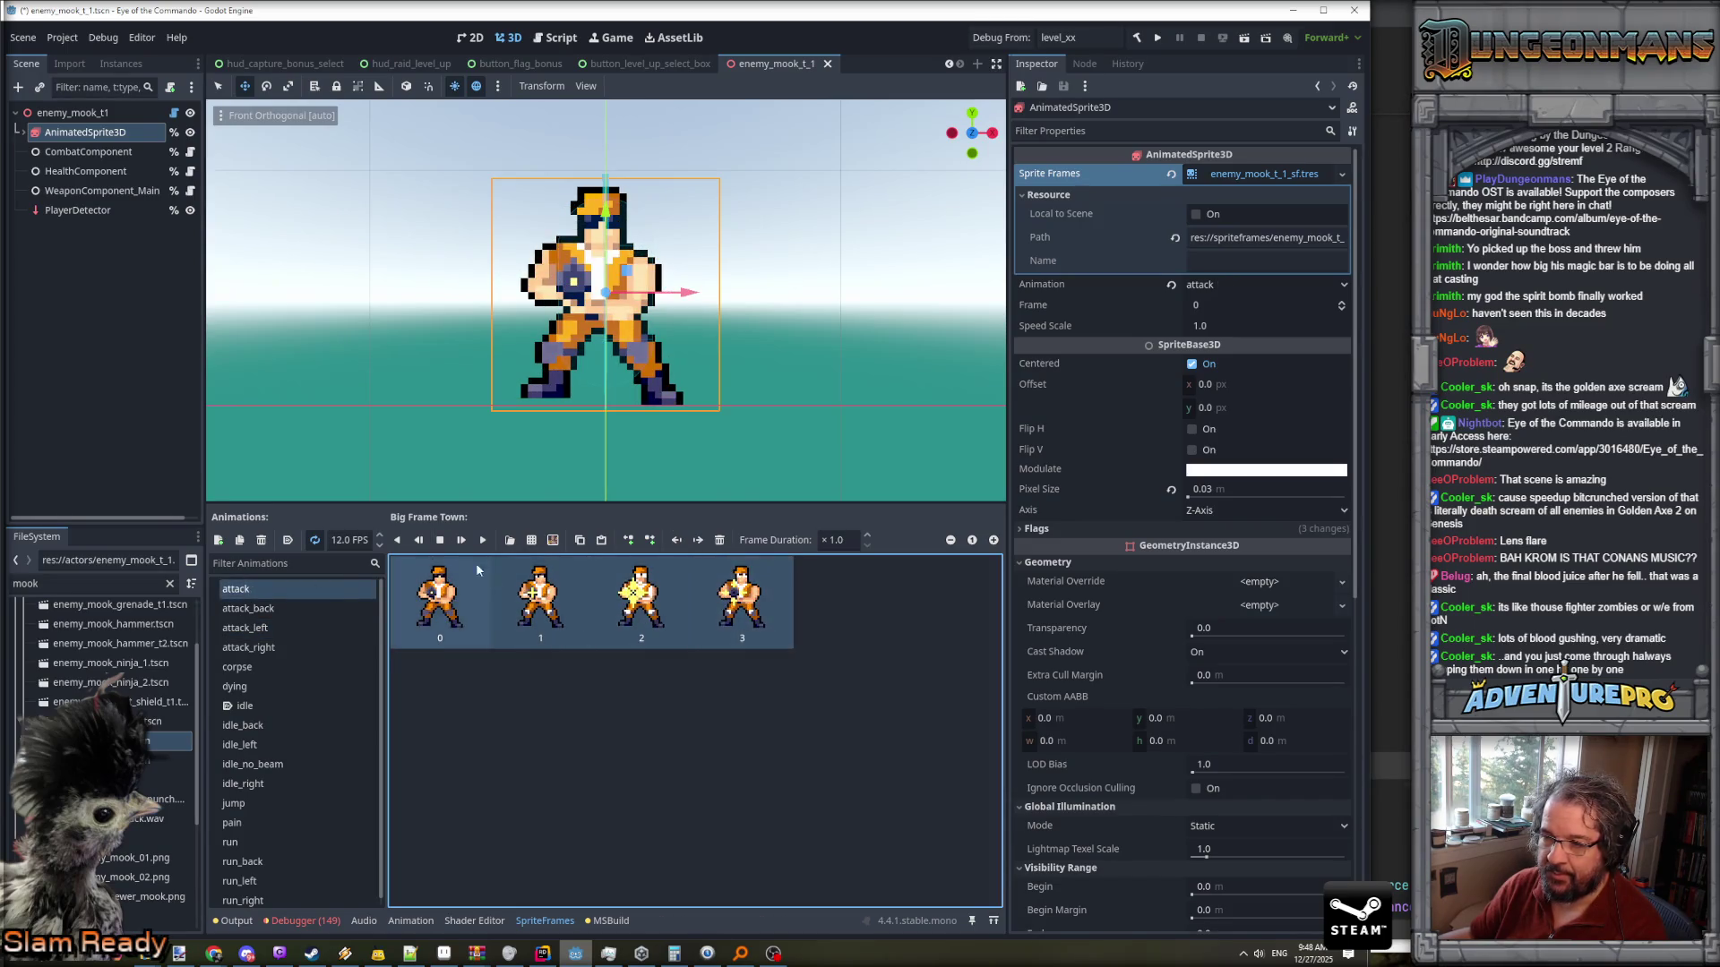
{"action": "double_click", "coordinate": [339, 540]}
{"action": "type", "text": "120"}
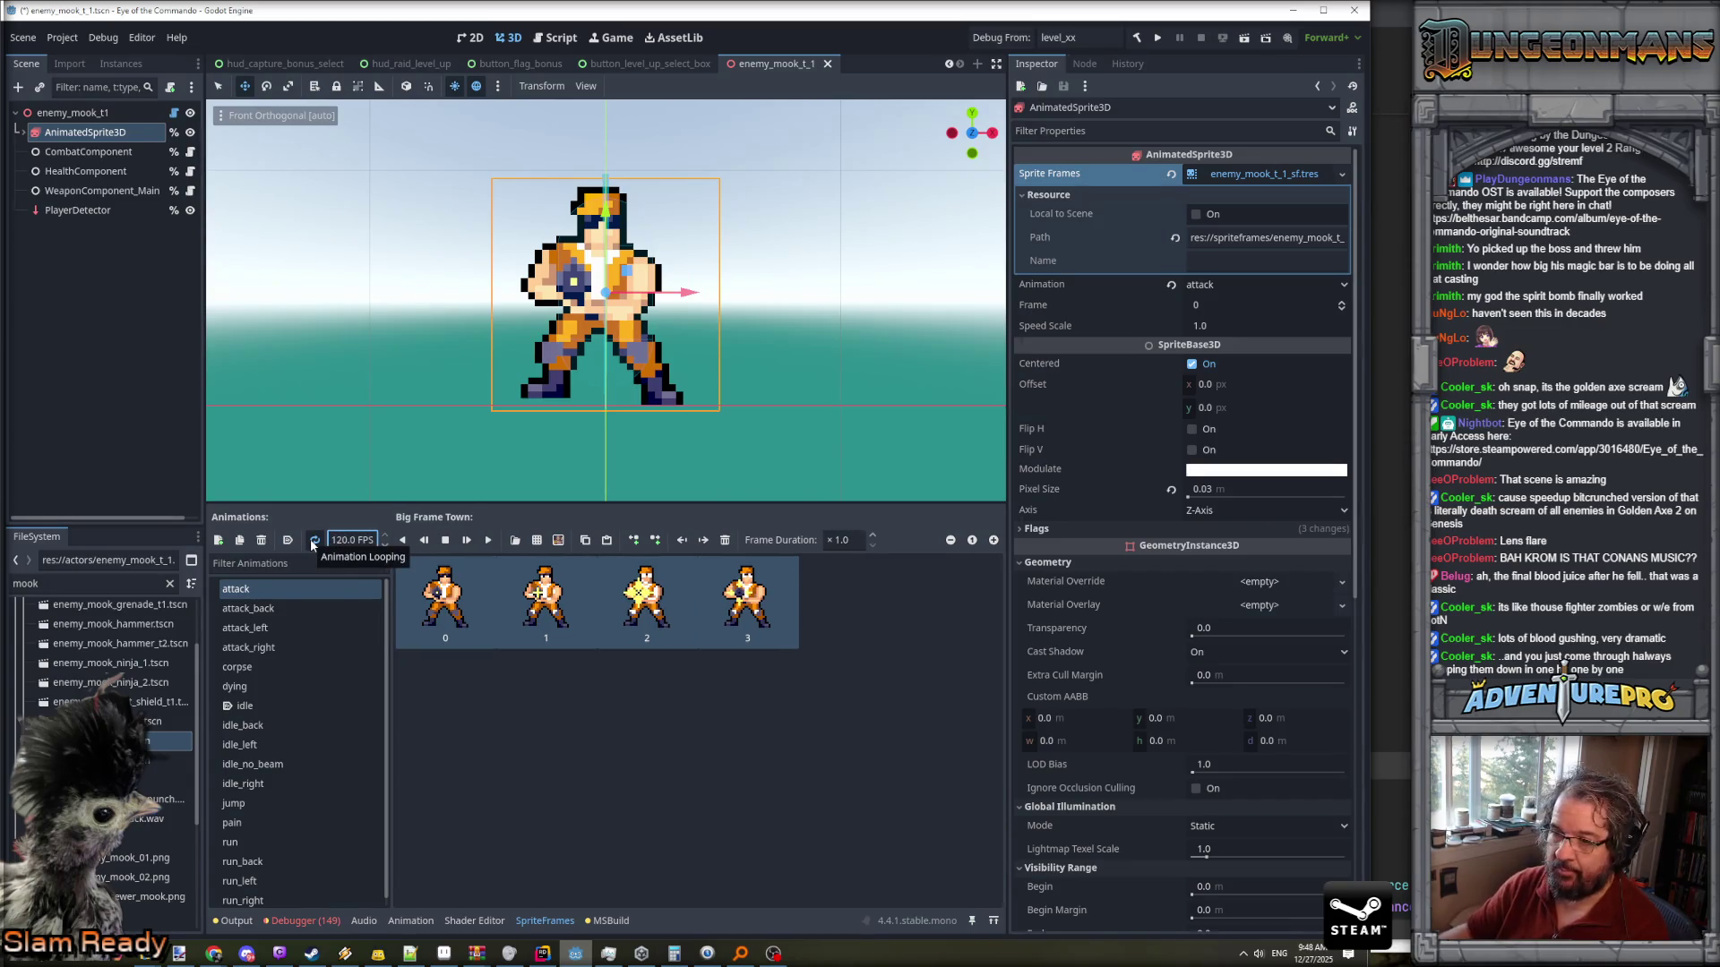
{"action": "type", "text": "240"}
{"action": "left_click", "coordinate": [347, 539]}
{"action": "type", "text": "4"}
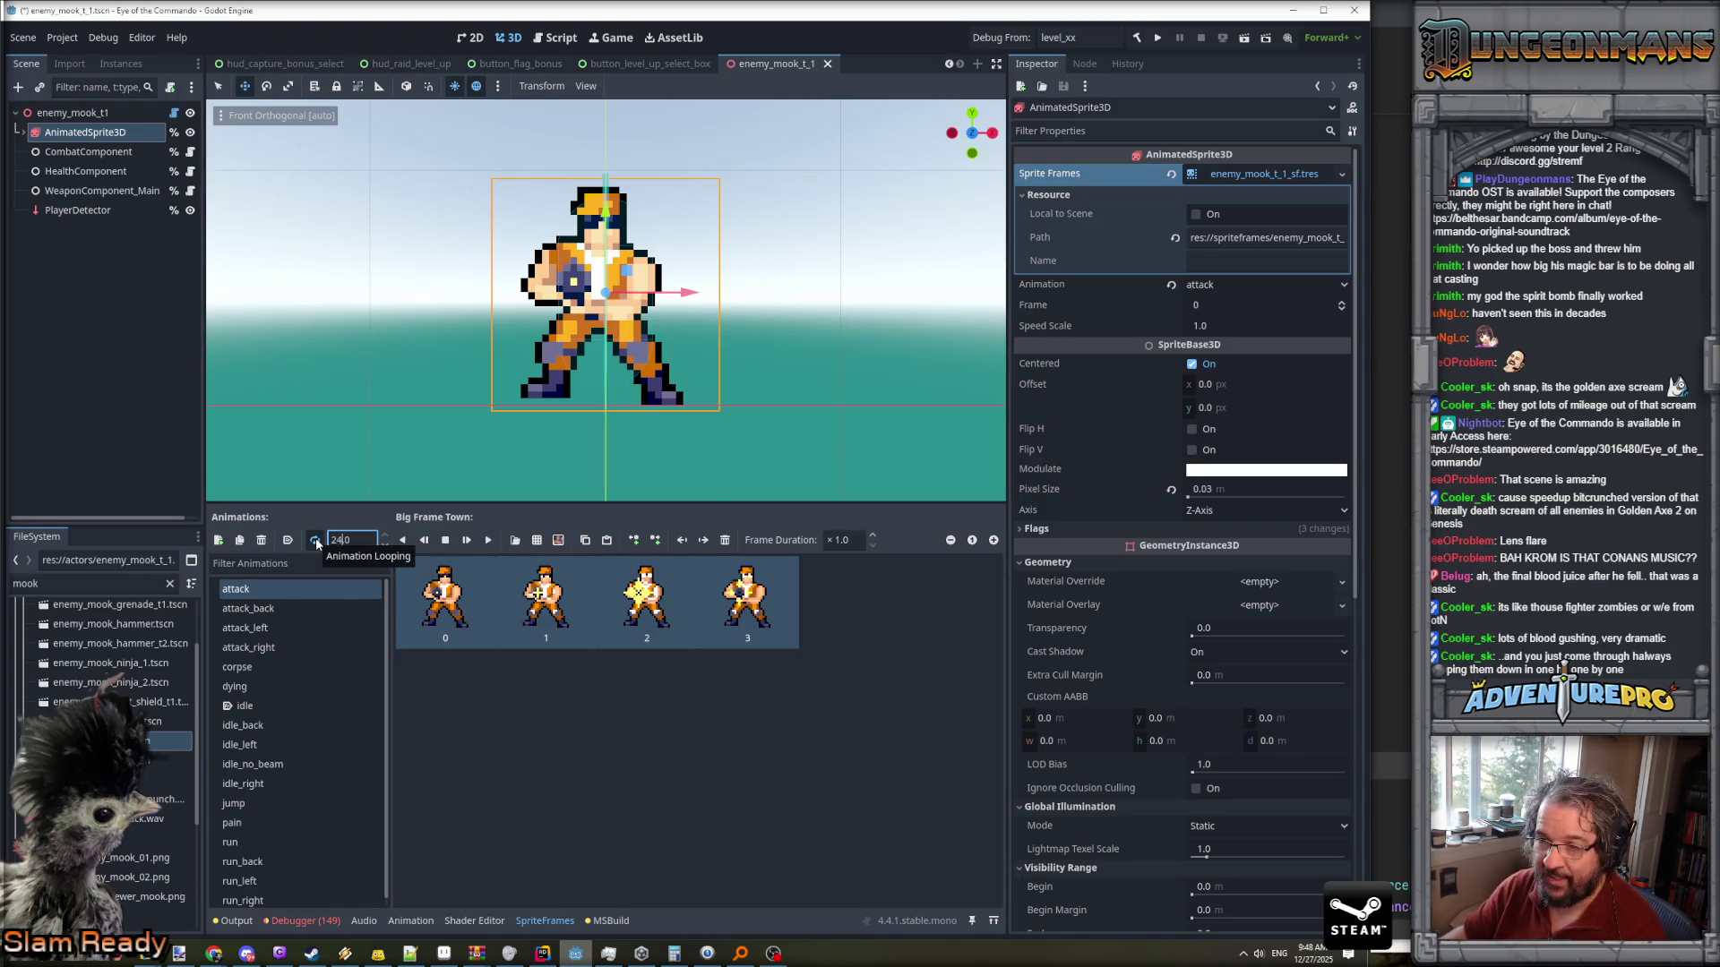
- Add two flash frames from the sheet to attack_back and set it to 24 FPS
{"action": "left_click", "coordinate": [278, 609]}
{"action": "left_click", "coordinate": [550, 540]}
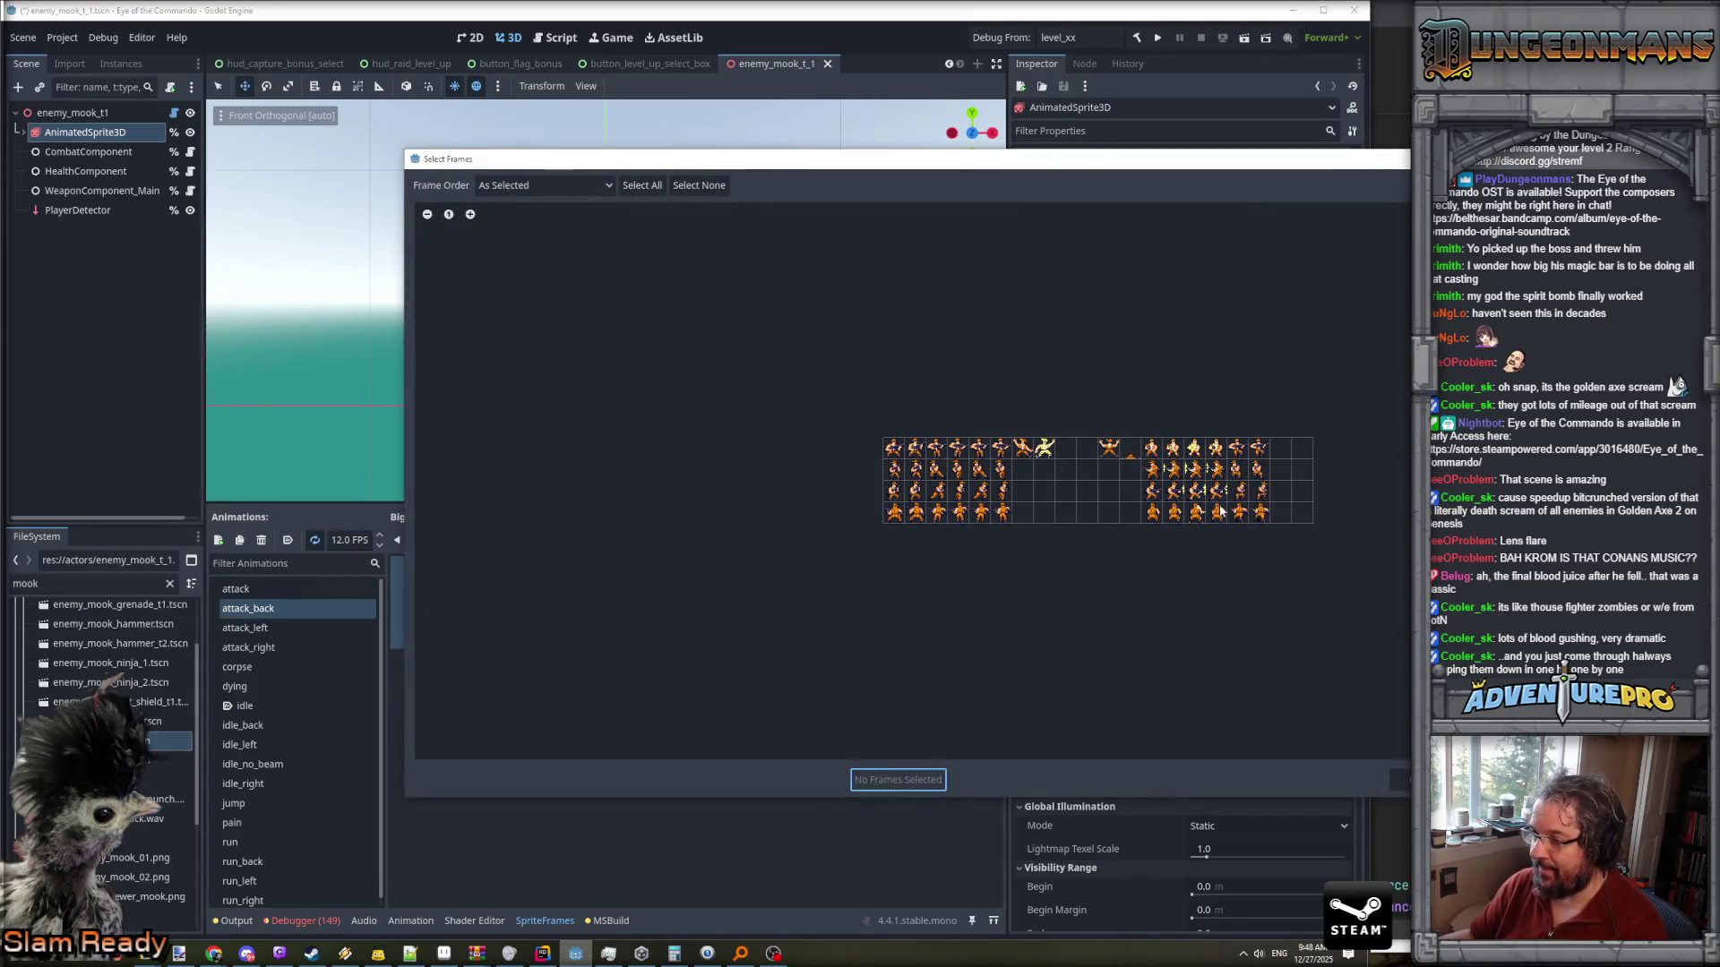
{"action": "left_click_drag", "start_coordinate": [1201, 516], "coordinate": [1217, 513]}
{"action": "left_click", "coordinate": [884, 780]}
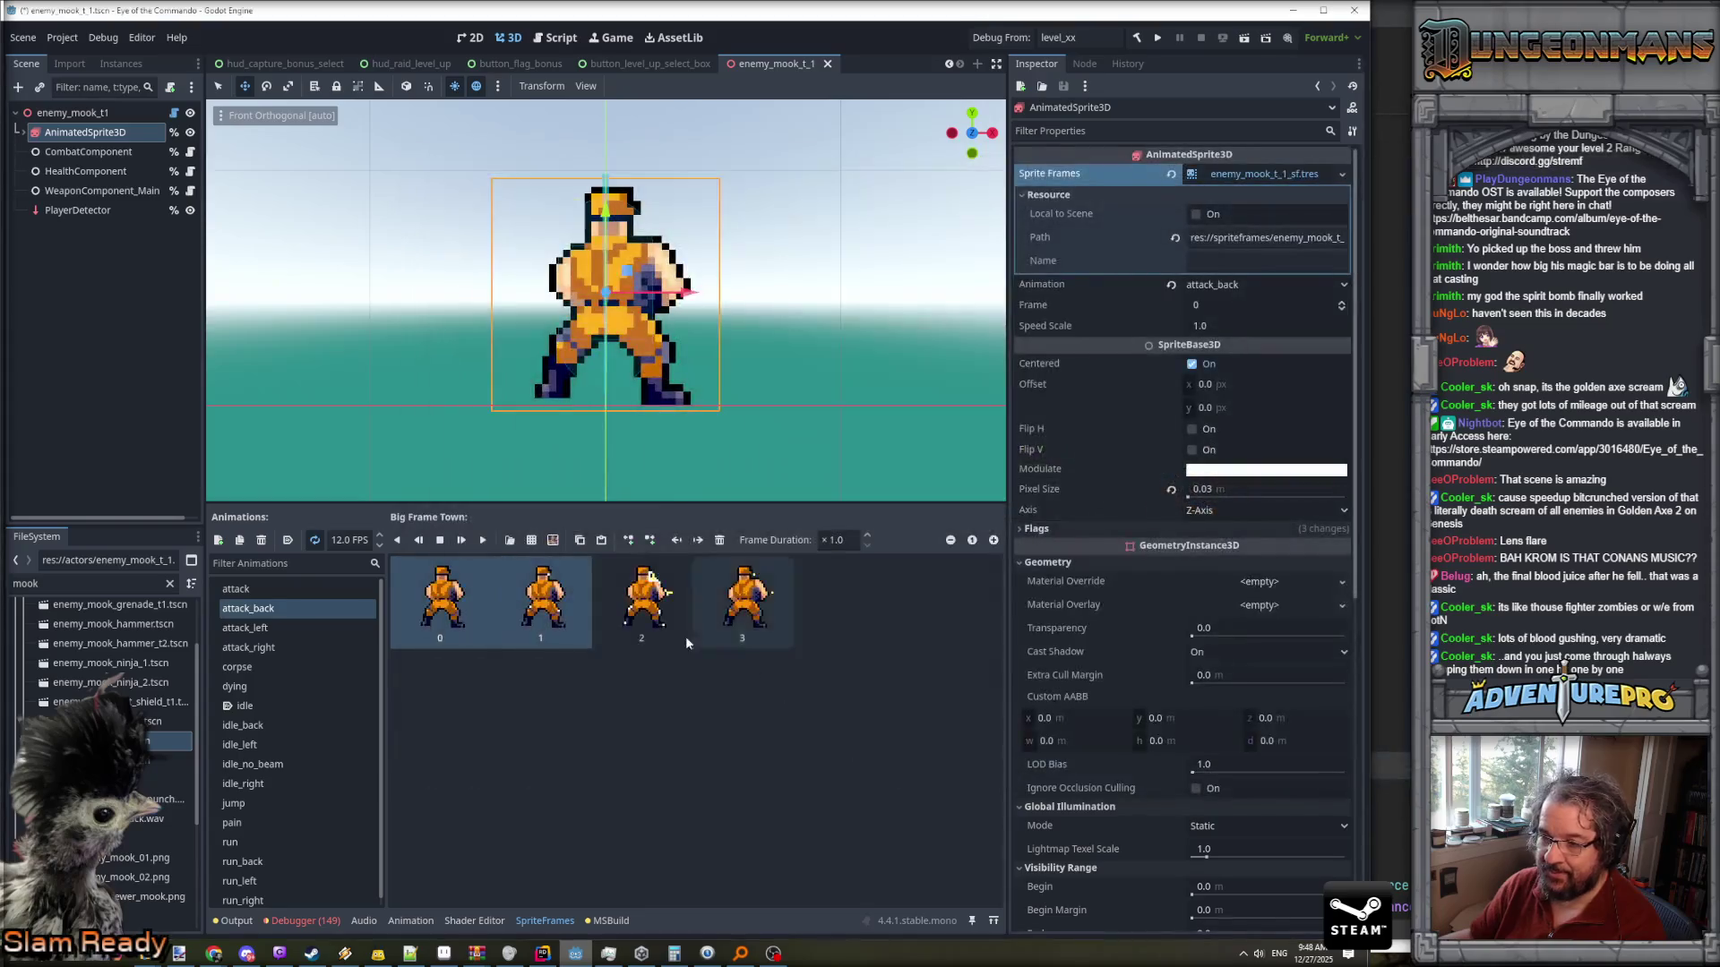
{"action": "left_click_drag", "start_coordinate": [595, 605], "coordinate": [717, 600]}
{"action": "left_click", "coordinate": [341, 540]}
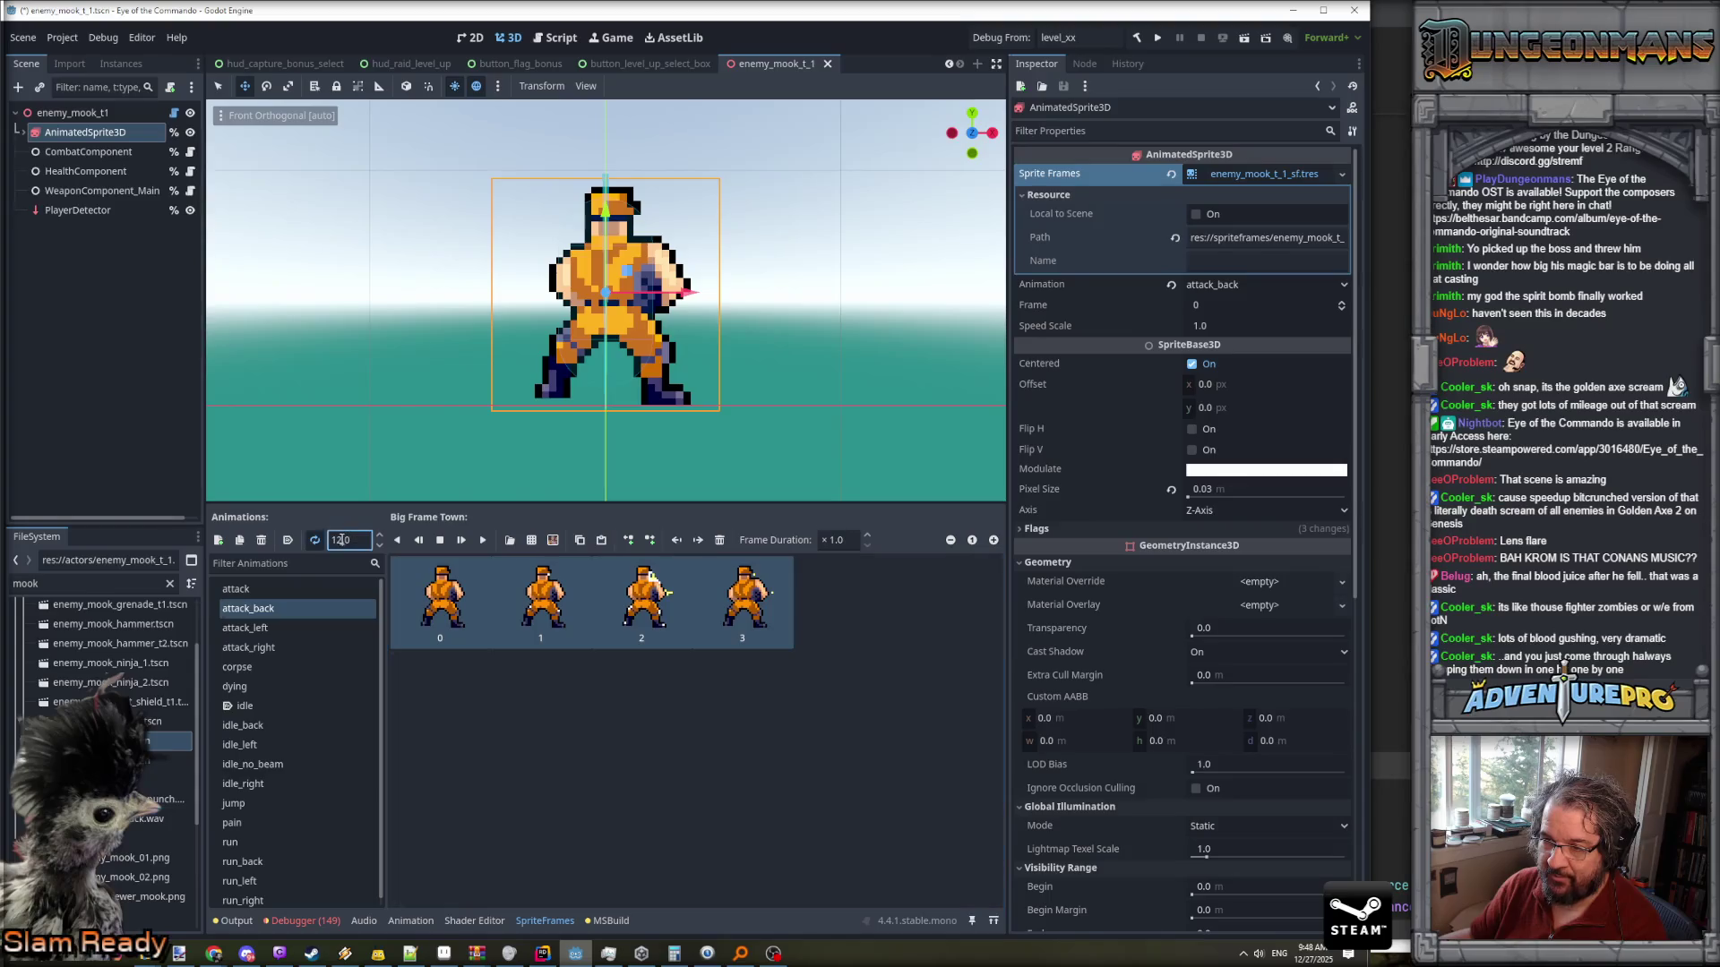
{"action": "type", "text": "2"}
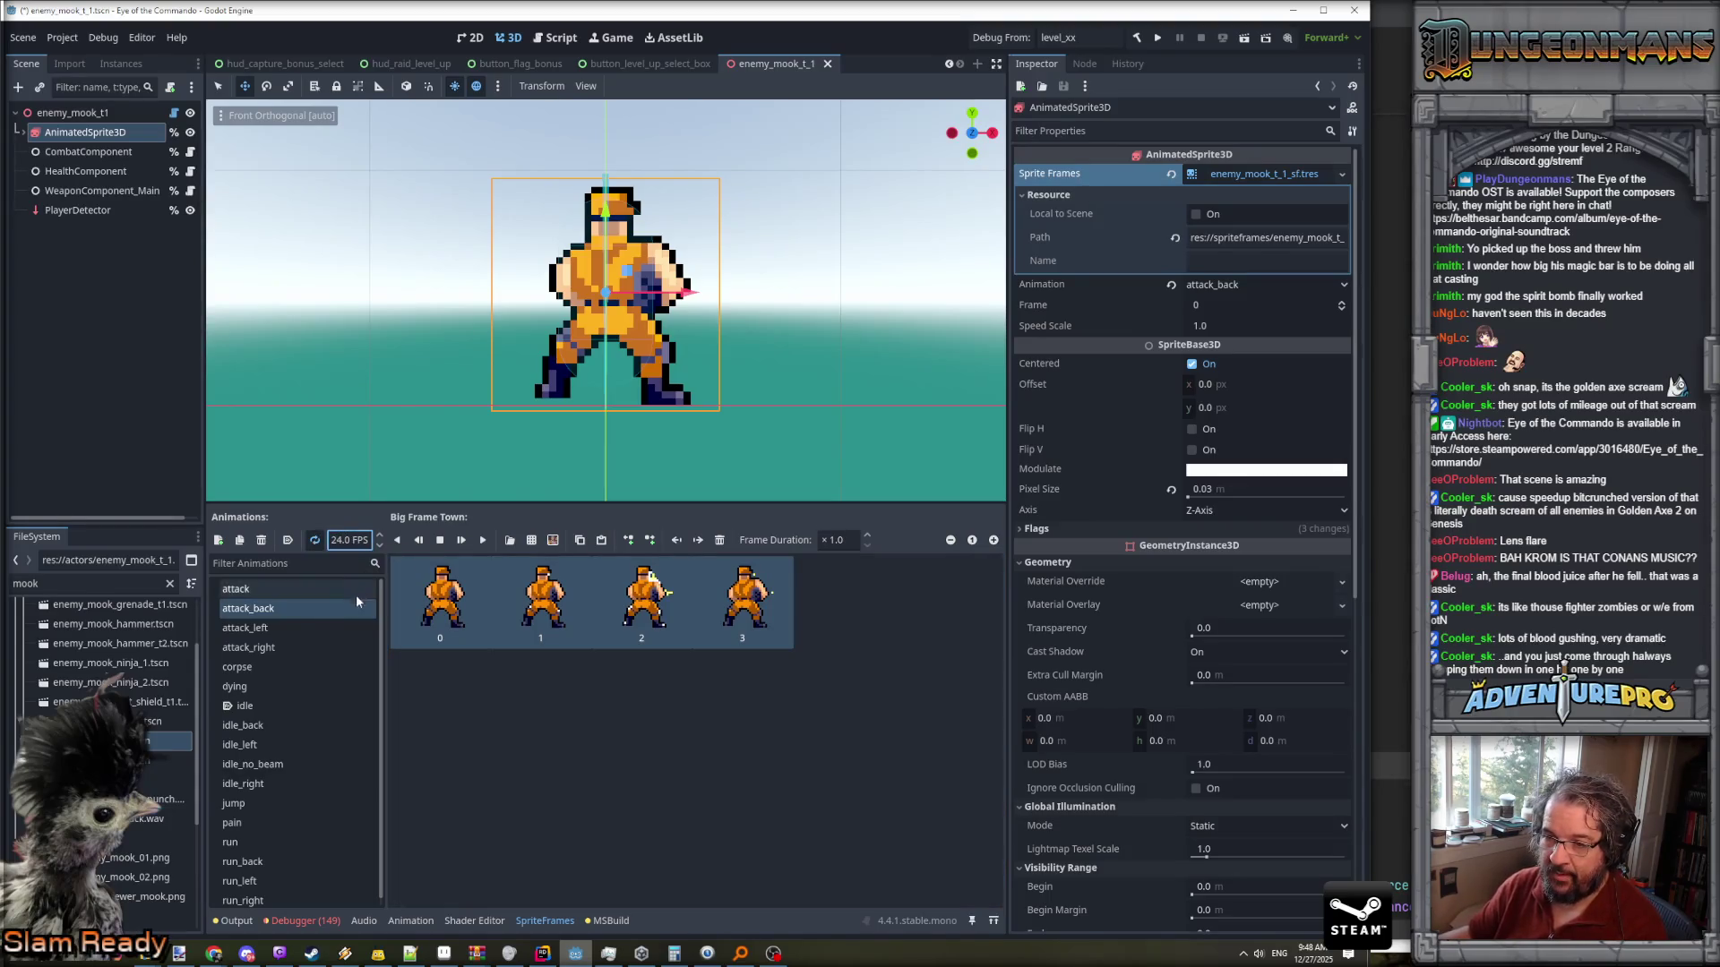
- Add flash frames from the sprite sheet to attack_right and edit its frame rate
{"action": "left_click", "coordinate": [270, 649]}
{"action": "left_click", "coordinate": [534, 543]}
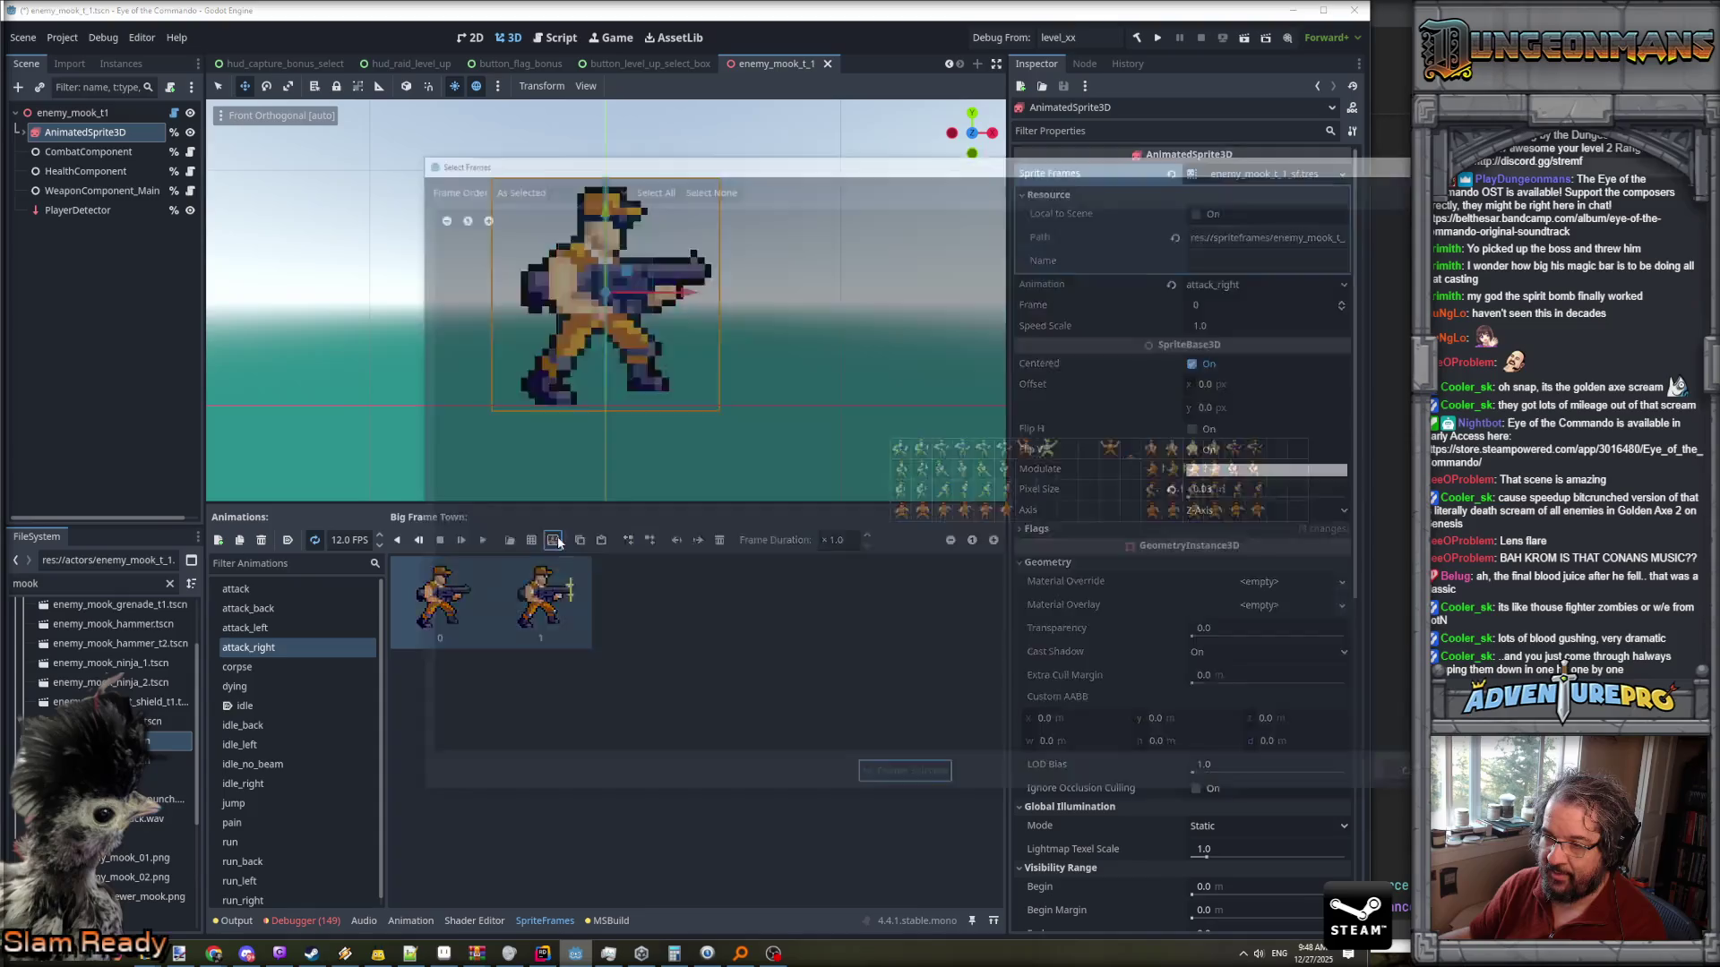
{"action": "left_click", "coordinate": [1203, 492]}
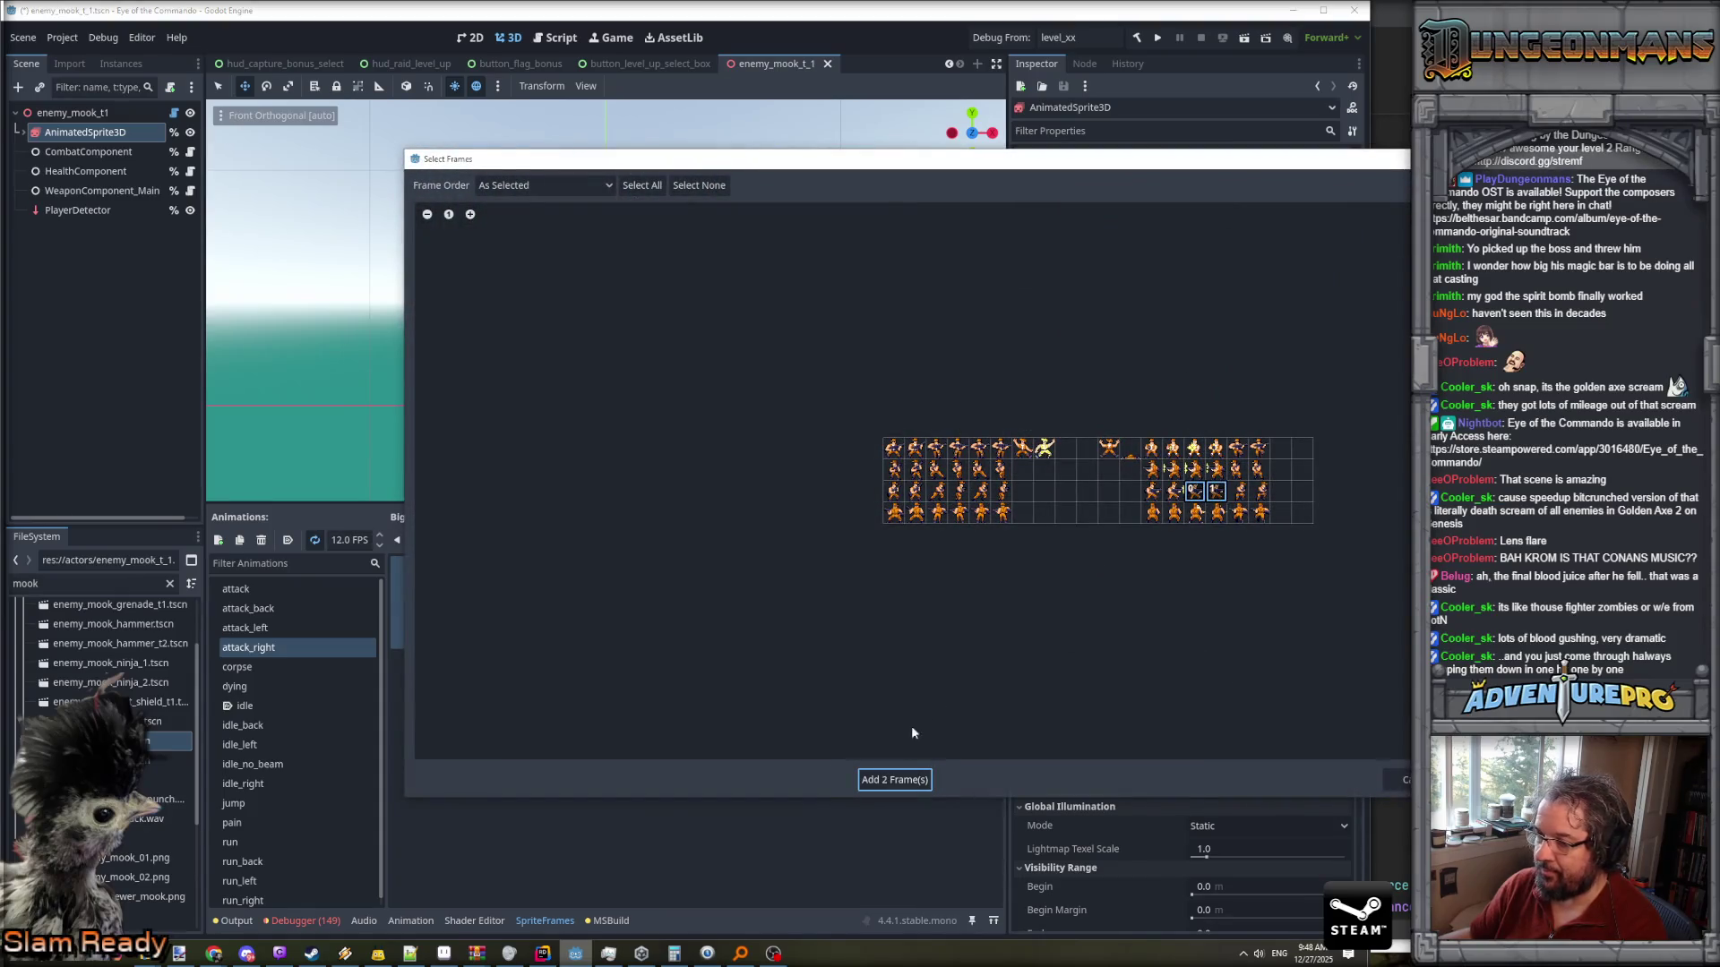
{"action": "left_click", "coordinate": [893, 778]}
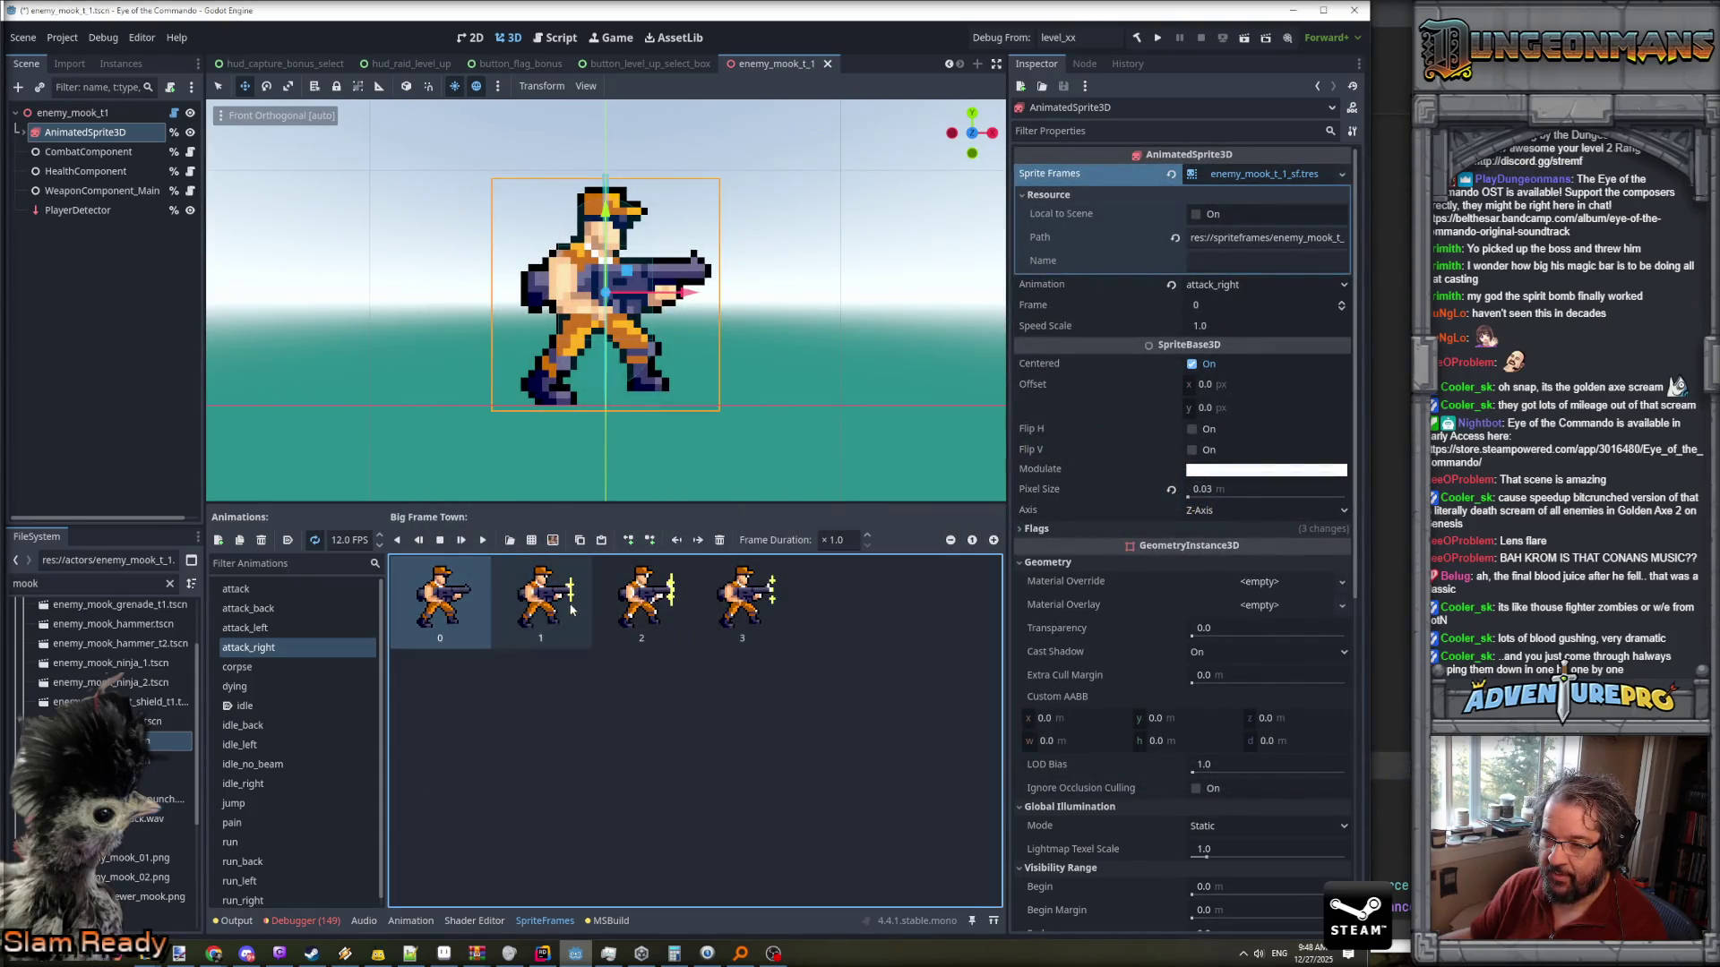
{"action": "left_click", "coordinate": [341, 541]}
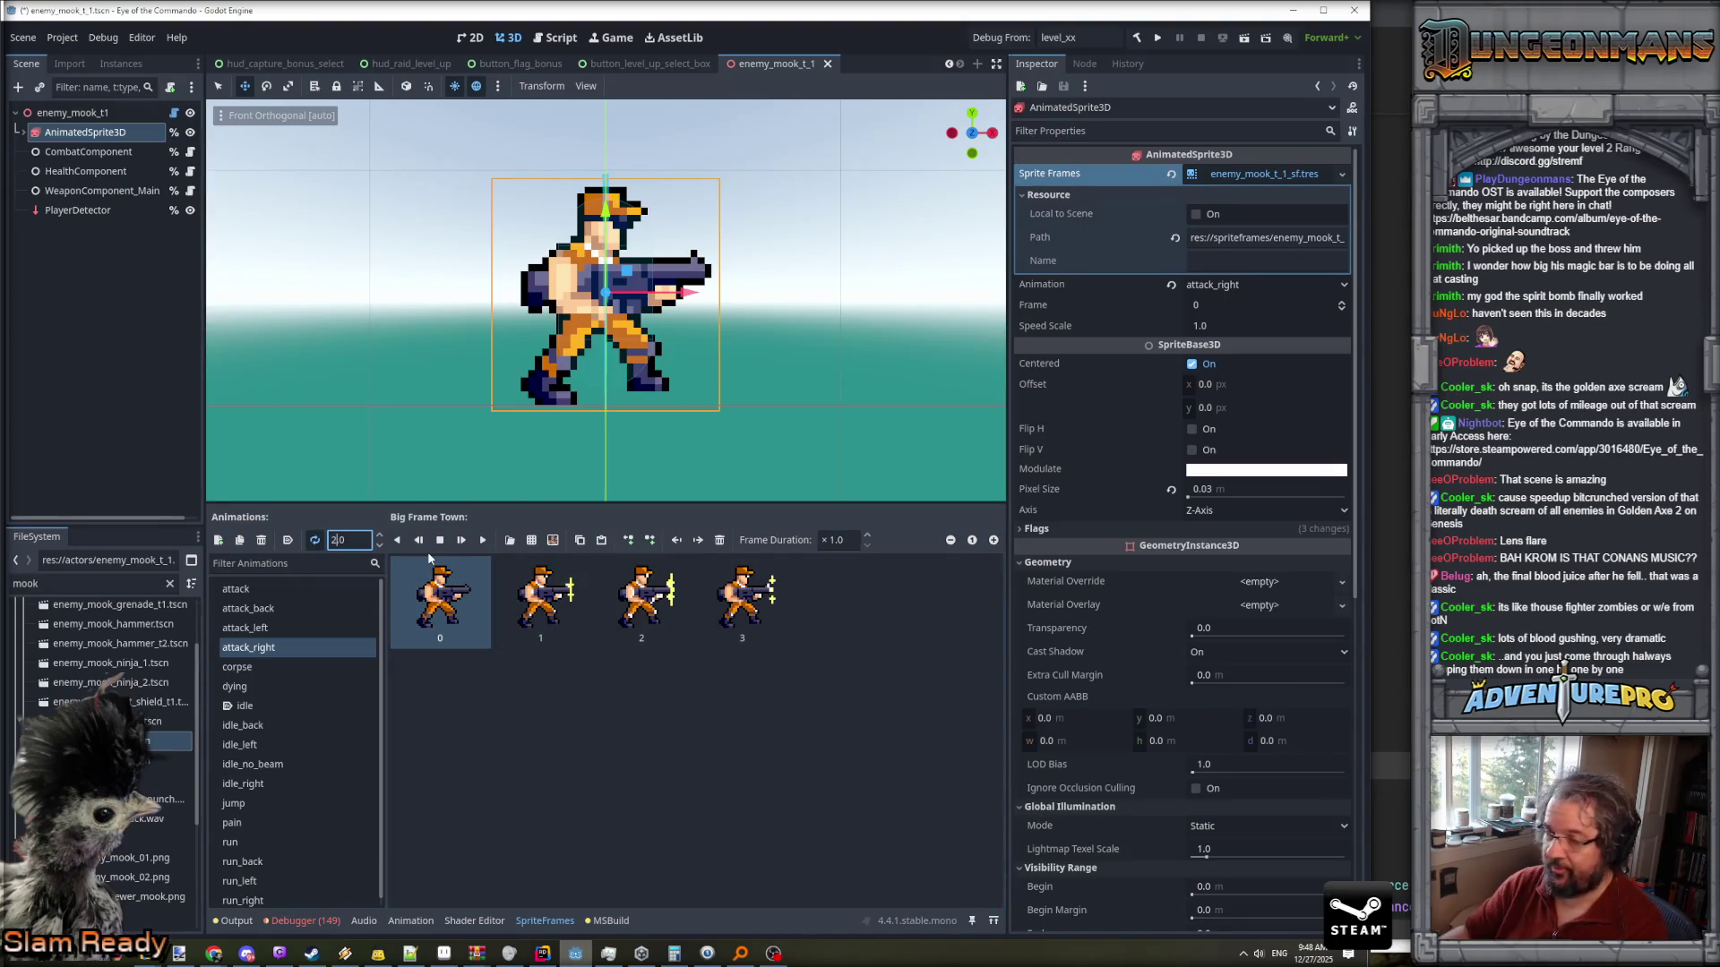
{"action": "left_click", "coordinate": [265, 797]}
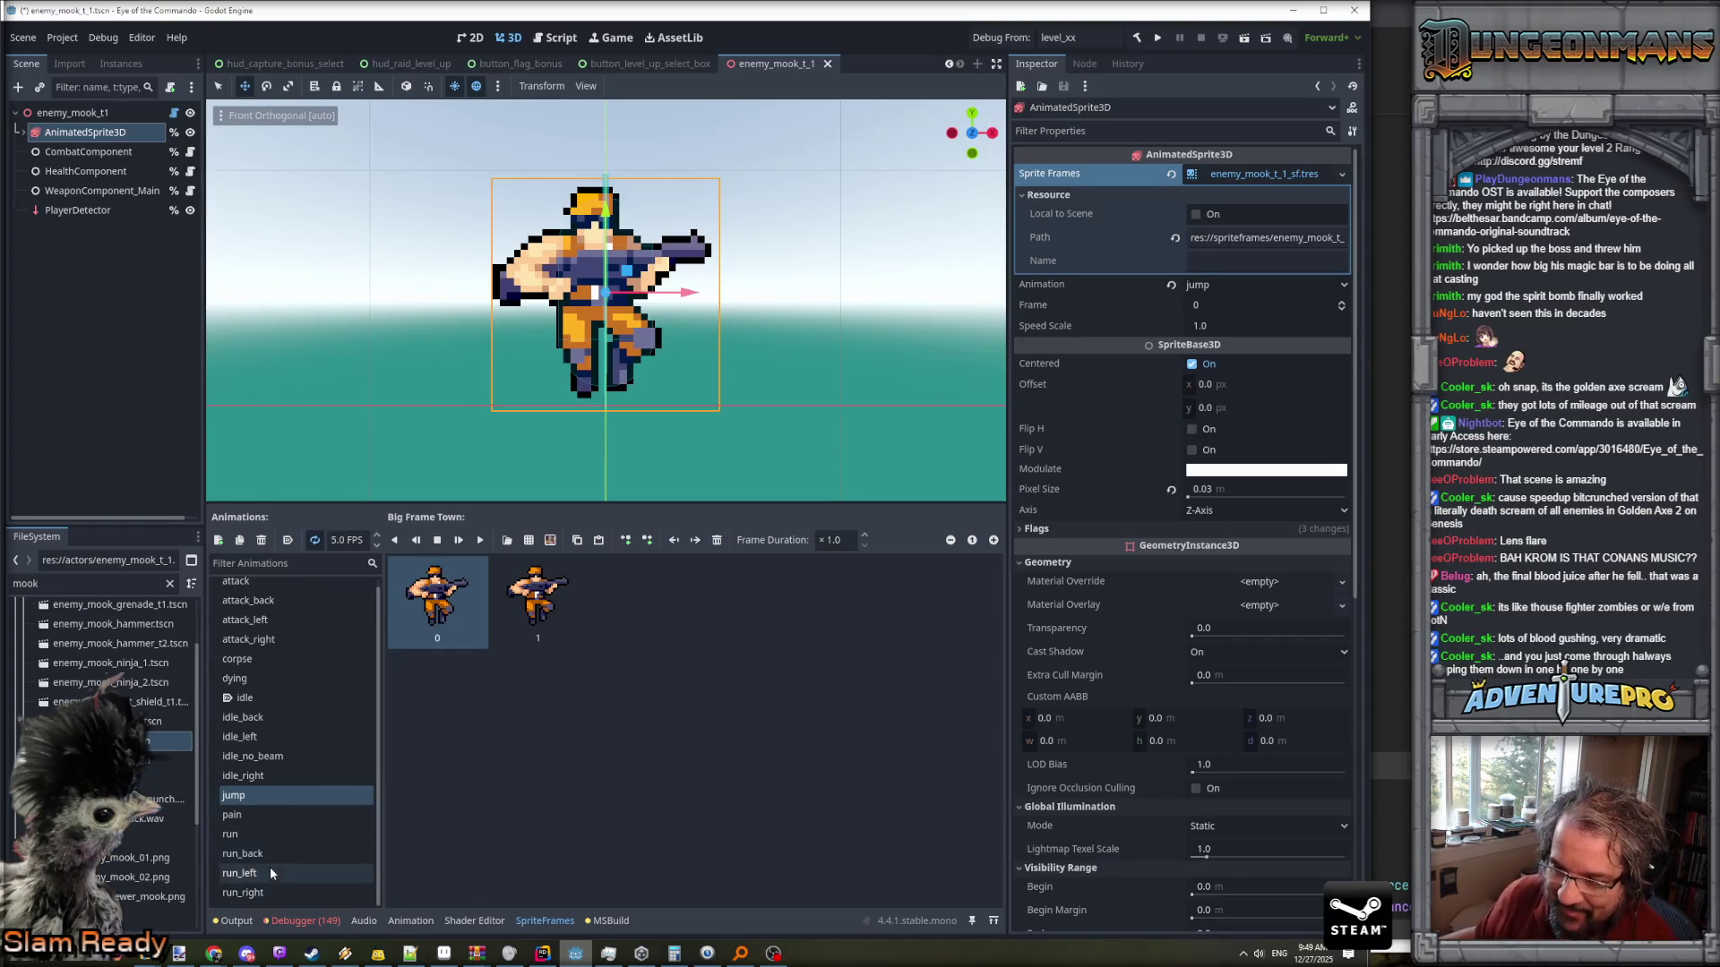
- Review run, run_back, run_left and run_right, then open the sprite-sheet picker for run
{"action": "left_click", "coordinate": [264, 834]}
{"action": "left_click", "coordinate": [265, 856]}
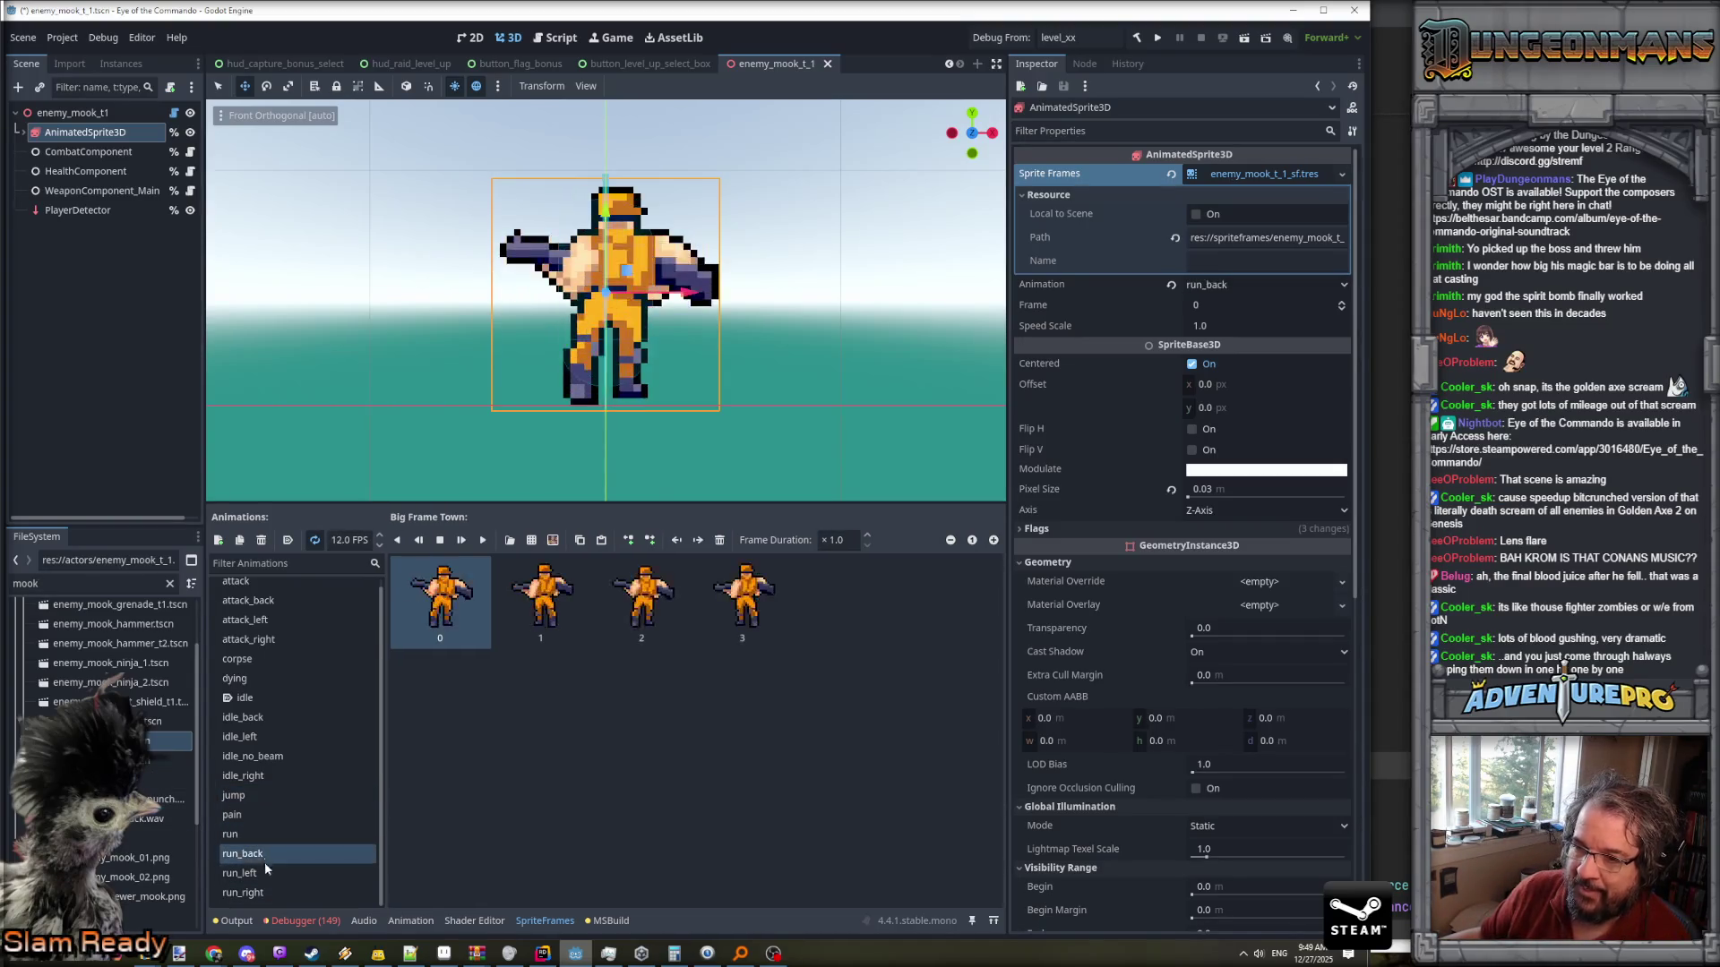
{"action": "left_click", "coordinate": [261, 873]}
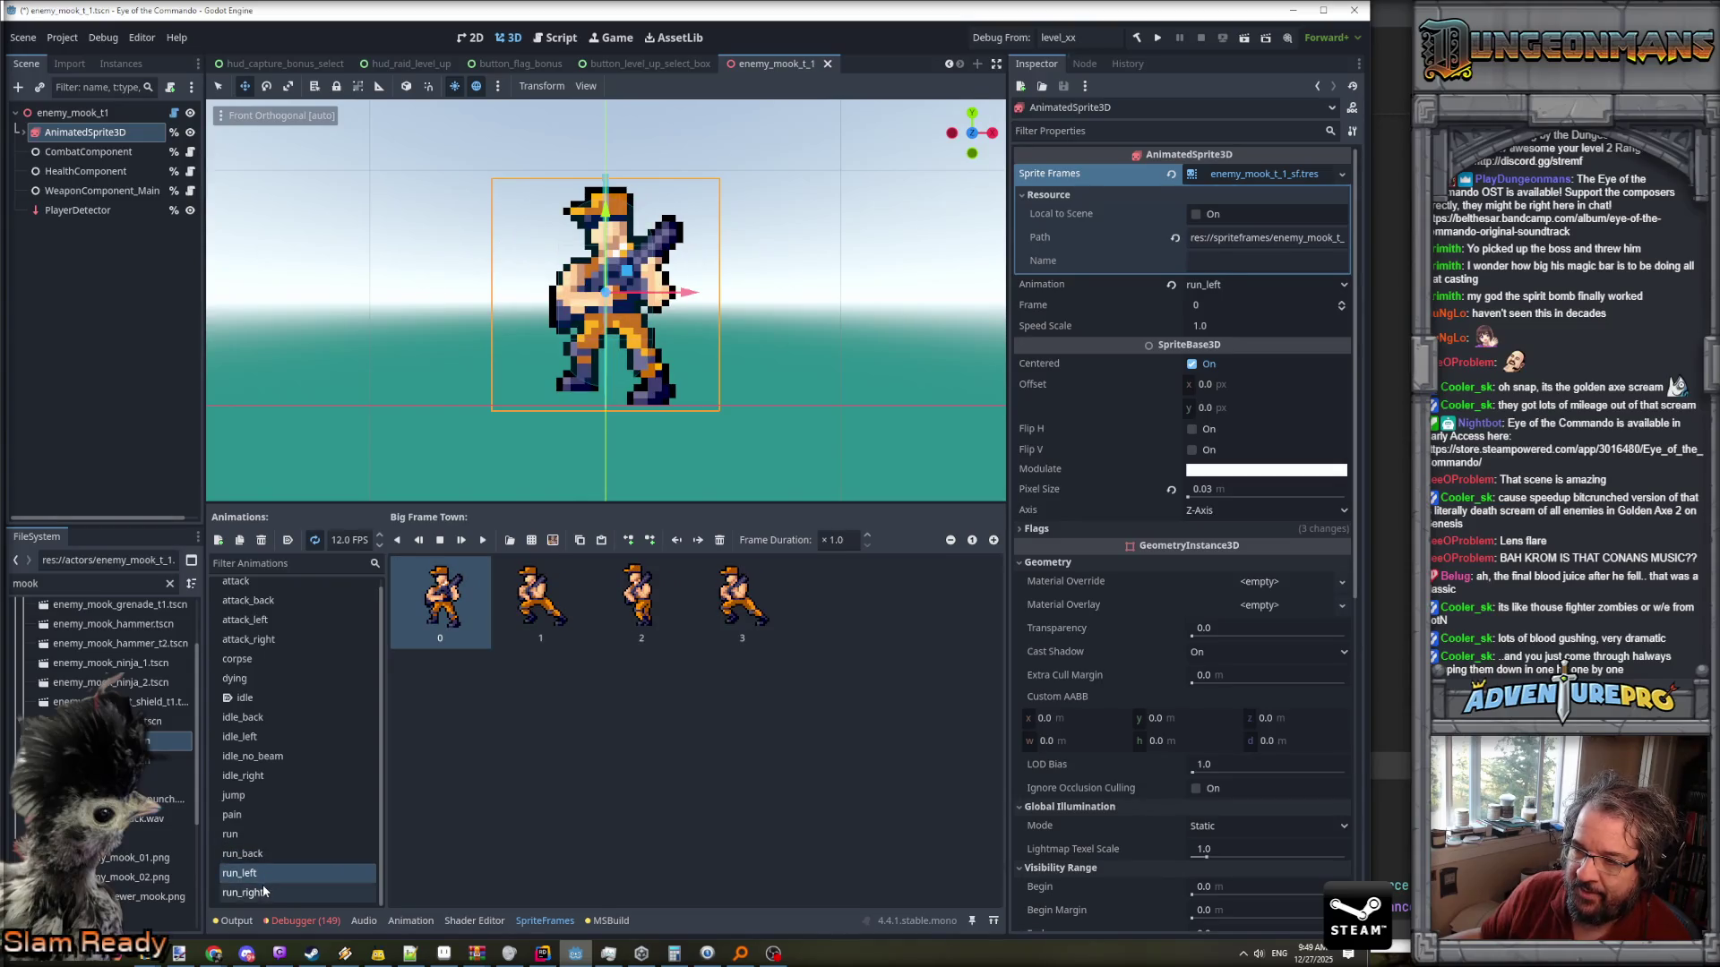
{"action": "left_click", "coordinate": [265, 892]}
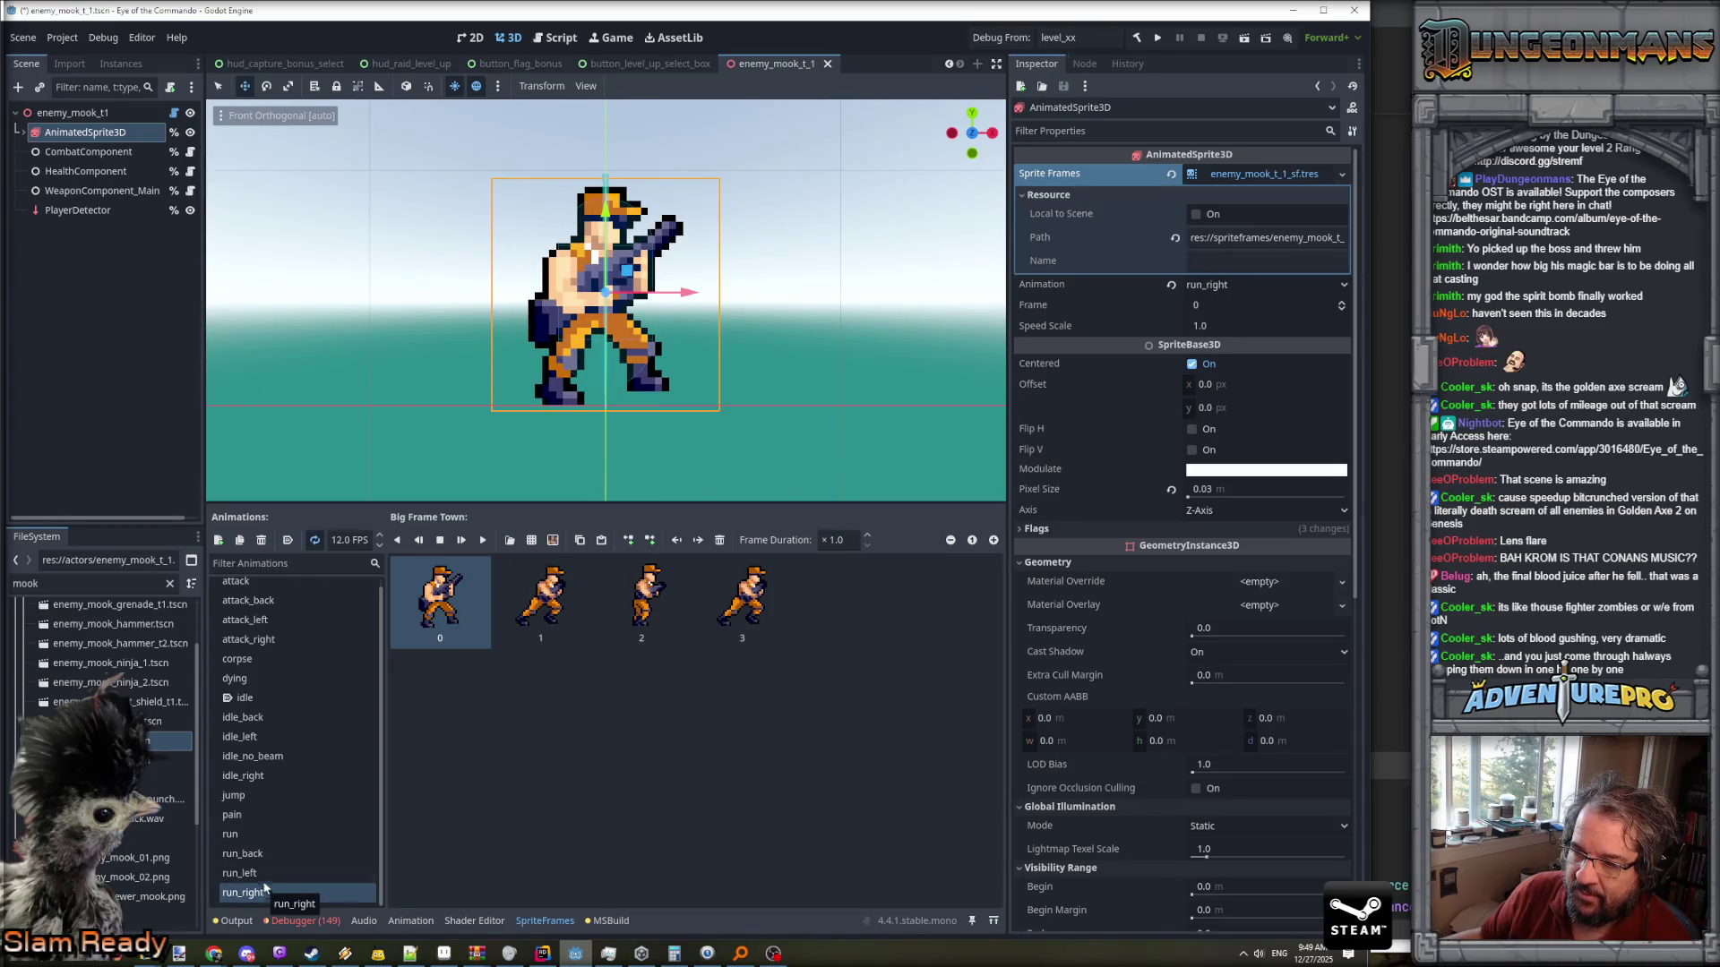
{"action": "left_click", "coordinate": [259, 841]}
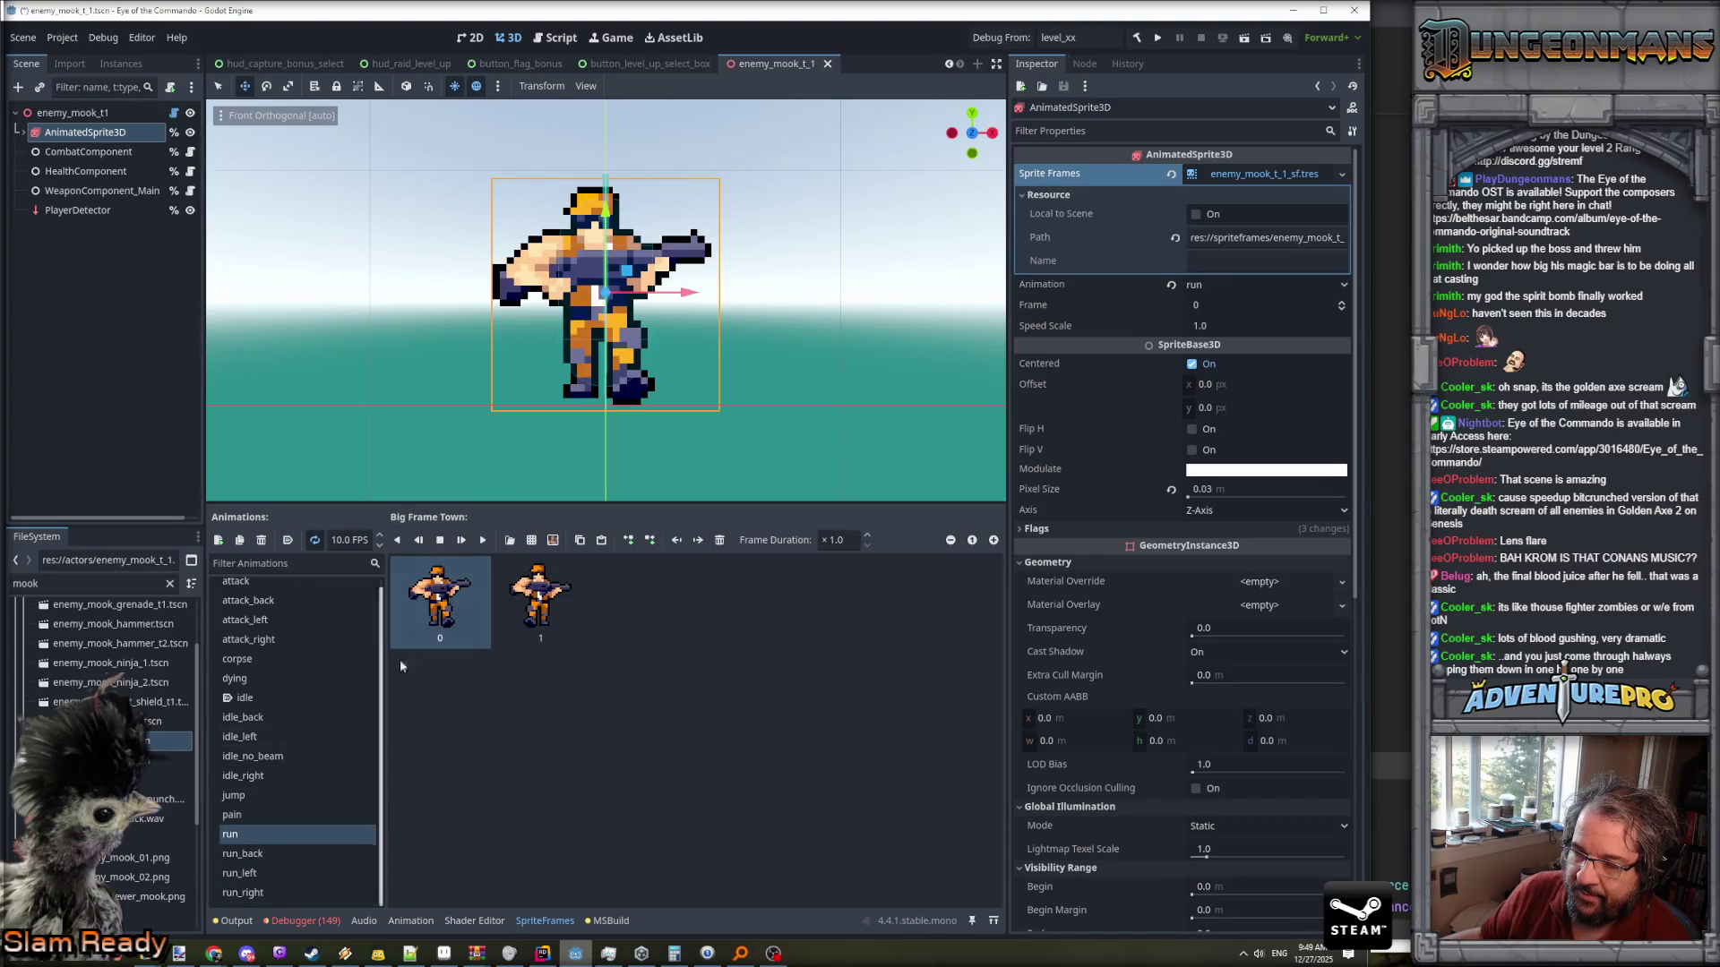
{"action": "left_click", "coordinate": [552, 541]}
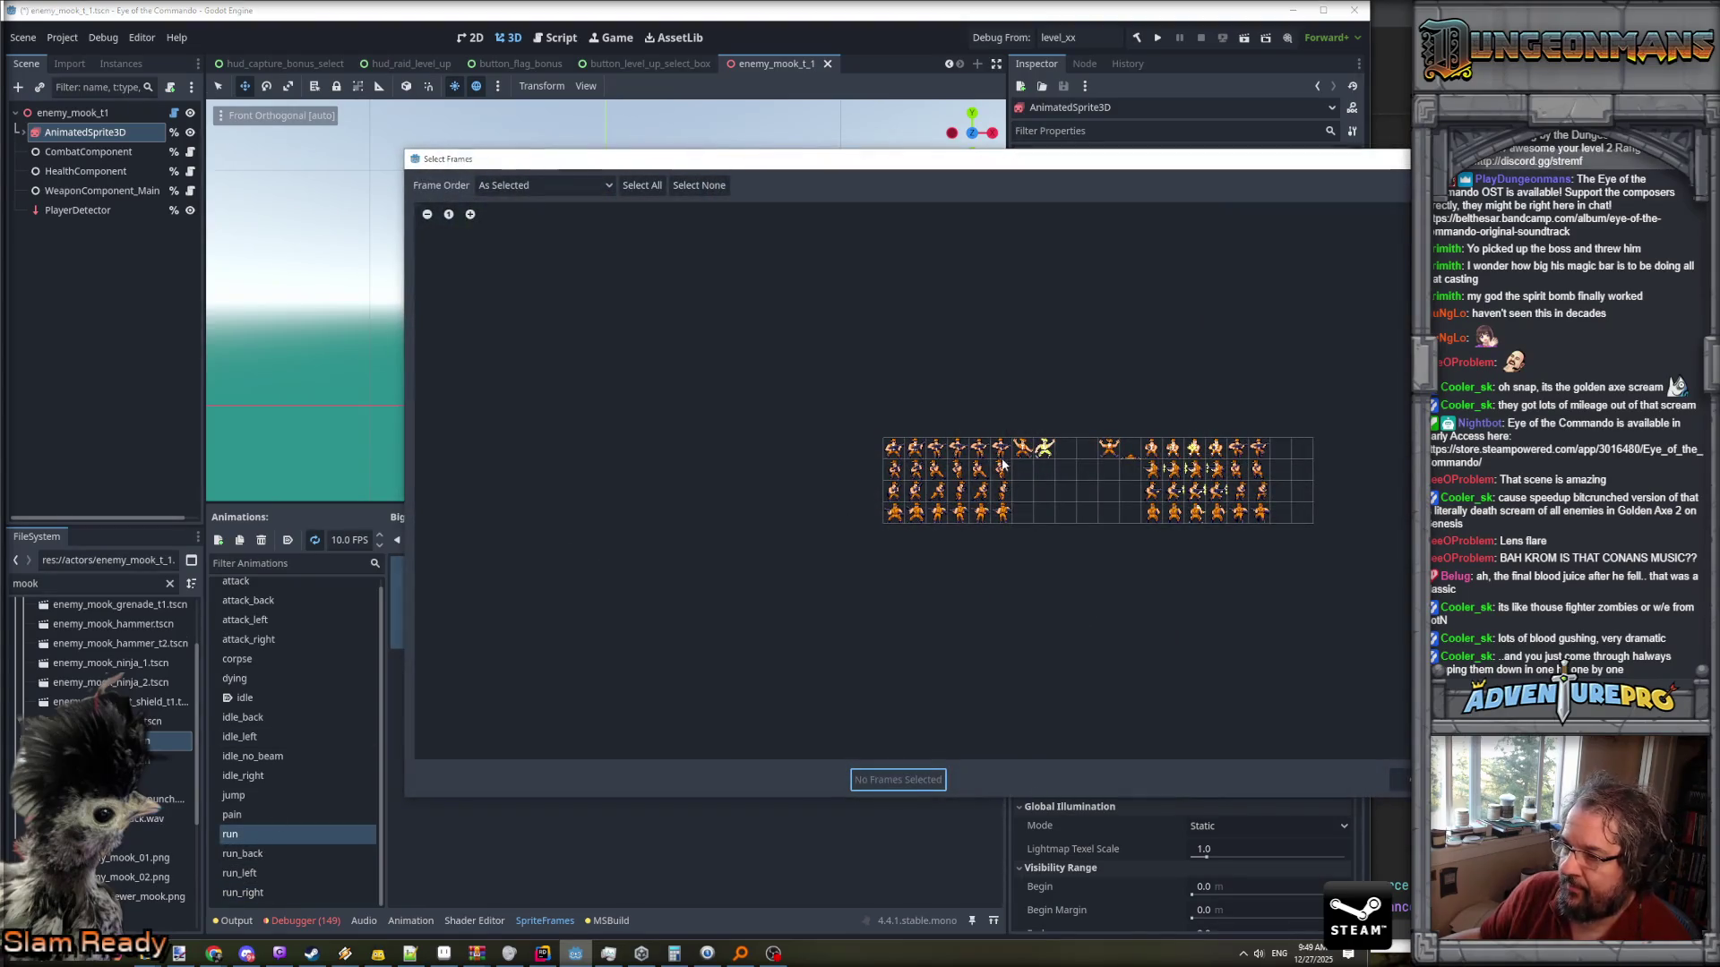
- Add two adjacent sheet frames to run, then preview run, run_back, run_left and run_right
{"action": "left_click_drag", "start_coordinate": [982, 449], "coordinate": [997, 452]}
{"action": "left_click", "coordinate": [894, 779]}
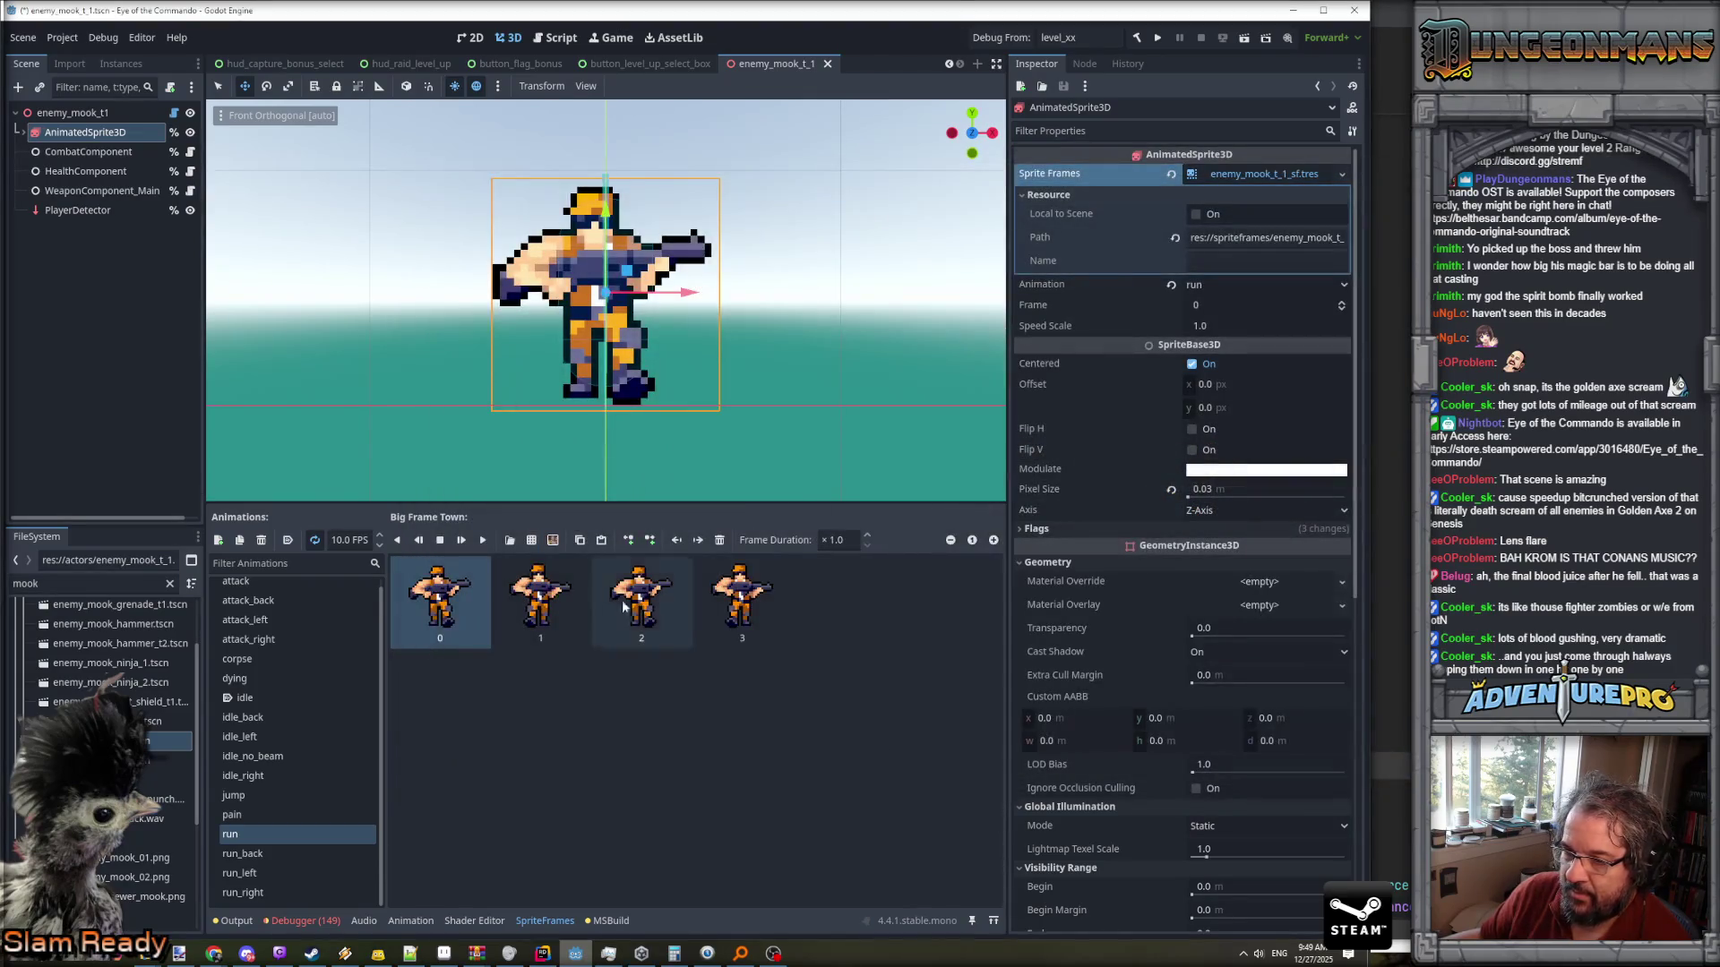
{"action": "left_click", "coordinate": [485, 541]}
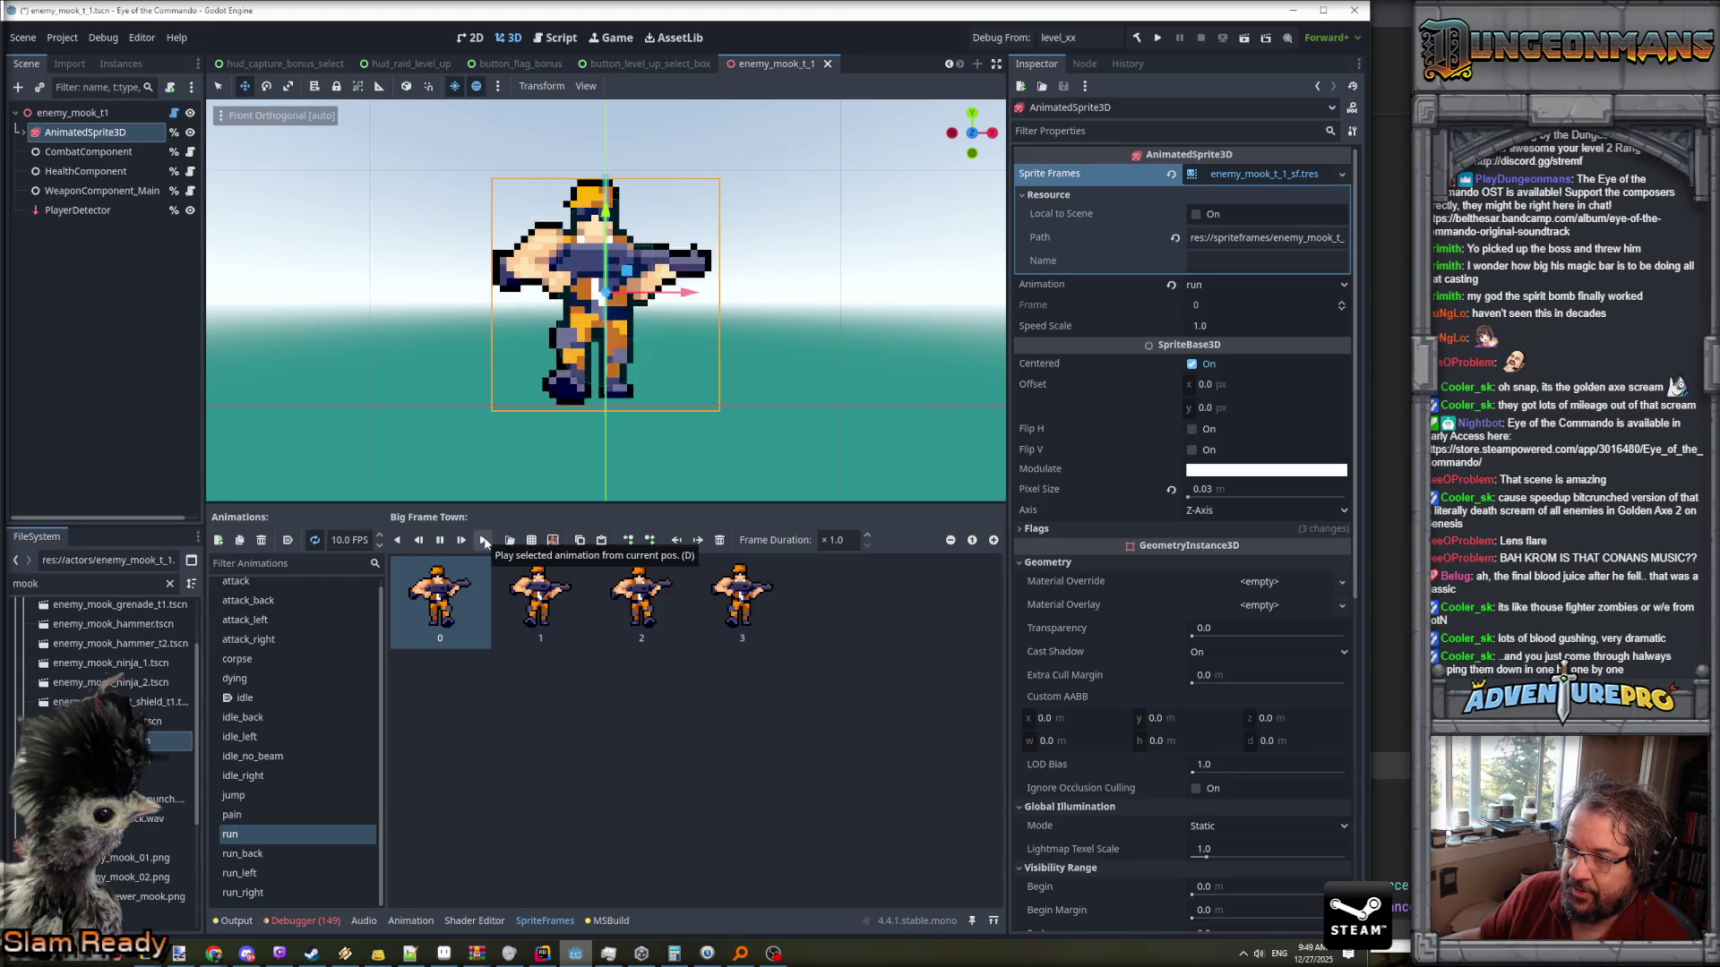
{"action": "left_click", "coordinate": [242, 854]}
{"action": "left_click", "coordinate": [256, 875]}
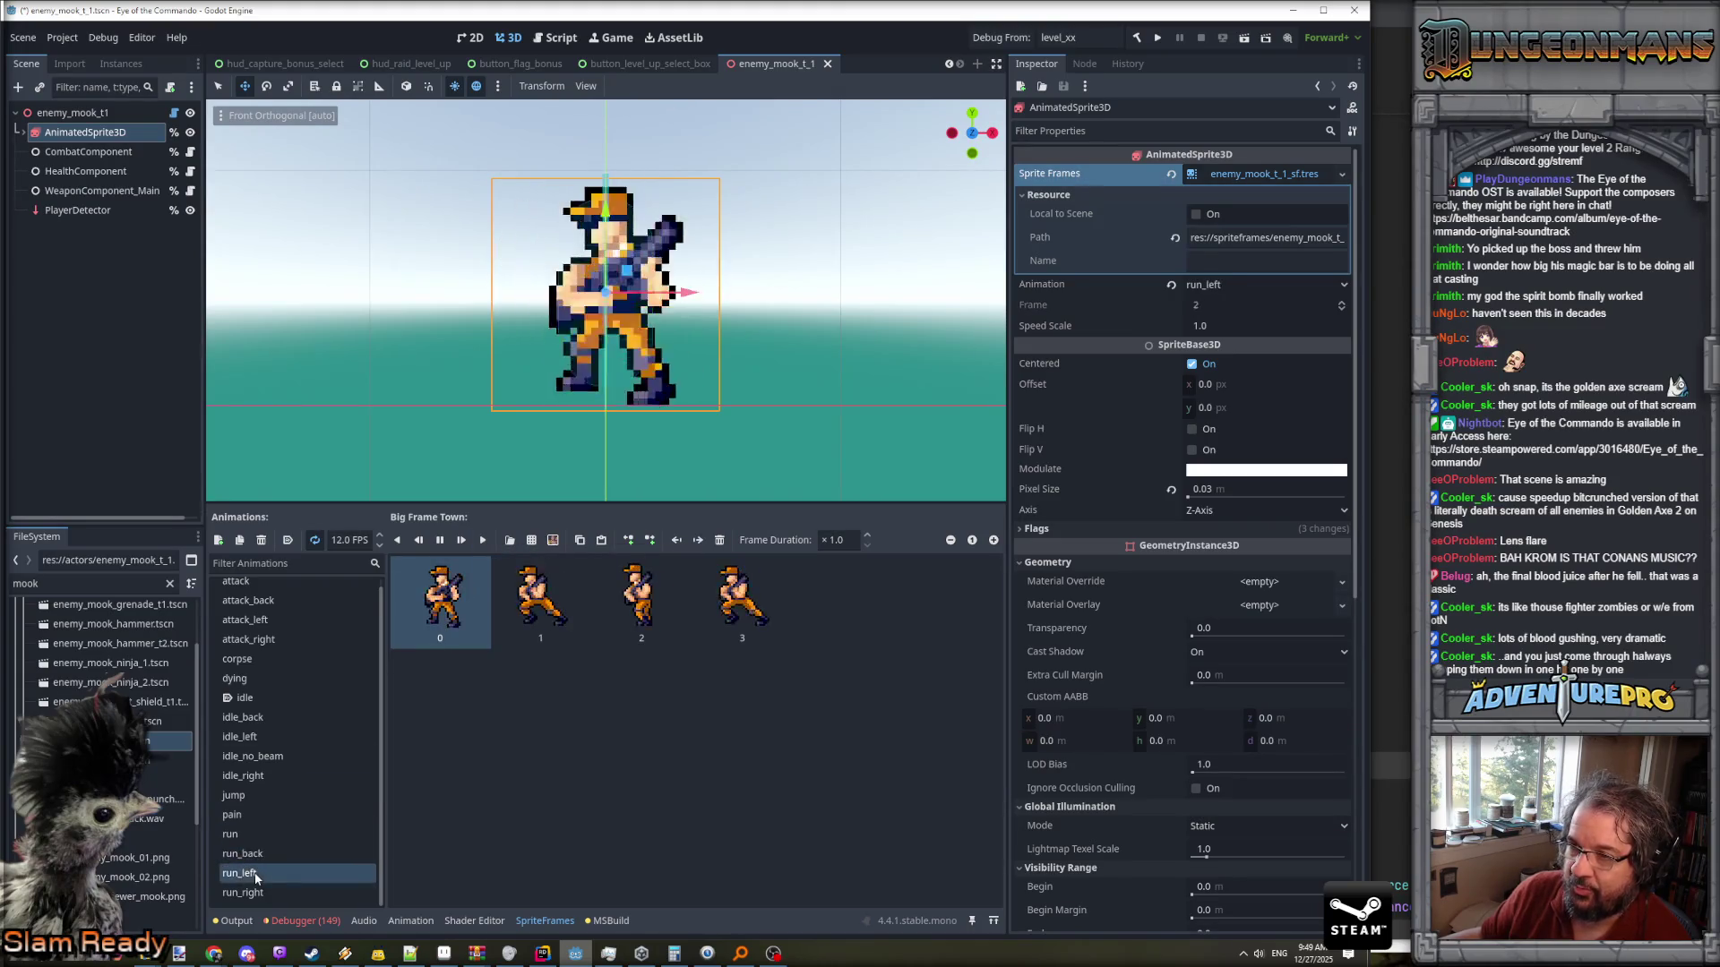
{"action": "left_click", "coordinate": [263, 891]}
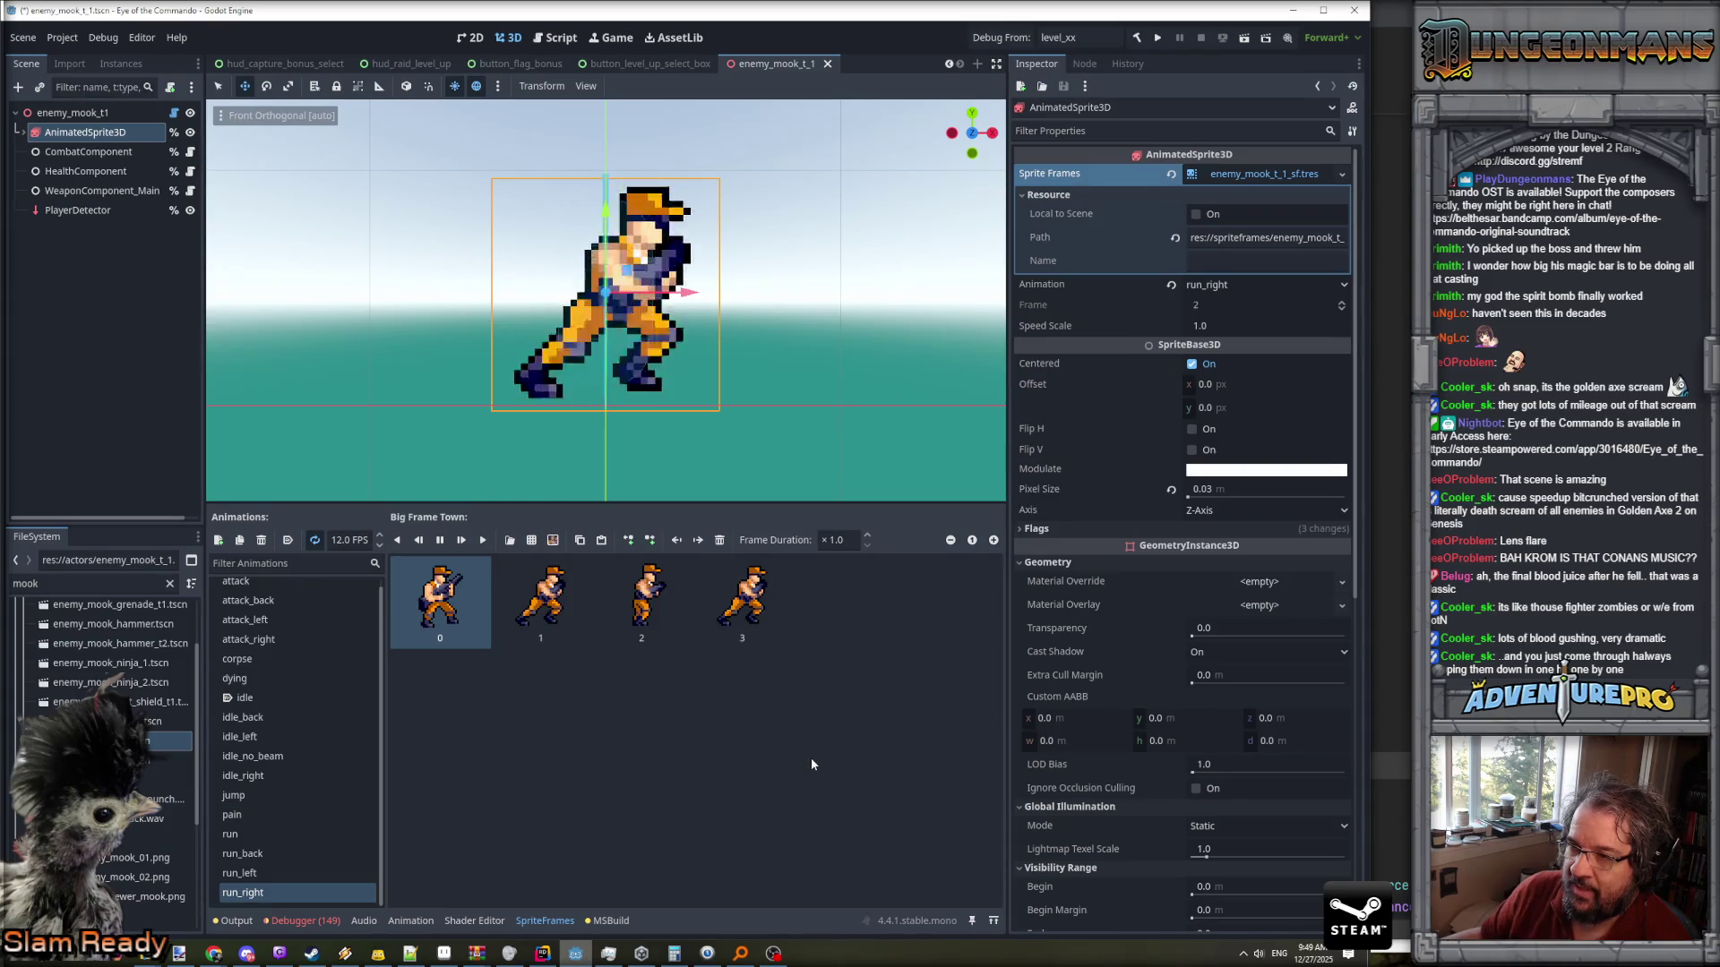
{"action": "scroll", "coordinate": [653, 464], "scroll_direction": "down", "scroll_amount": 3}
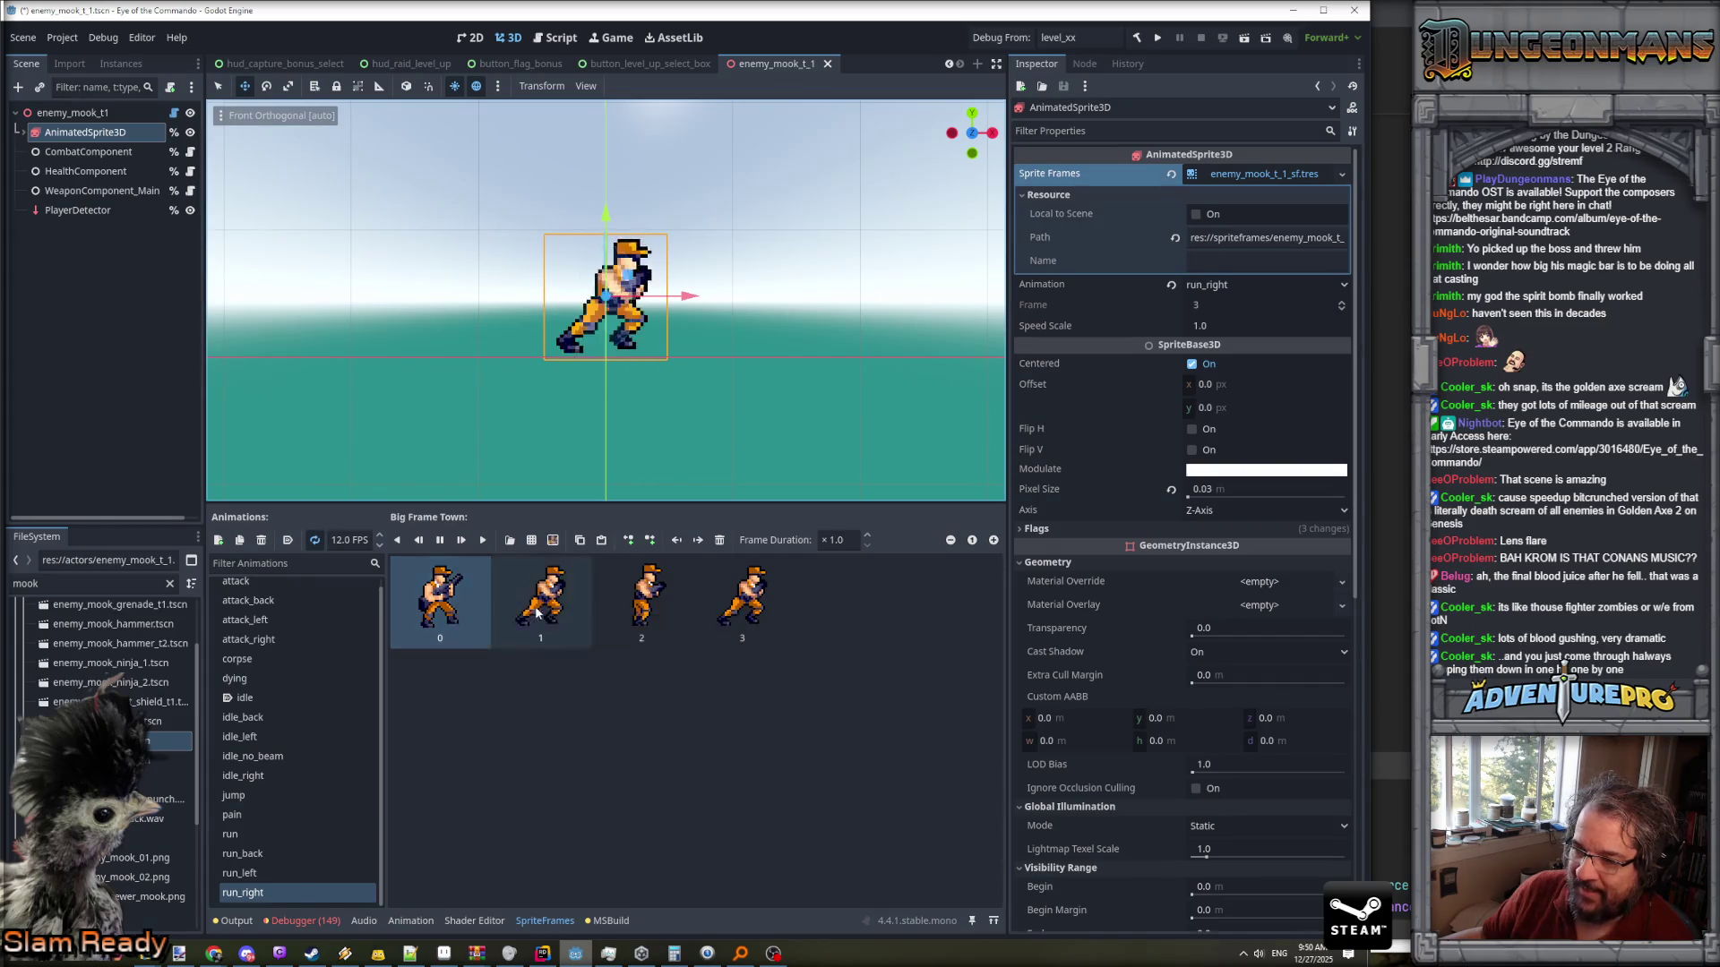
- Delete the standing frame 0 and the extra third frame from run_left
{"action": "left_click", "coordinate": [267, 874]}
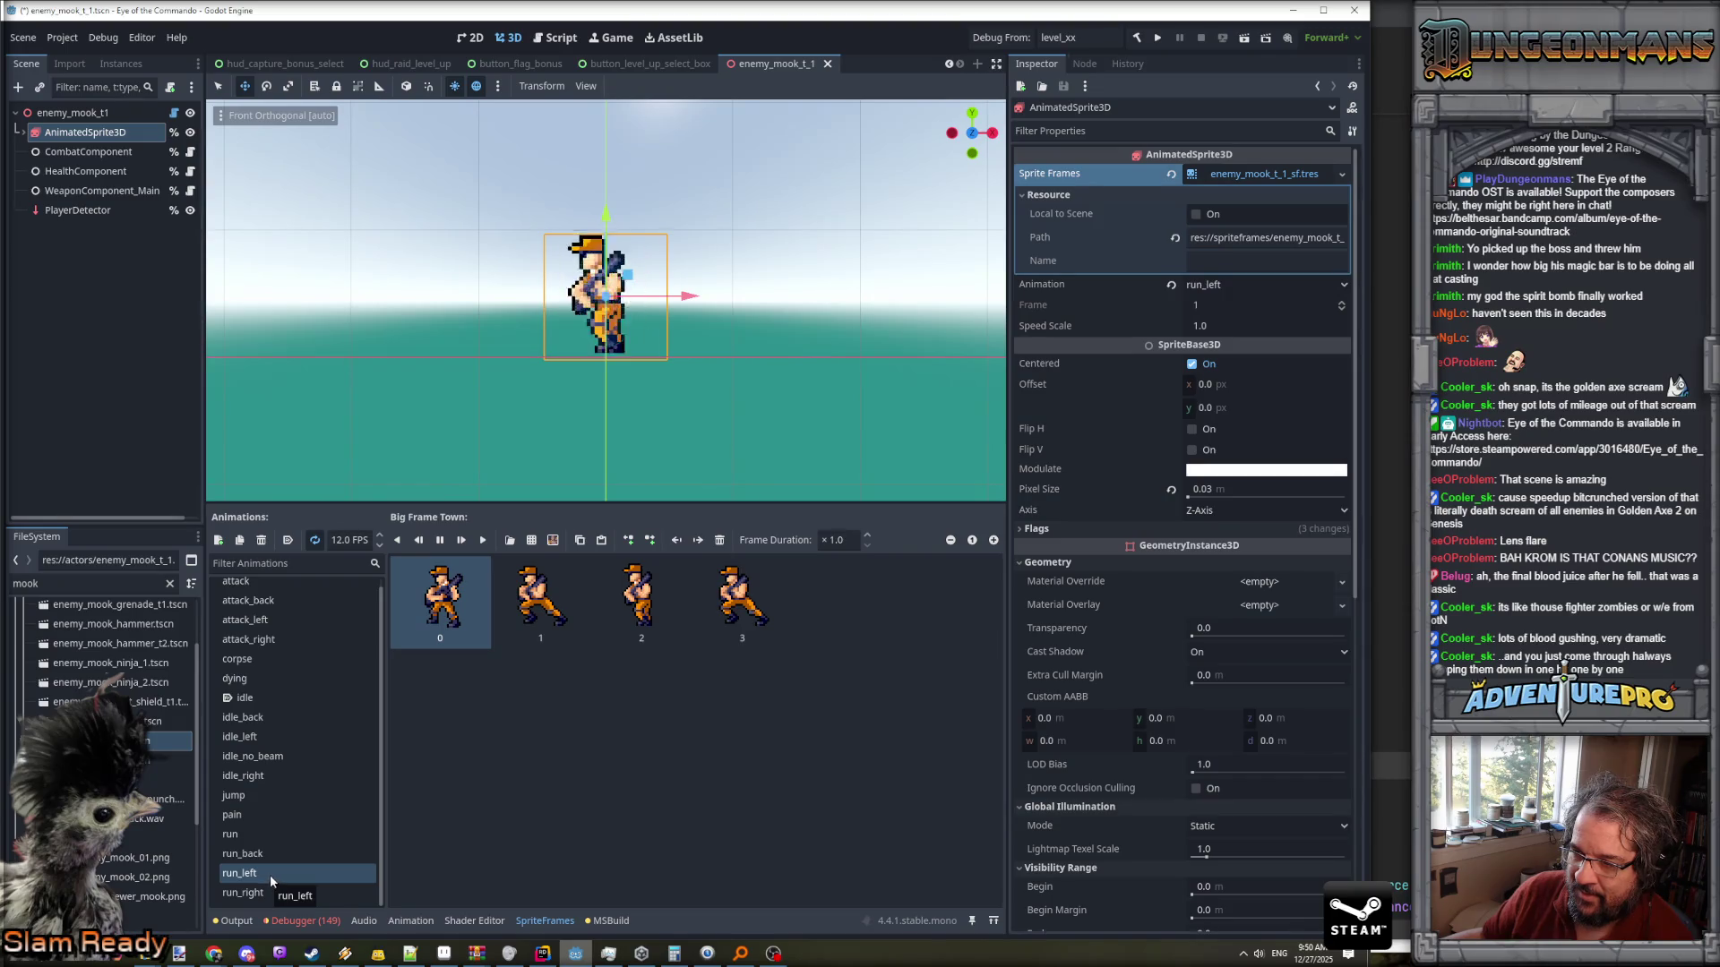
{"action": "left_click", "coordinate": [263, 833]}
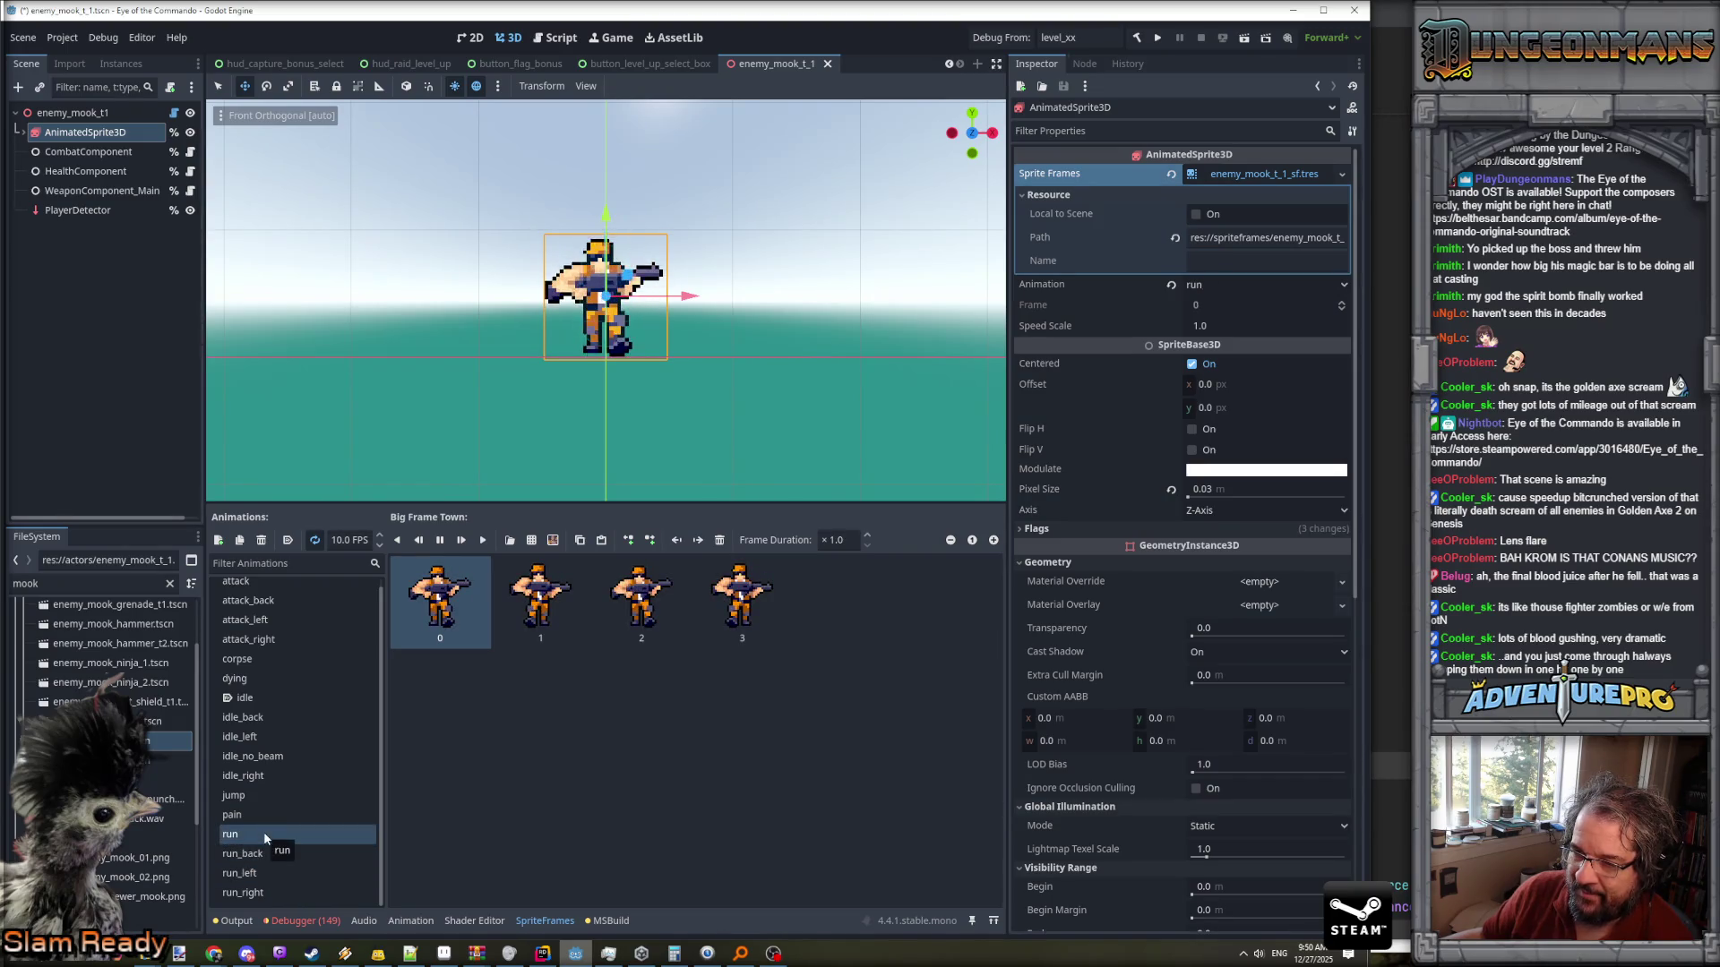
{"action": "left_click", "coordinate": [262, 850]}
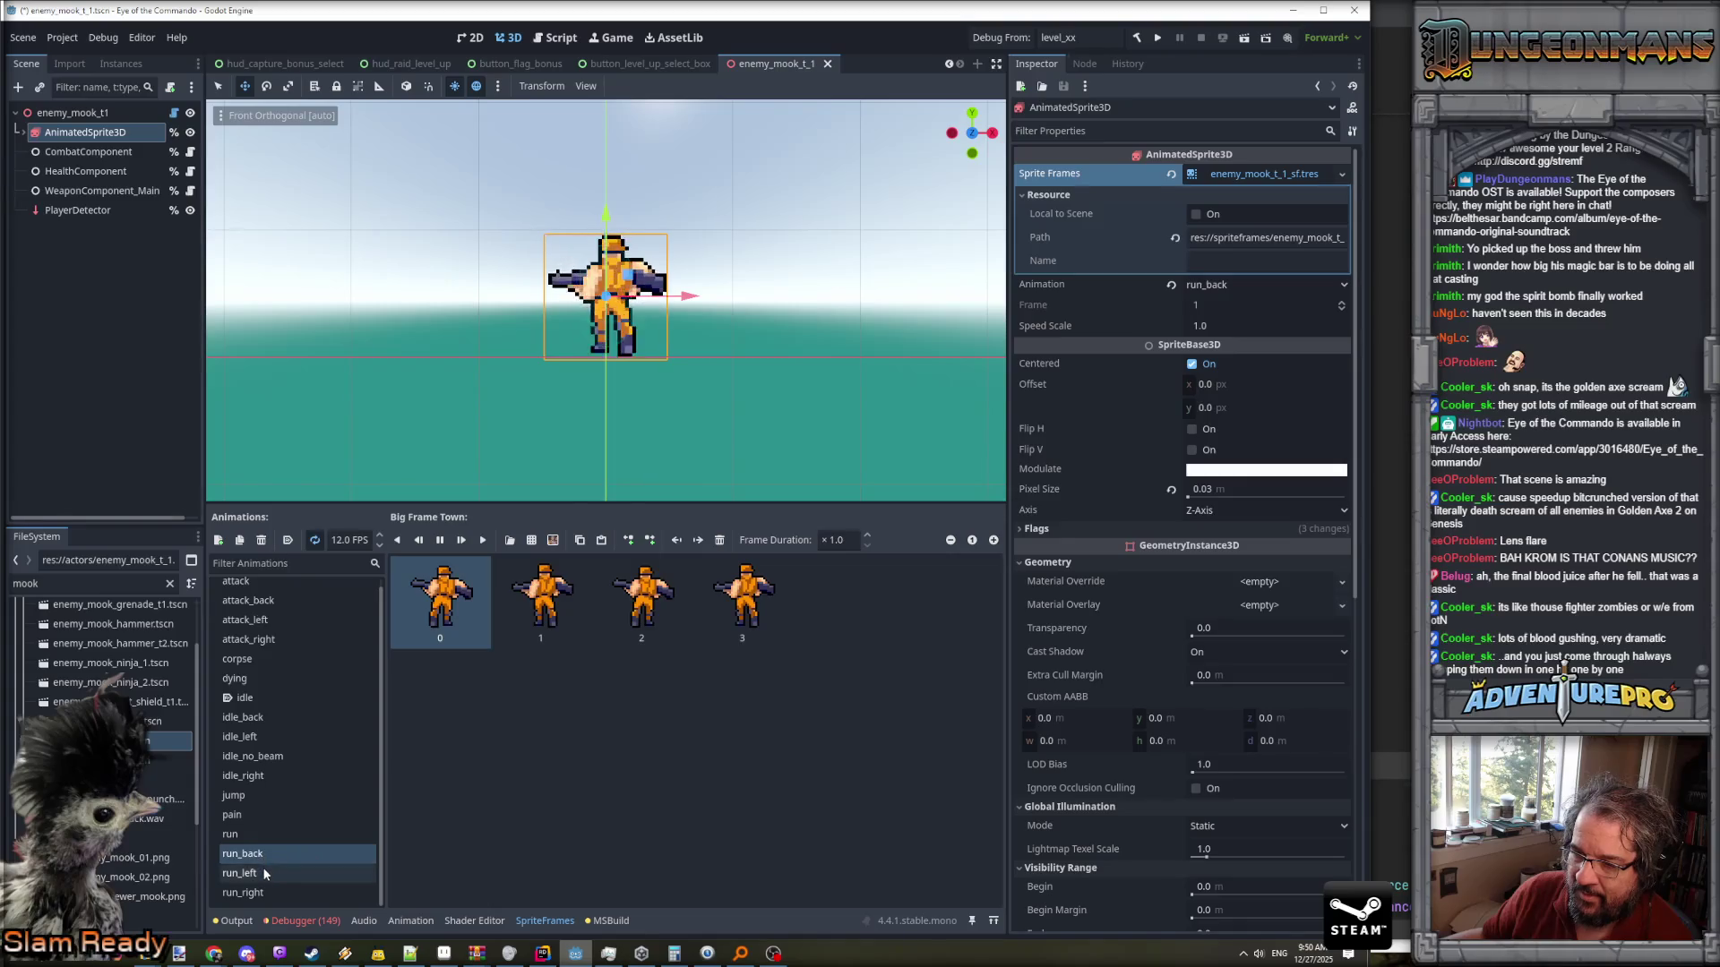
{"action": "left_click", "coordinate": [264, 869]}
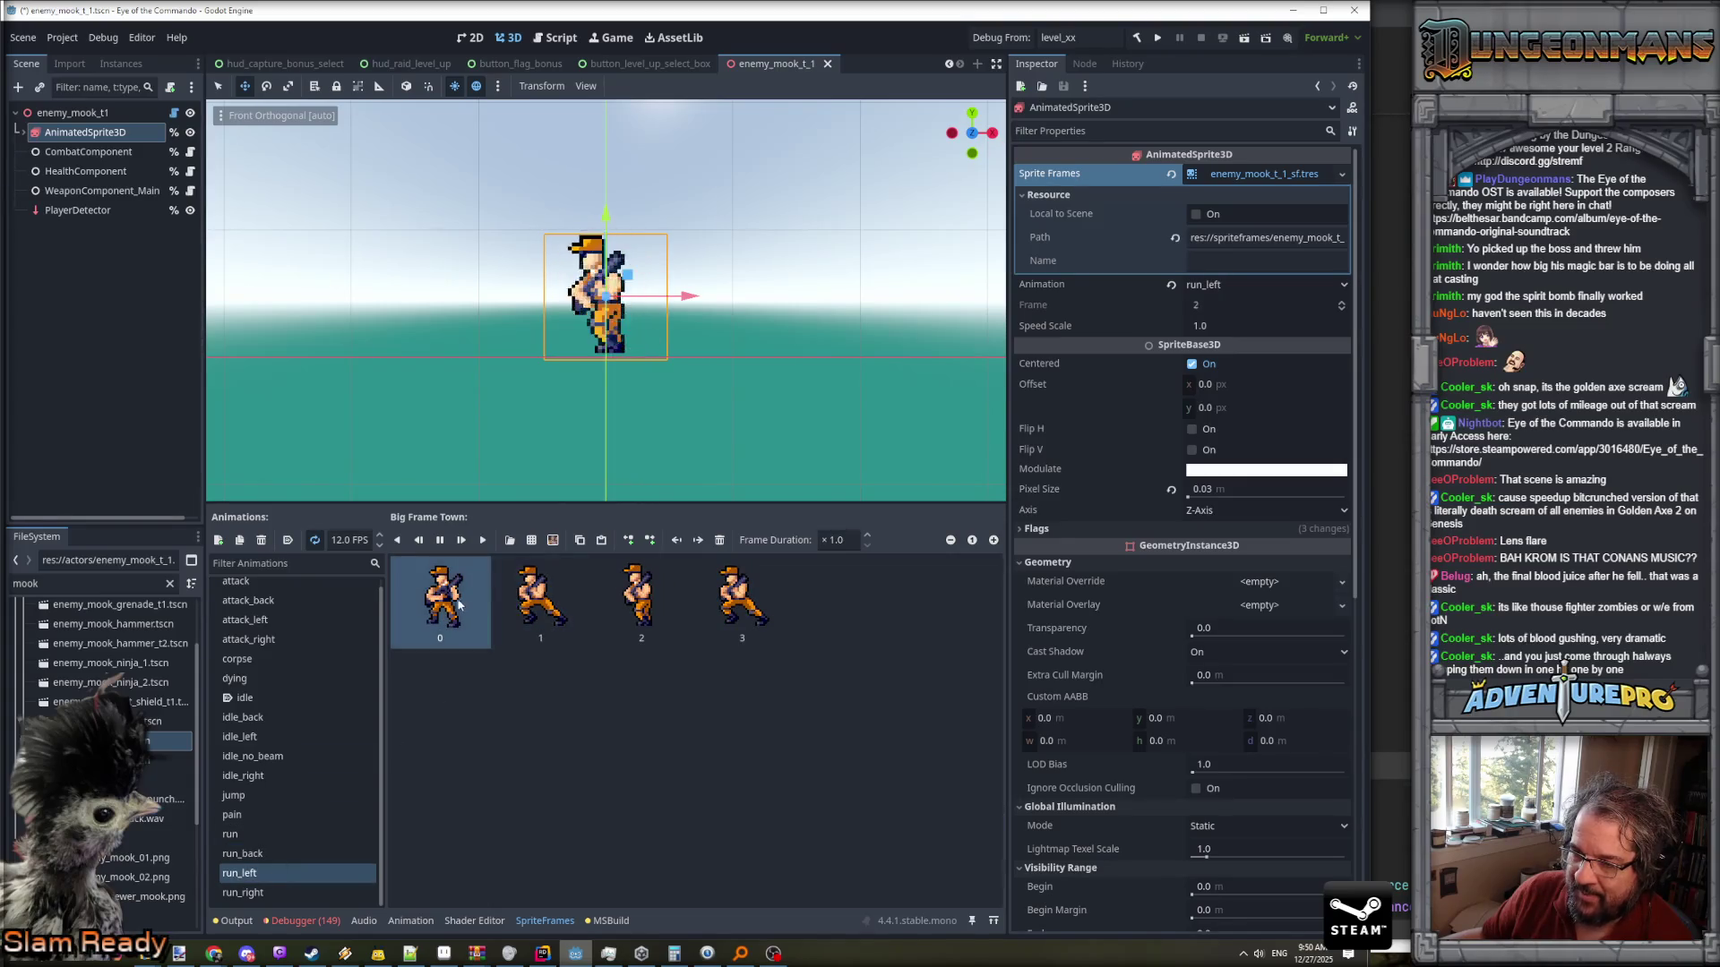
{"action": "key", "text": "Delete"}
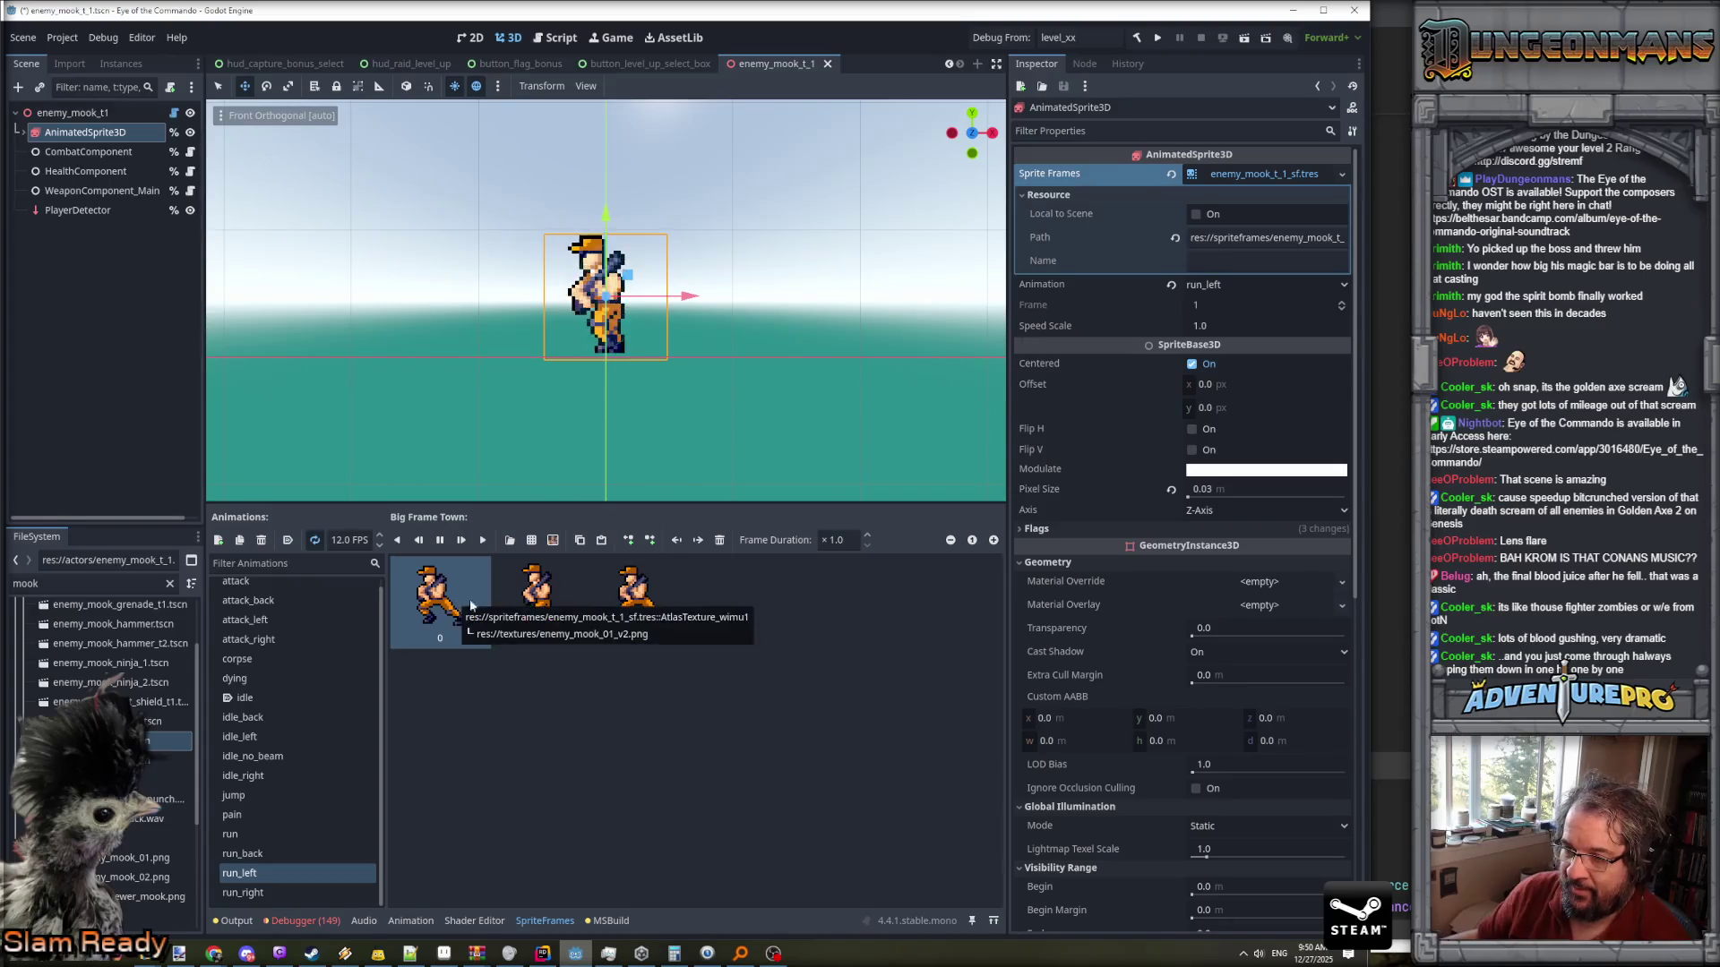
{"action": "left_click", "coordinate": [672, 602]}
{"action": "key", "text": "Delete"}
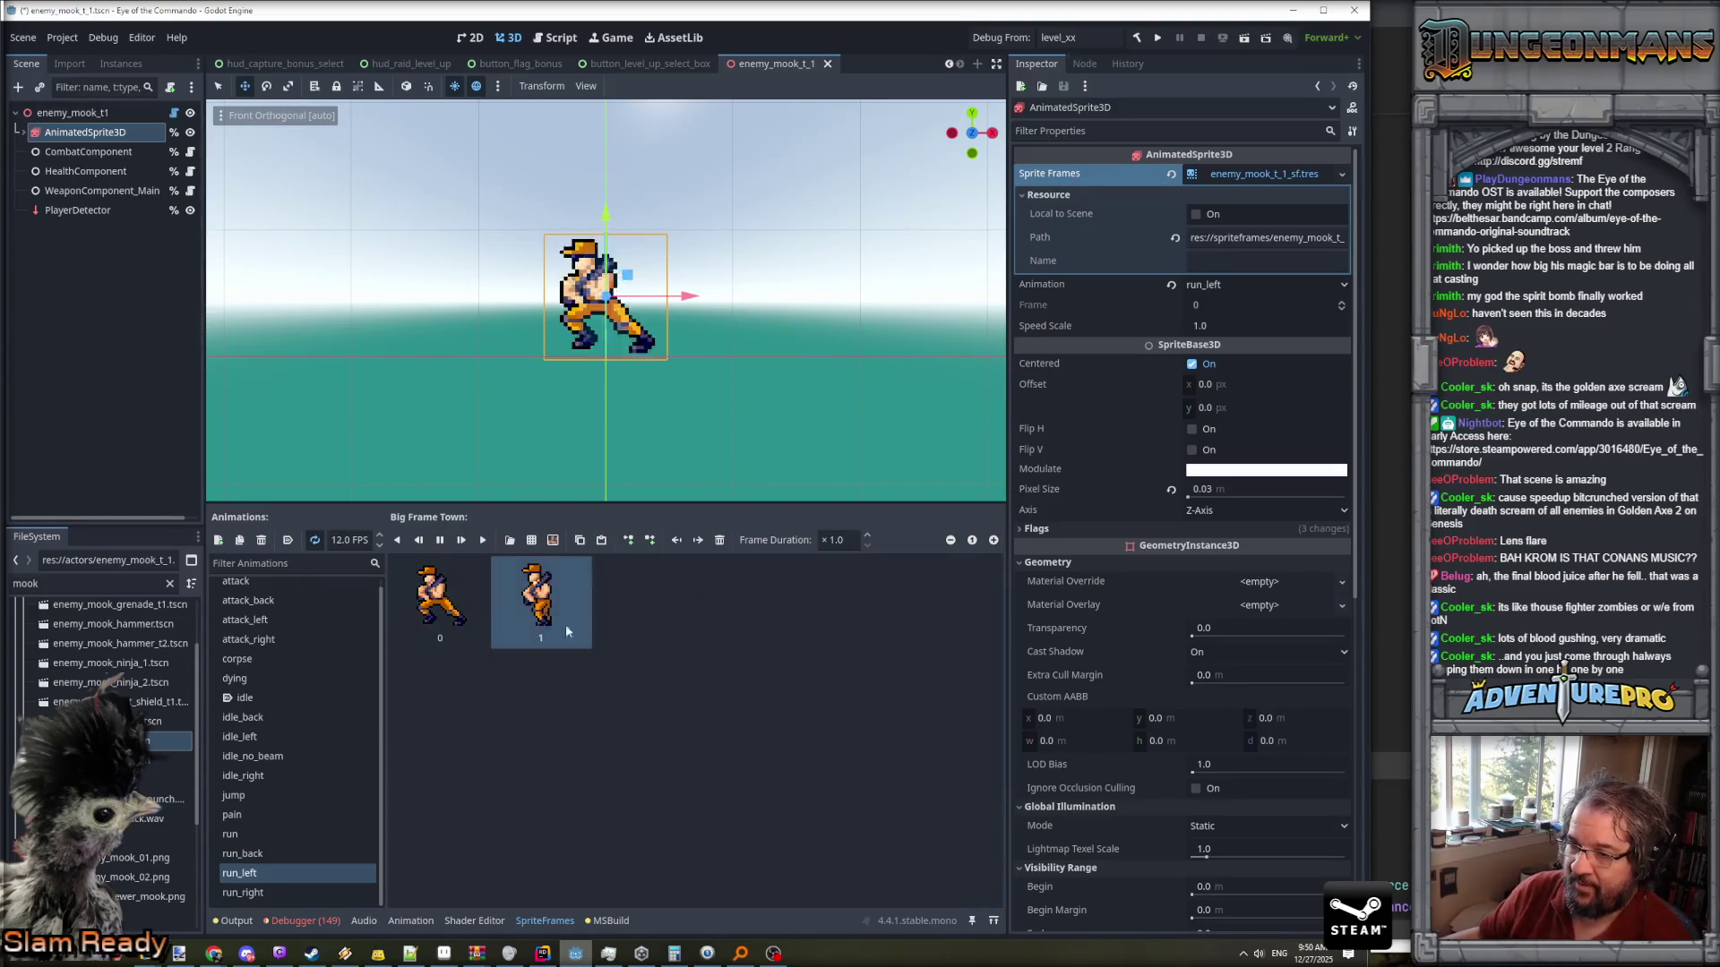
{"action": "left_click", "coordinate": [534, 605]}
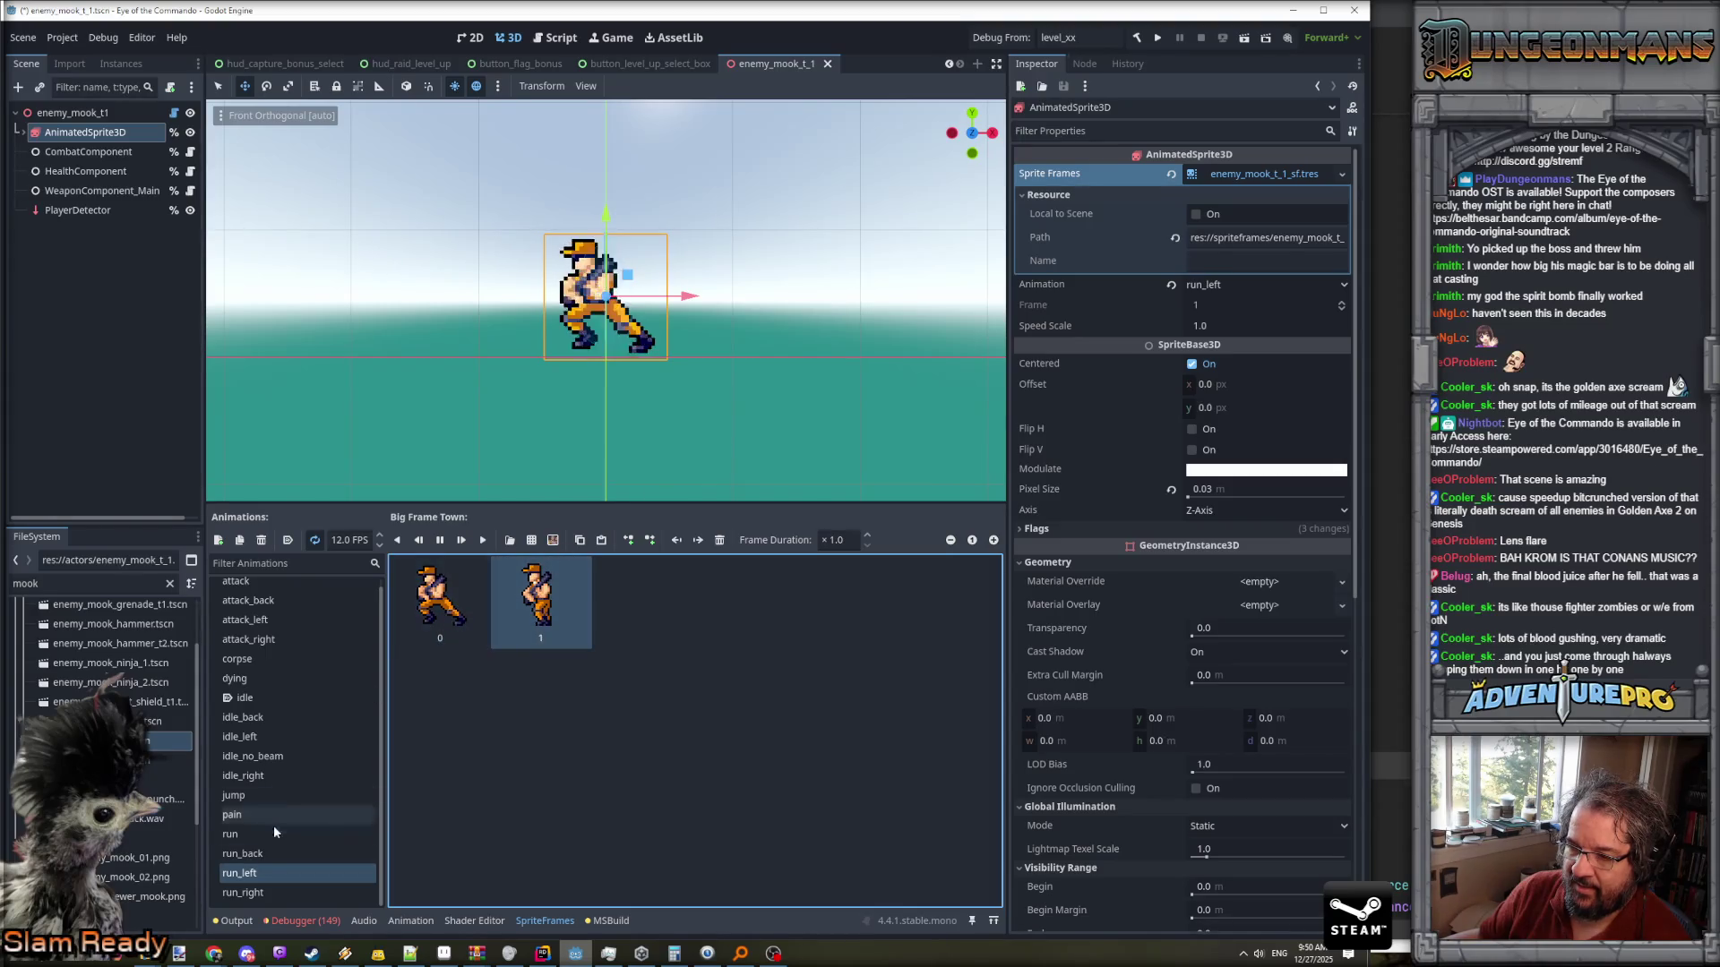
- Delete frame 0 and frame 2 from run_right, then recheck the trimmed run_left
{"action": "left_click", "coordinate": [243, 892]}
{"action": "left_click", "coordinate": [440, 600]}
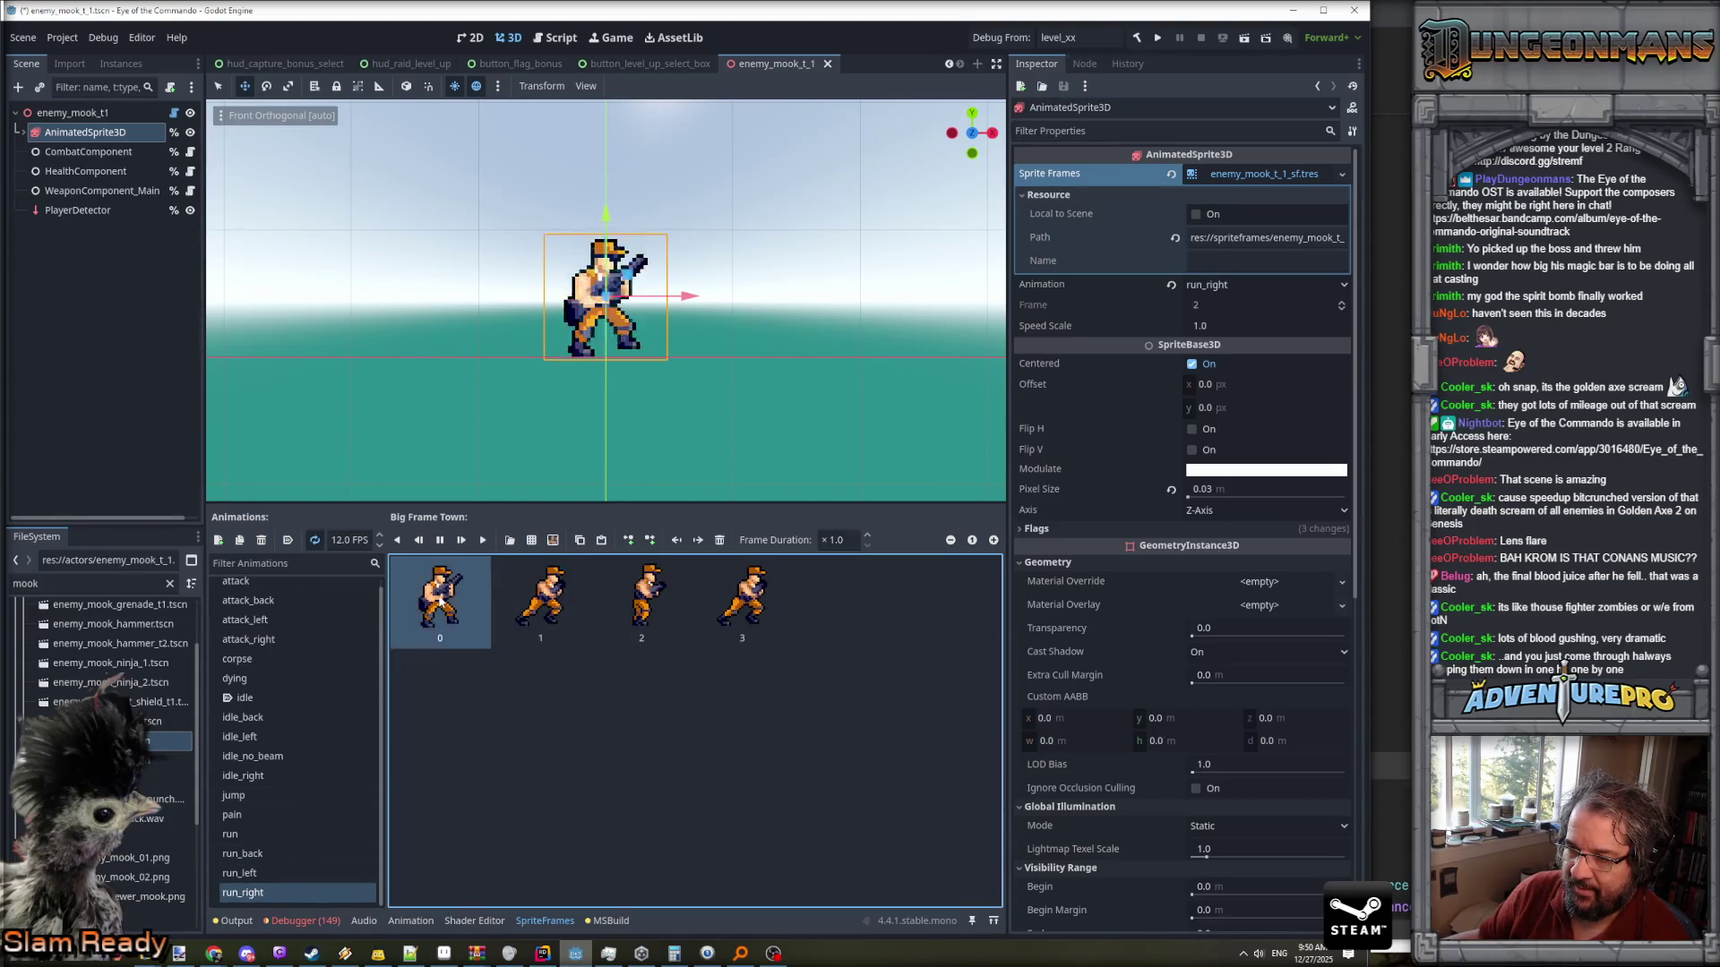
{"action": "key", "text": "Delete"}
{"action": "left_click", "coordinate": [647, 593]}
{"action": "key", "text": "Delete"}
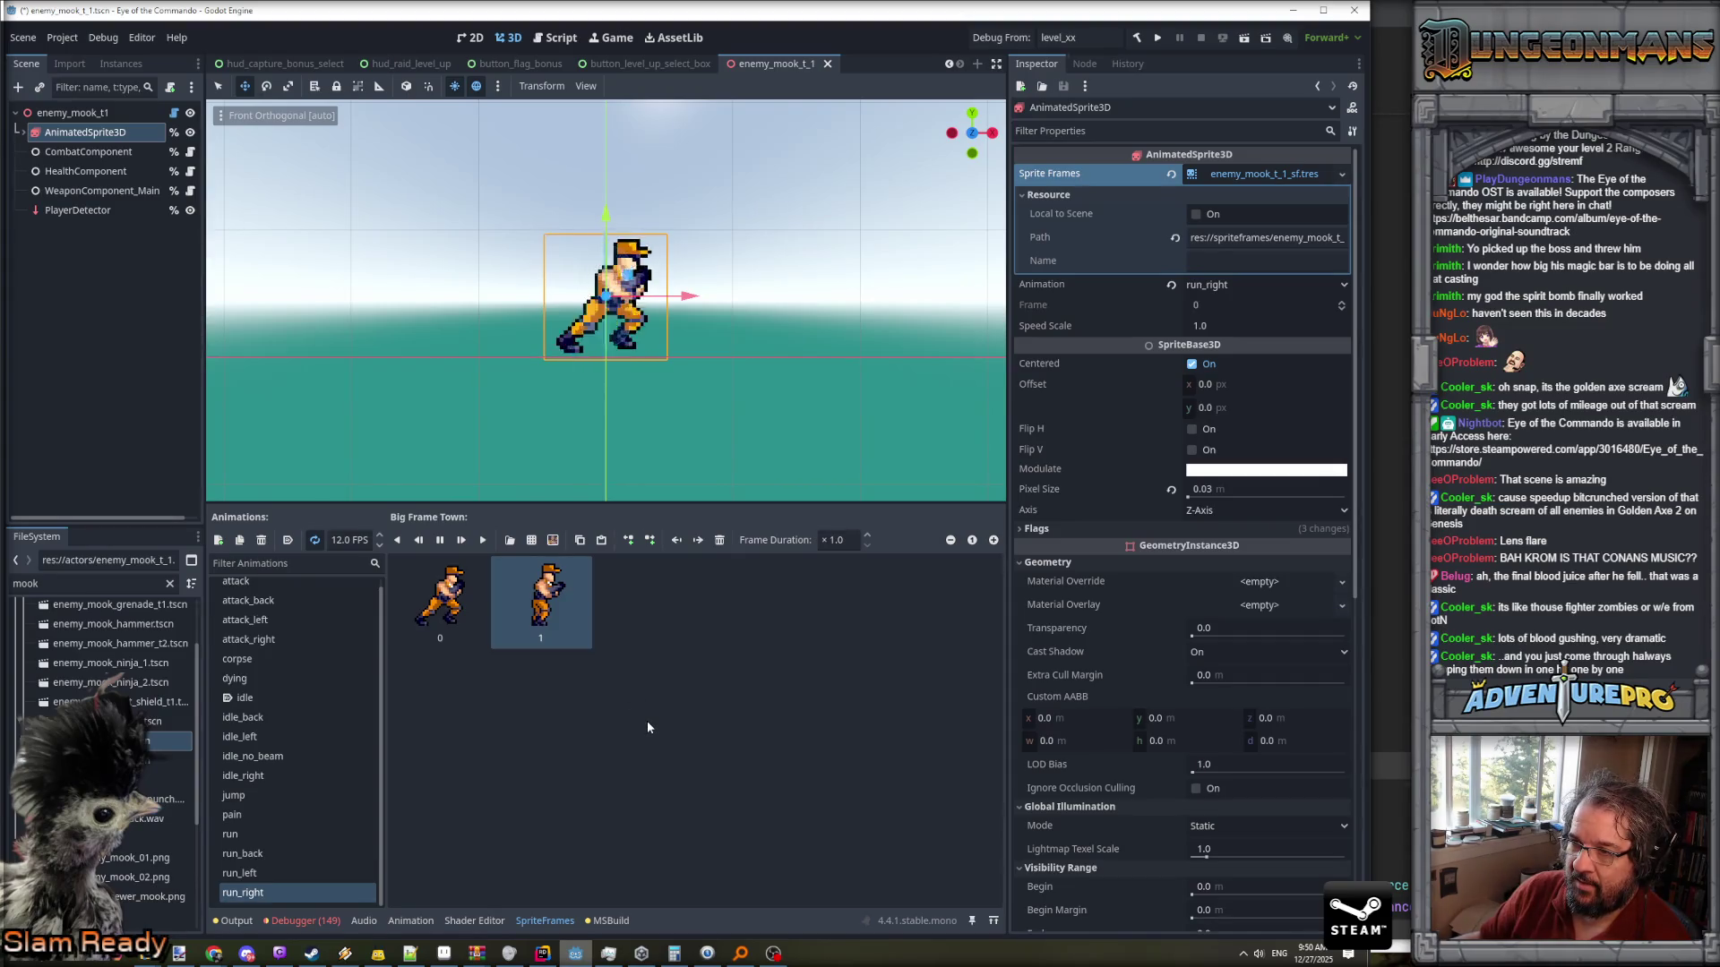
{"action": "scroll", "coordinate": [618, 434], "scroll_direction": "up", "scroll_amount": 2}
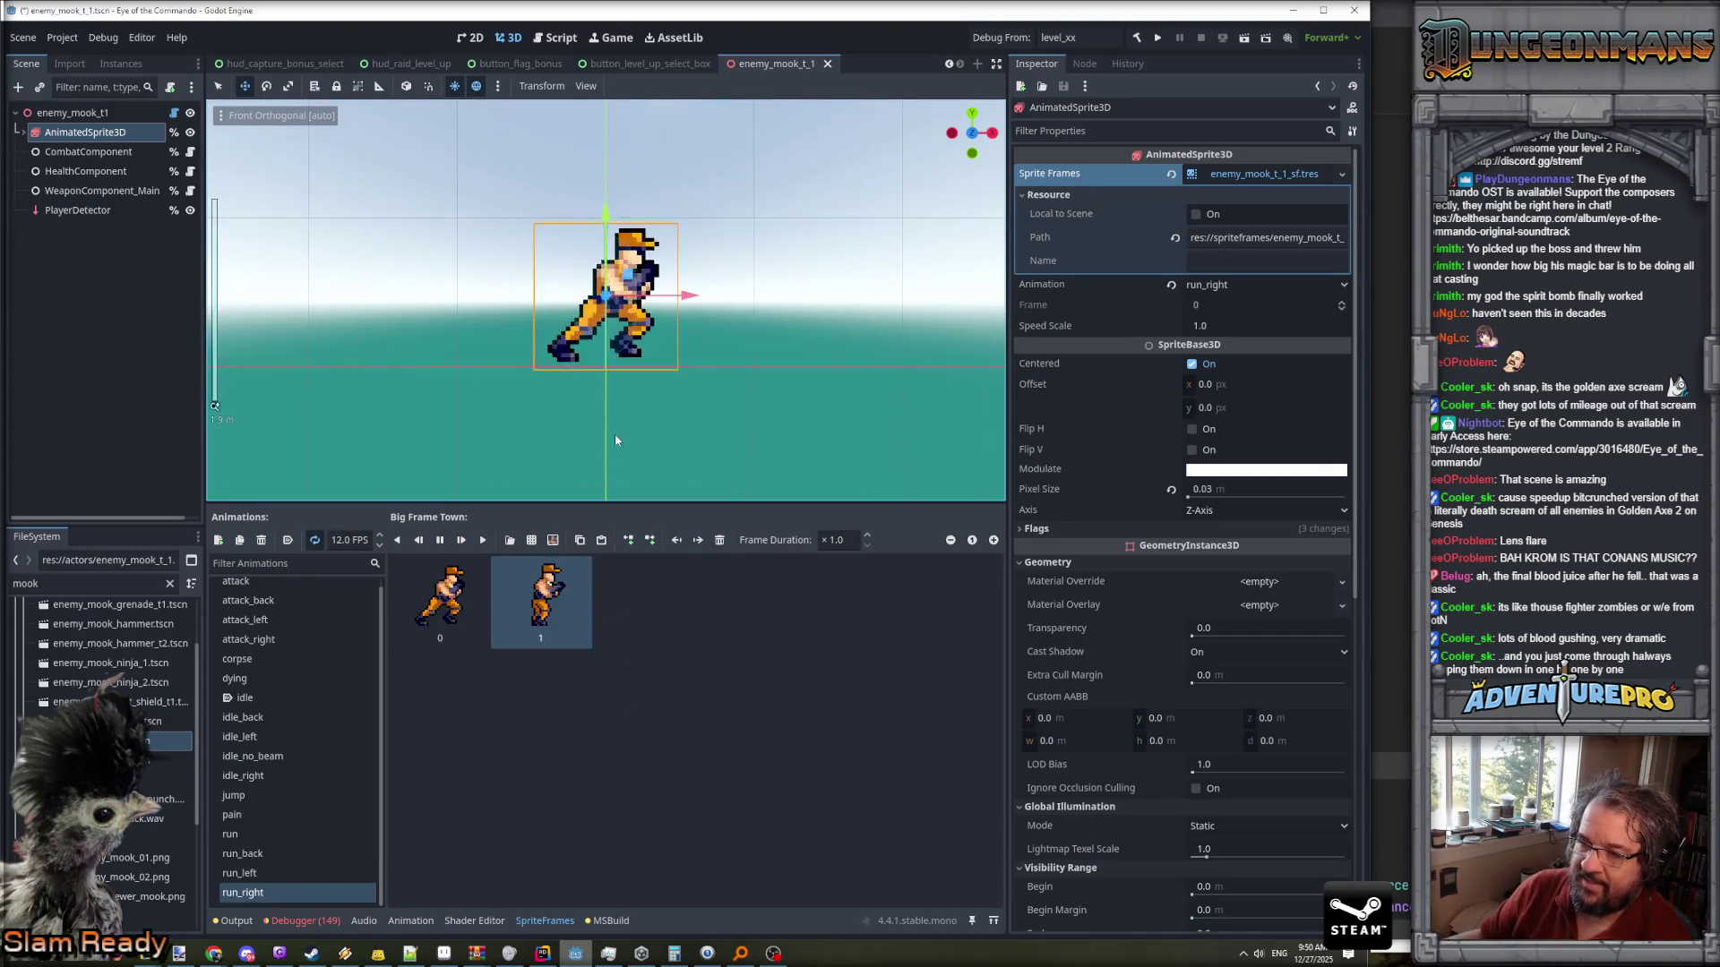
{"action": "scroll", "coordinate": [618, 369], "scroll_direction": "up", "scroll_amount": 4}
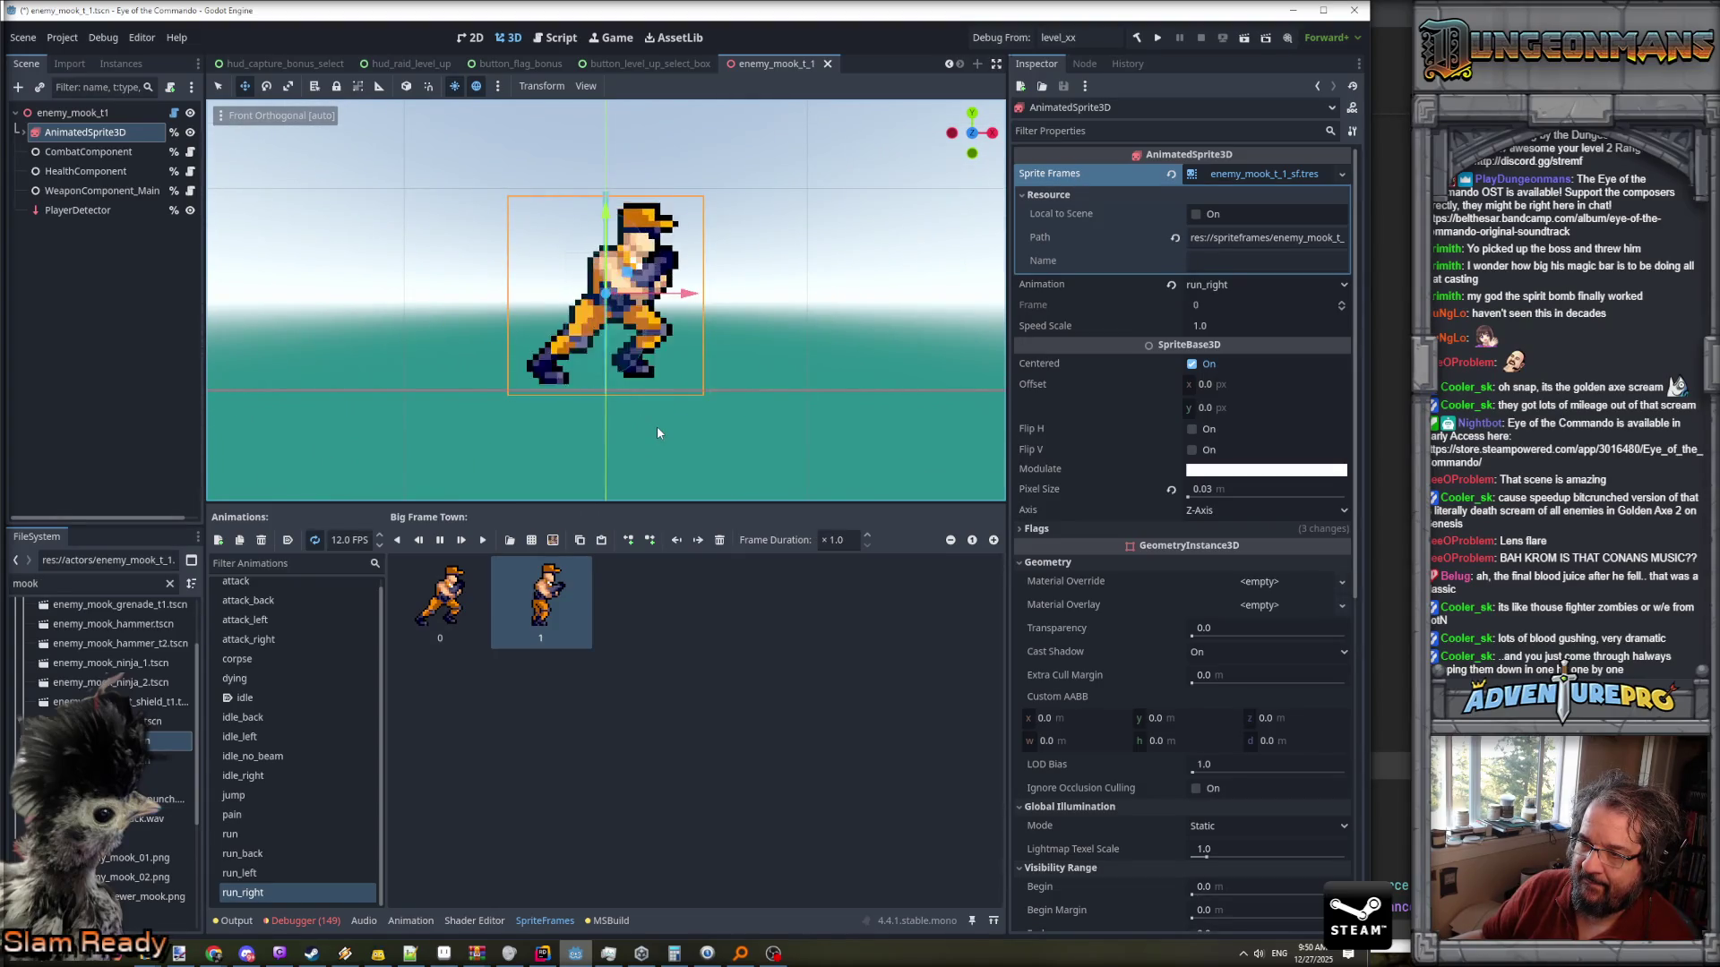
{"action": "scroll", "coordinate": [698, 440], "scroll_direction": "down", "scroll_amount": 3}
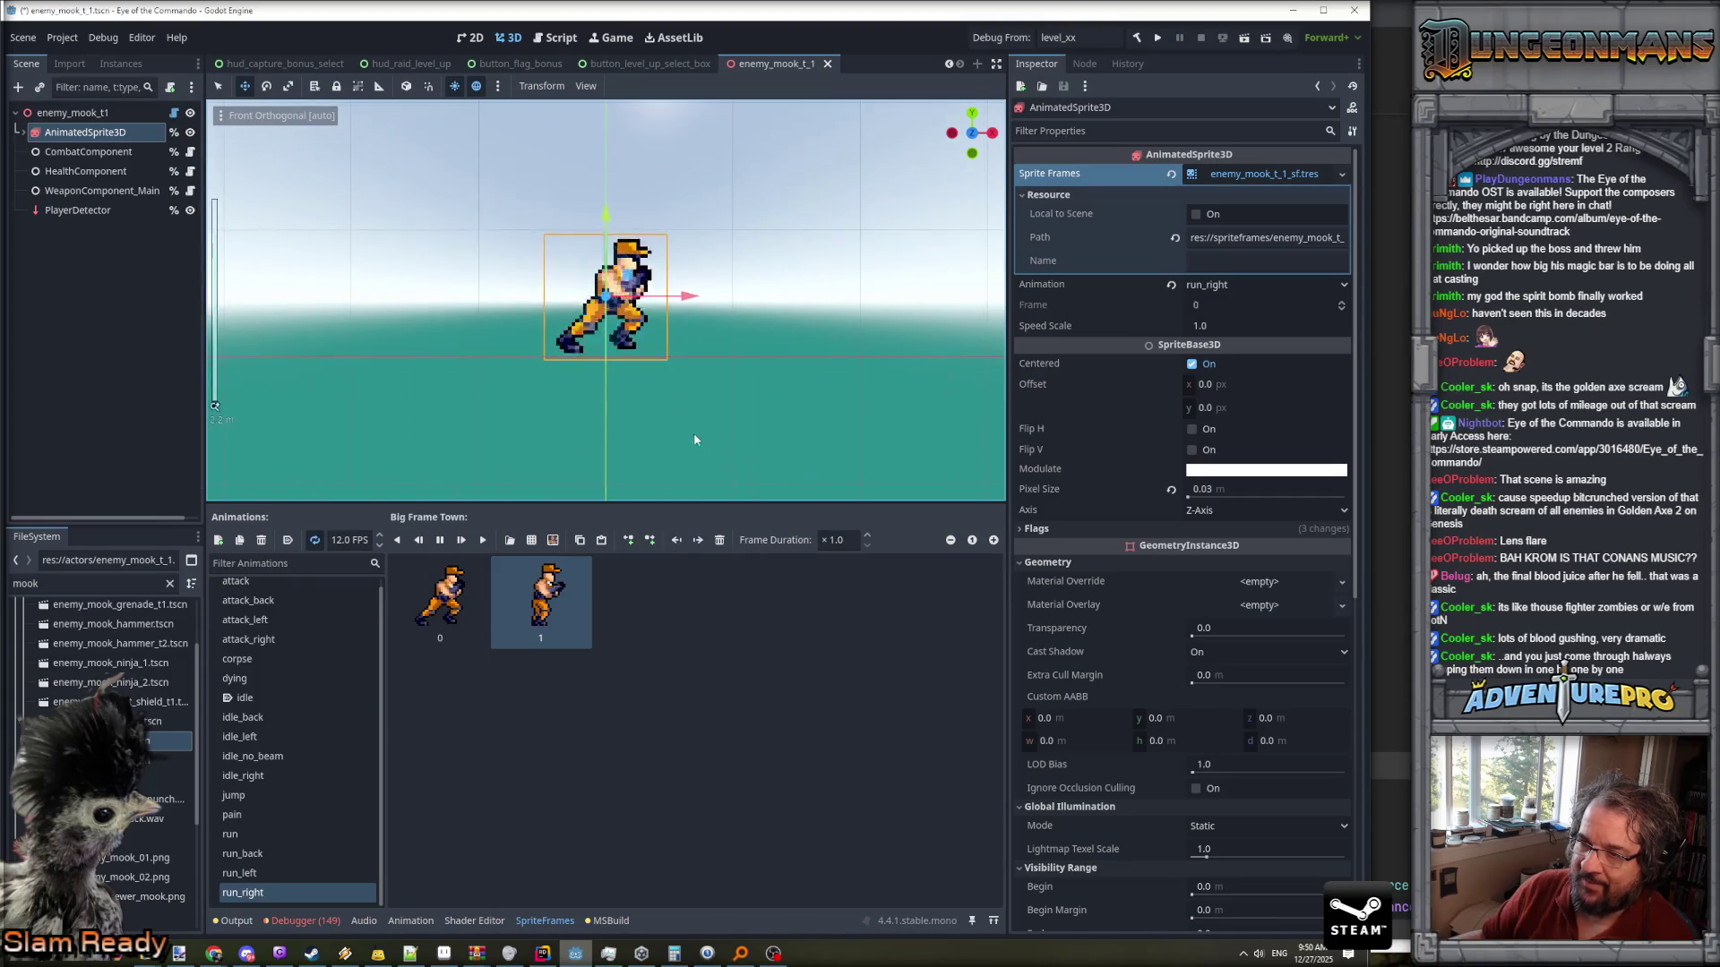
{"action": "scroll", "coordinate": [681, 431], "scroll_direction": "up", "scroll_amount": 1}
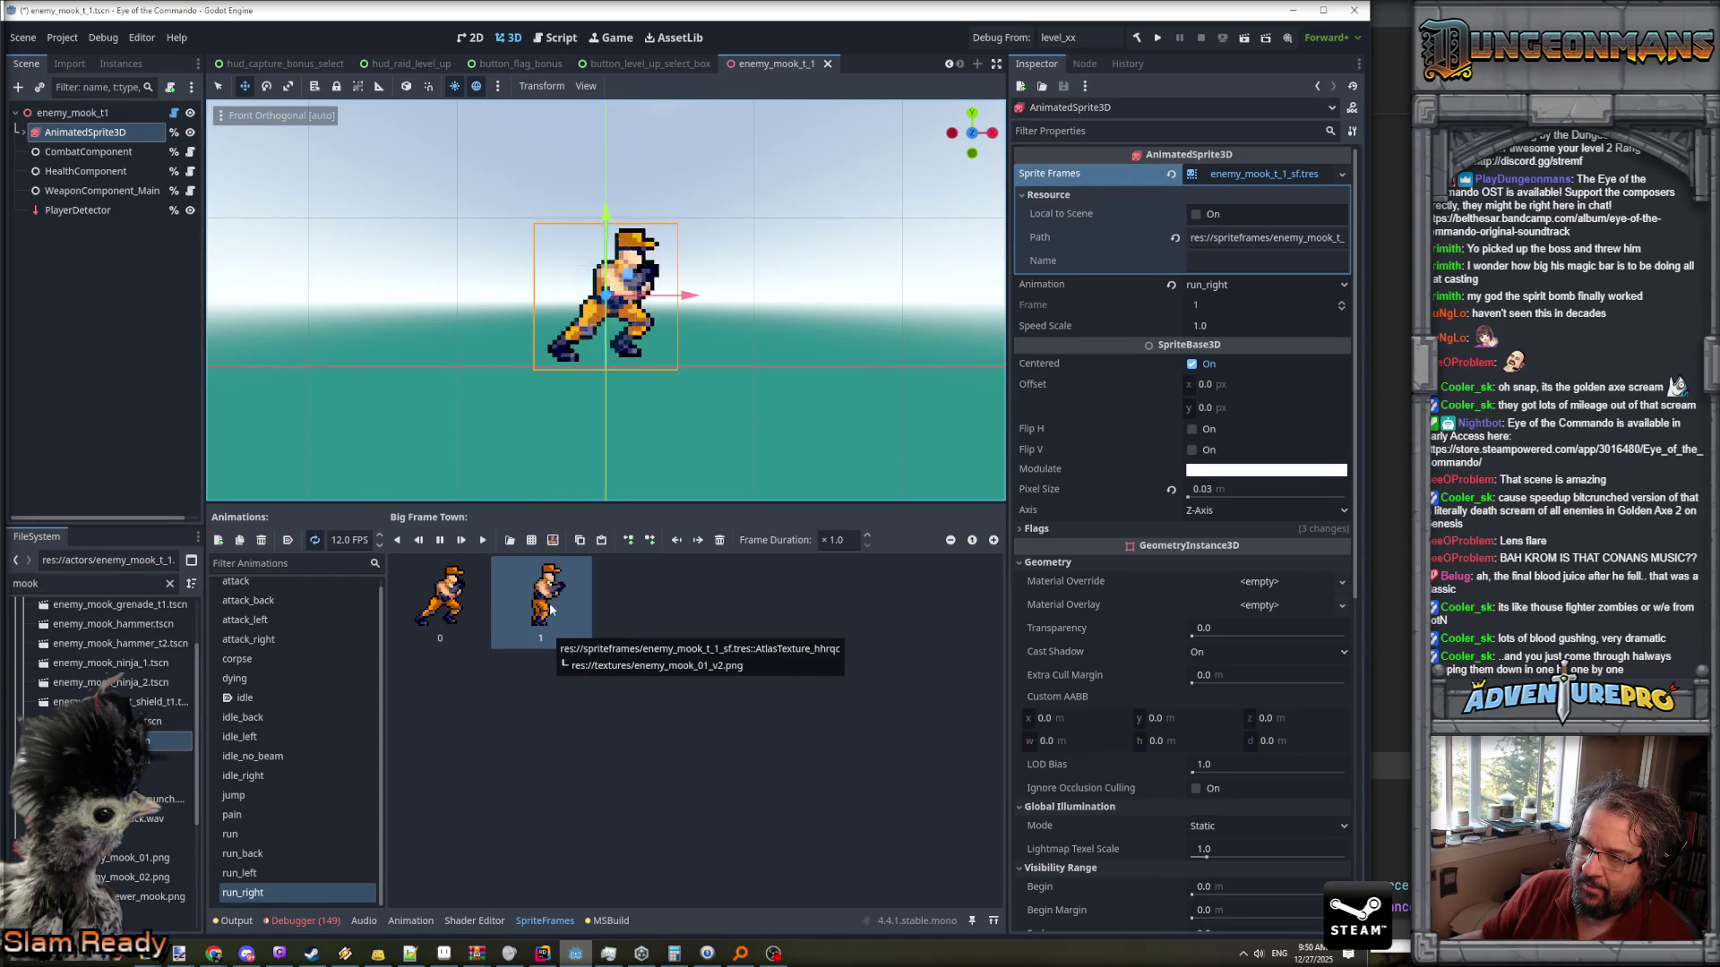
{"action": "left_click", "coordinate": [650, 595]}
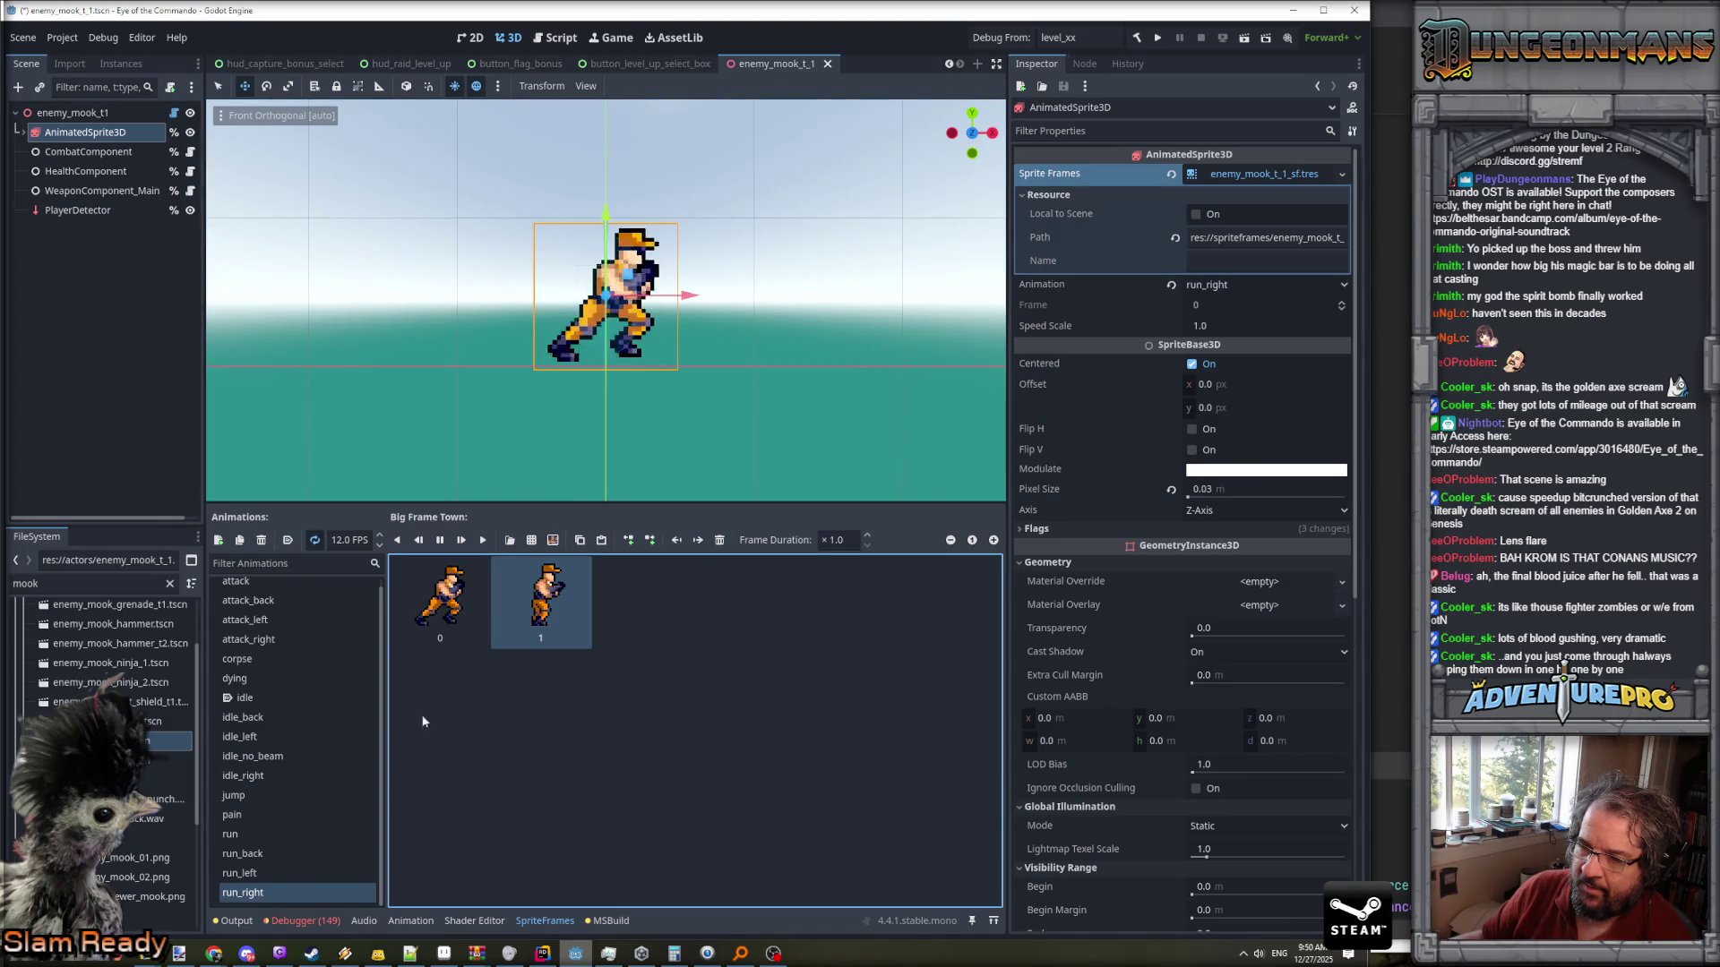
{"action": "left_click", "coordinate": [258, 870]}
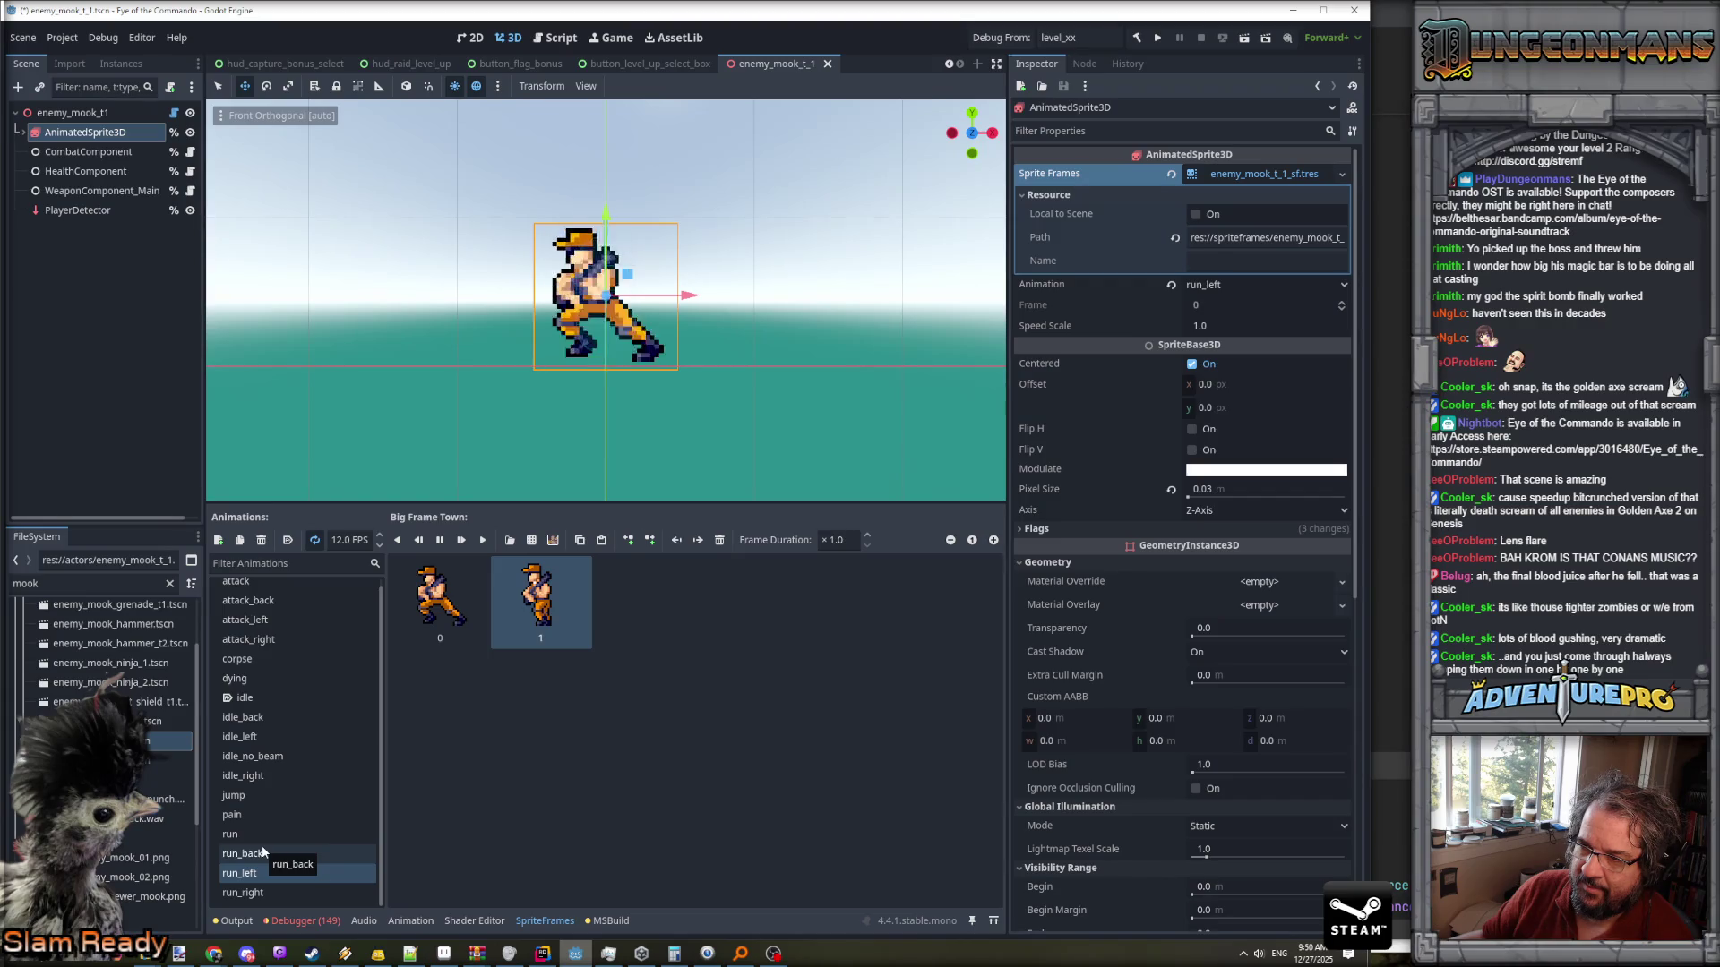
- Preview the run_back, run, run_left, pain, jump and idle_no_beam animations
{"action": "left_click", "coordinate": [261, 848]}
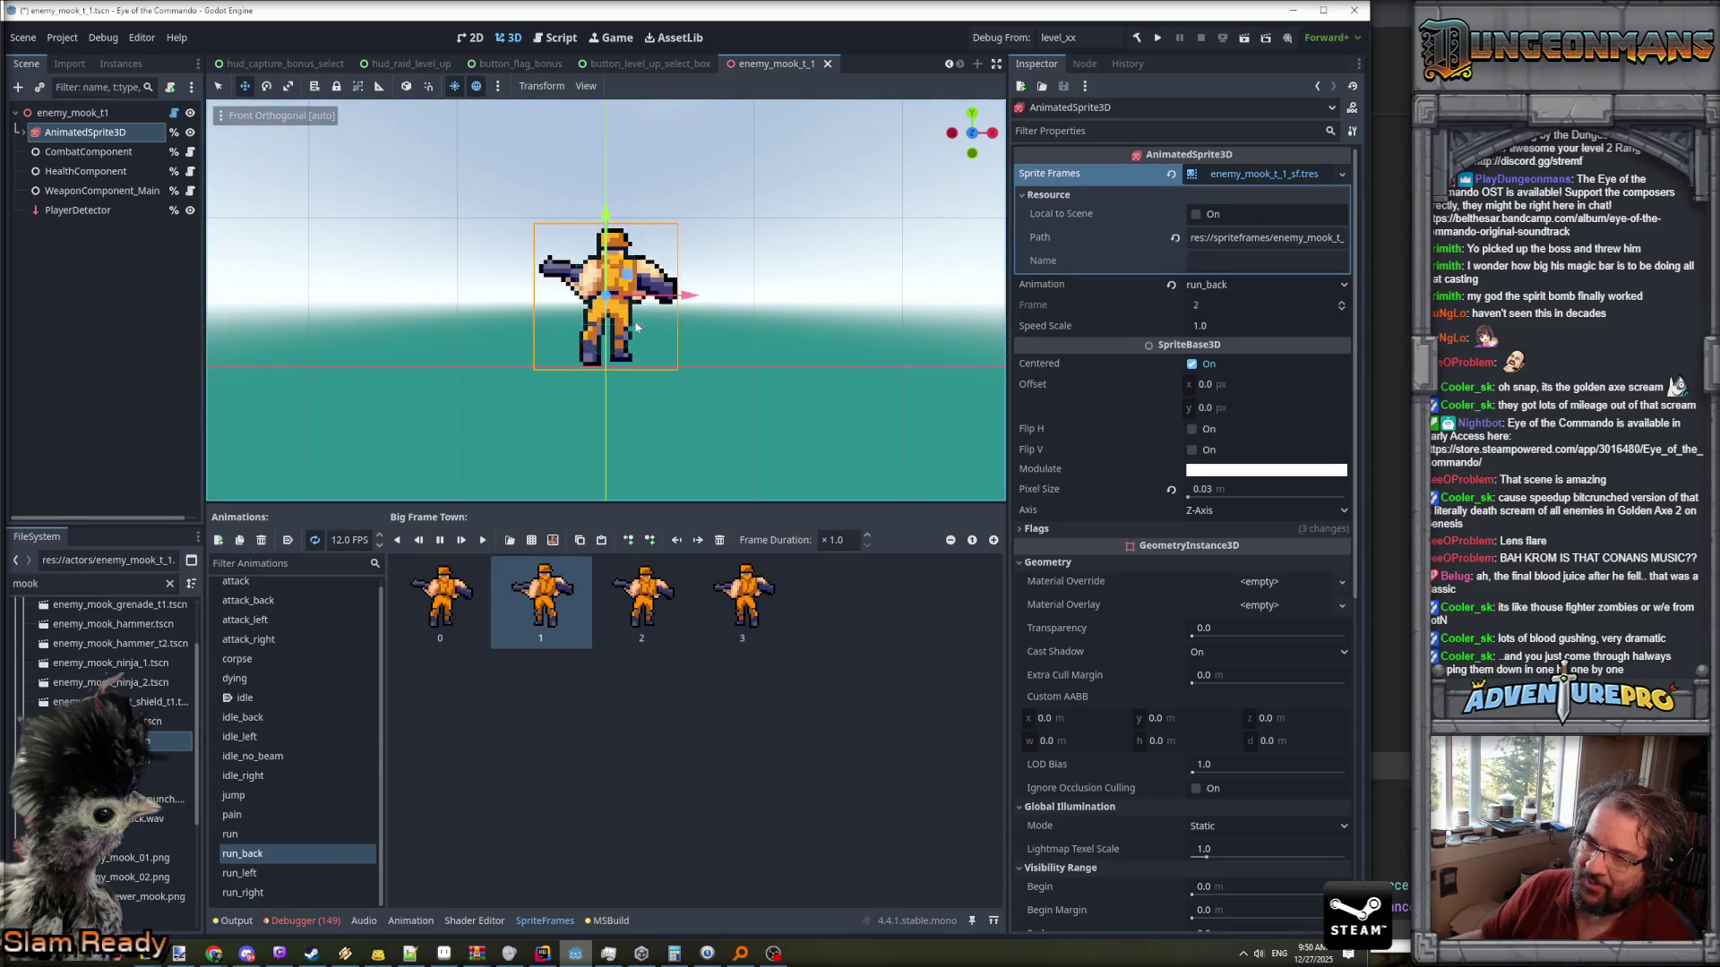
{"action": "left_click", "coordinate": [271, 837]}
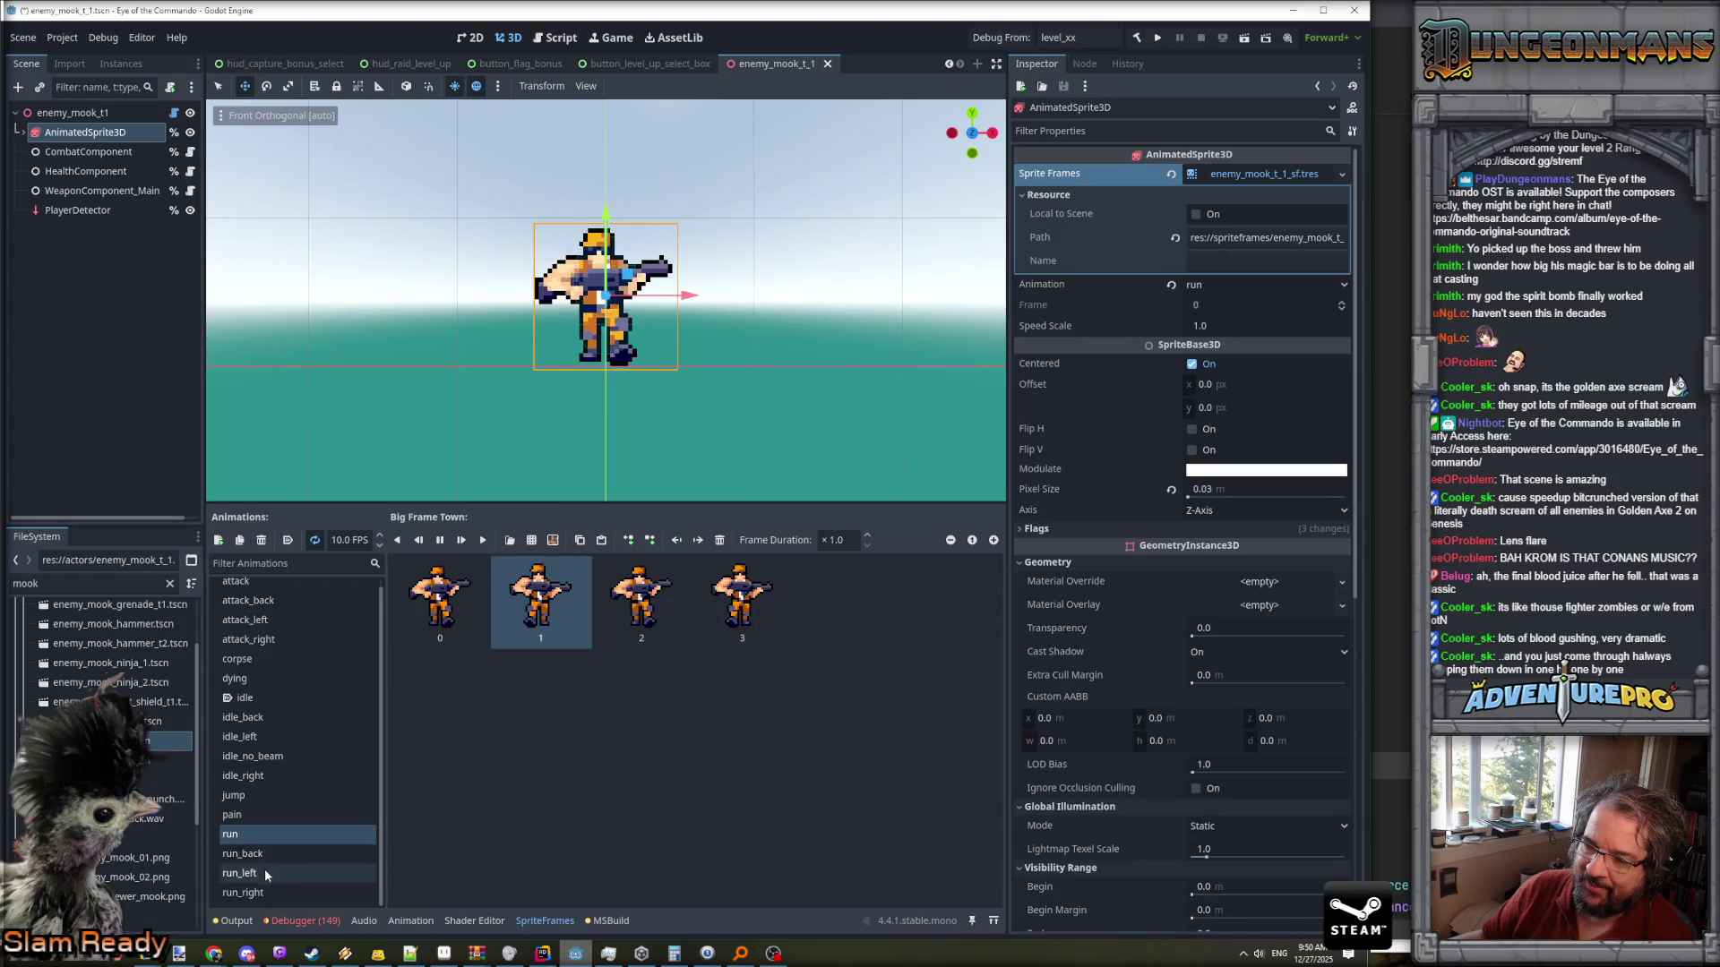
{"action": "left_click", "coordinate": [256, 869]}
{"action": "left_click", "coordinate": [239, 833]}
{"action": "left_click", "coordinate": [234, 814]}
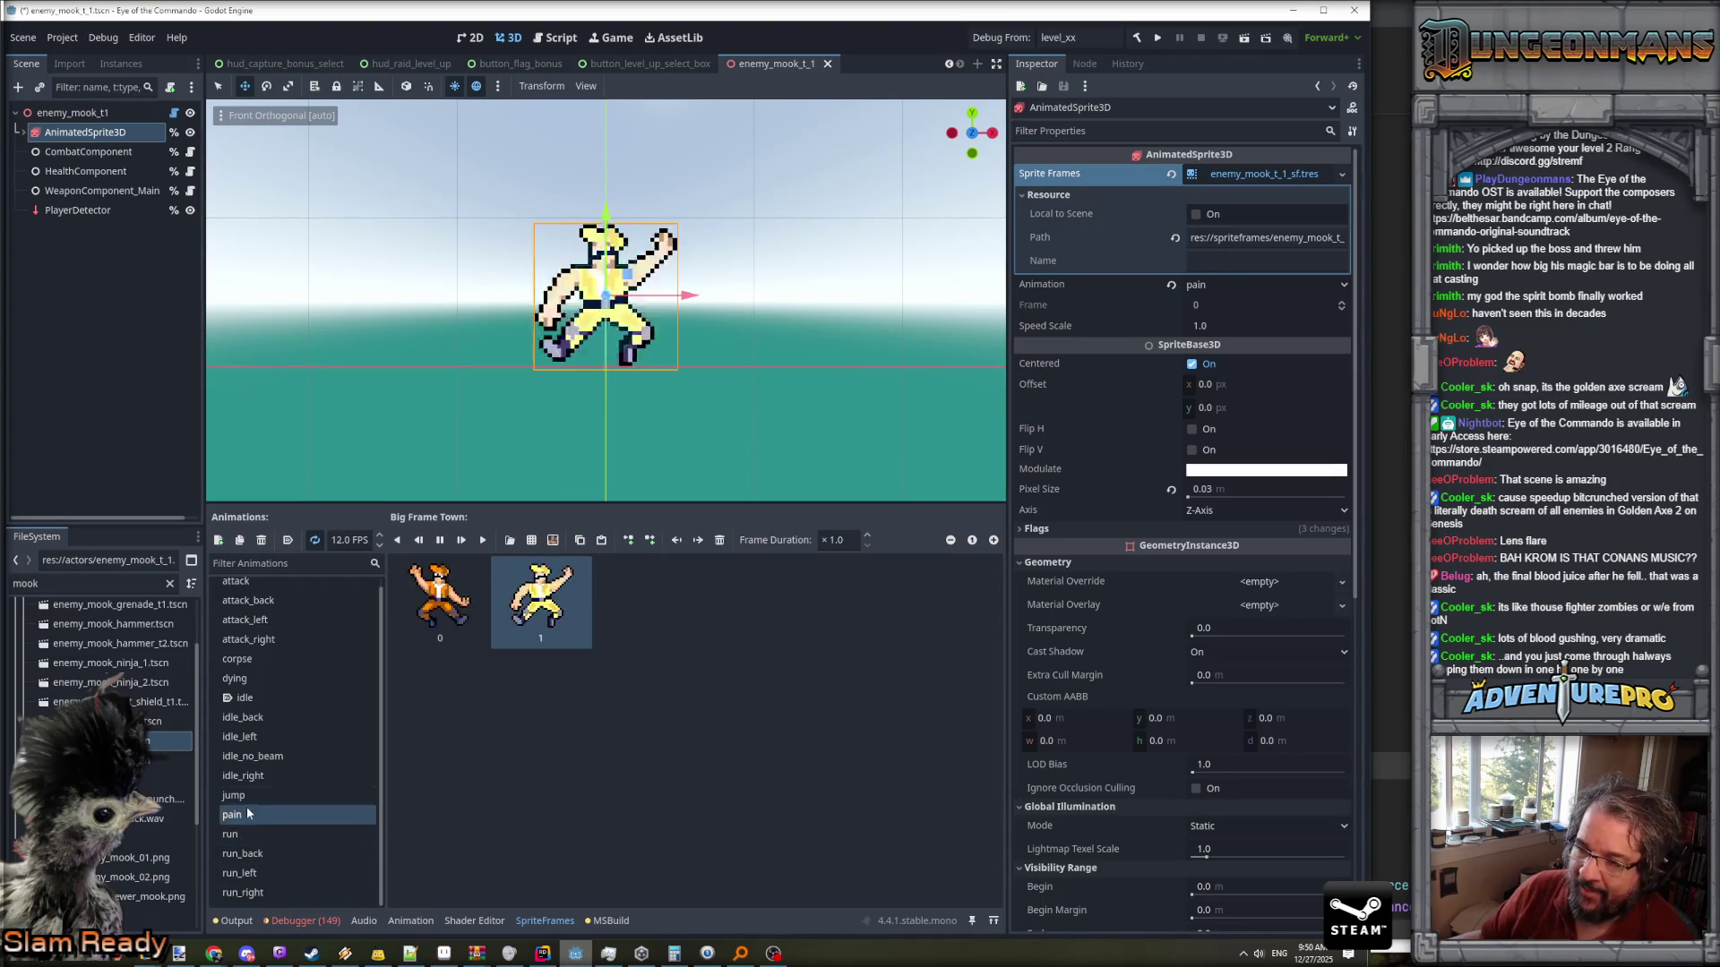
{"action": "left_click", "coordinate": [260, 795]}
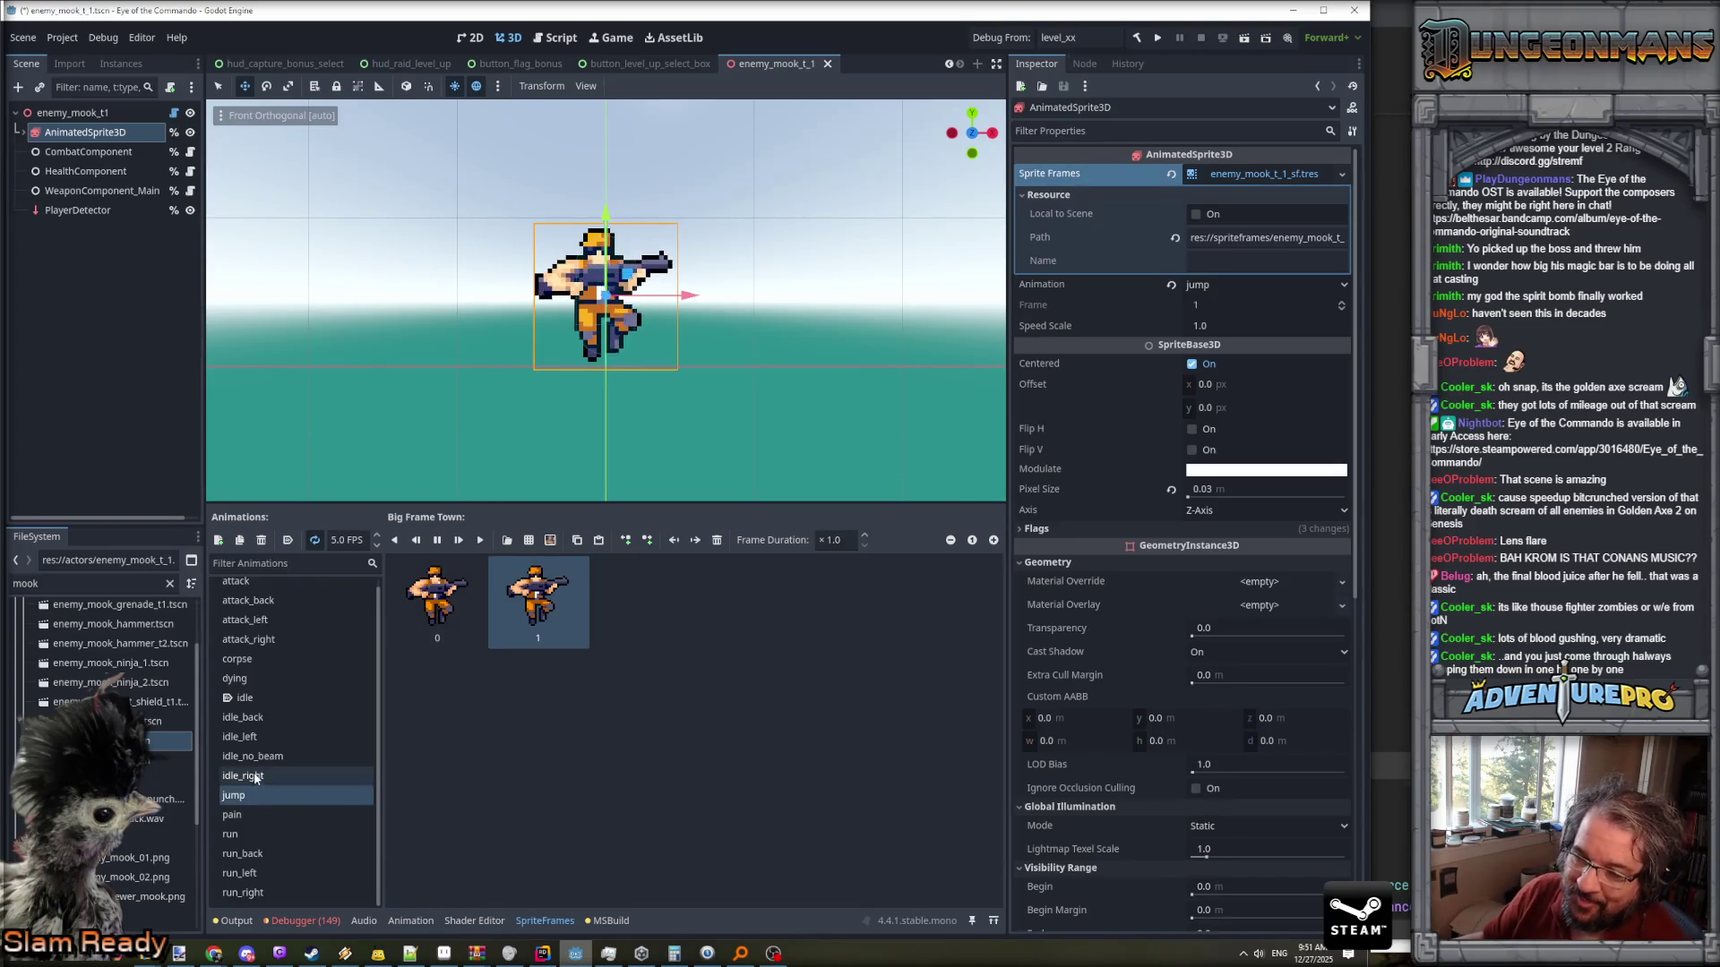
{"action": "left_click", "coordinate": [260, 755]}
- Preview idle, dying, corpse and the attack animations, then bring up the Trello board
{"action": "left_click", "coordinate": [262, 697]}
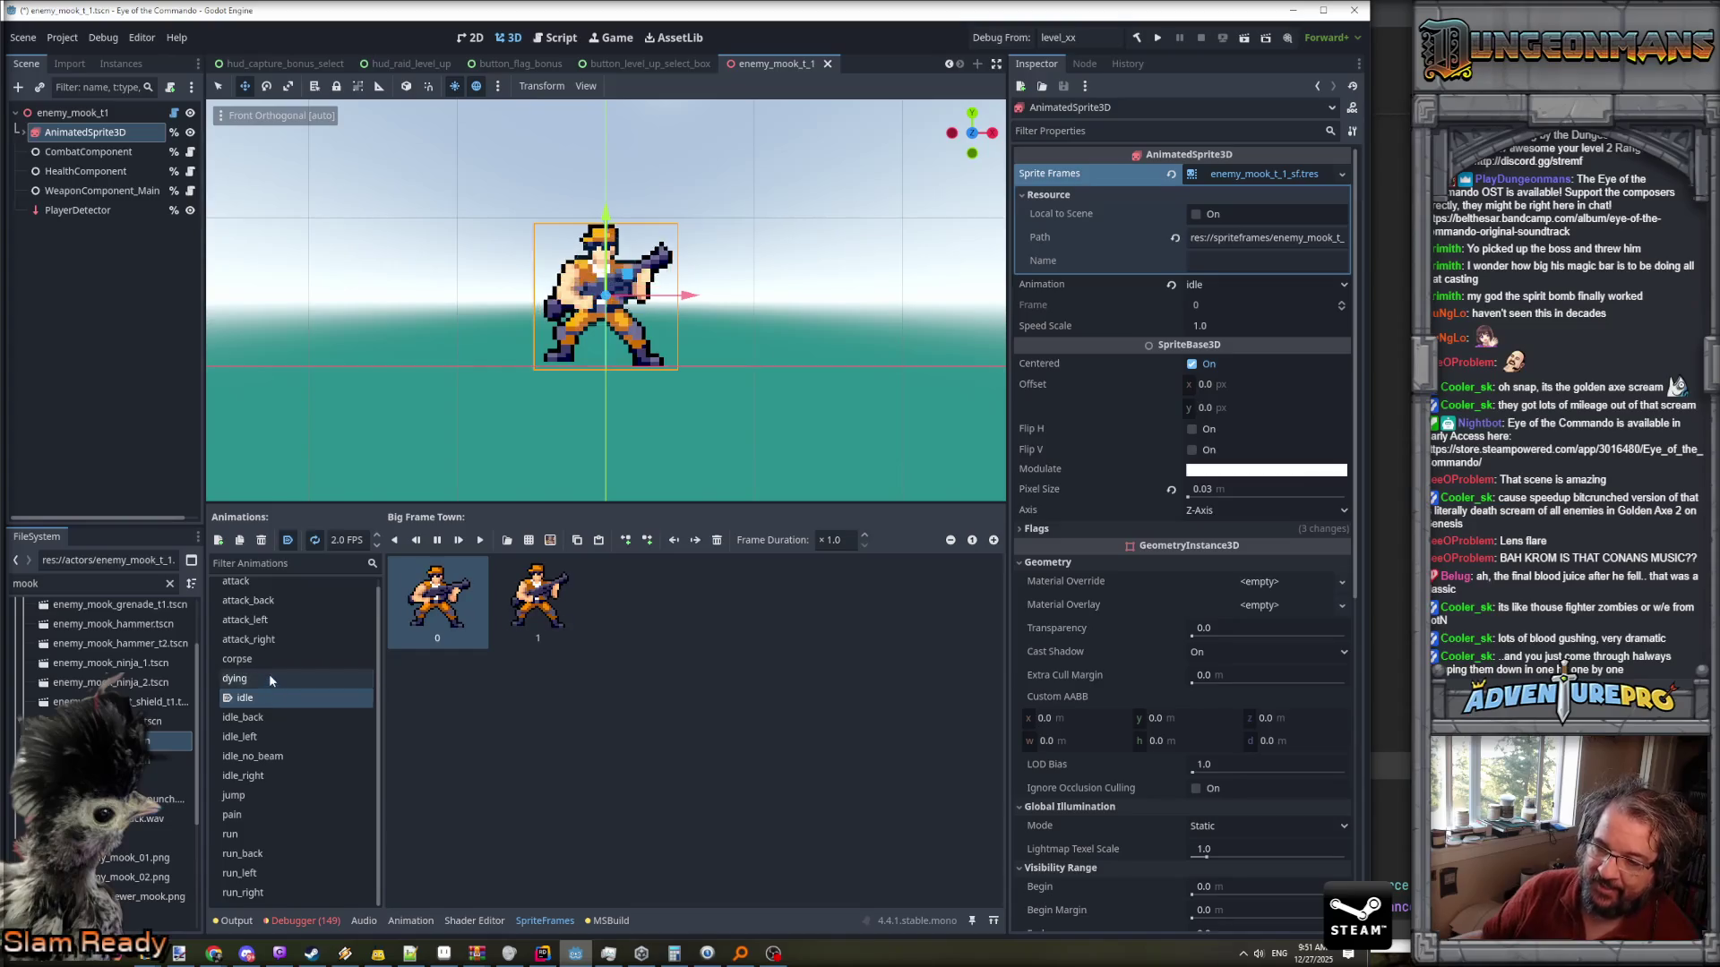
{"action": "left_click", "coordinate": [270, 678]}
{"action": "left_click", "coordinate": [271, 660]}
{"action": "left_click", "coordinate": [283, 618]}
{"action": "left_click", "coordinate": [287, 598]}
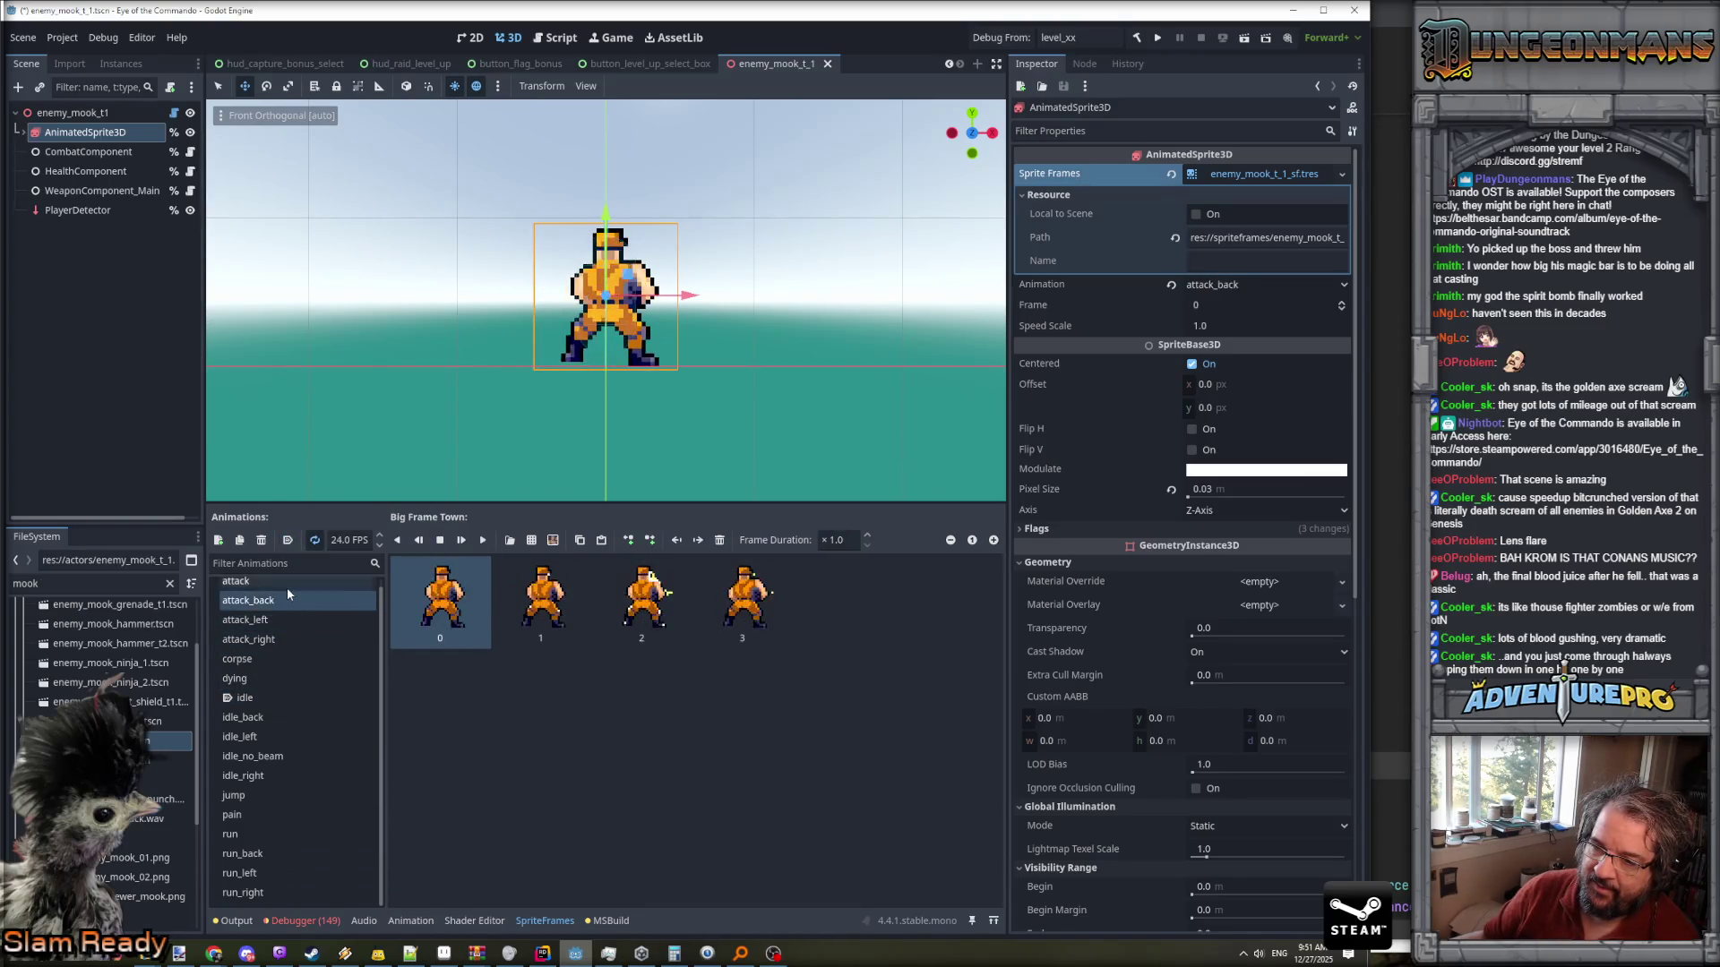
{"action": "left_click", "coordinate": [287, 588]}
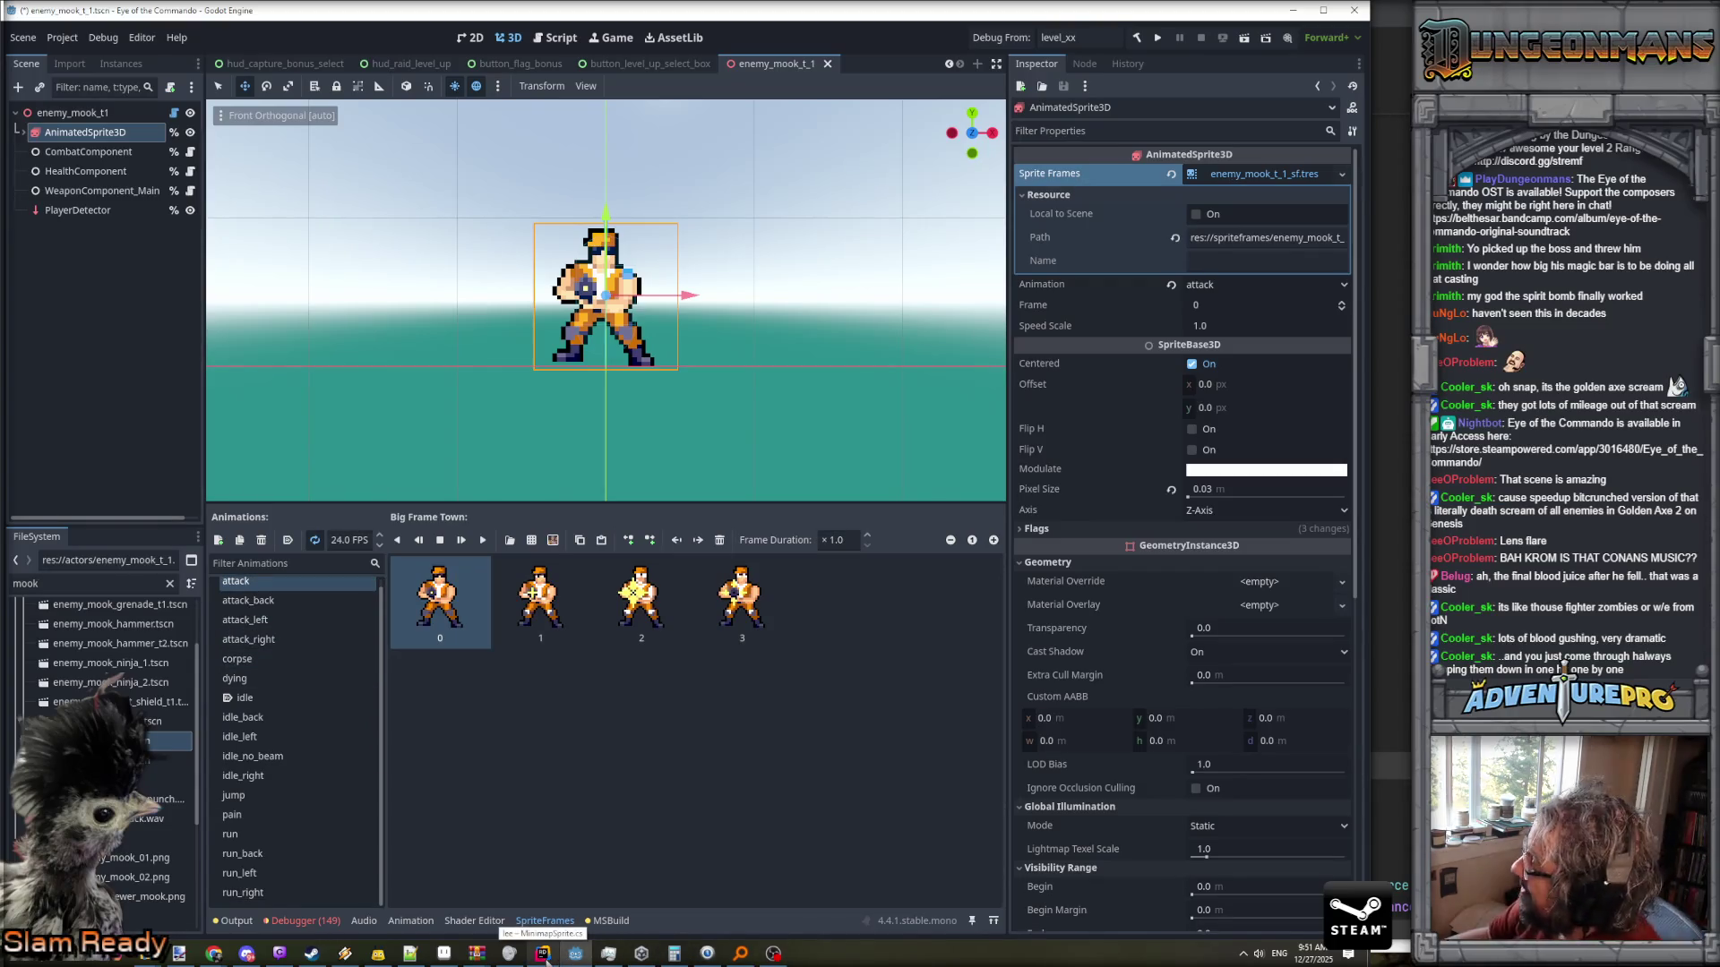
{"action": "left_click", "coordinate": [576, 955]}
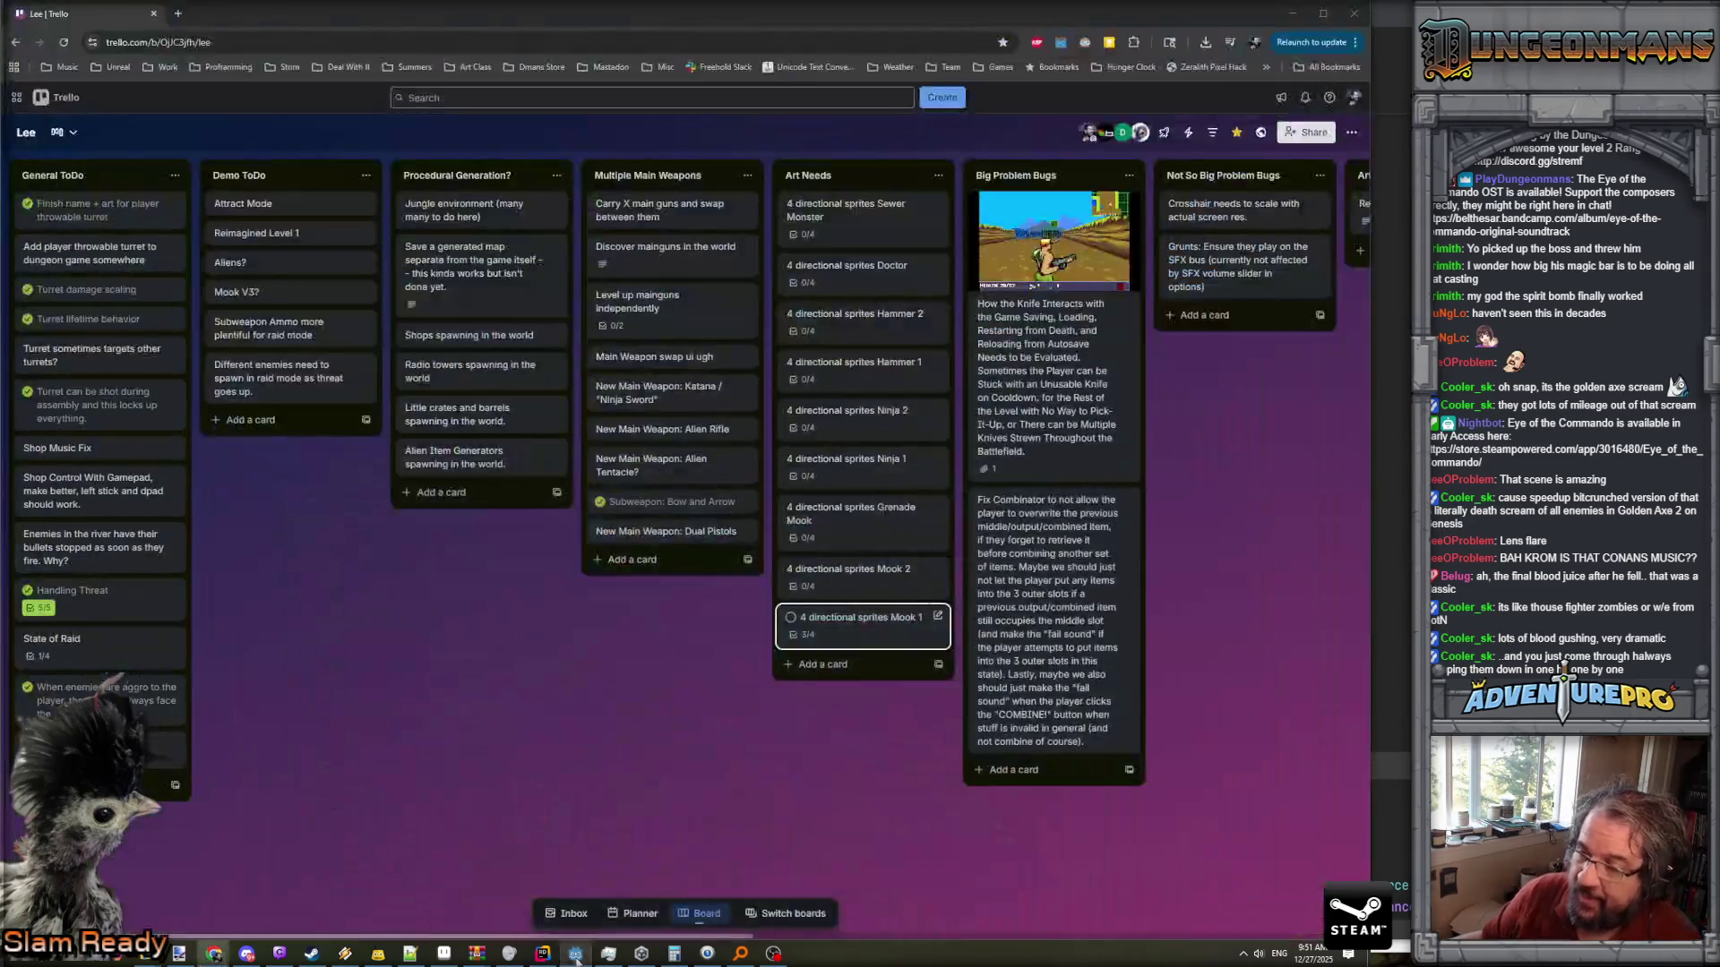
{"action": "left_click", "coordinate": [575, 955]}
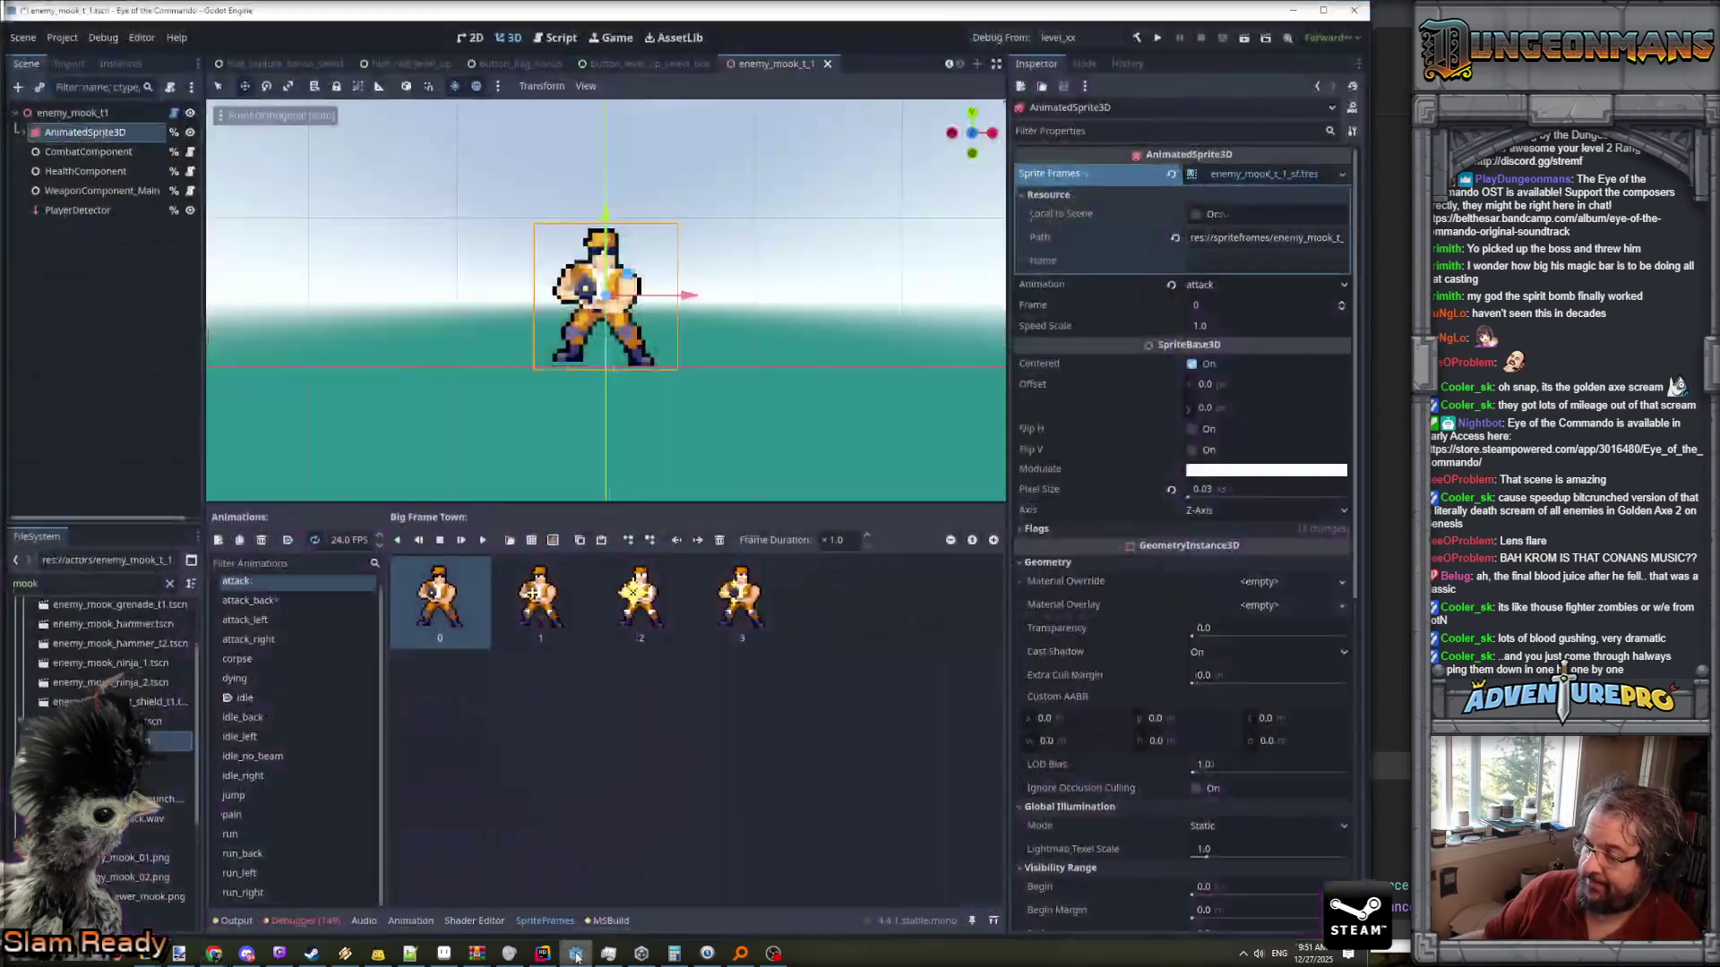
{"action": "left_click", "coordinate": [543, 955]}
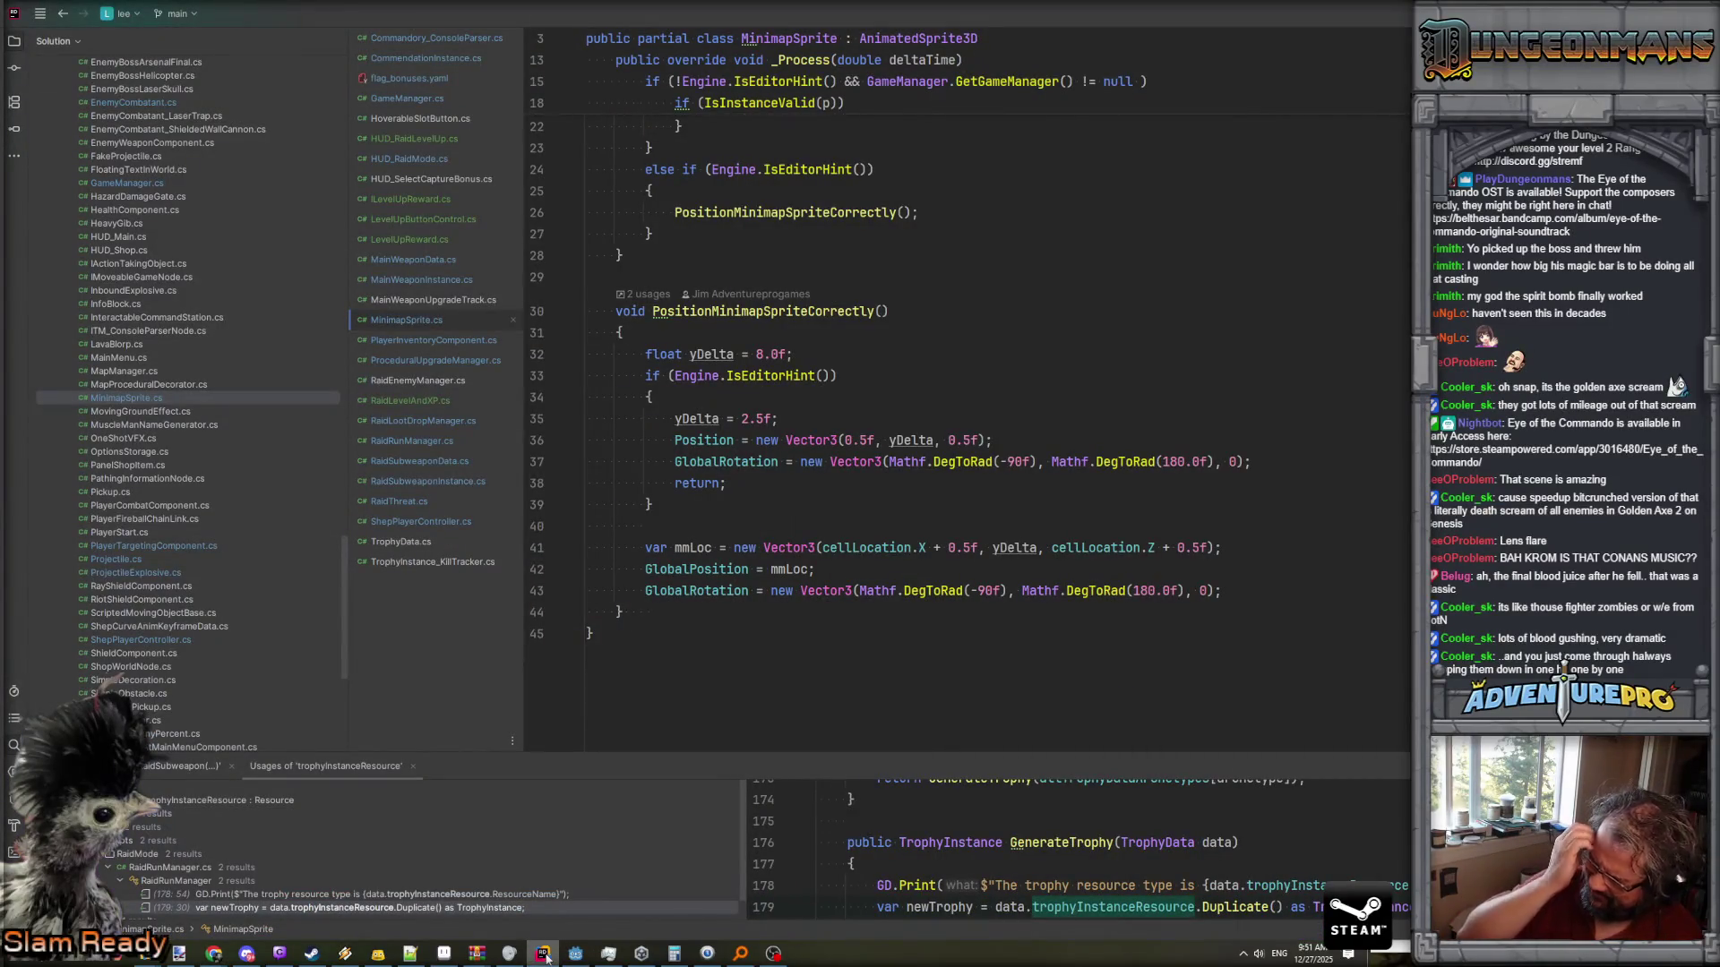
{"action": "left_click", "coordinate": [636, 960]}
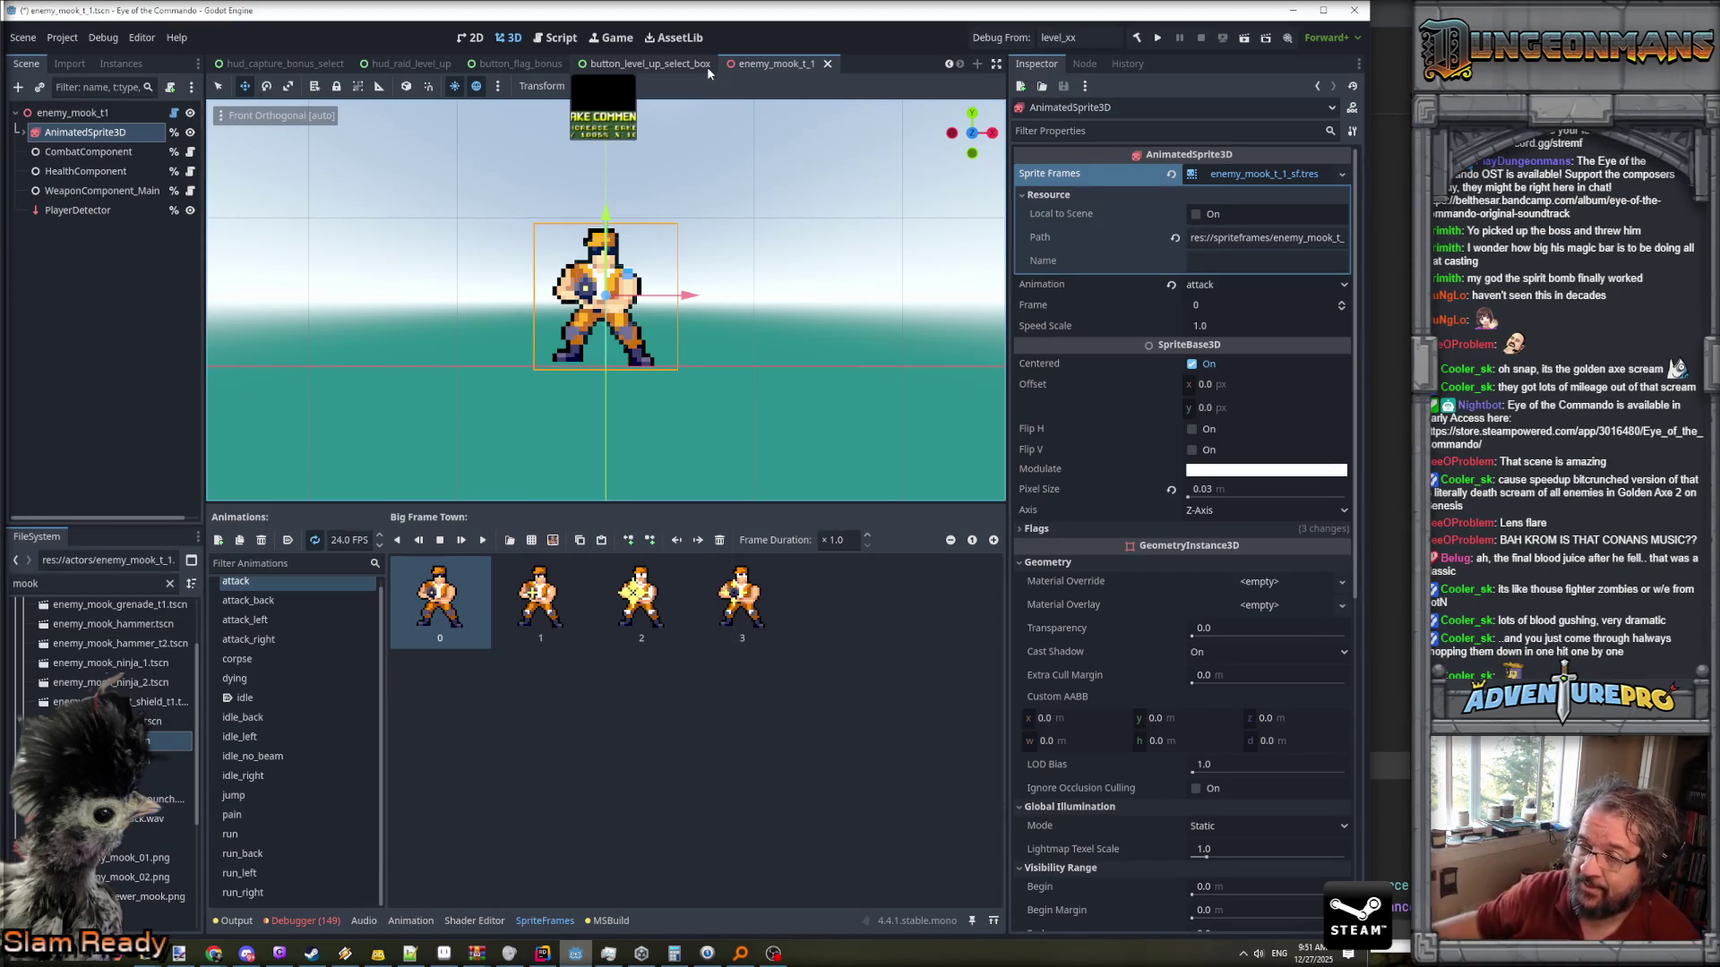
{"action": "key", "text": "ctrl+s"}
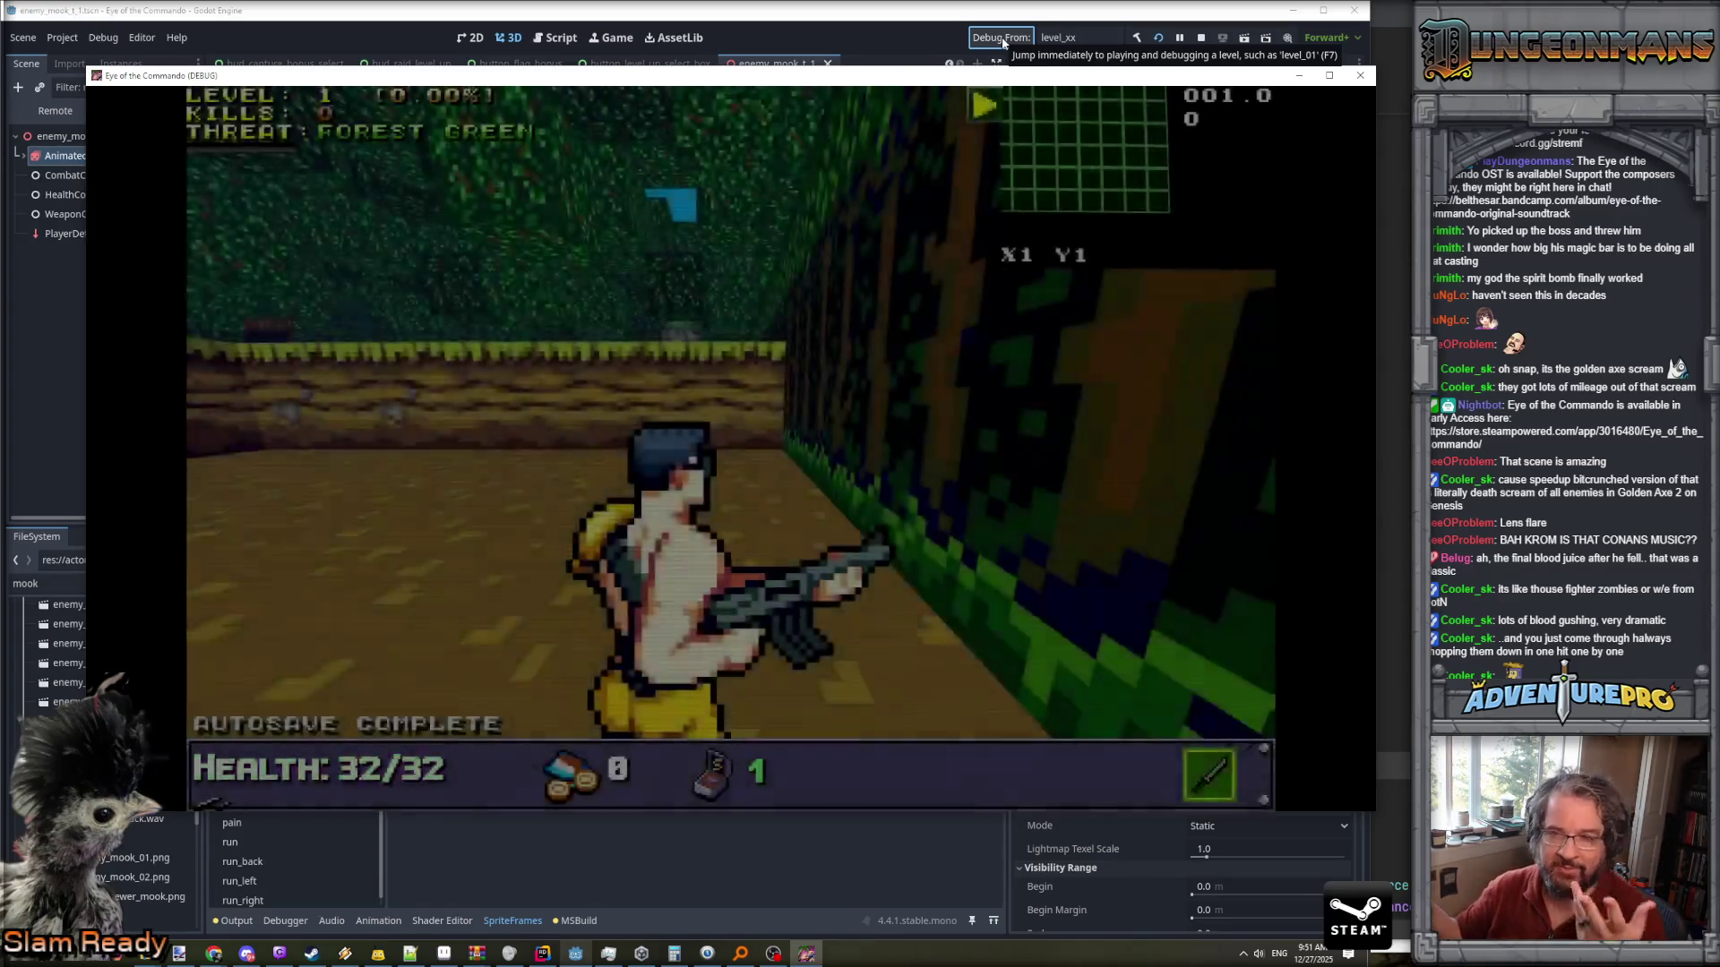
- Walk the player through the forest maze corridors
{"action": "key", "text": "w"}
{"action": "key", "text": "d"}
{"action": "key", "text": "w"}
{"action": "key", "text": "w"}
{"action": "key", "text": "w"}
{"action": "key", "text": "a"}
{"action": "key", "text": "w"}
{"action": "key", "text": "w"}
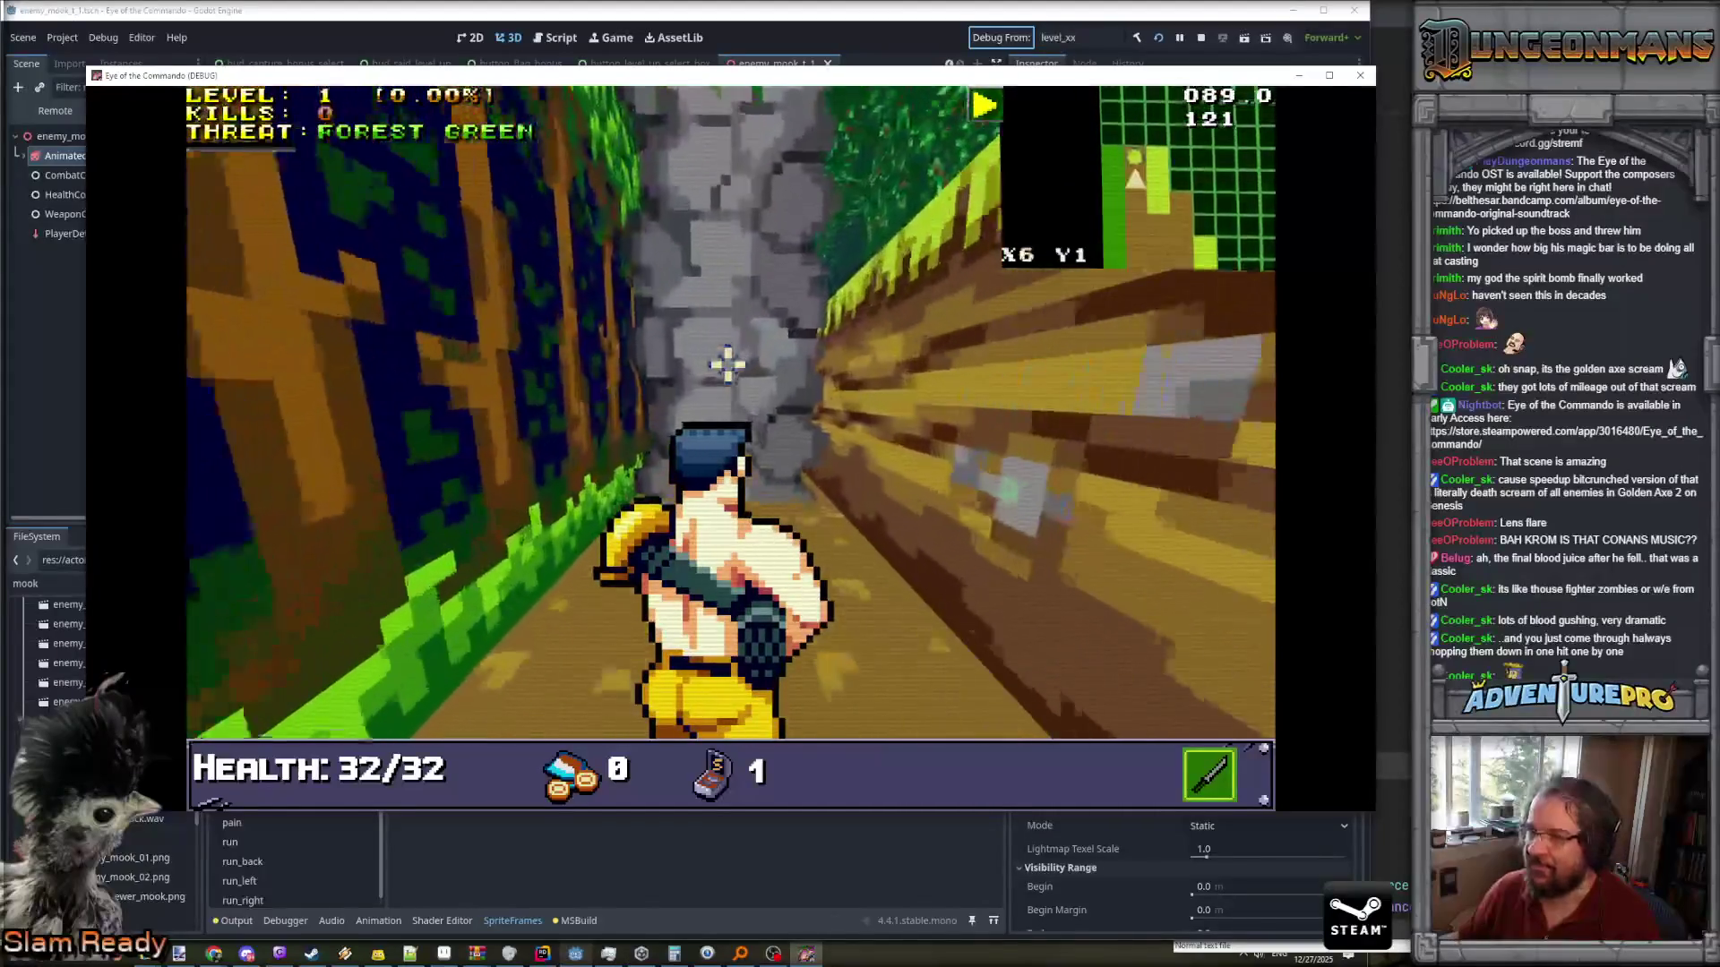
{"action": "key", "text": "a"}
{"action": "key", "text": "a"}
{"action": "key", "text": "w"}
{"action": "key", "text": "a"}
{"action": "key", "text": "w"}
{"action": "key", "text": "w"}
{"action": "key", "text": "w"}
{"action": "key", "text": "a"}
{"action": "key", "text": "w"}
{"action": "key", "text": "a"}
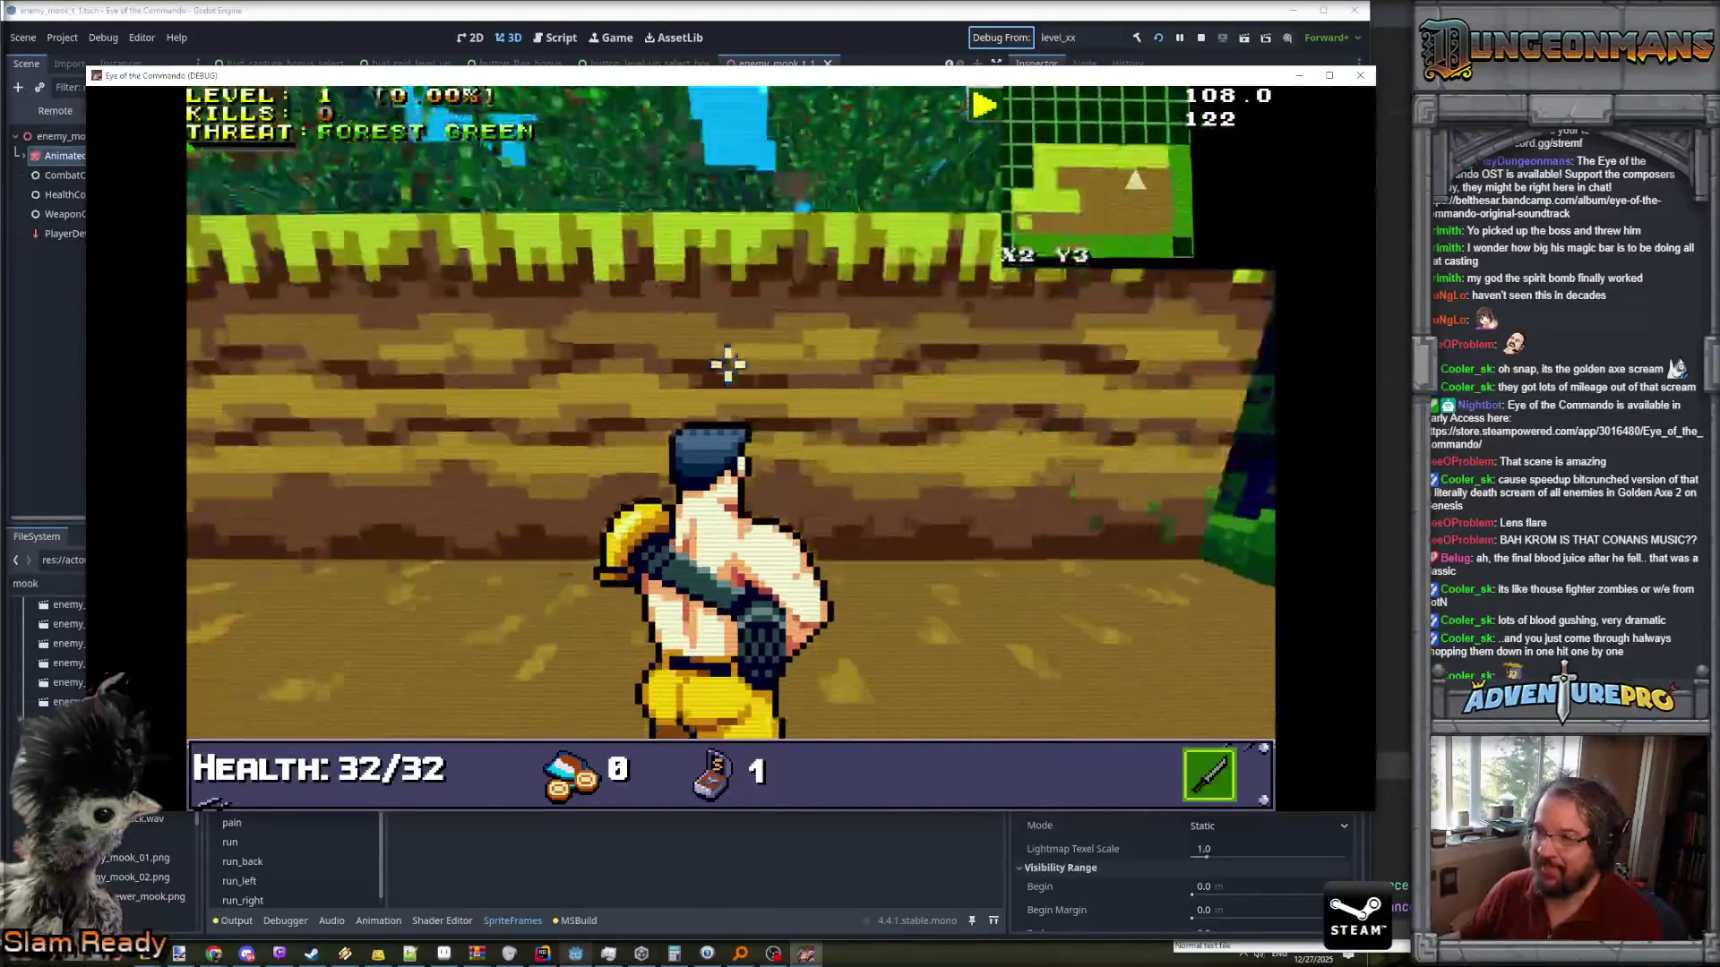
- Teleport to X5 Y5 with the console command TP 5 5 and advance toward the mooks
{"action": "key", "text": "grave"}
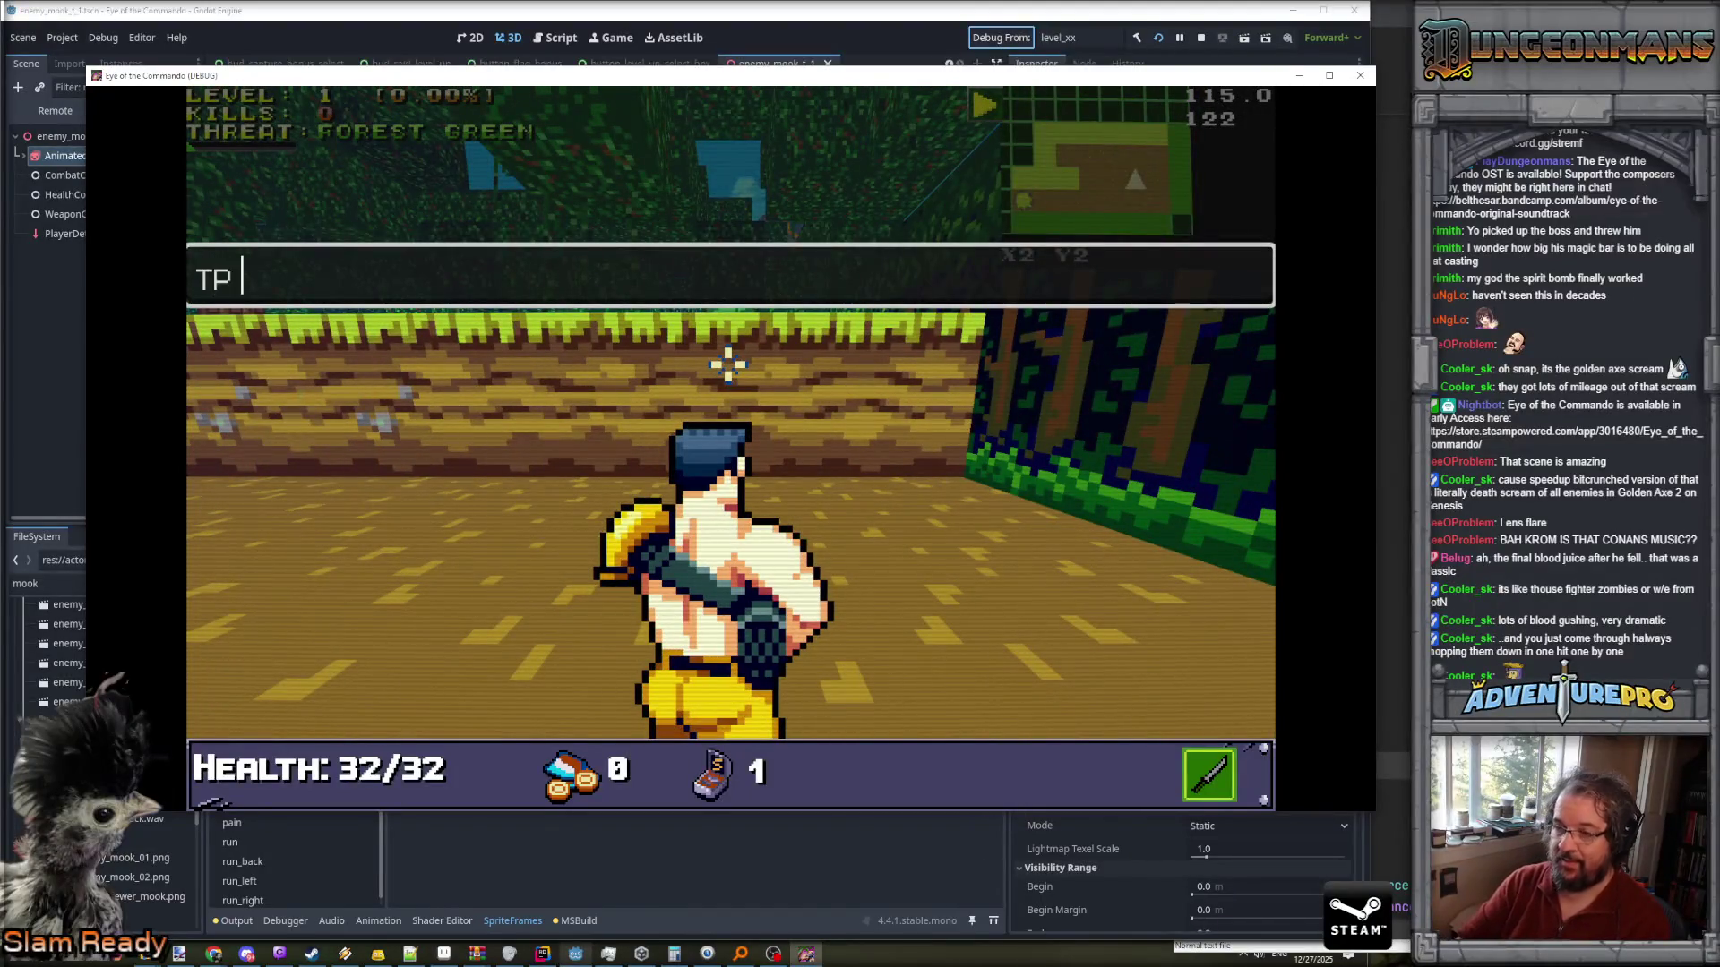
{"action": "type", "text": "5 5"}
{"action": "key", "text": "Return"}
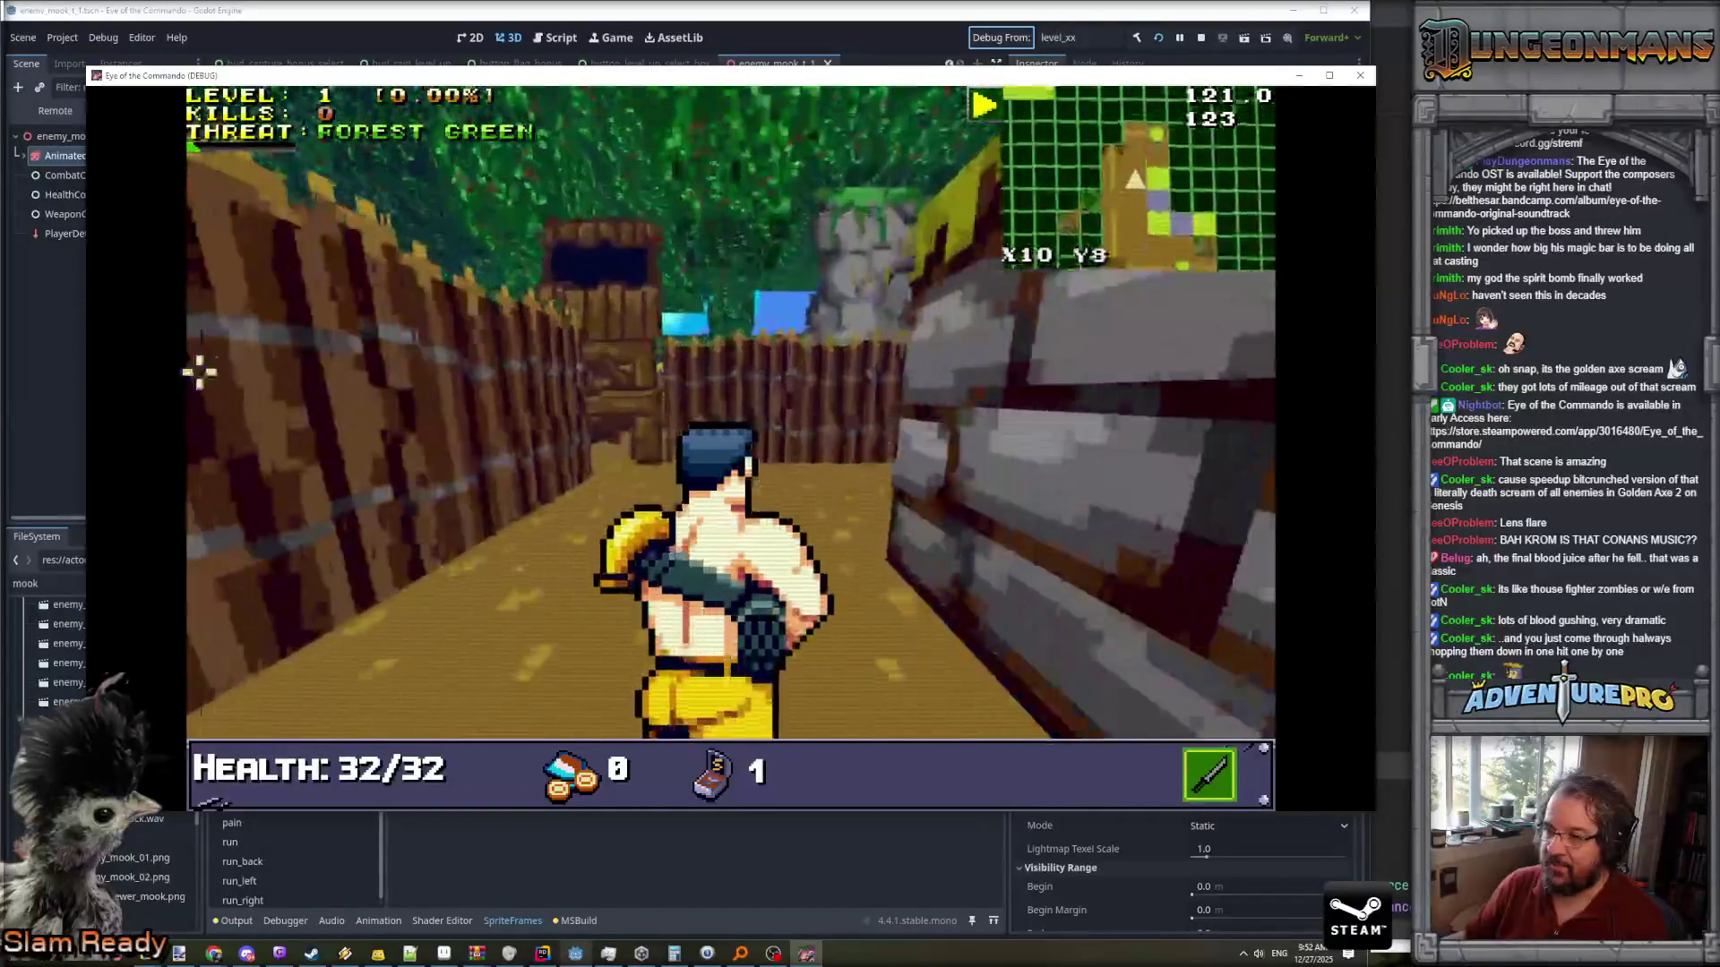
{"action": "key", "text": "q"}
{"action": "key", "text": "q"}
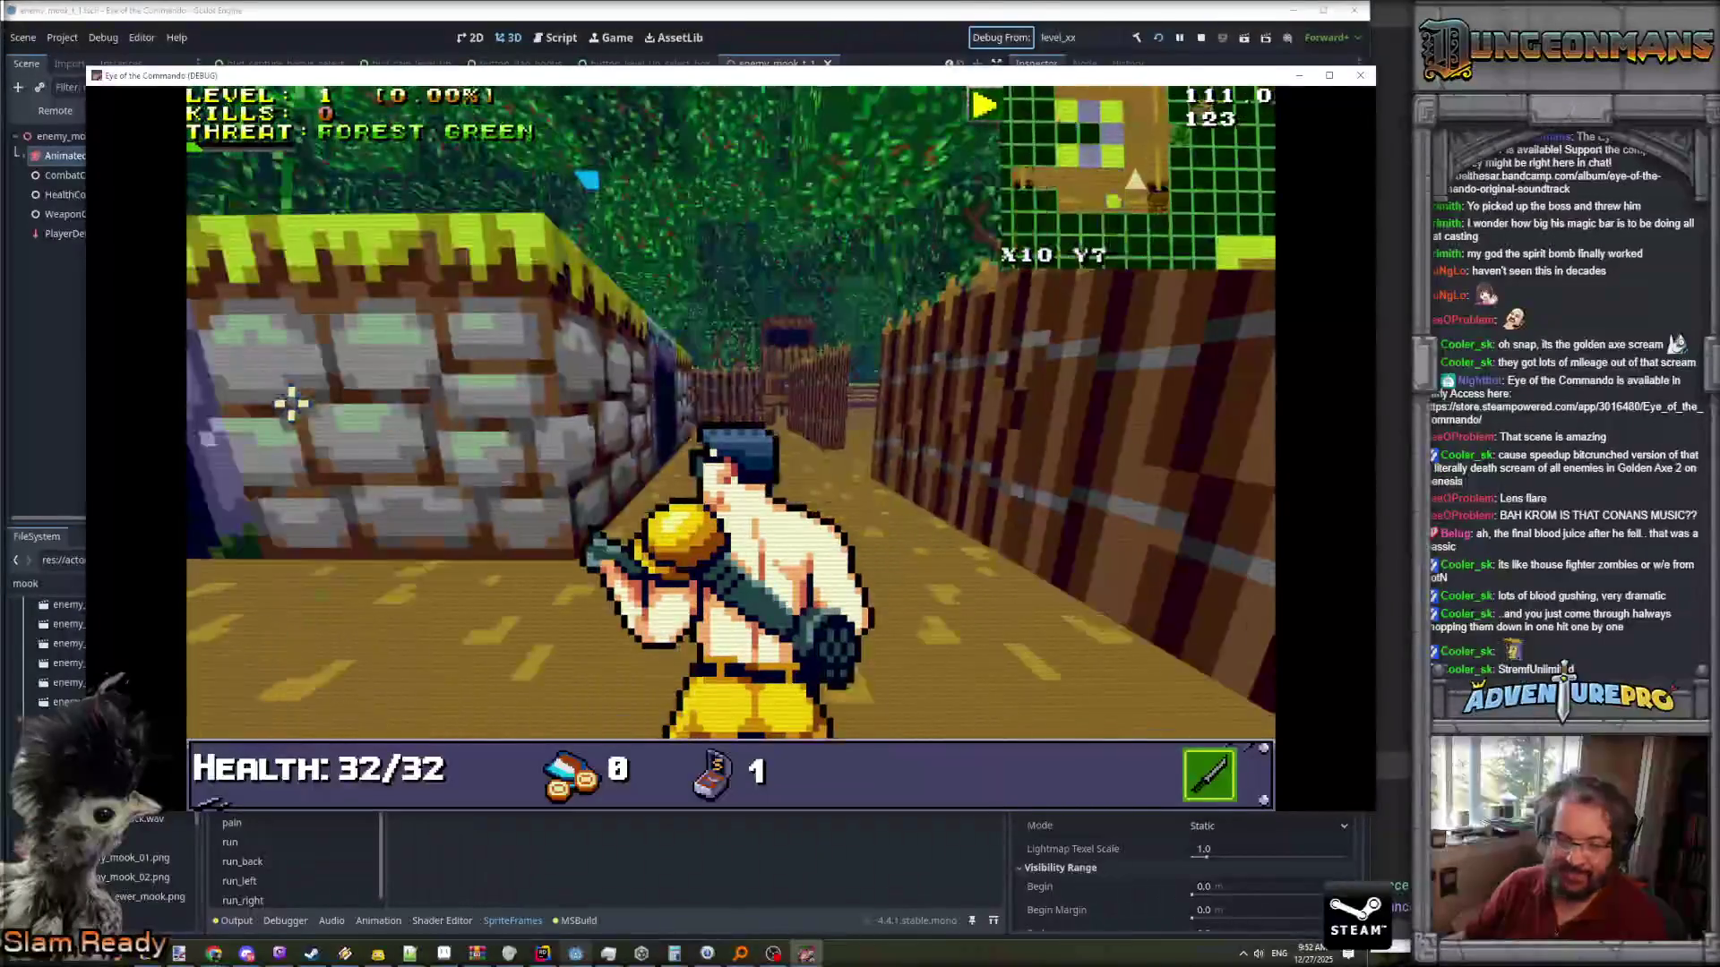
{"action": "key", "text": "w"}
{"action": "key", "text": "w"}
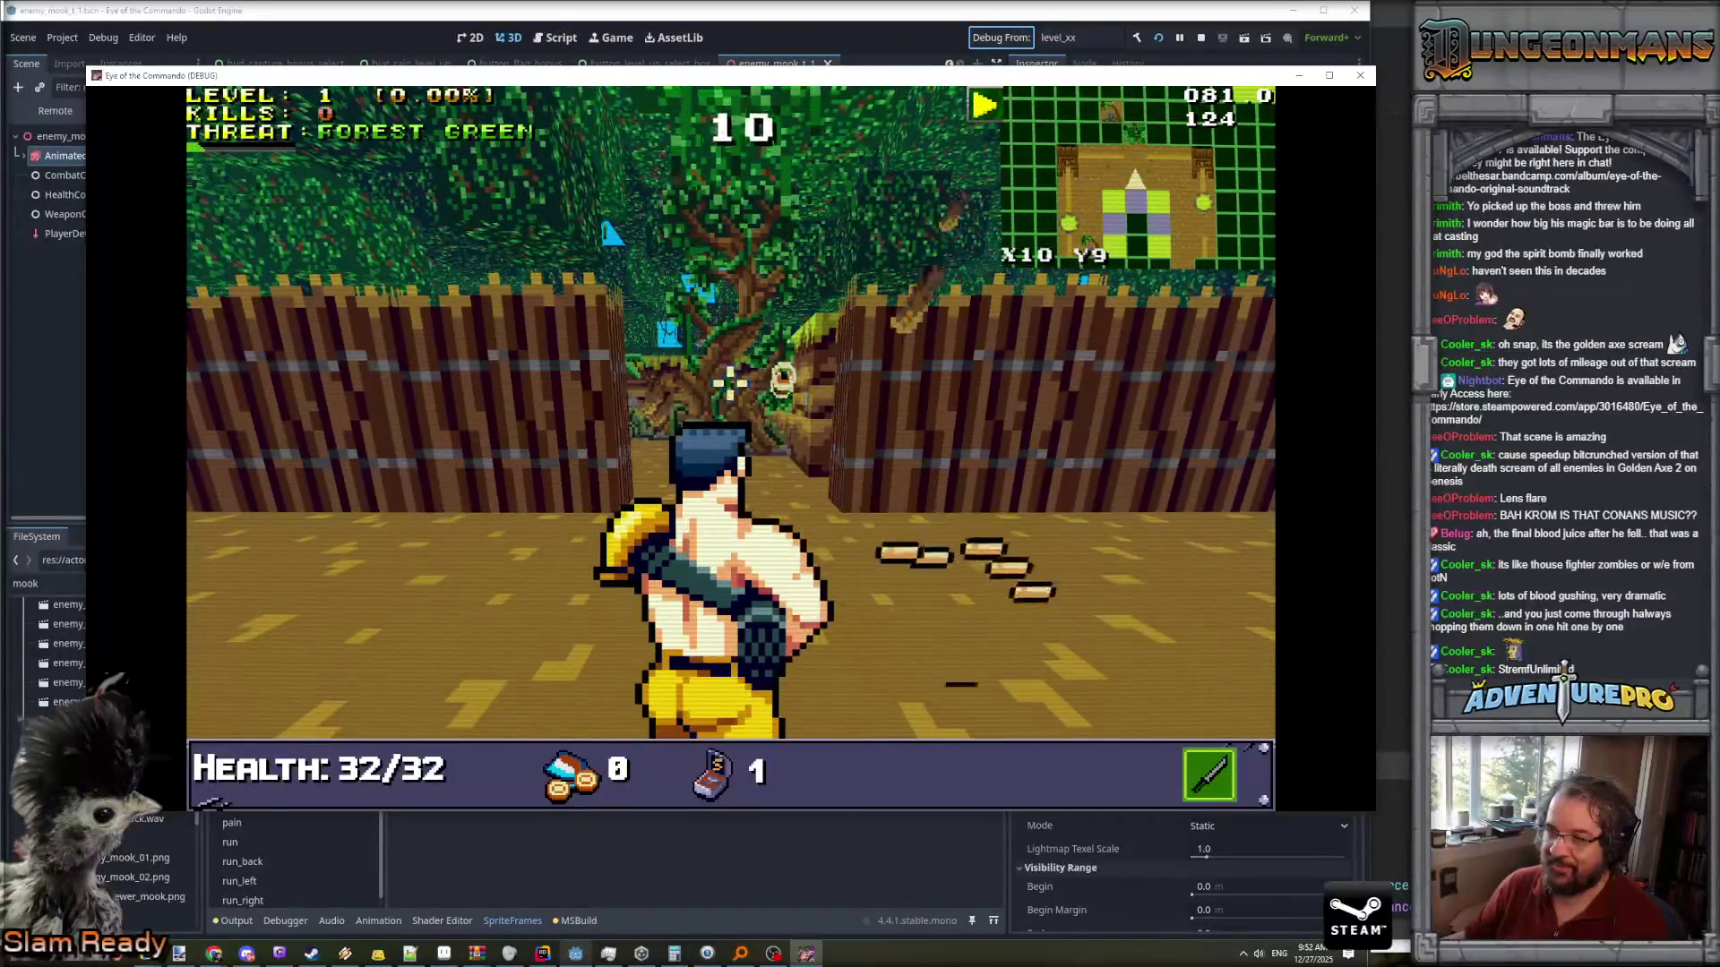
{"action": "key", "text": "w"}
{"action": "key", "text": "w"}
{"action": "key", "text": "e"}
{"action": "key", "text": "w"}
{"action": "key", "text": "w"}
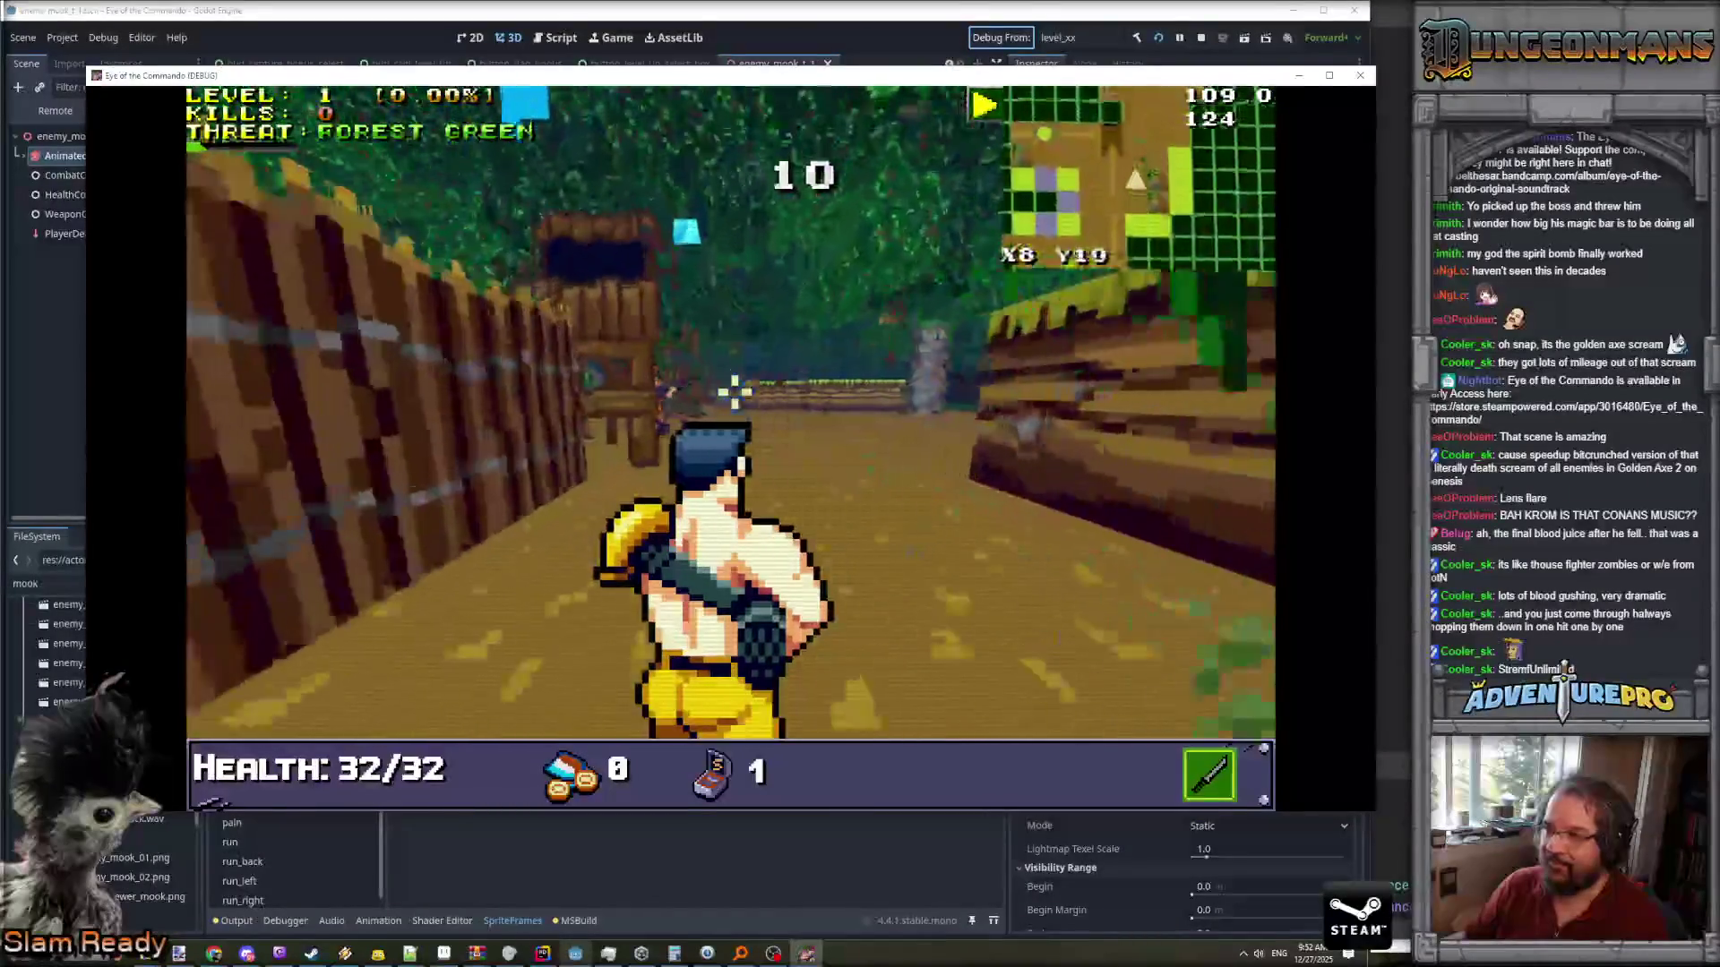
{"action": "key", "text": "w"}
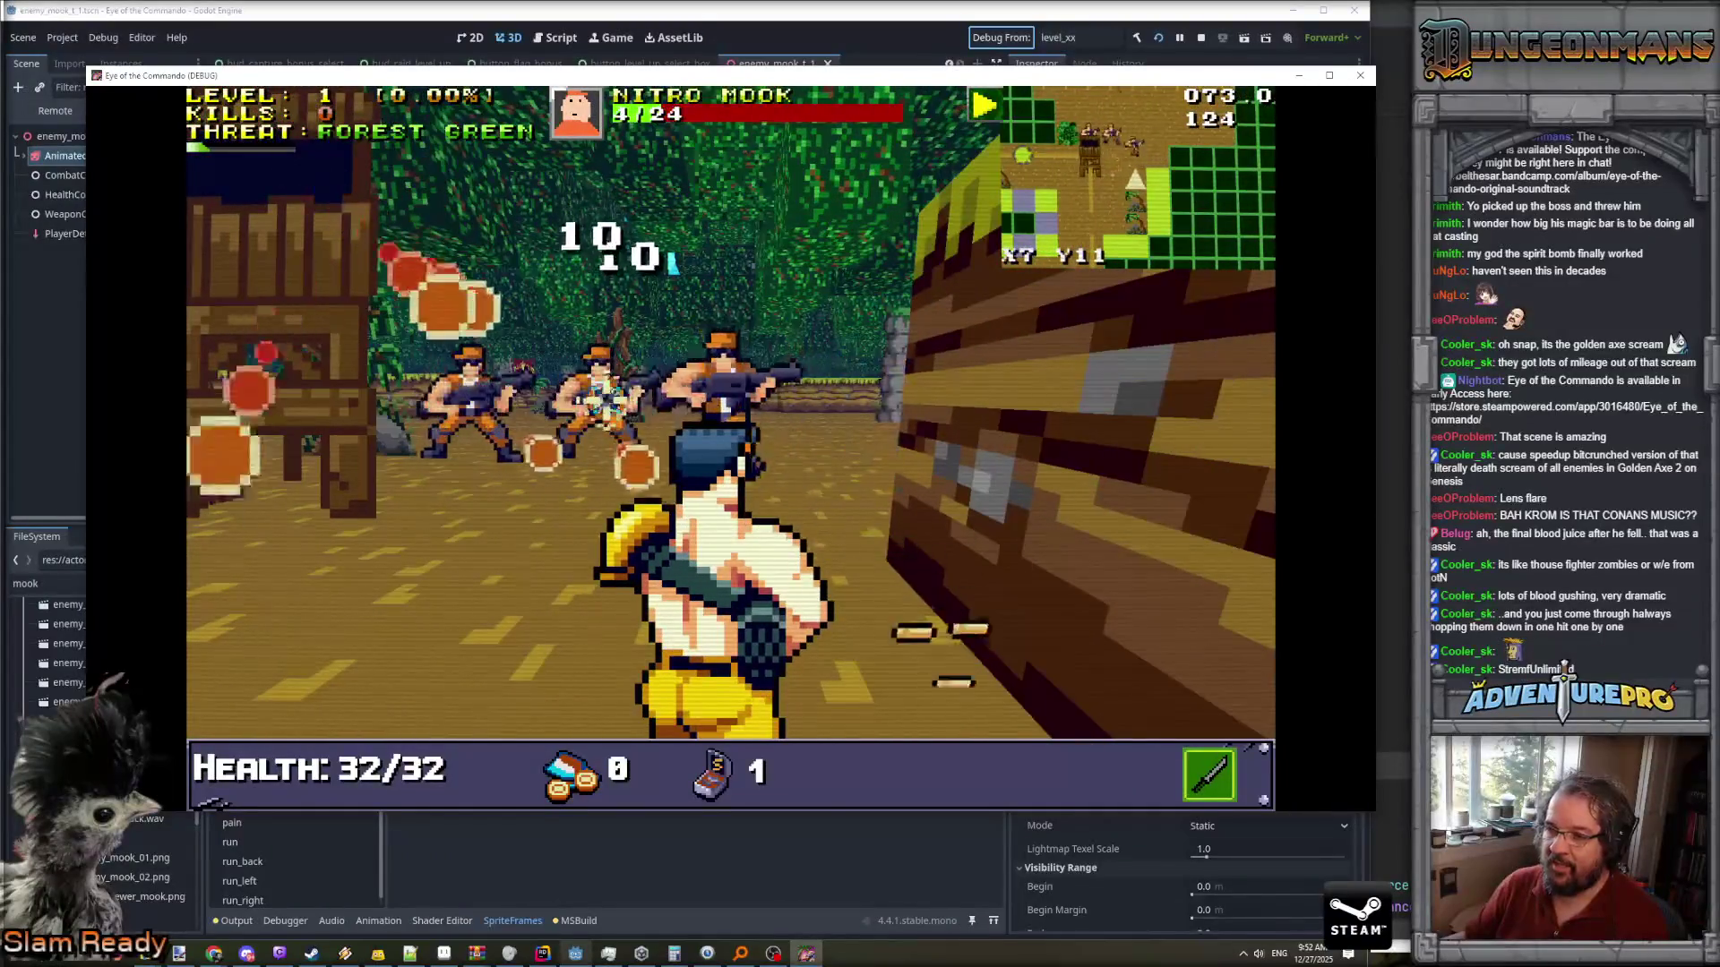
- Close in on the Nitro Mooks and open fire on the one ahead
{"action": "key", "text": "e"}
{"action": "key", "text": "w"}
{"action": "key", "text": "d"}
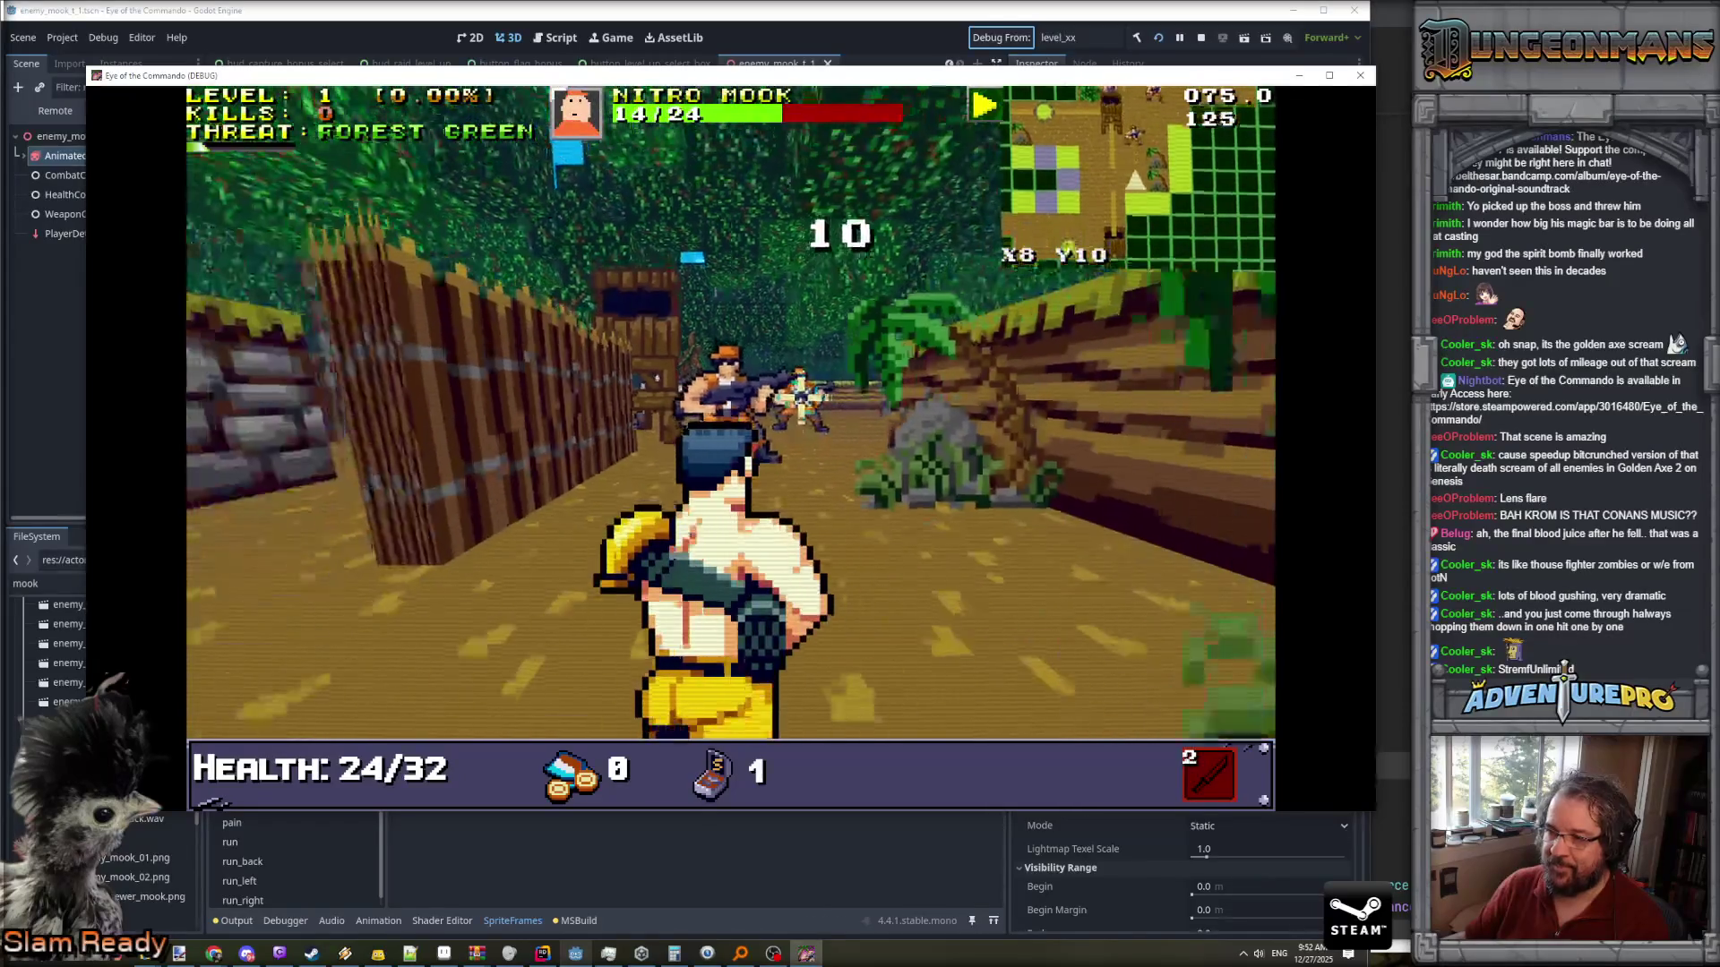
{"action": "key", "text": "w"}
{"action": "key", "text": "d"}
{"action": "key", "text": "w"}
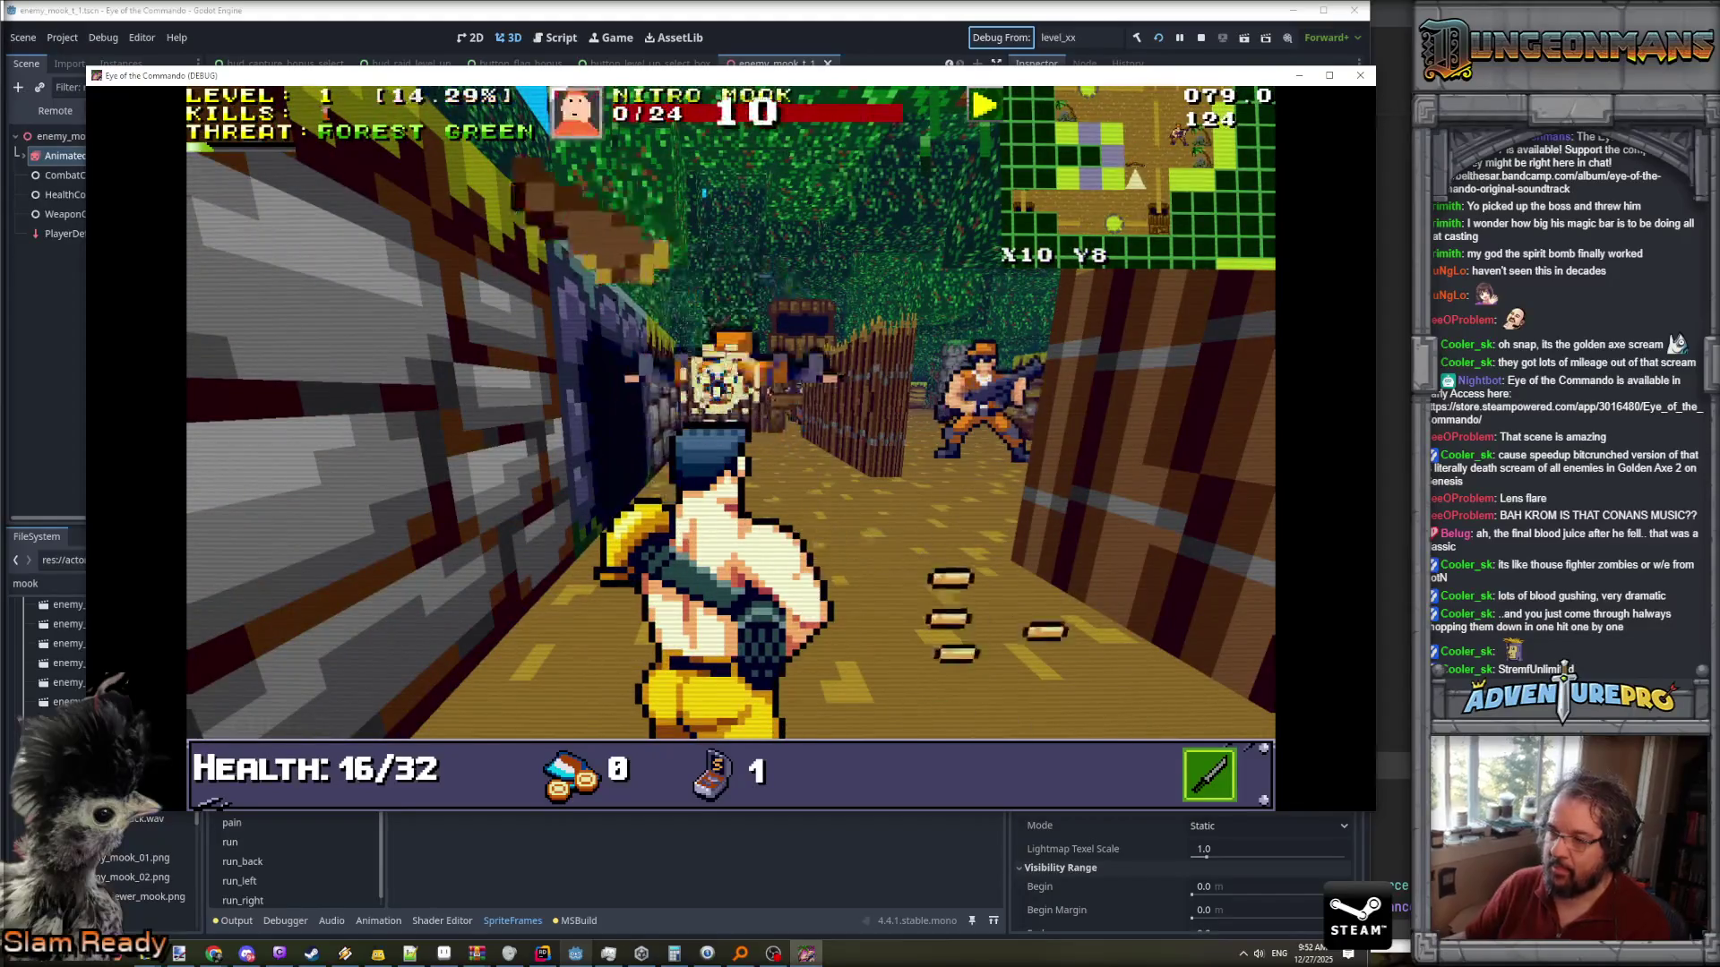
{"action": "key", "text": "space"}
{"action": "key", "text": "space"}
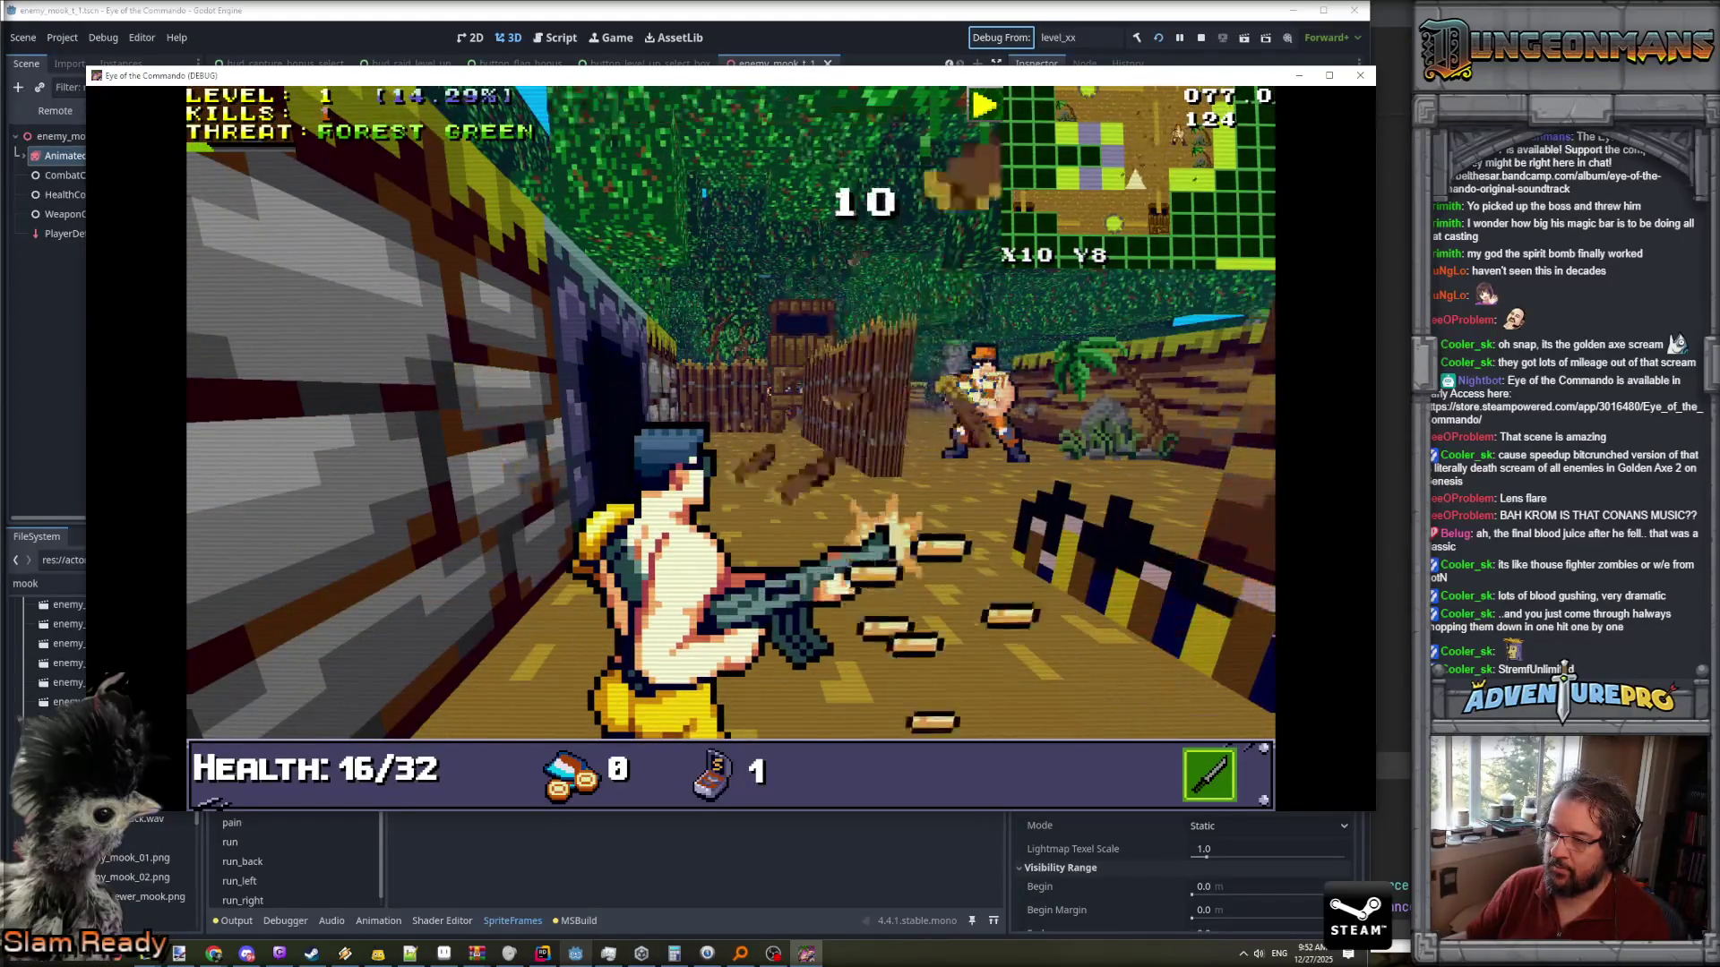
{"action": "key", "text": "space"}
- Keep shooting and striking the mooks until Game Over, then close the debug game window
{"action": "key", "text": "d"}
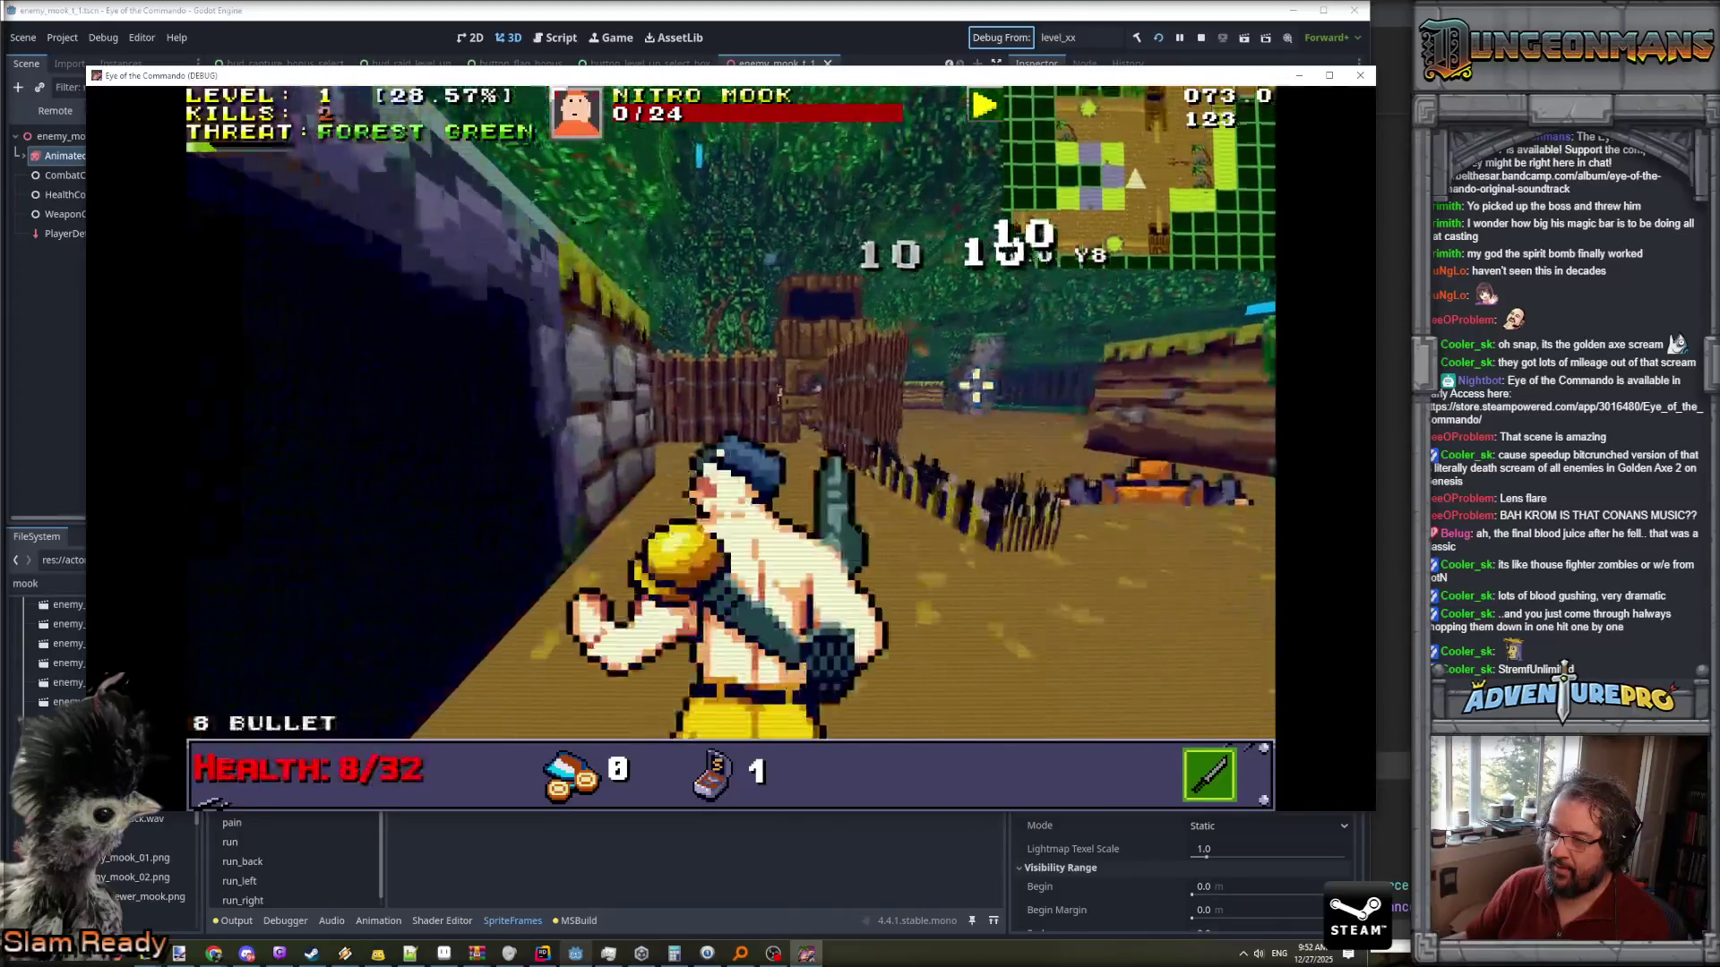
{"action": "key", "text": "space"}
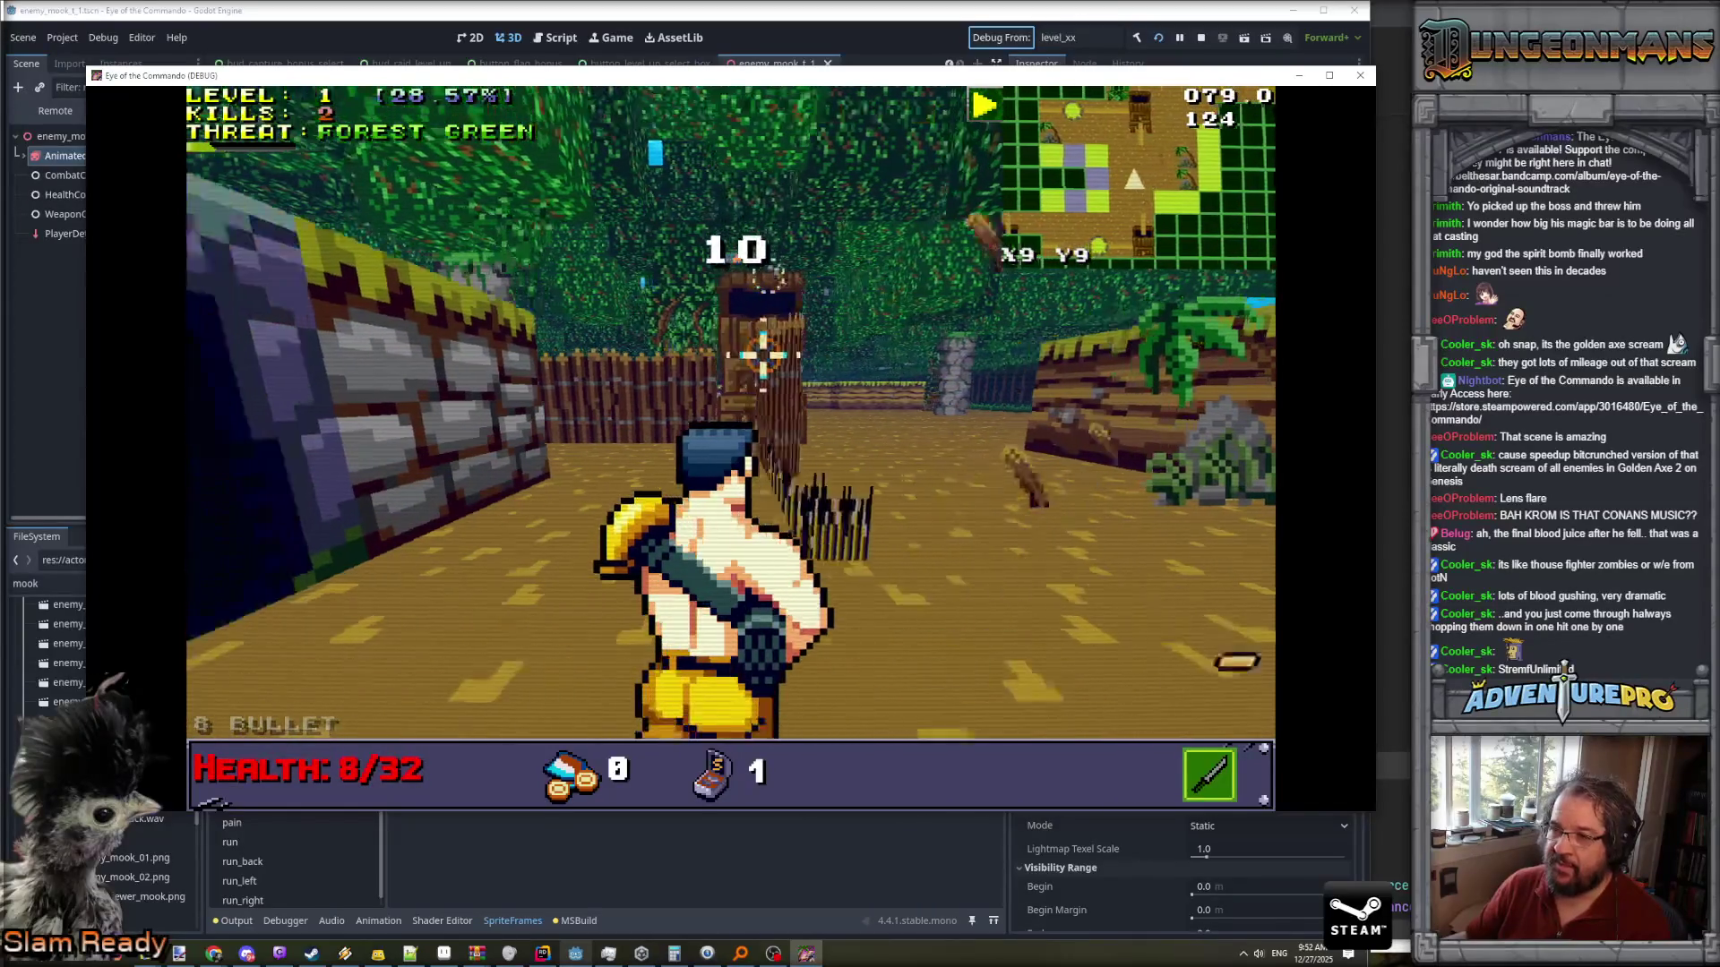
{"action": "key", "text": "a"}
{"action": "key", "text": "space"}
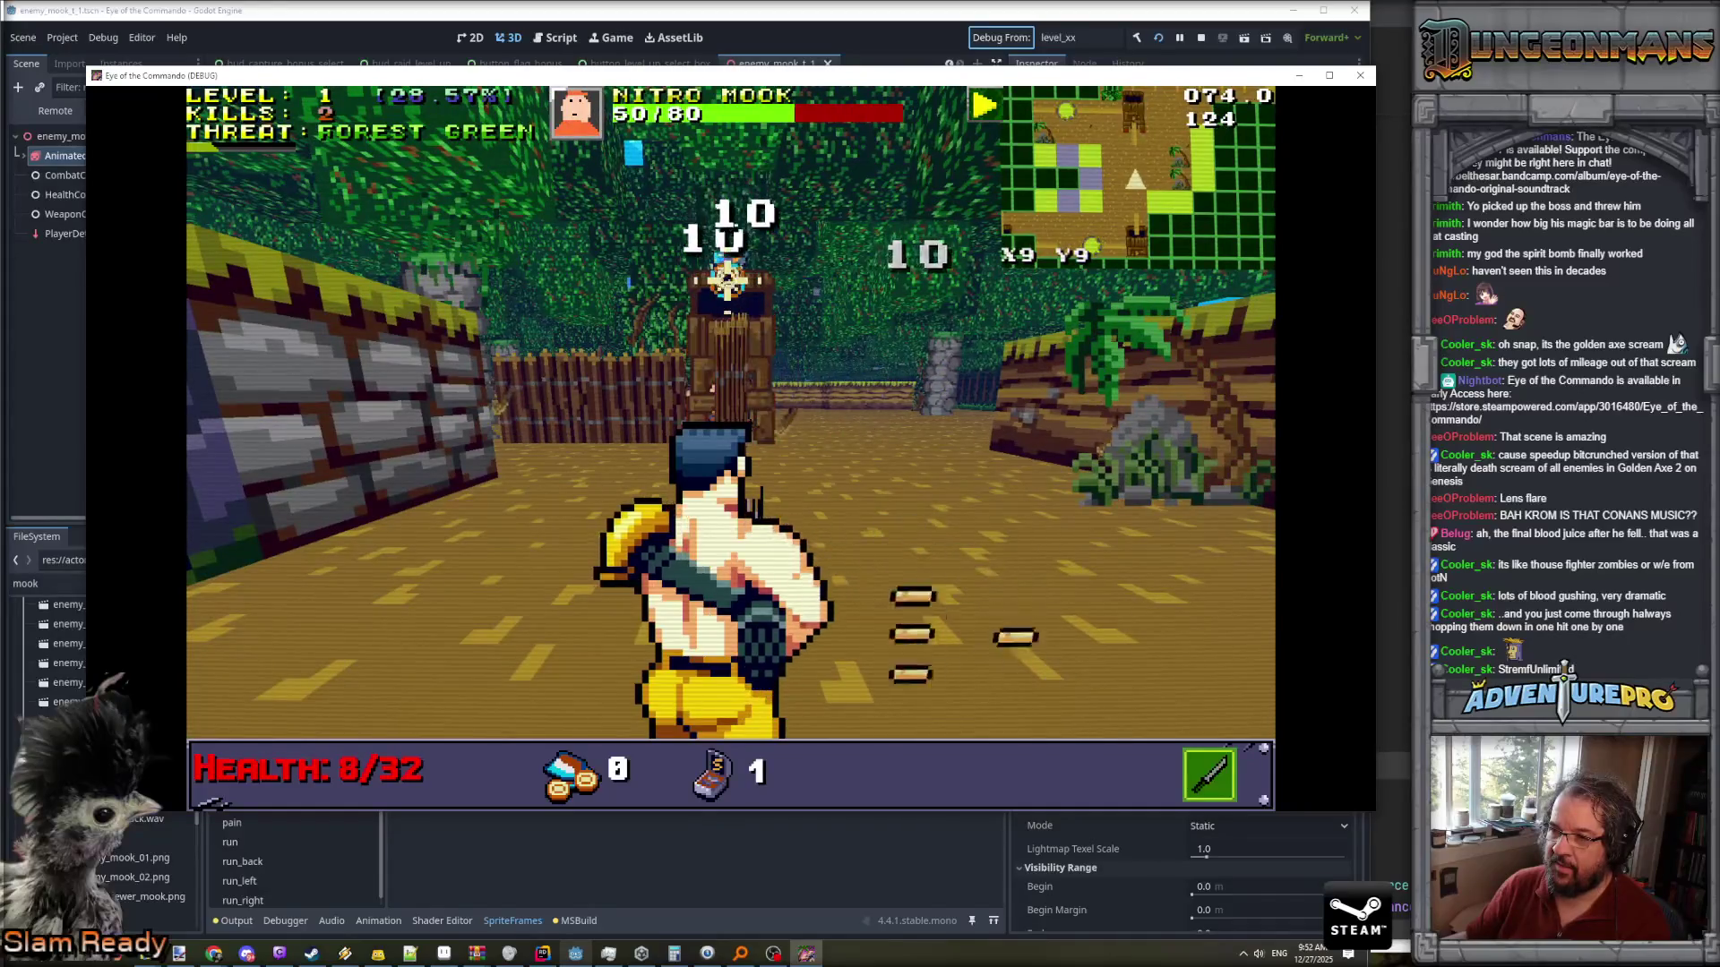
{"action": "key", "text": "space"}
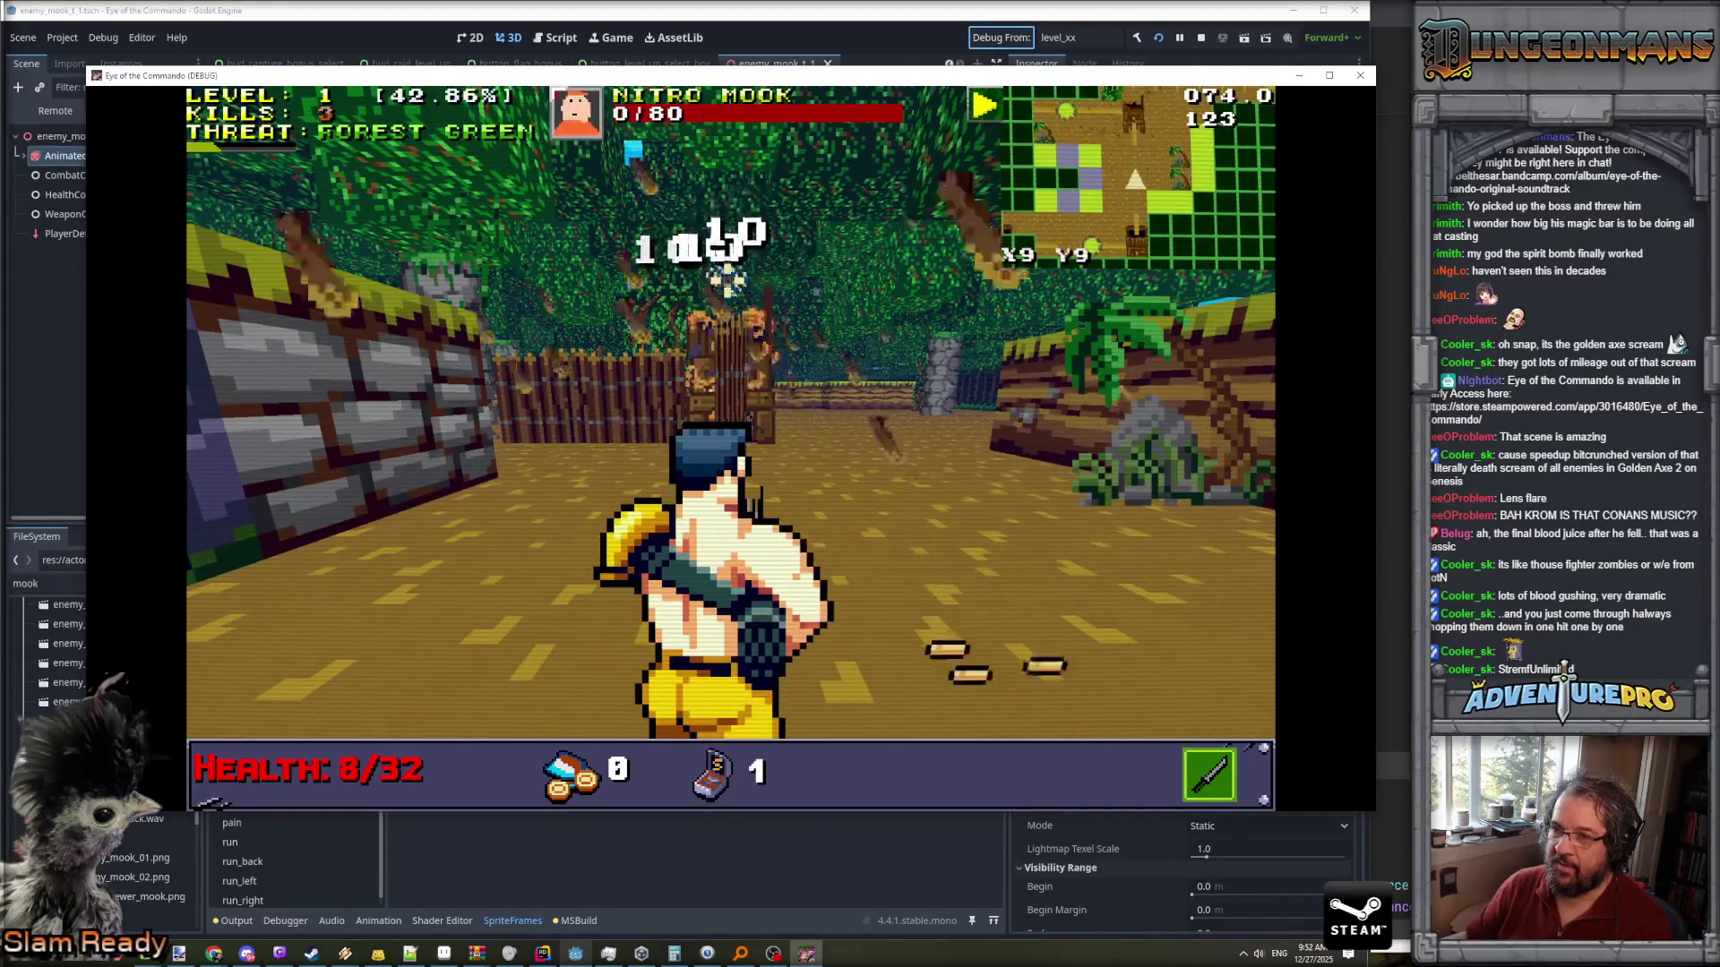
{"action": "key", "text": "space"}
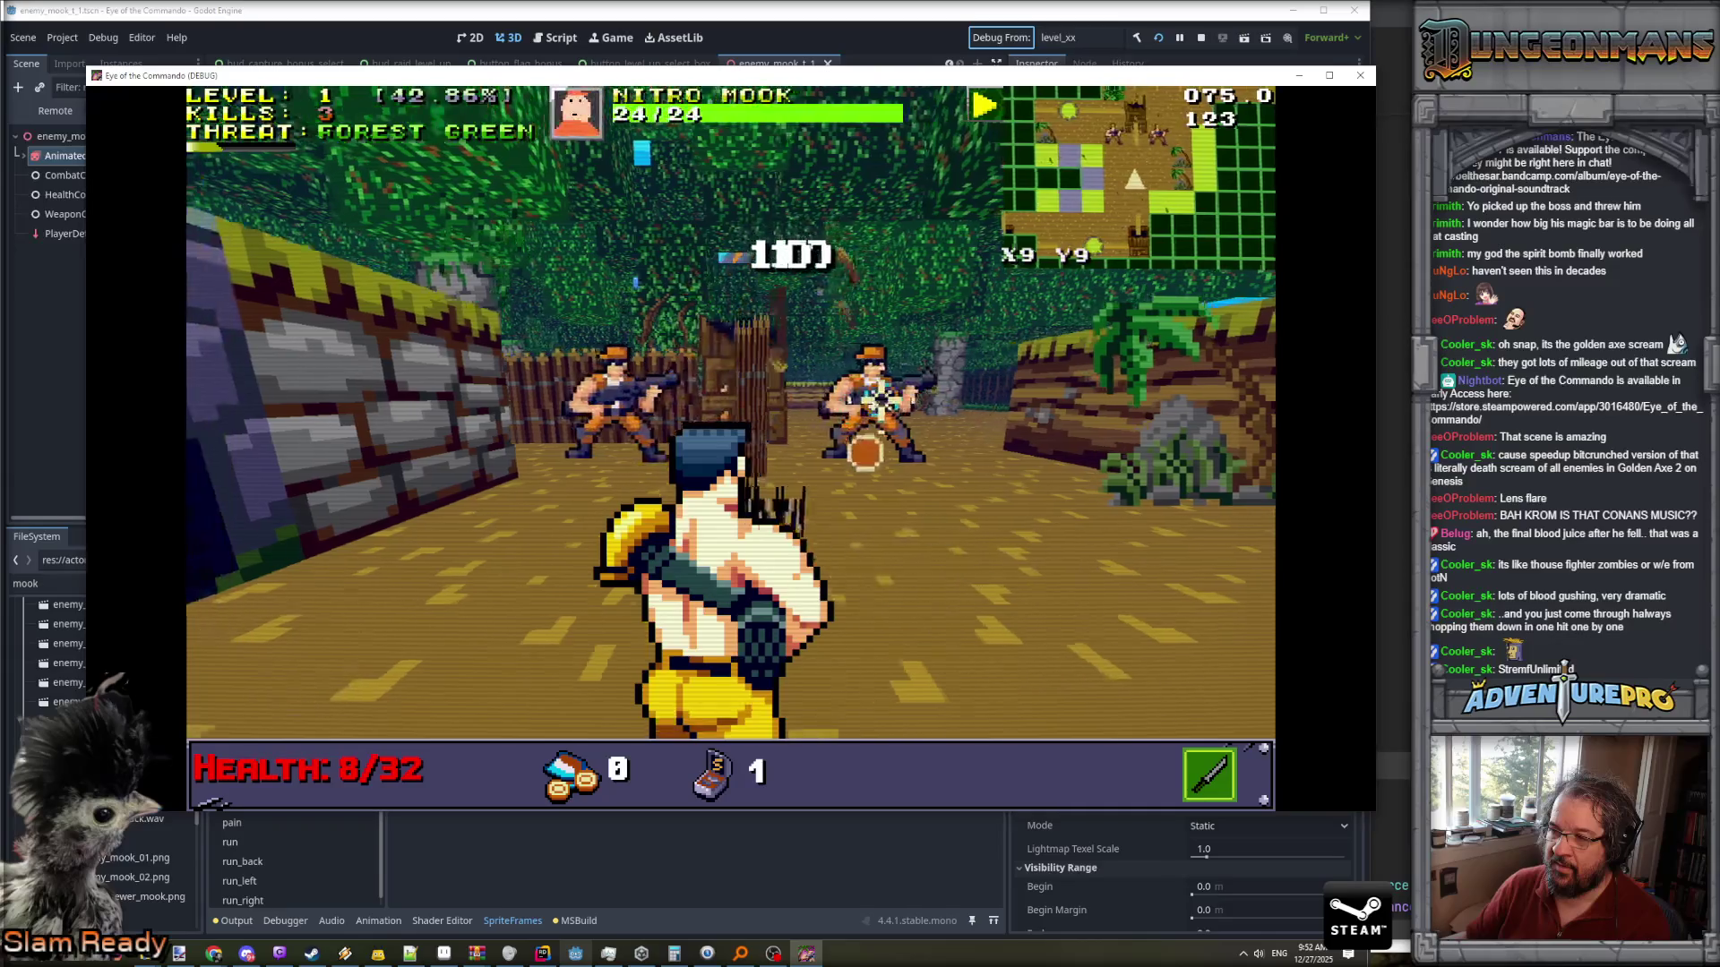
{"action": "key", "text": "d"}
{"action": "key", "text": "space"}
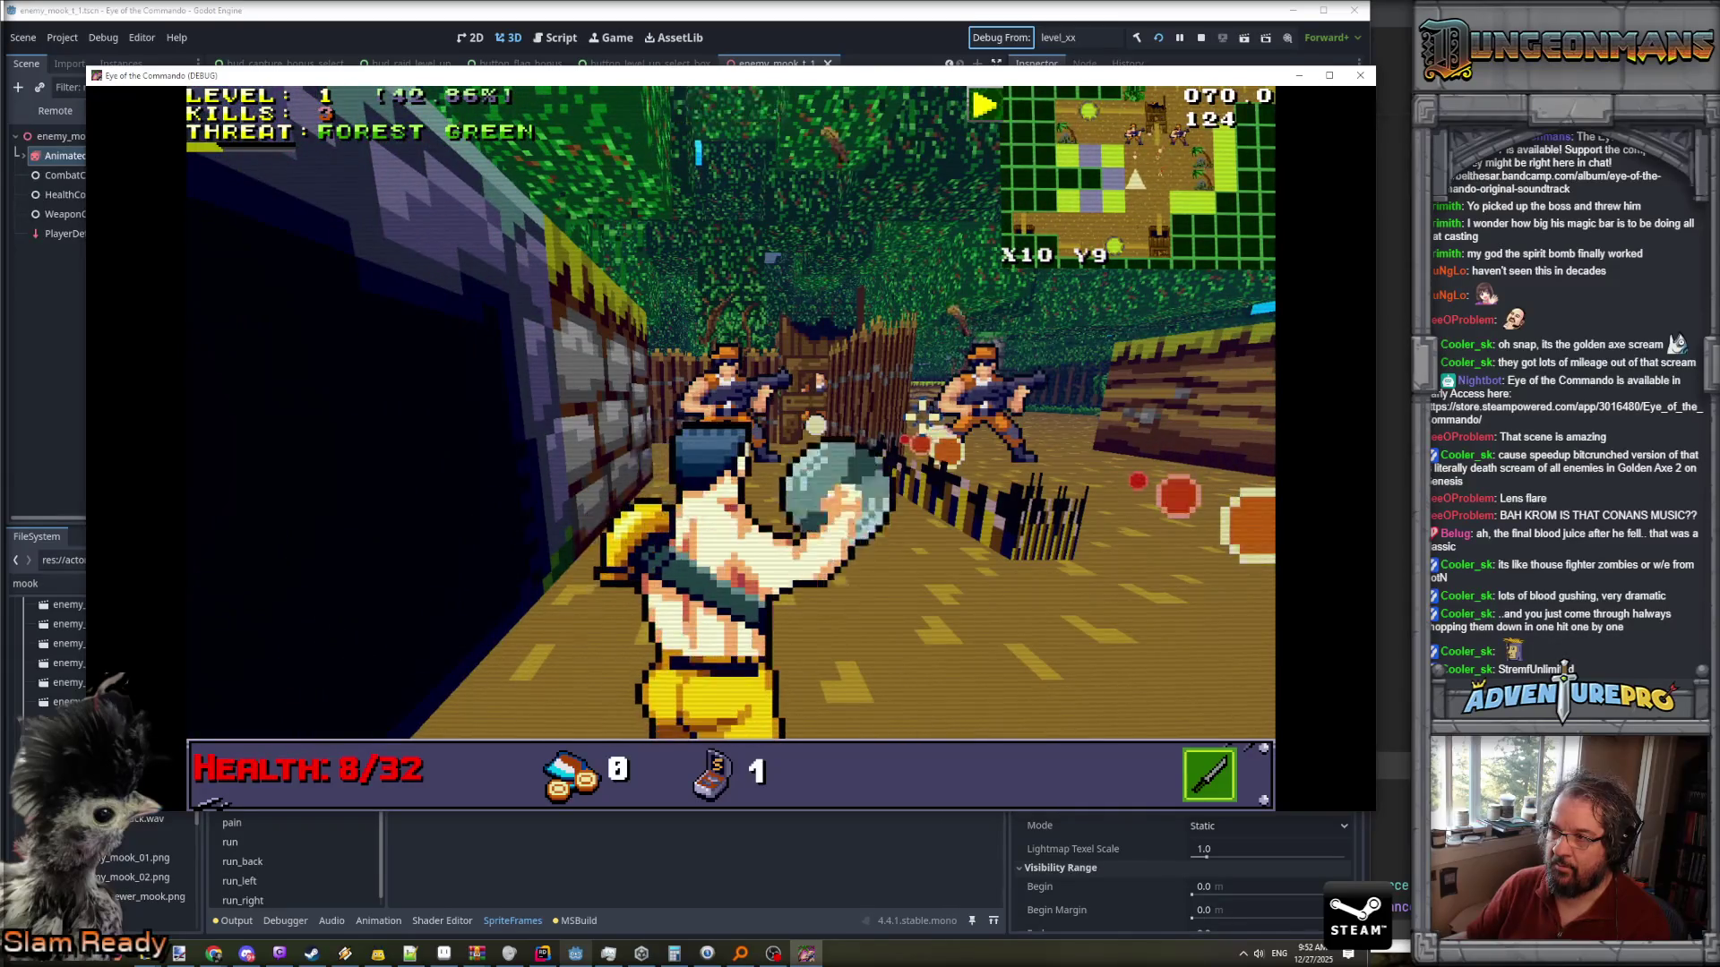
{"action": "key", "text": "a"}
{"action": "key", "text": "a"}
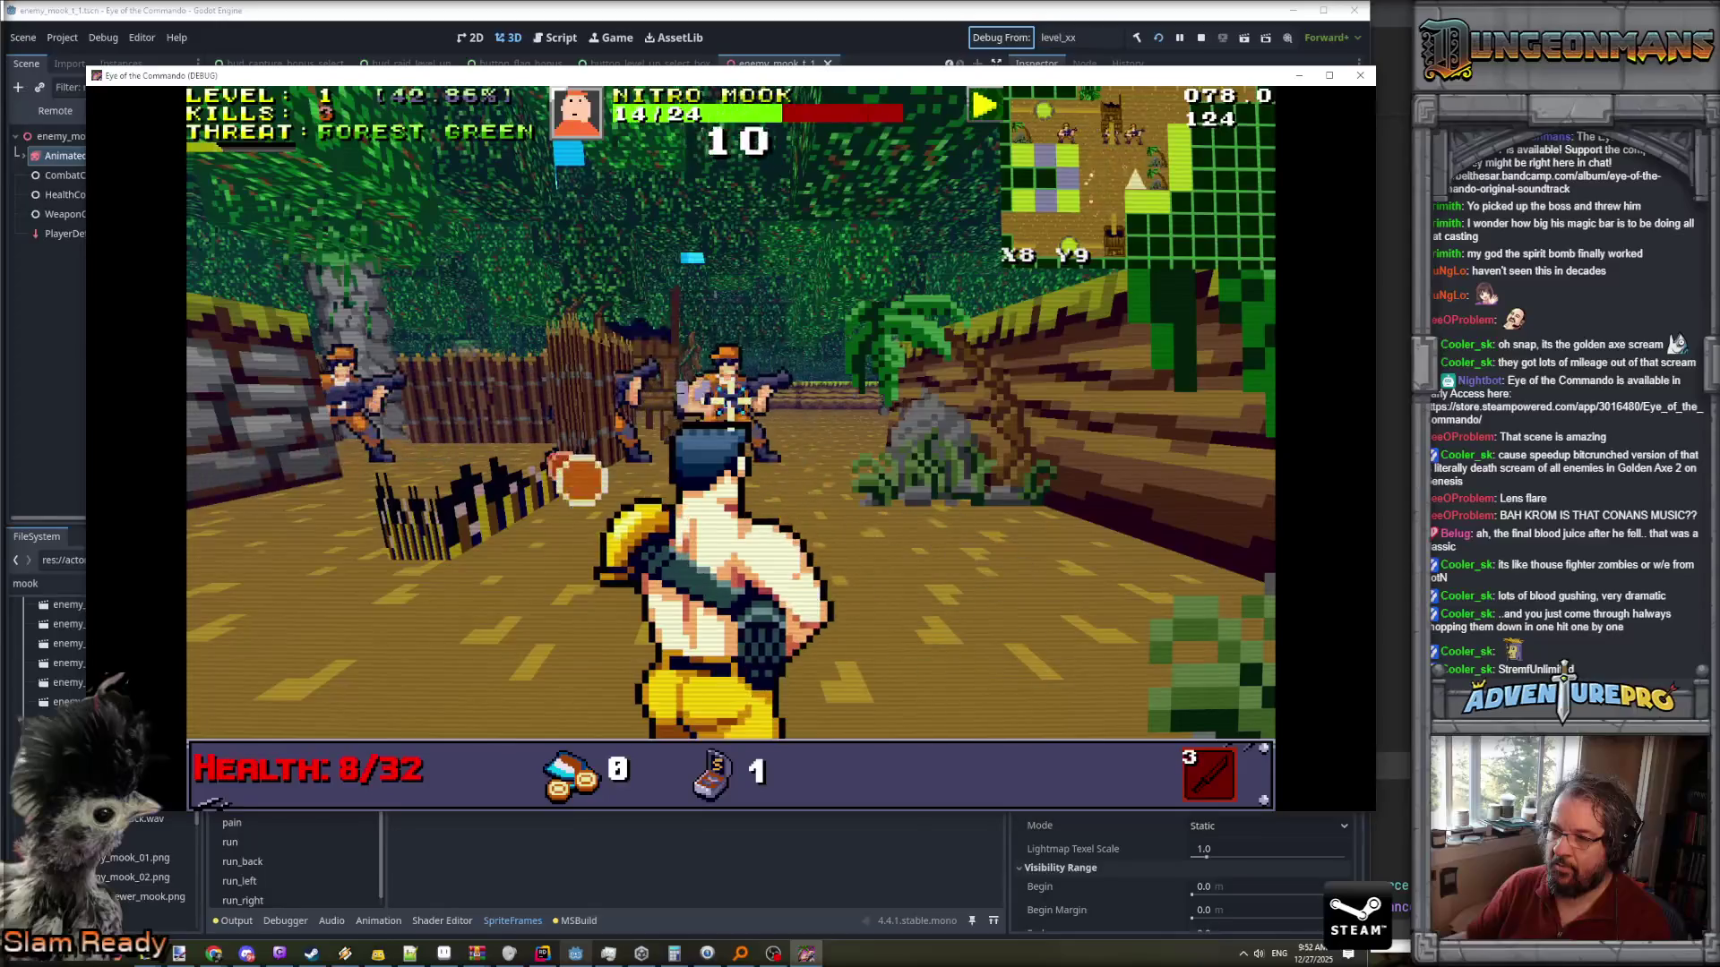
{"action": "key", "text": "space"}
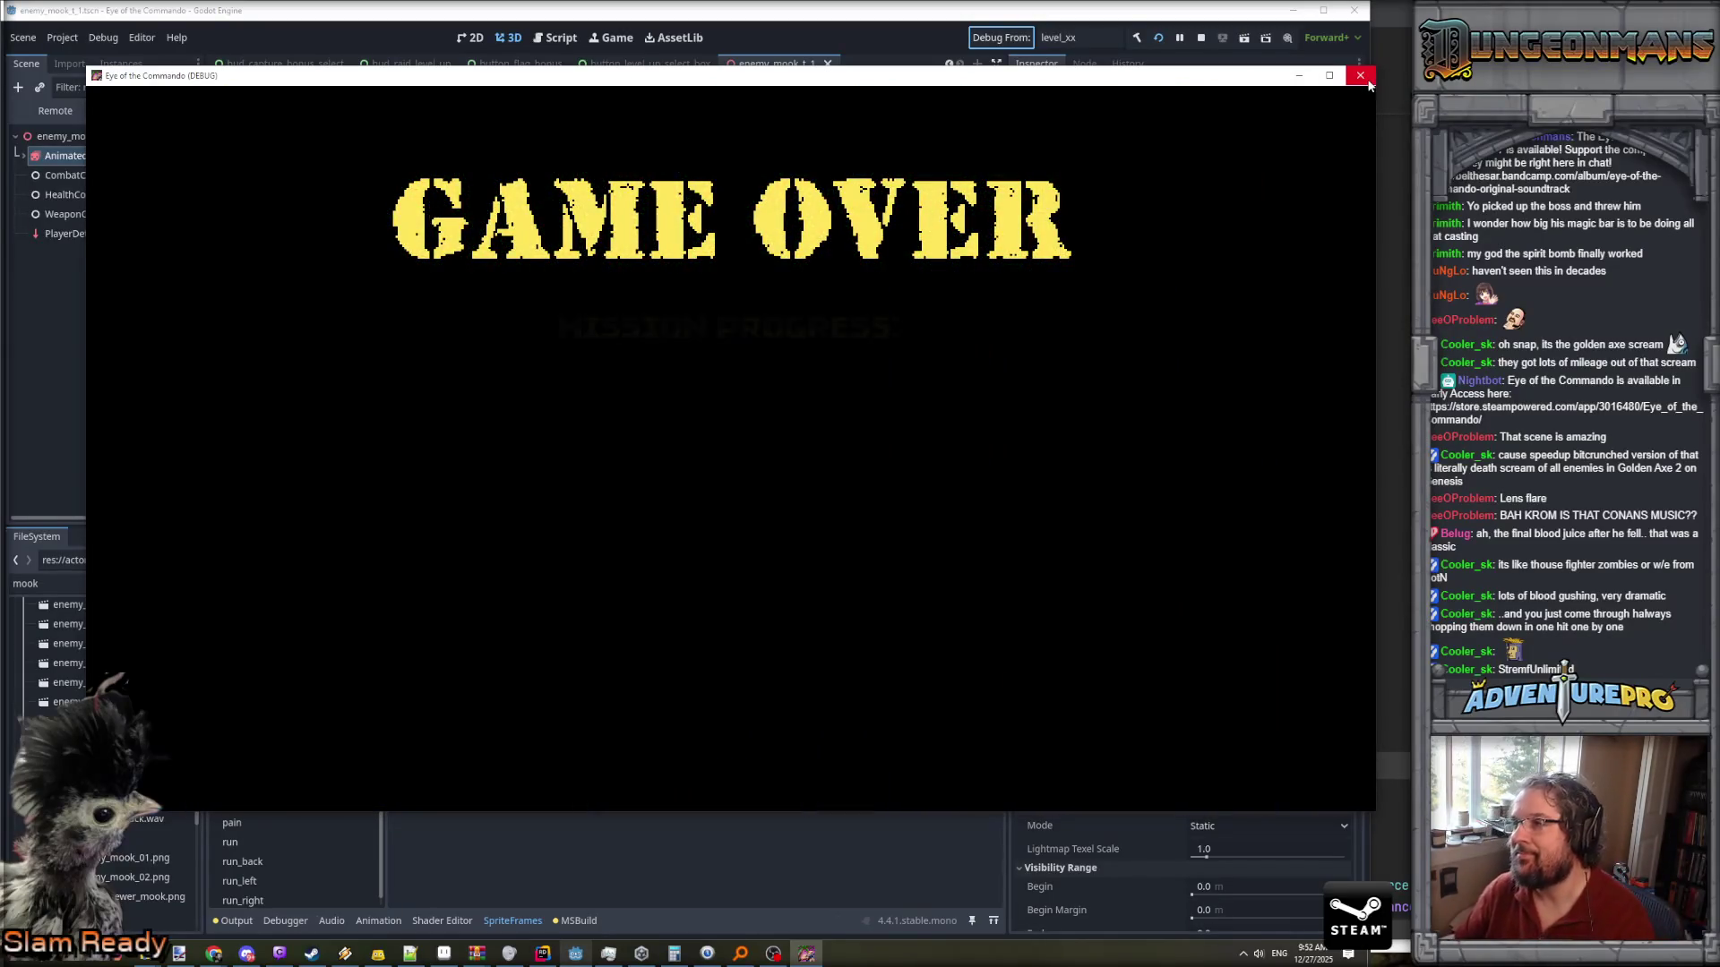
{"action": "left_click", "coordinate": [1361, 76]}
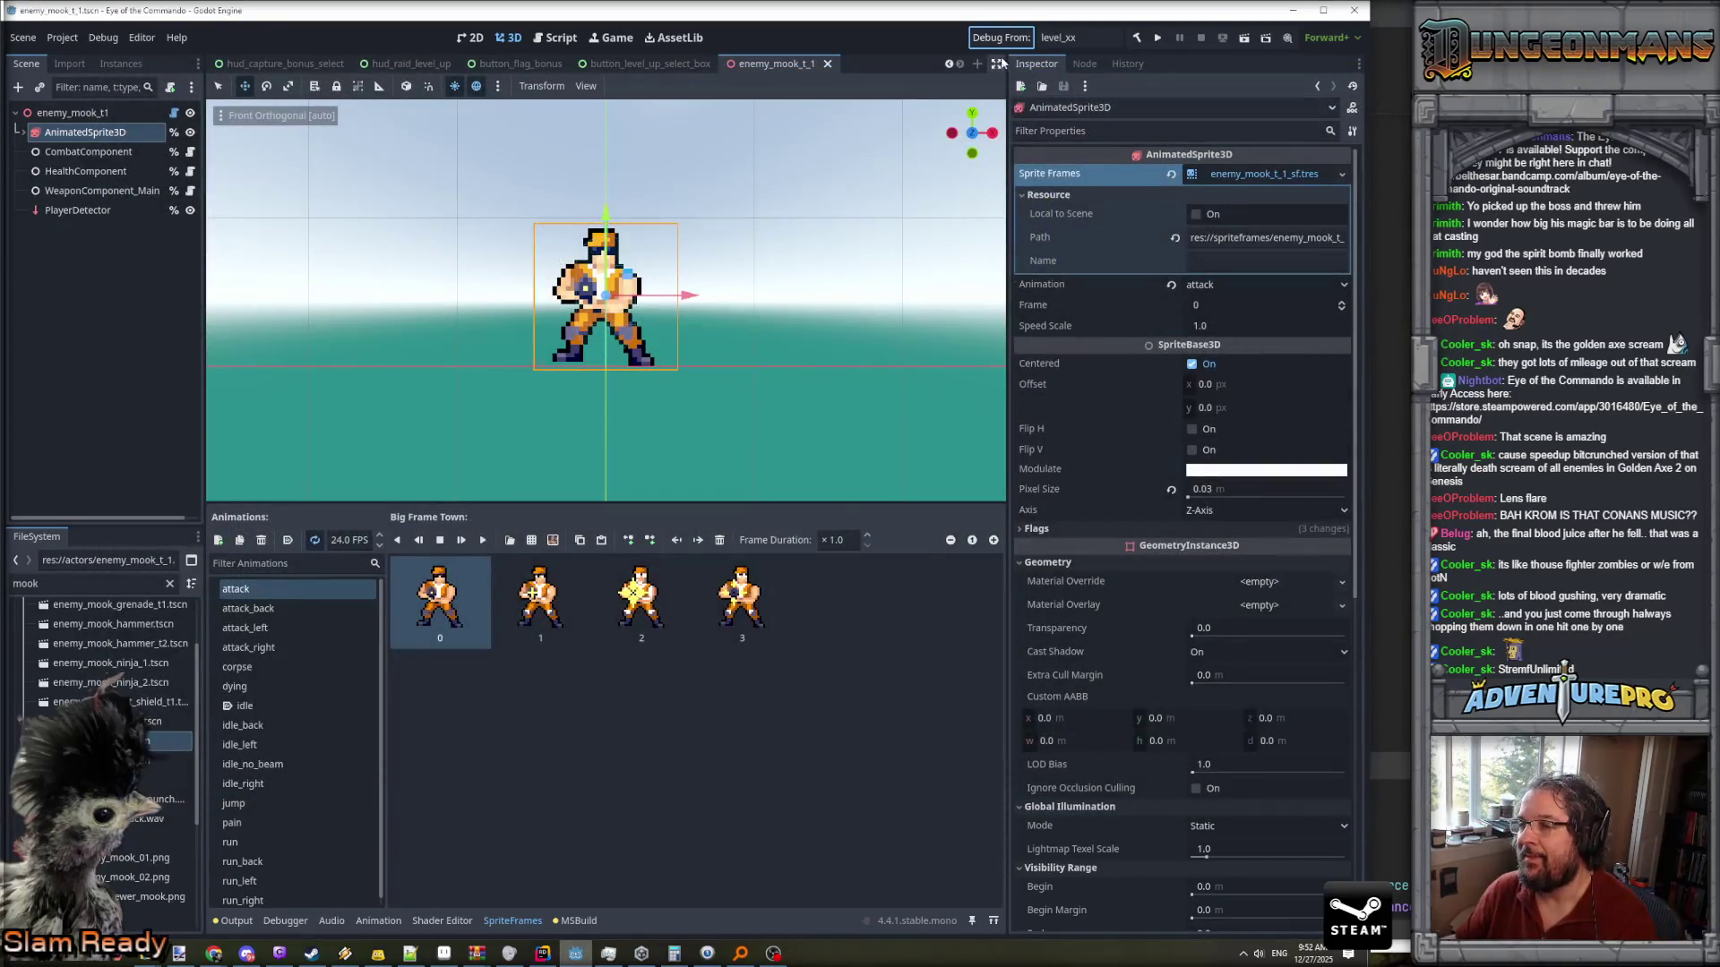
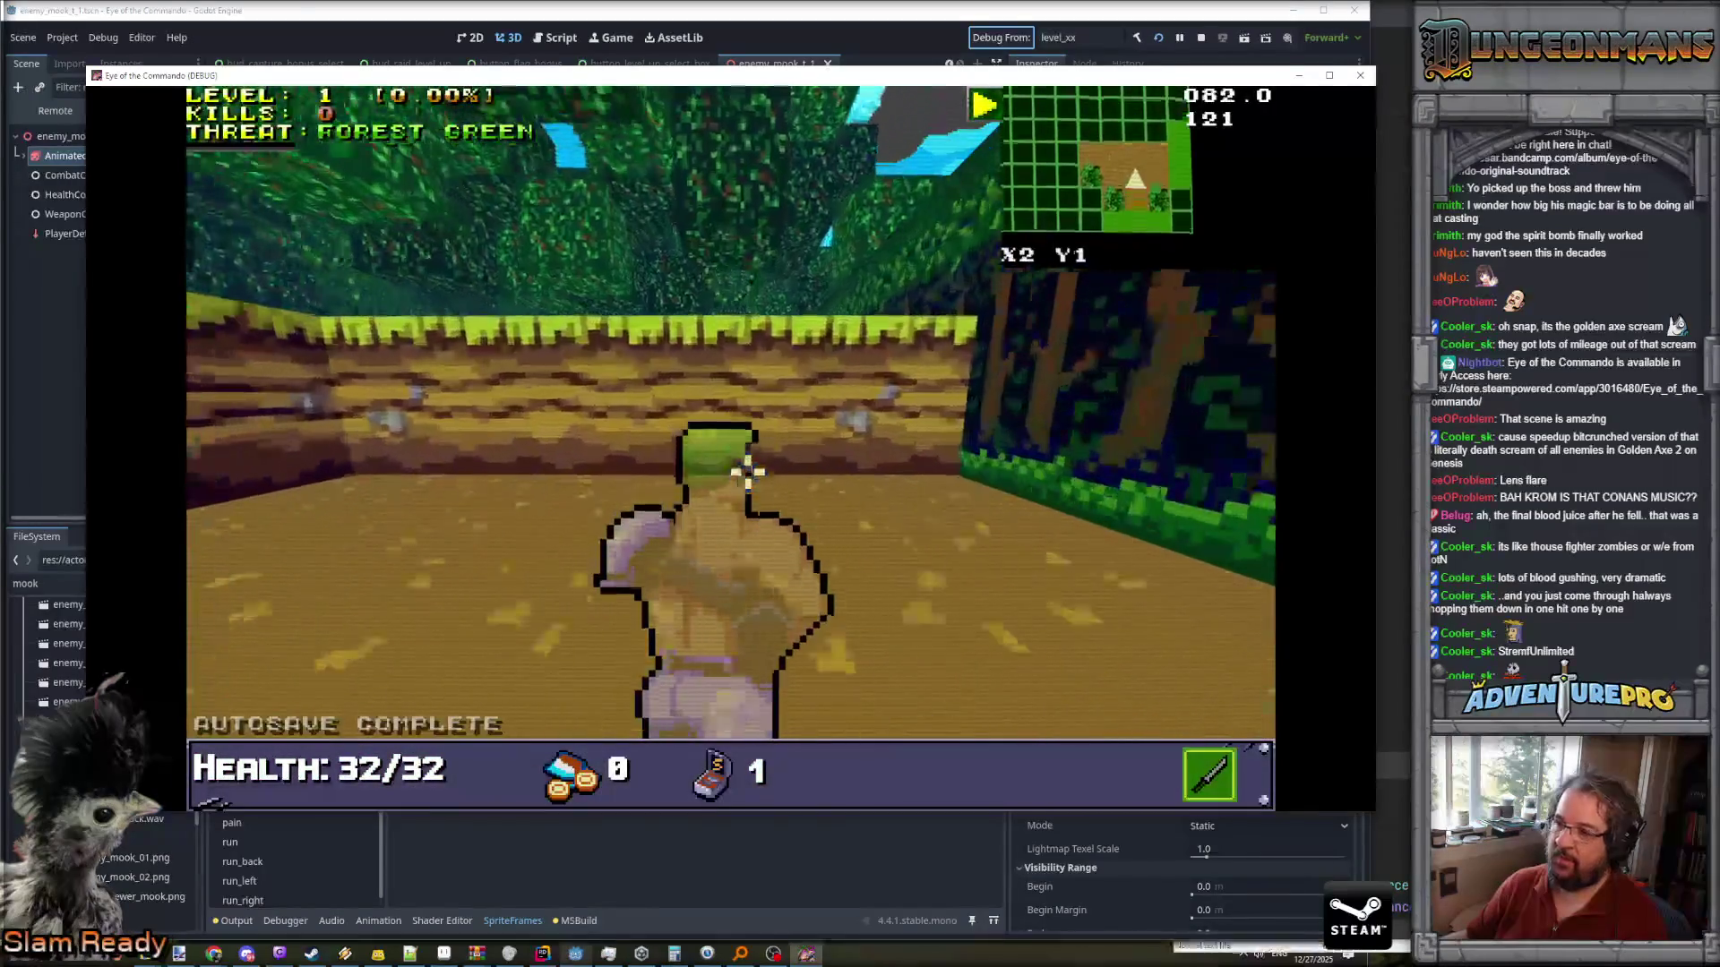
- Teleport the commando with console commands TP 5 5 and TP 7 7 to reach X7 Y8, then close the console
{"action": "key", "text": "grave"}
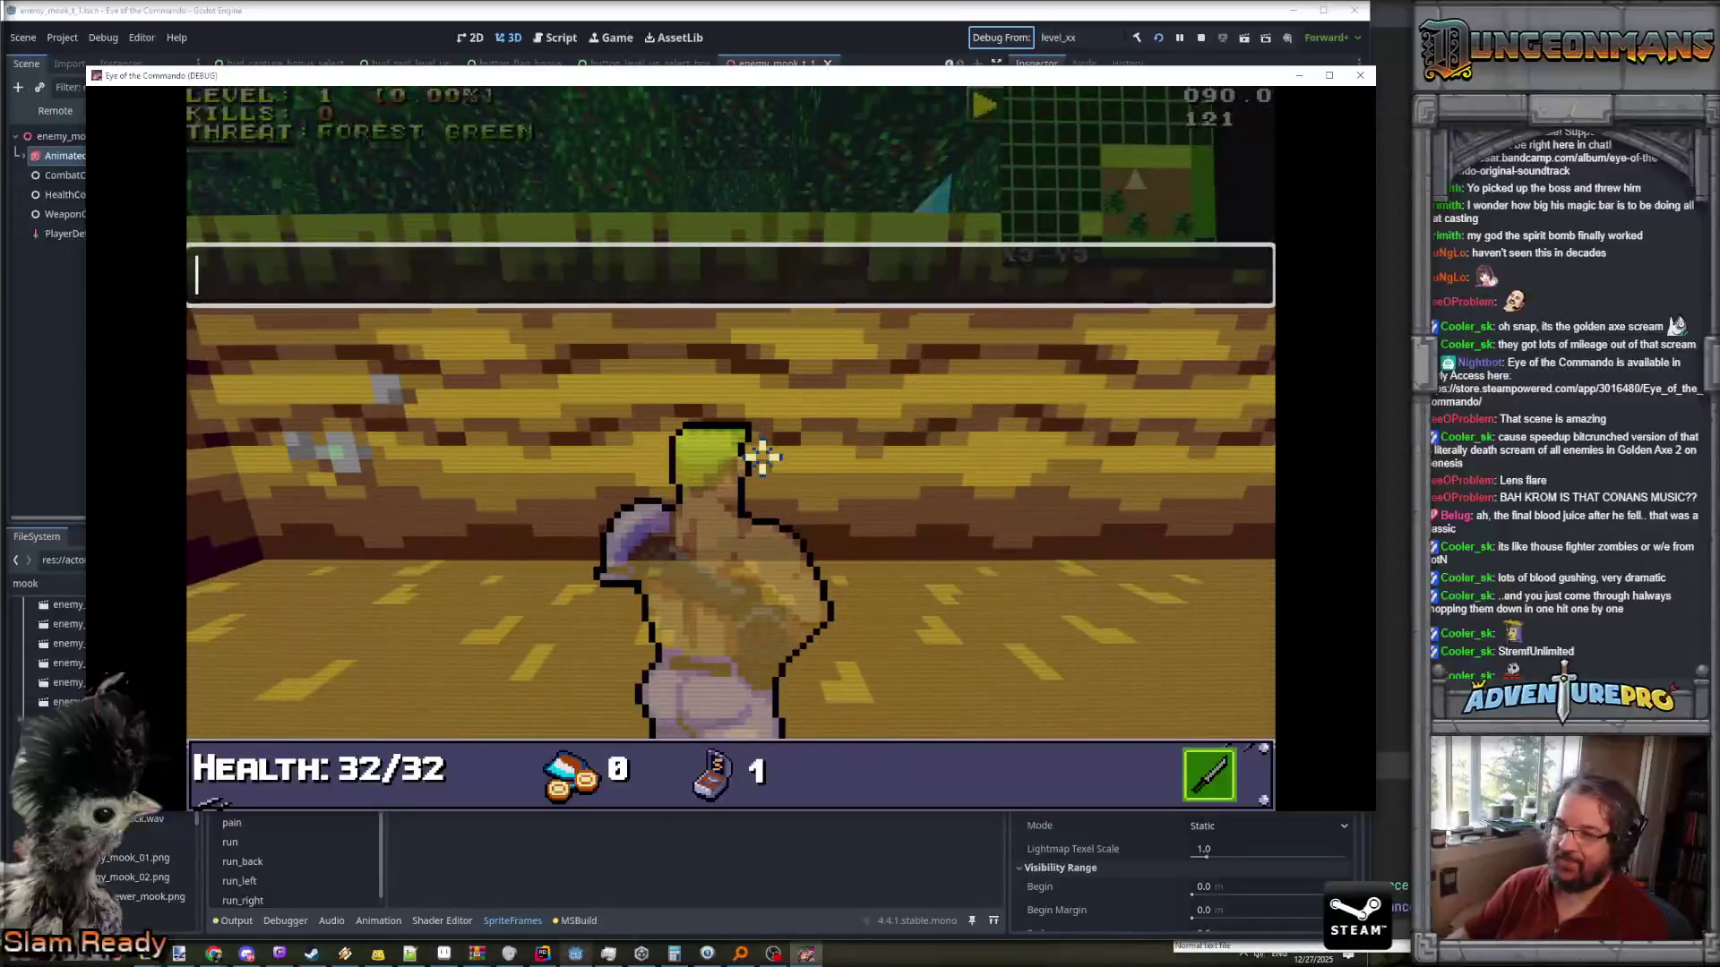
{"action": "type", "text": "TP 5"}
{"action": "key", "text": "Return"}
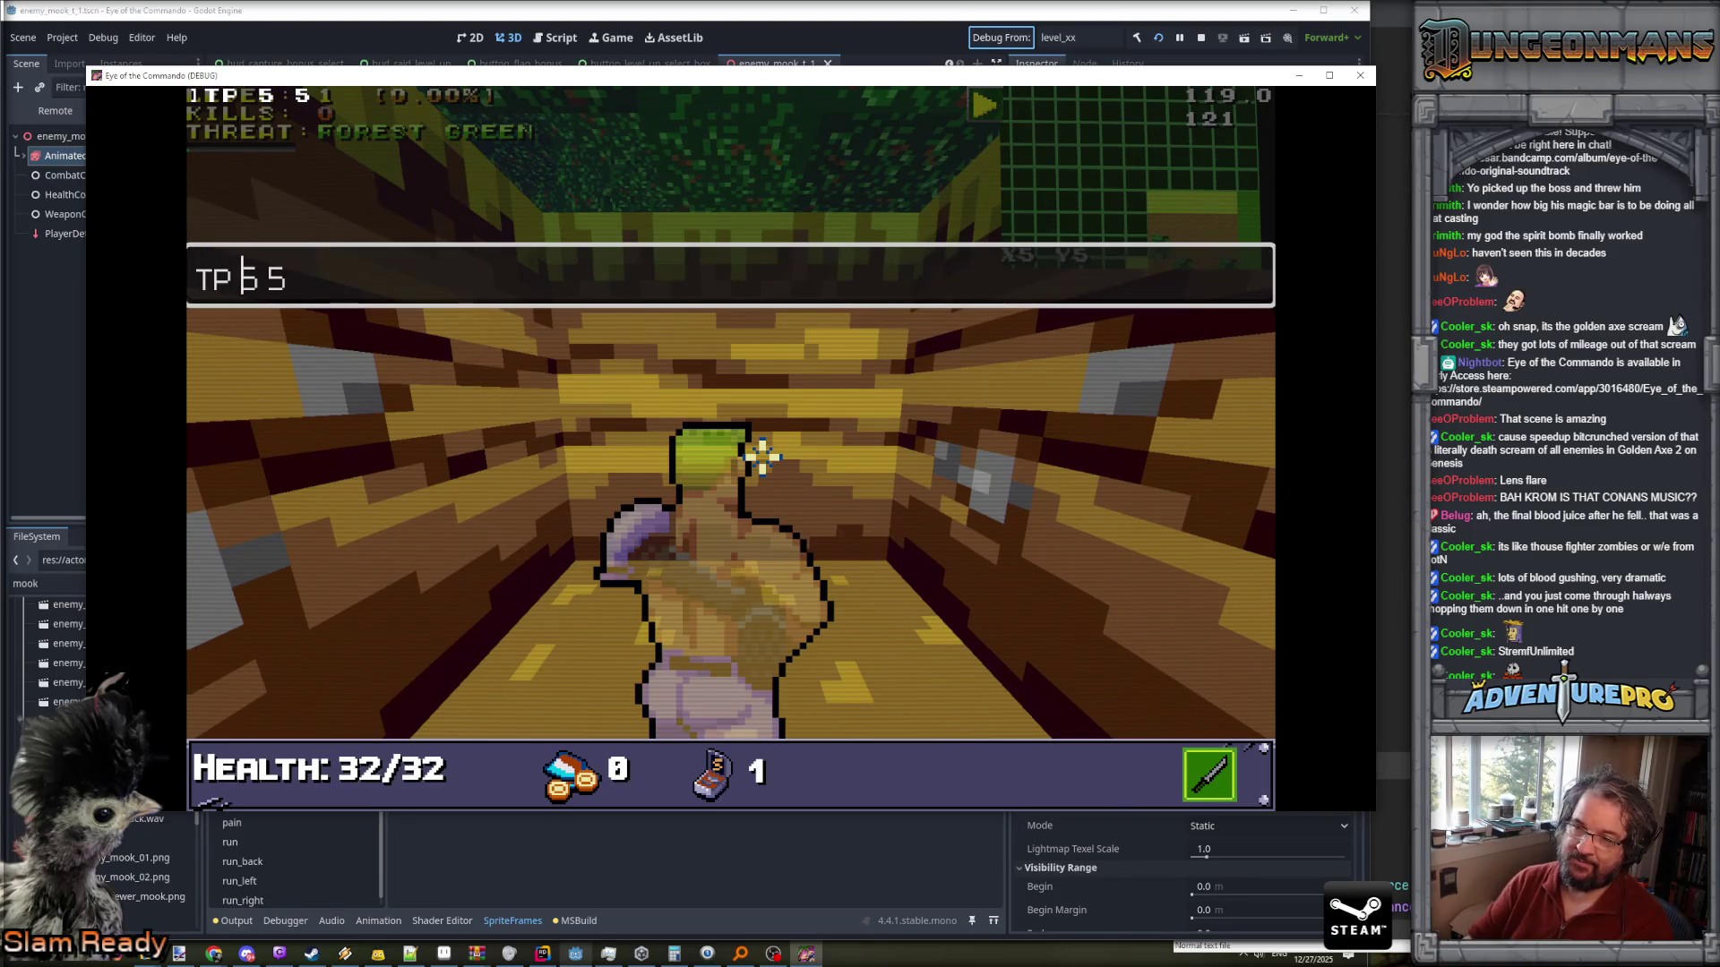
{"action": "type", "text": "7 7\\"}
{"action": "key", "text": "Return"}
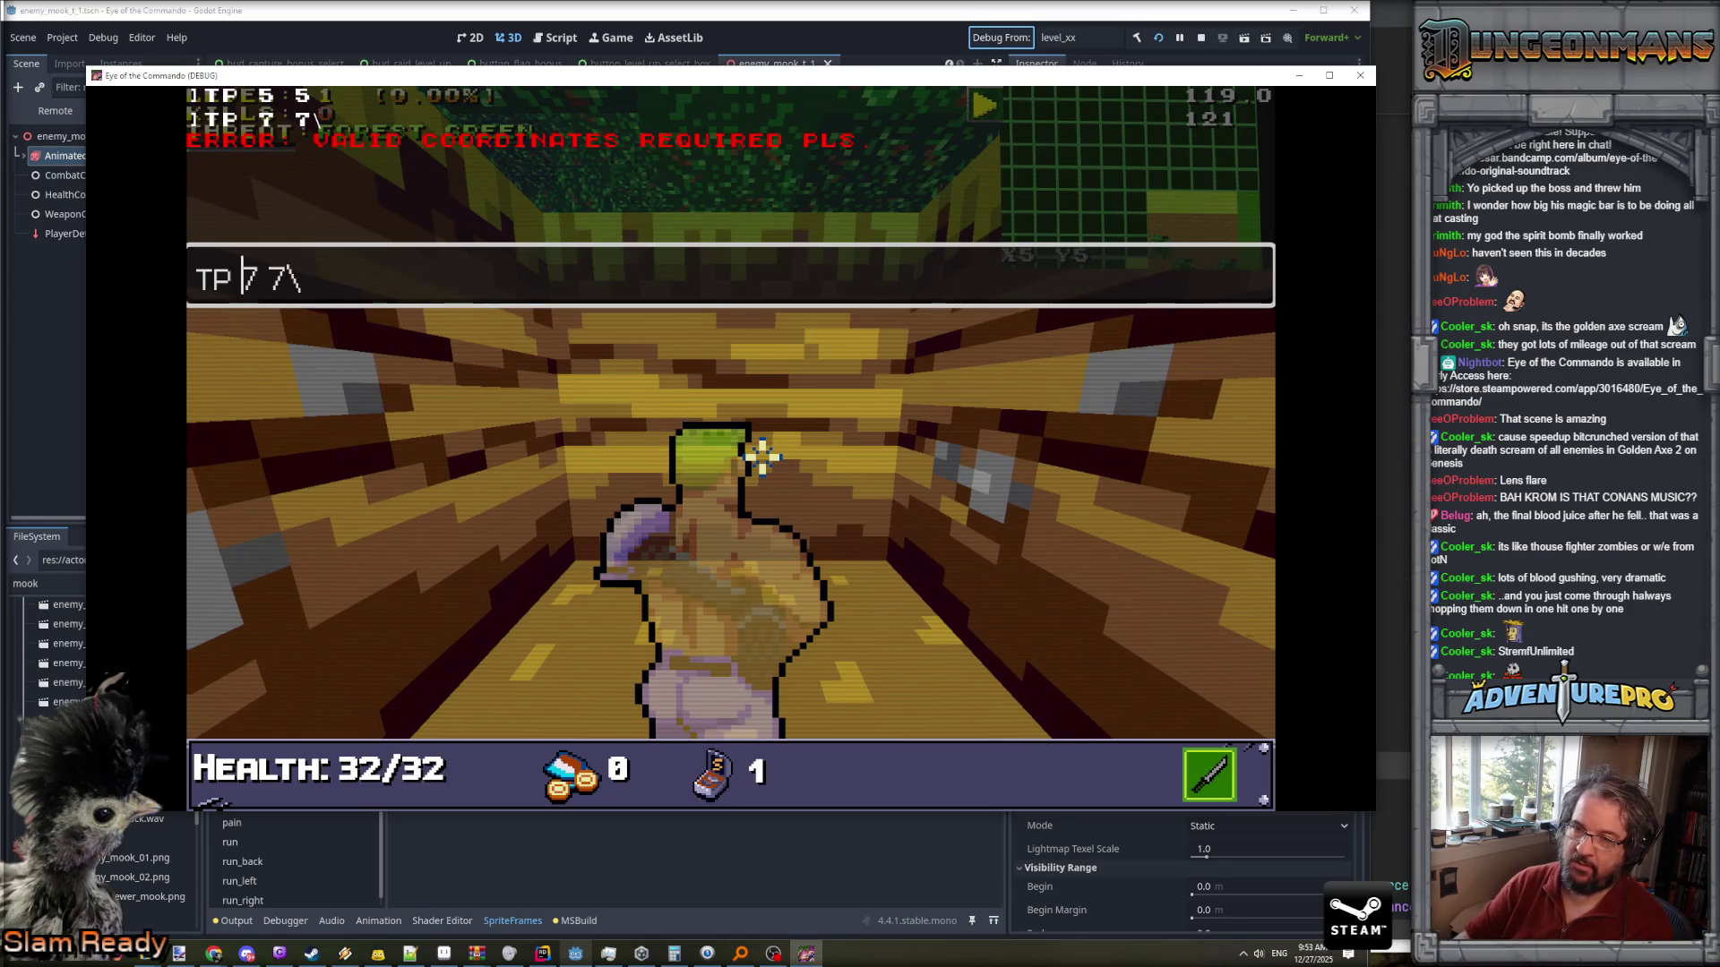
{"action": "key", "text": "Return"}
{"action": "key", "text": "Left"}
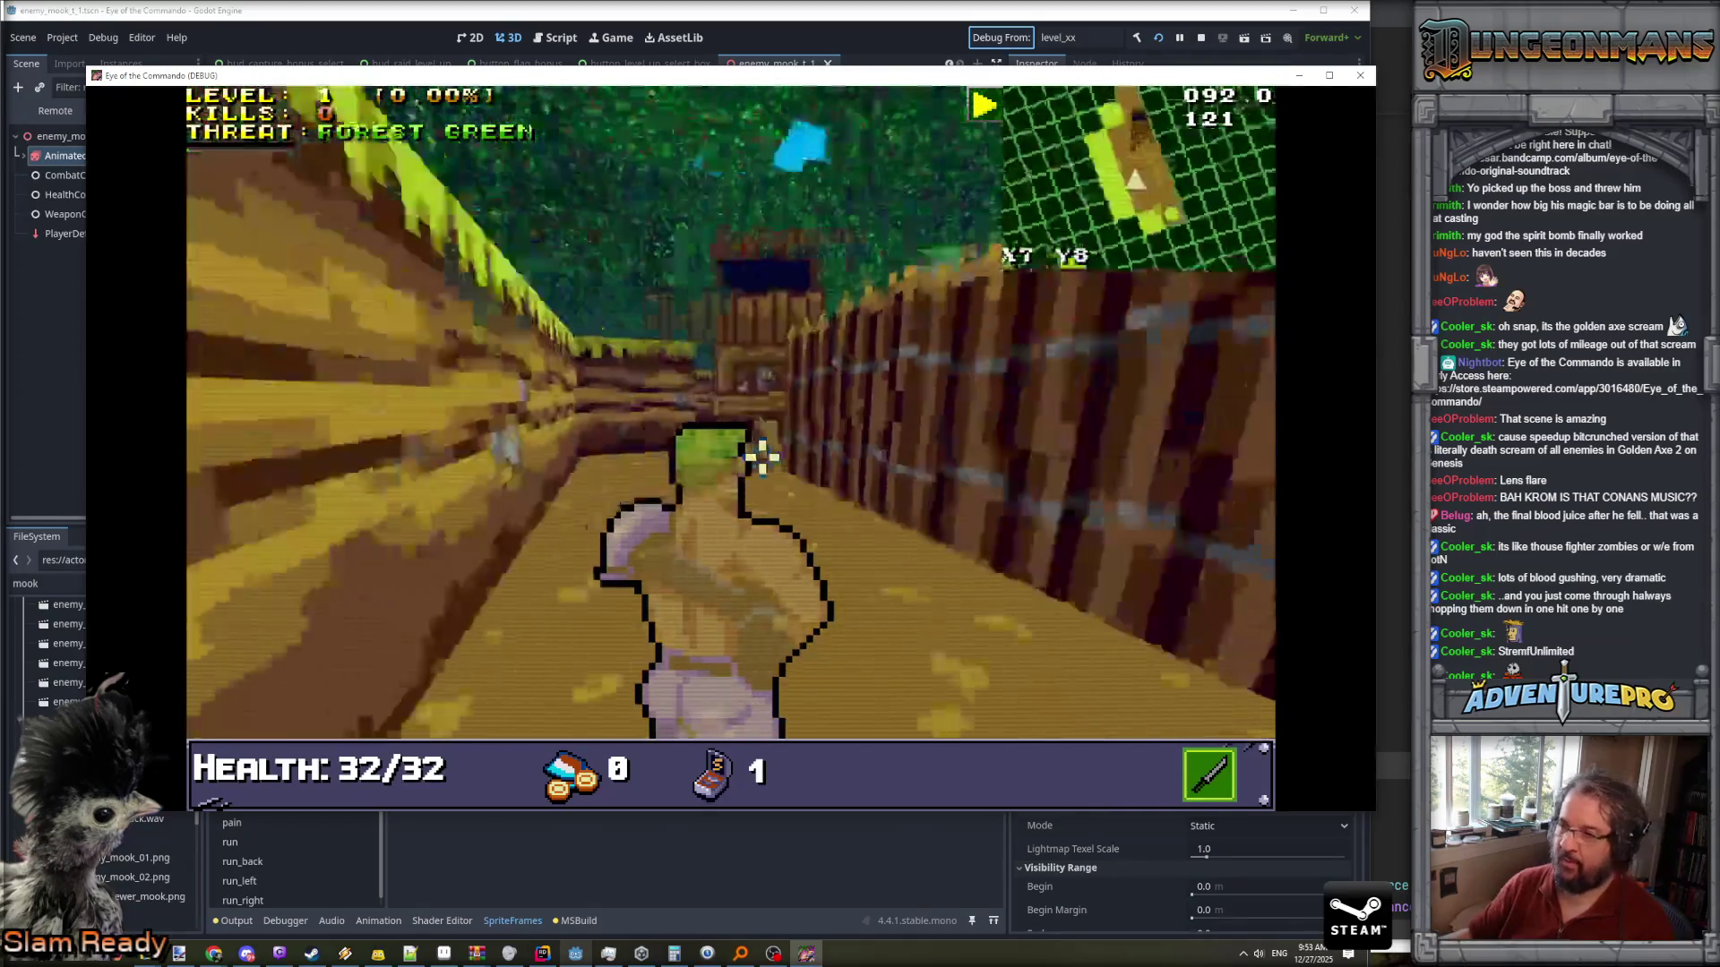
- Advance through the archway, fight the Nitro Mook, and collect the Freedom Medal, dismissing its message
{"action": "key", "text": "Up"}
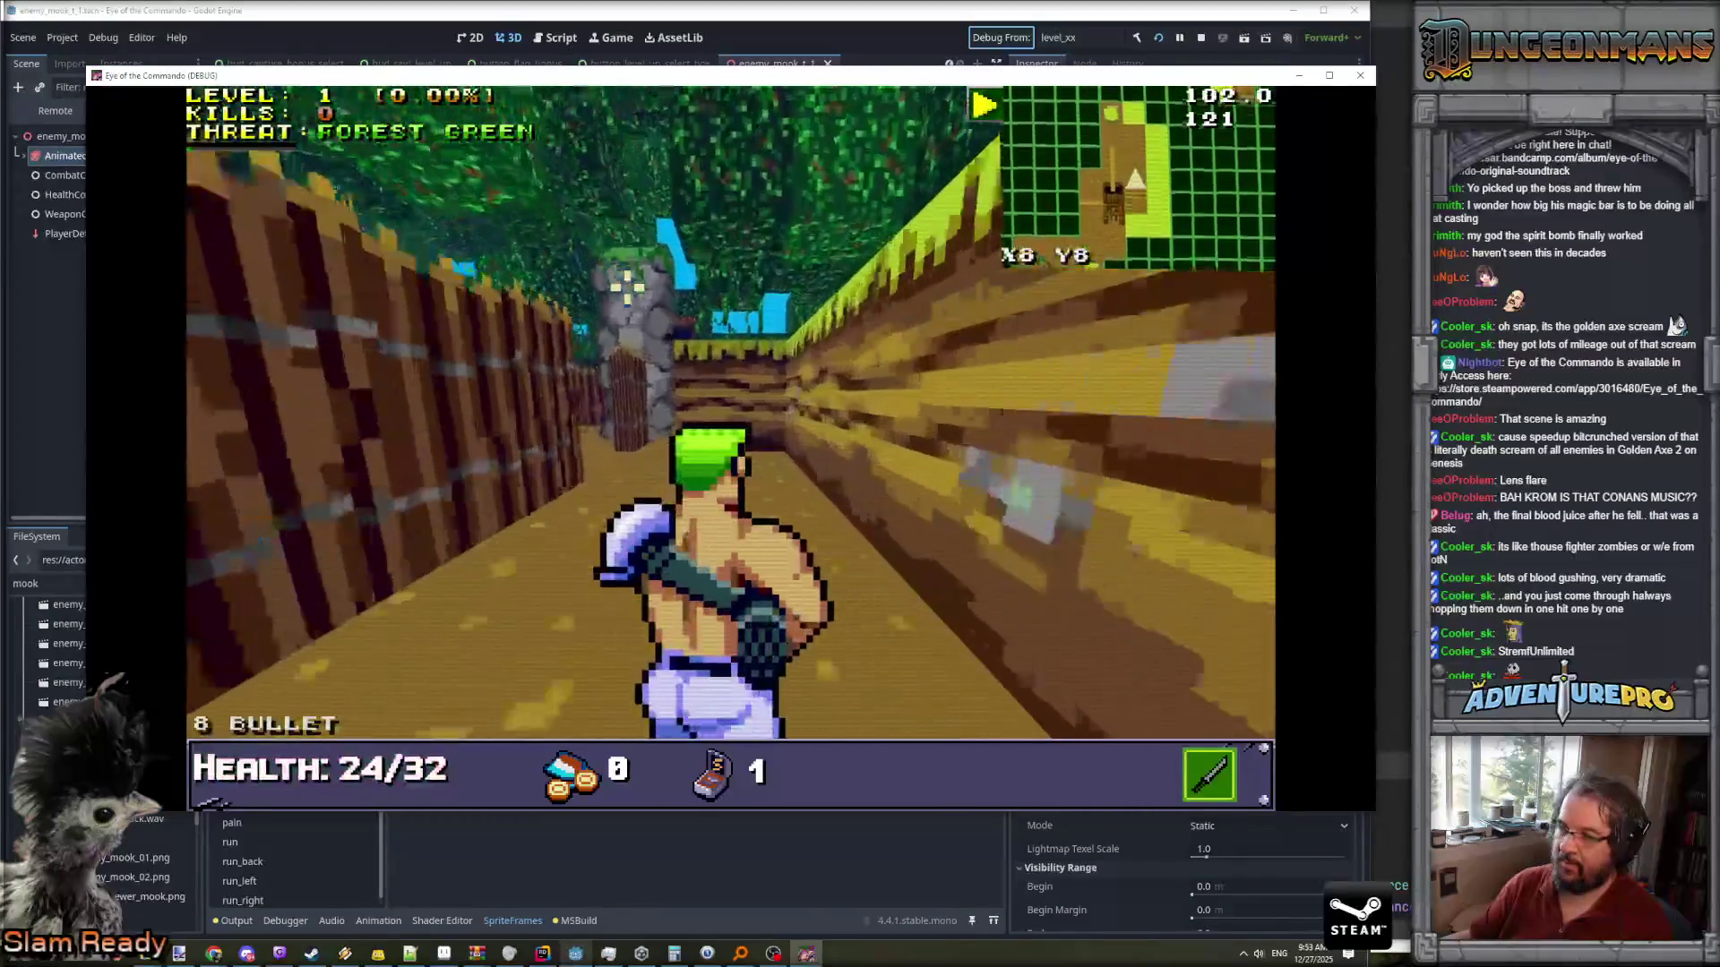
{"action": "key", "text": "Right"}
{"action": "key", "text": "Up"}
{"action": "key", "text": "Up"}
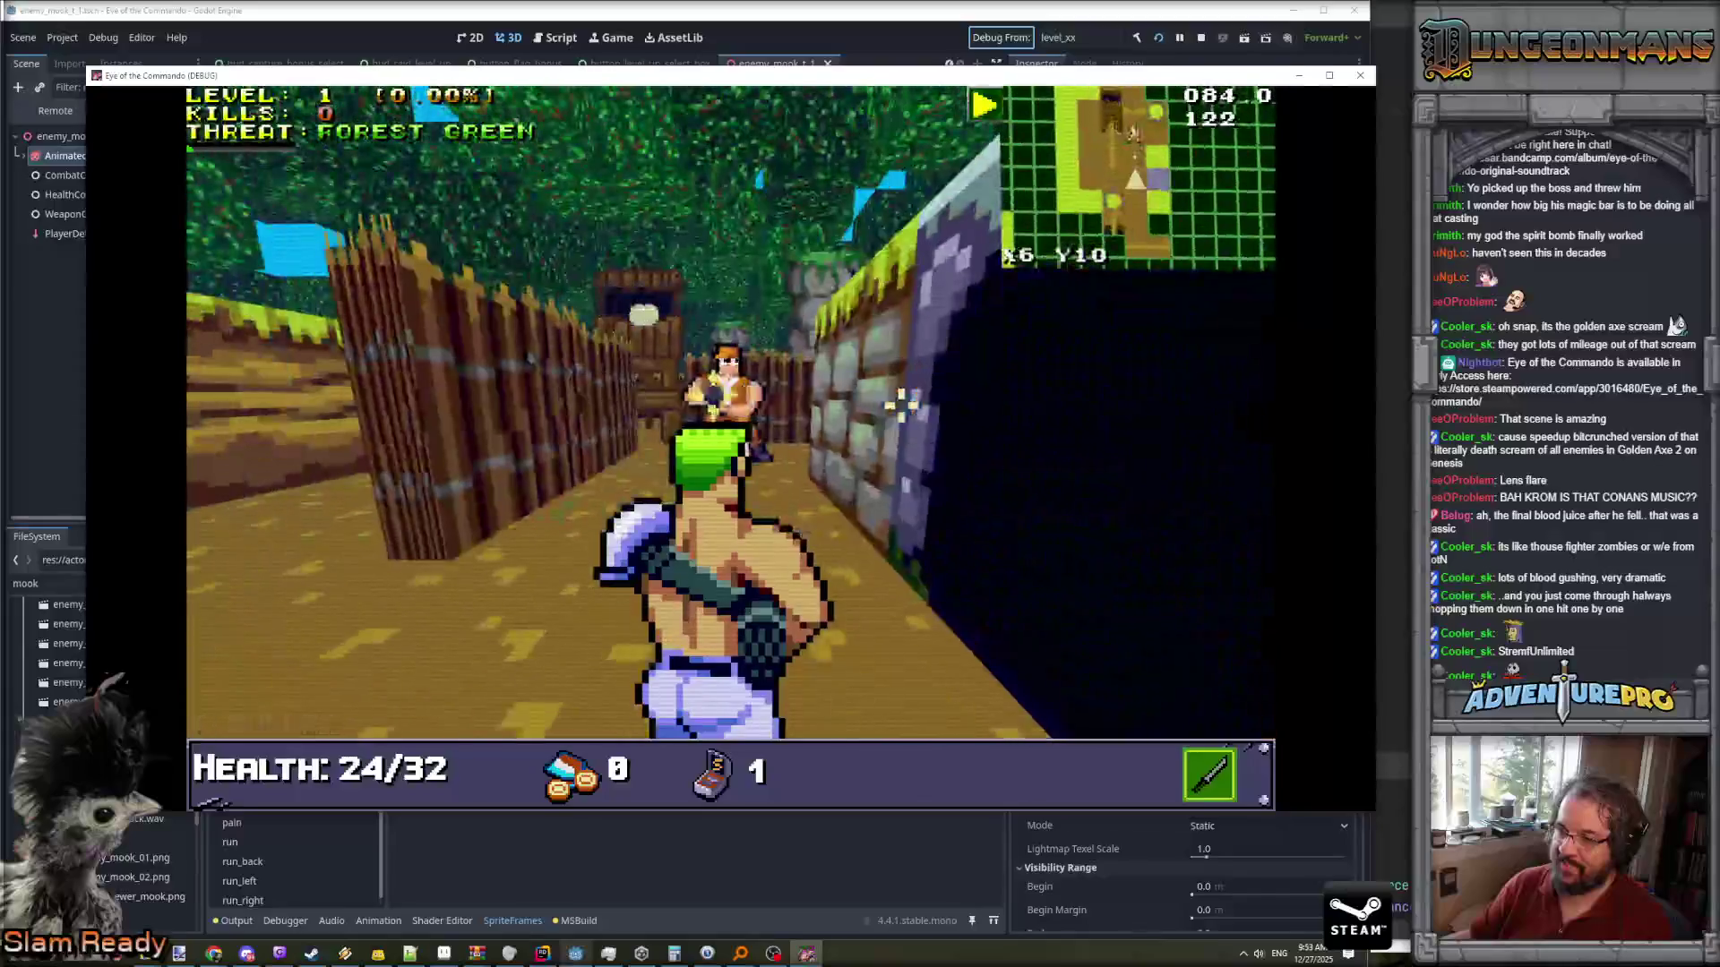
{"action": "key", "text": "Up"}
{"action": "key", "text": "space"}
{"action": "key", "text": "Left"}
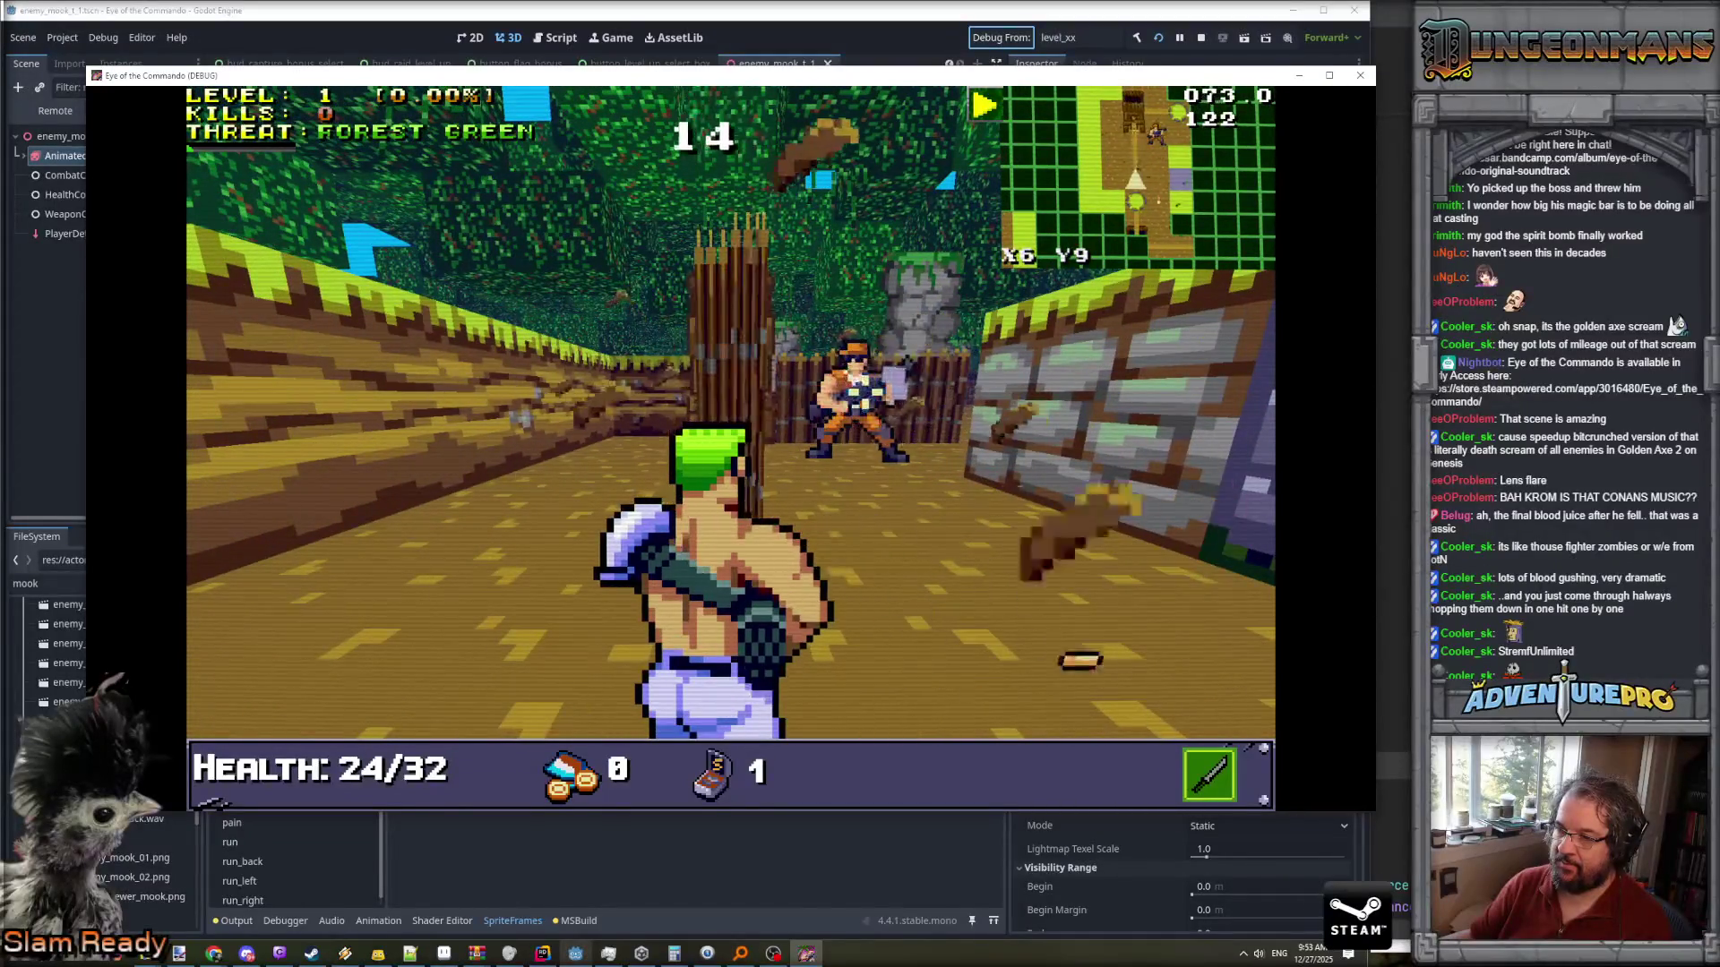
{"action": "key", "text": "space"}
{"action": "key", "text": "Up"}
{"action": "key", "text": "space"}
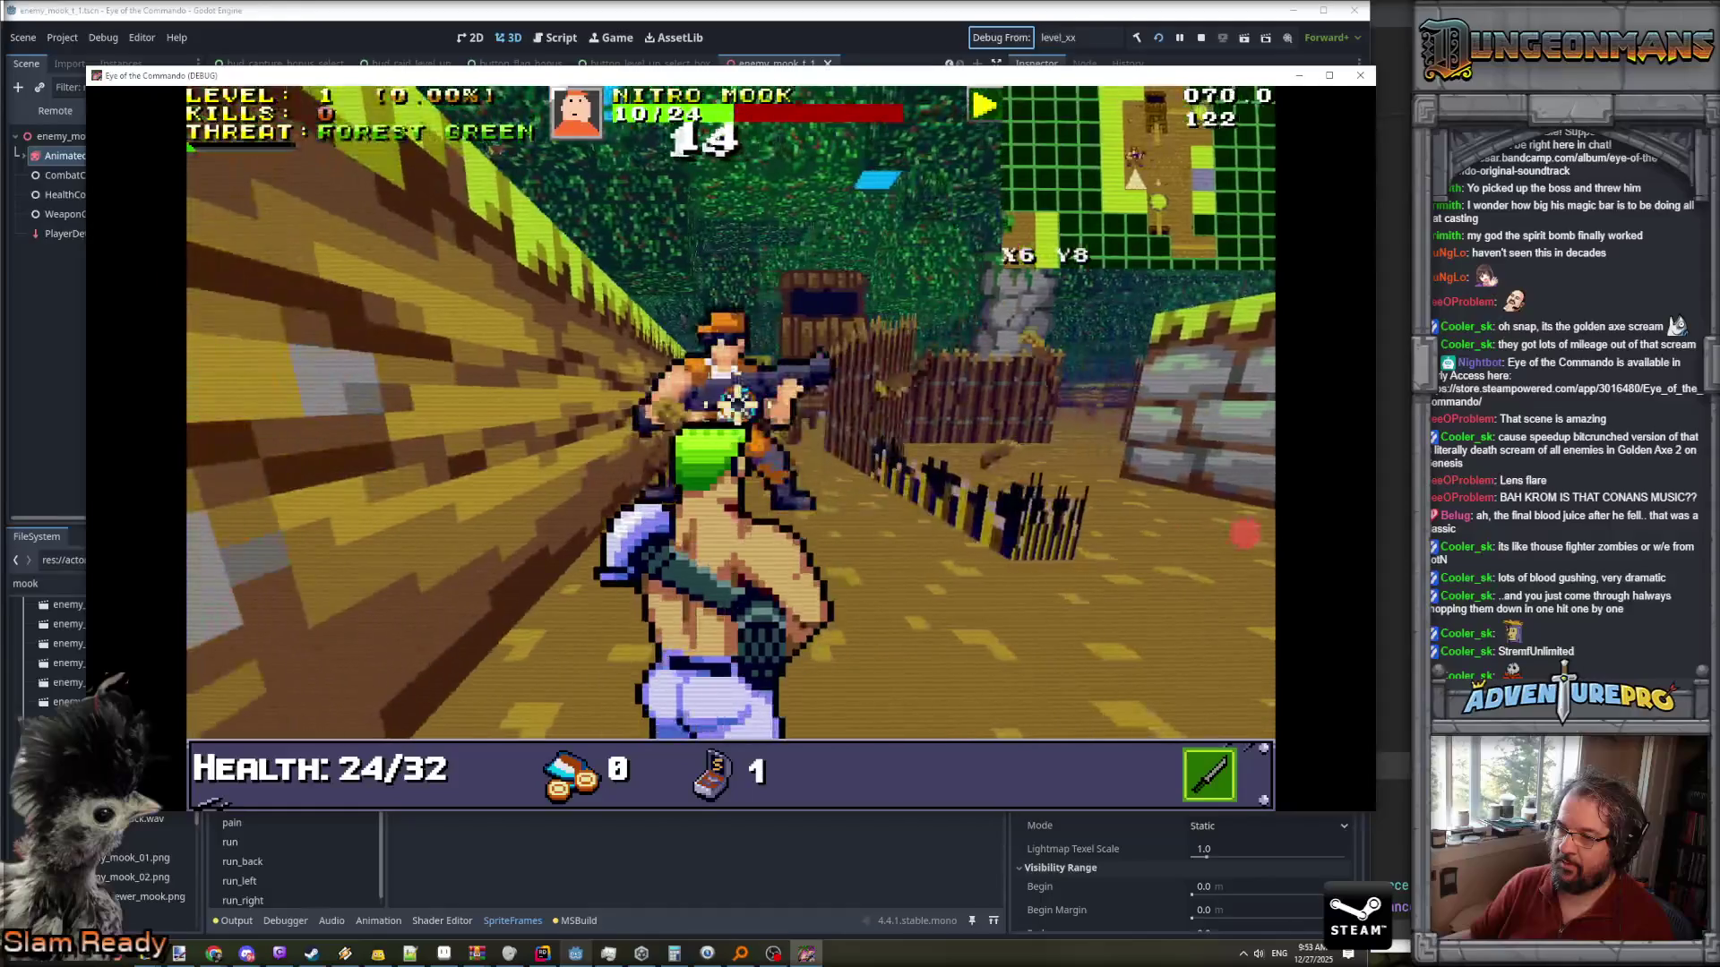
{"action": "key", "text": "Right"}
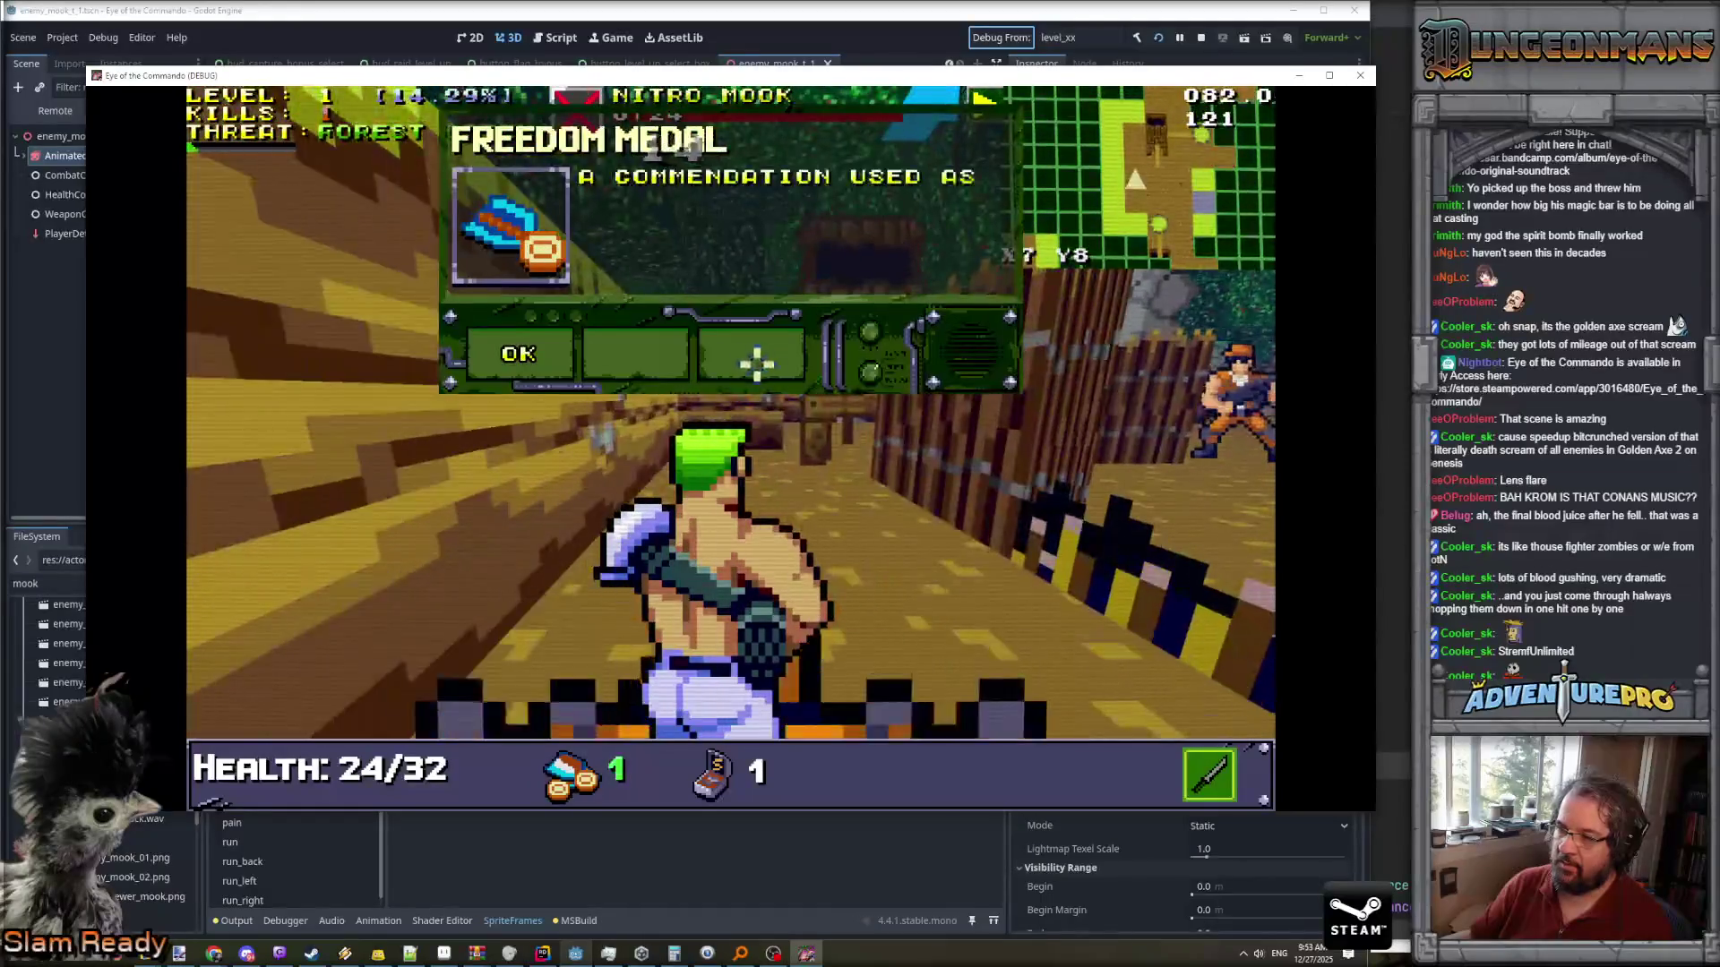
{"action": "left_click", "coordinate": [527, 358]}
- Move through the next corridors toward the fence and enemy soldier, backing off from the explosion
{"action": "key", "text": "Left"}
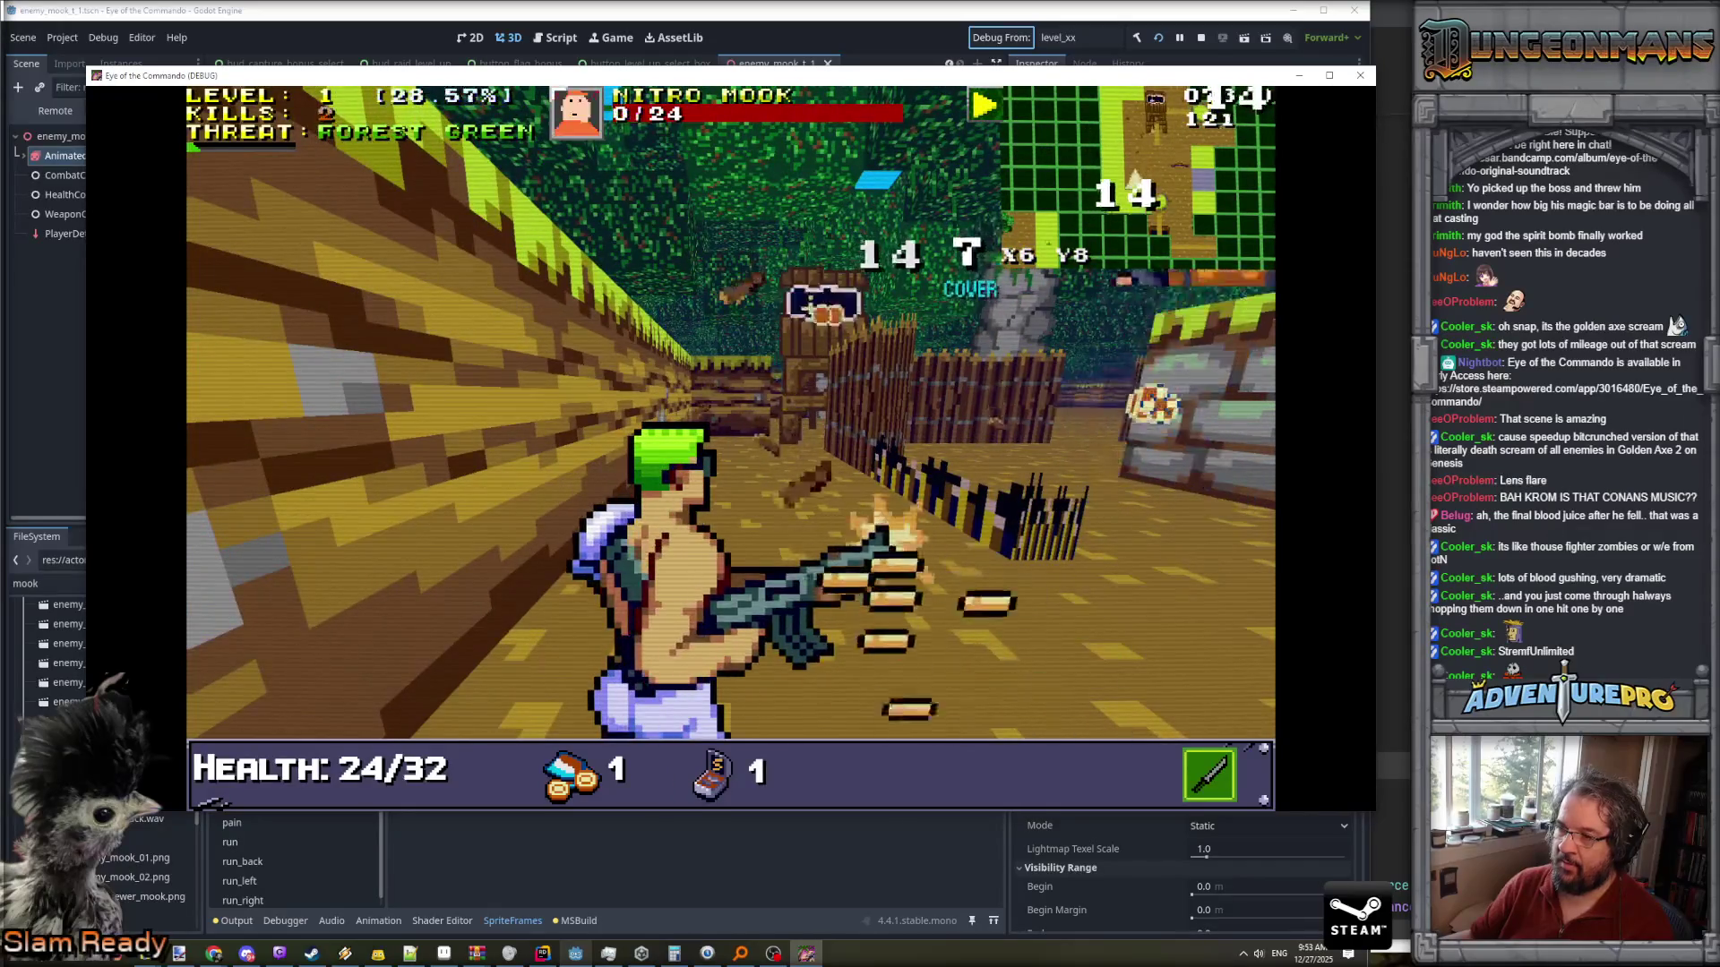
{"action": "key", "text": "Up"}
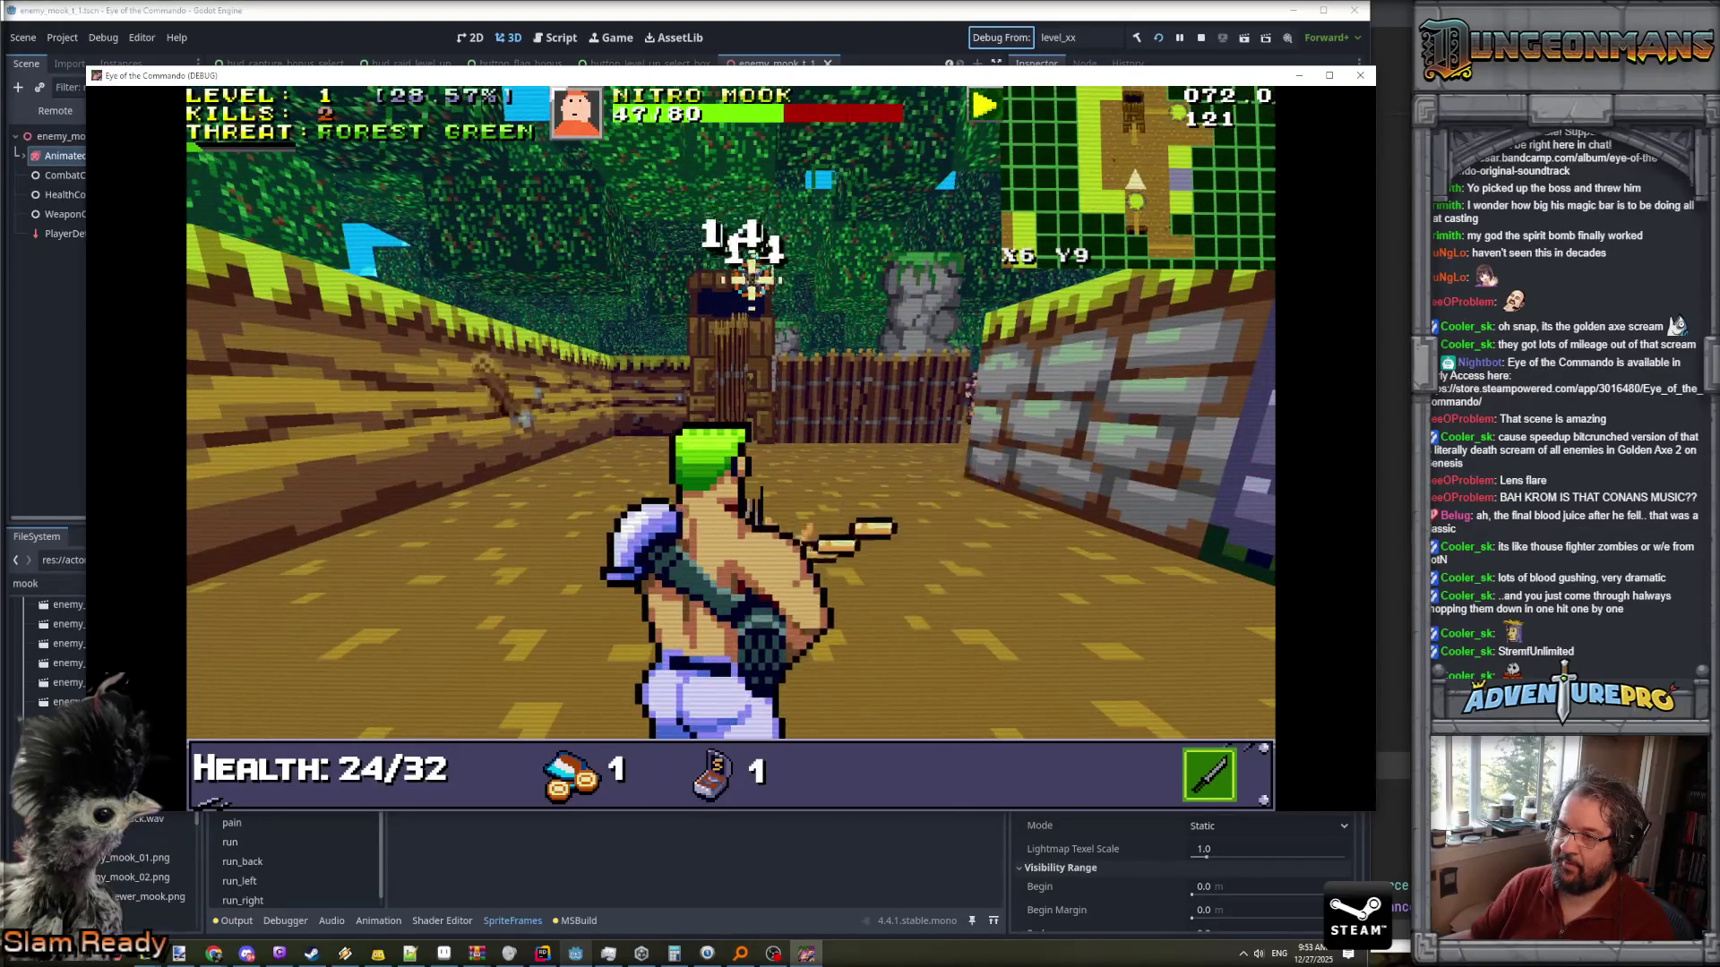
{"action": "key", "text": "Down"}
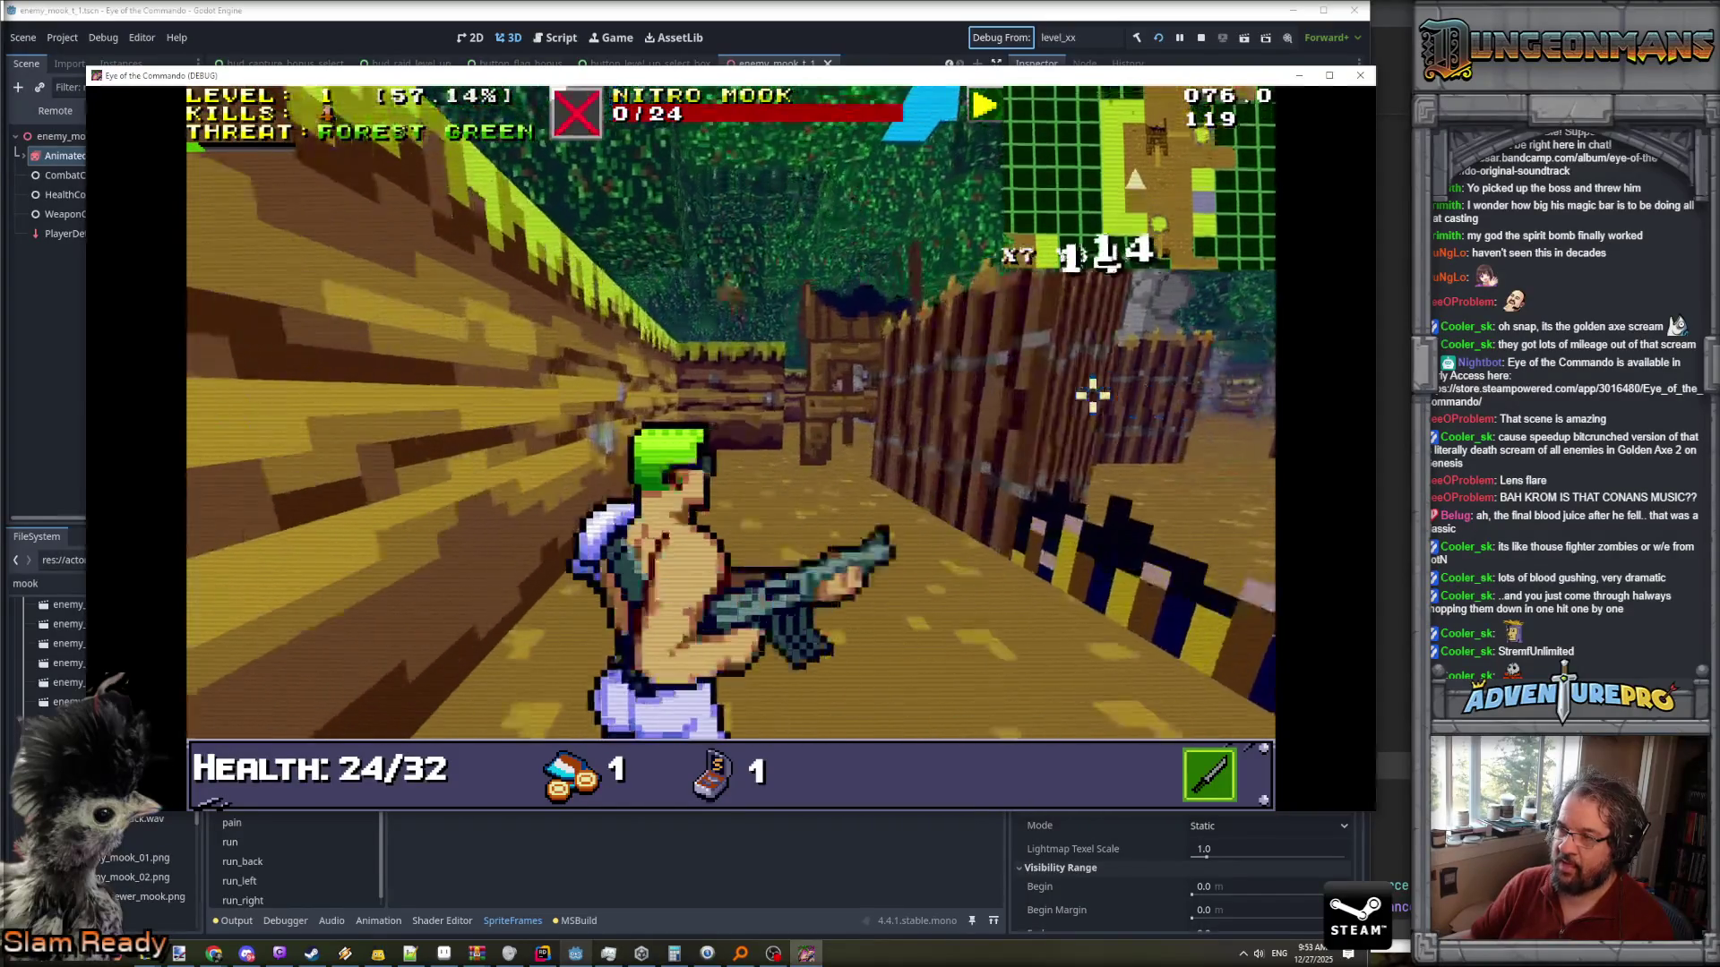
{"action": "key", "text": "Up"}
{"action": "key", "text": "Up"}
{"action": "key", "text": "Up"}
{"action": "key", "text": "Up"}
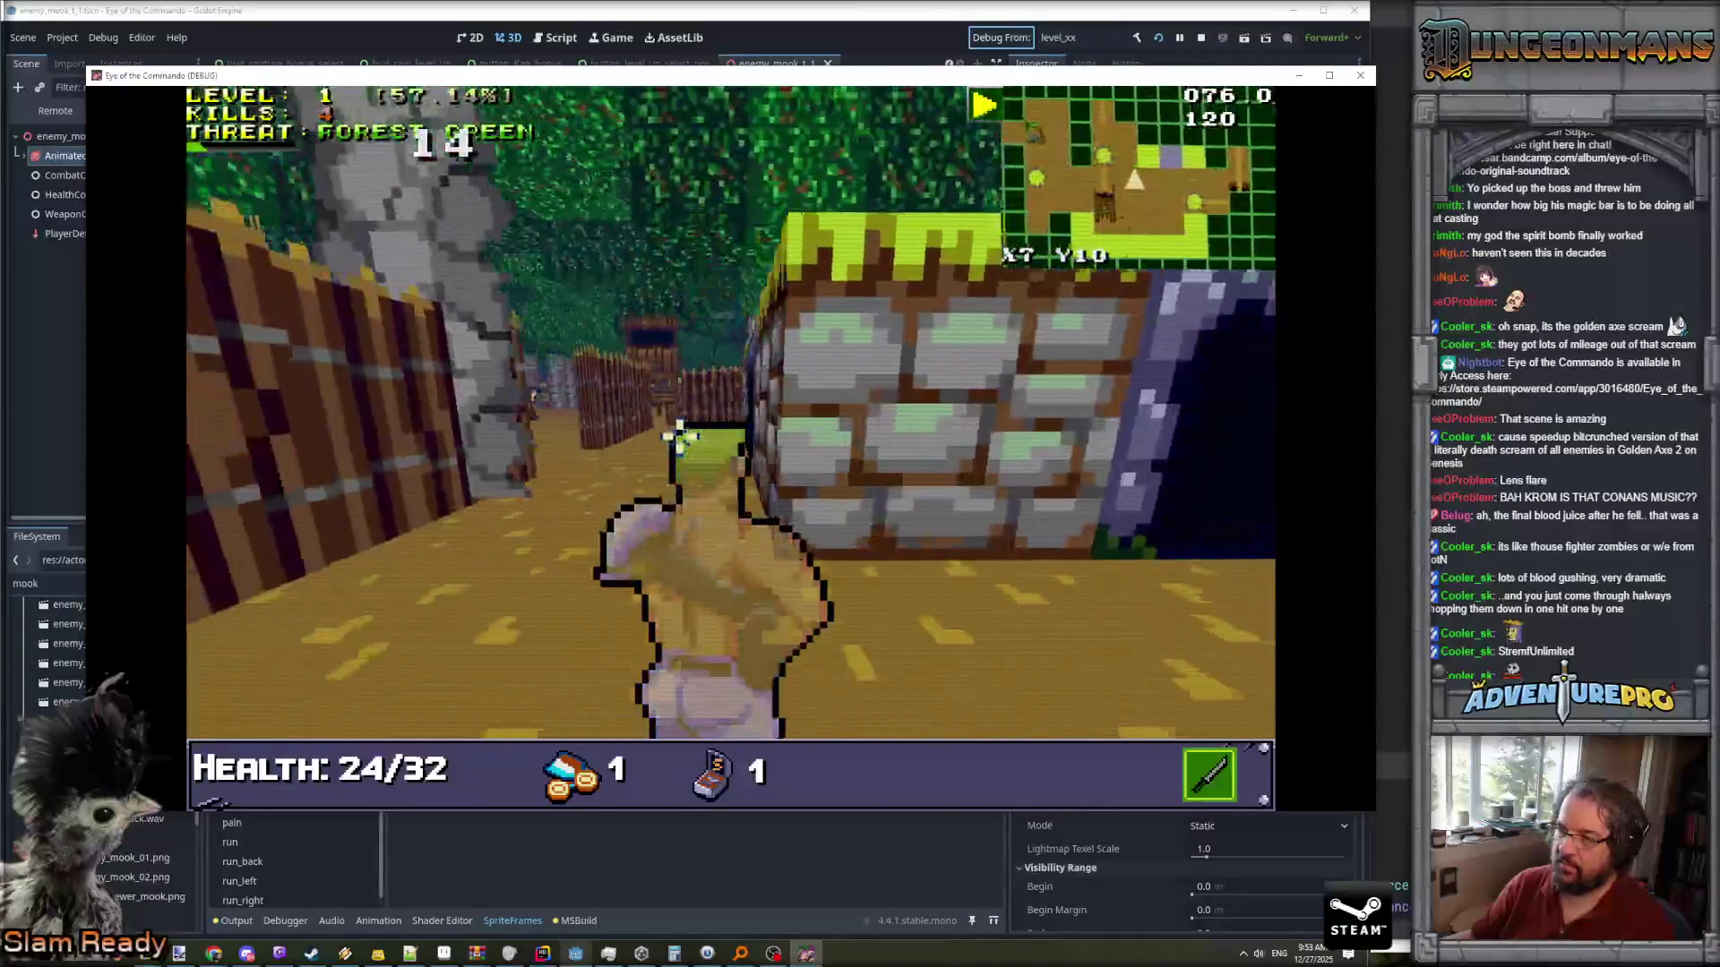
{"action": "key", "text": "Up"}
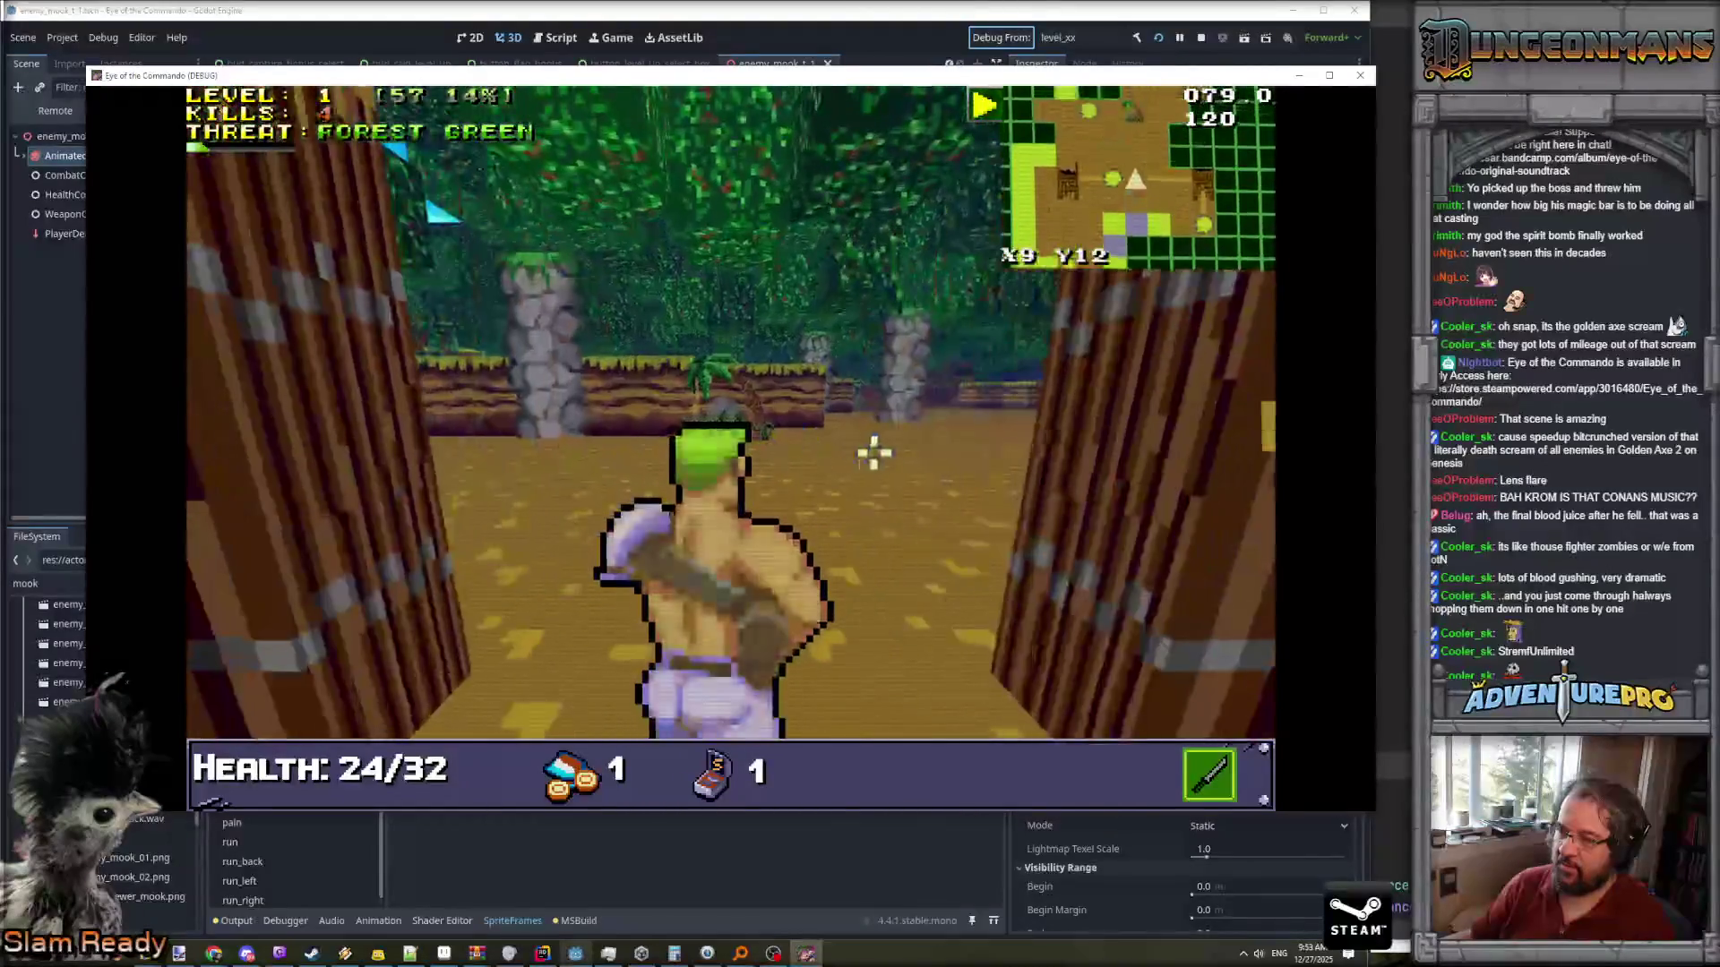
{"action": "key", "text": "Up"}
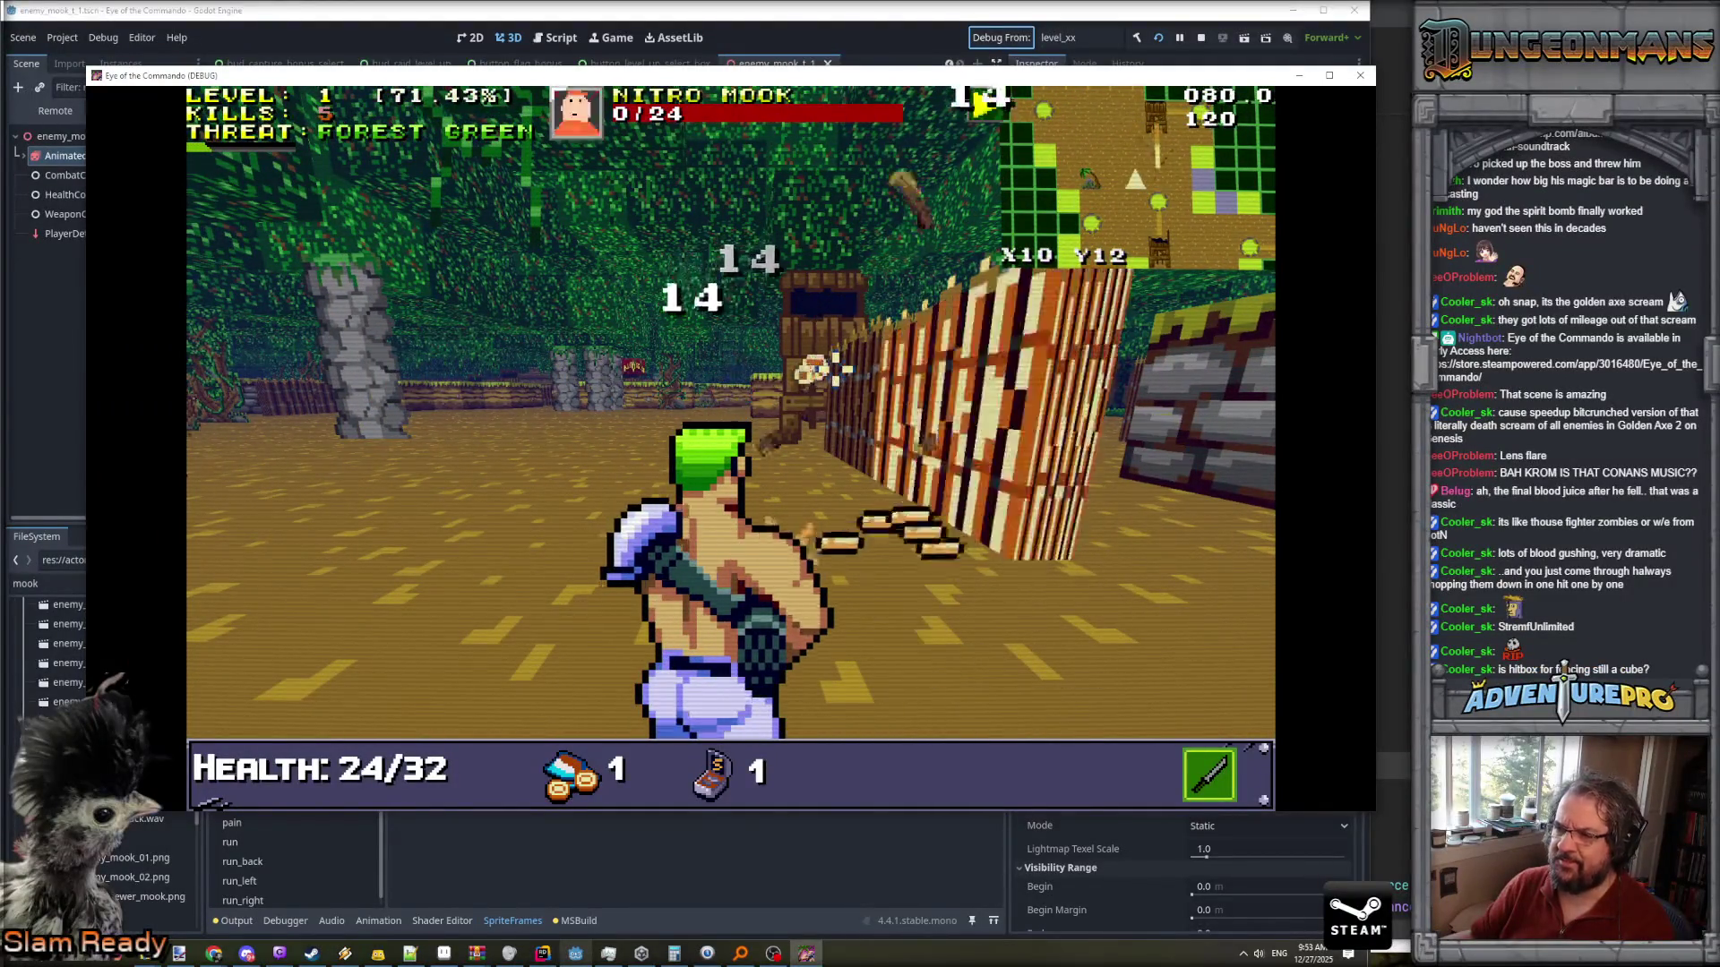
{"action": "key", "text": "Down"}
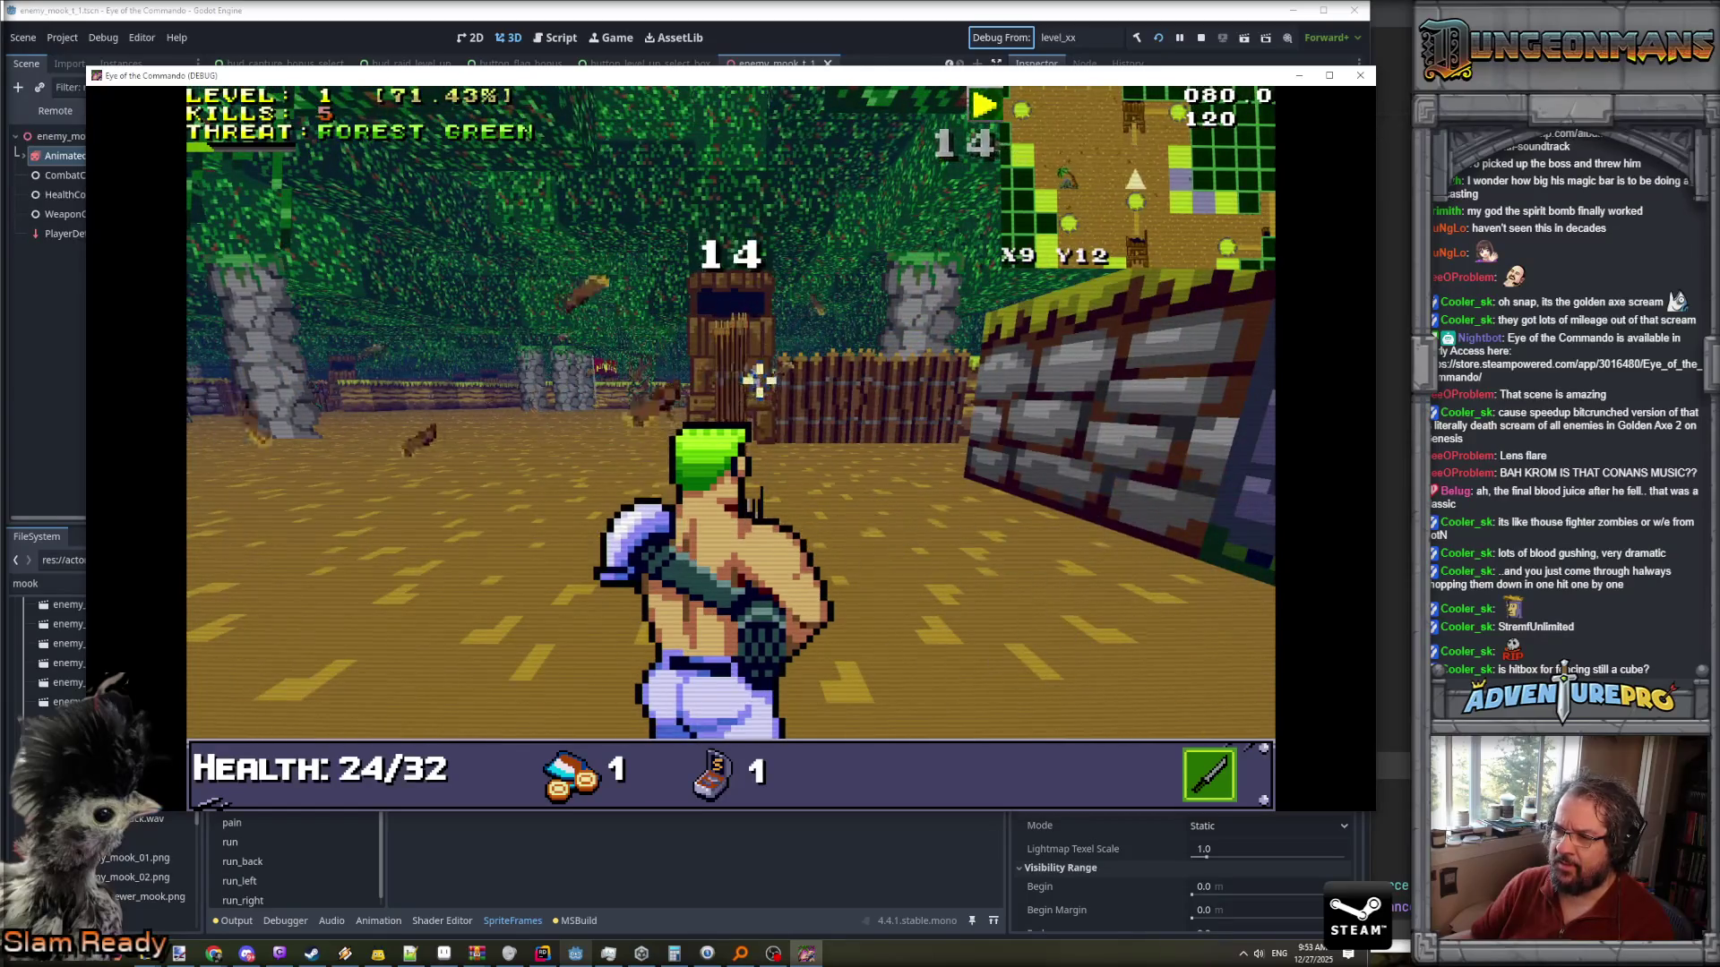
{"action": "key", "text": "Up"}
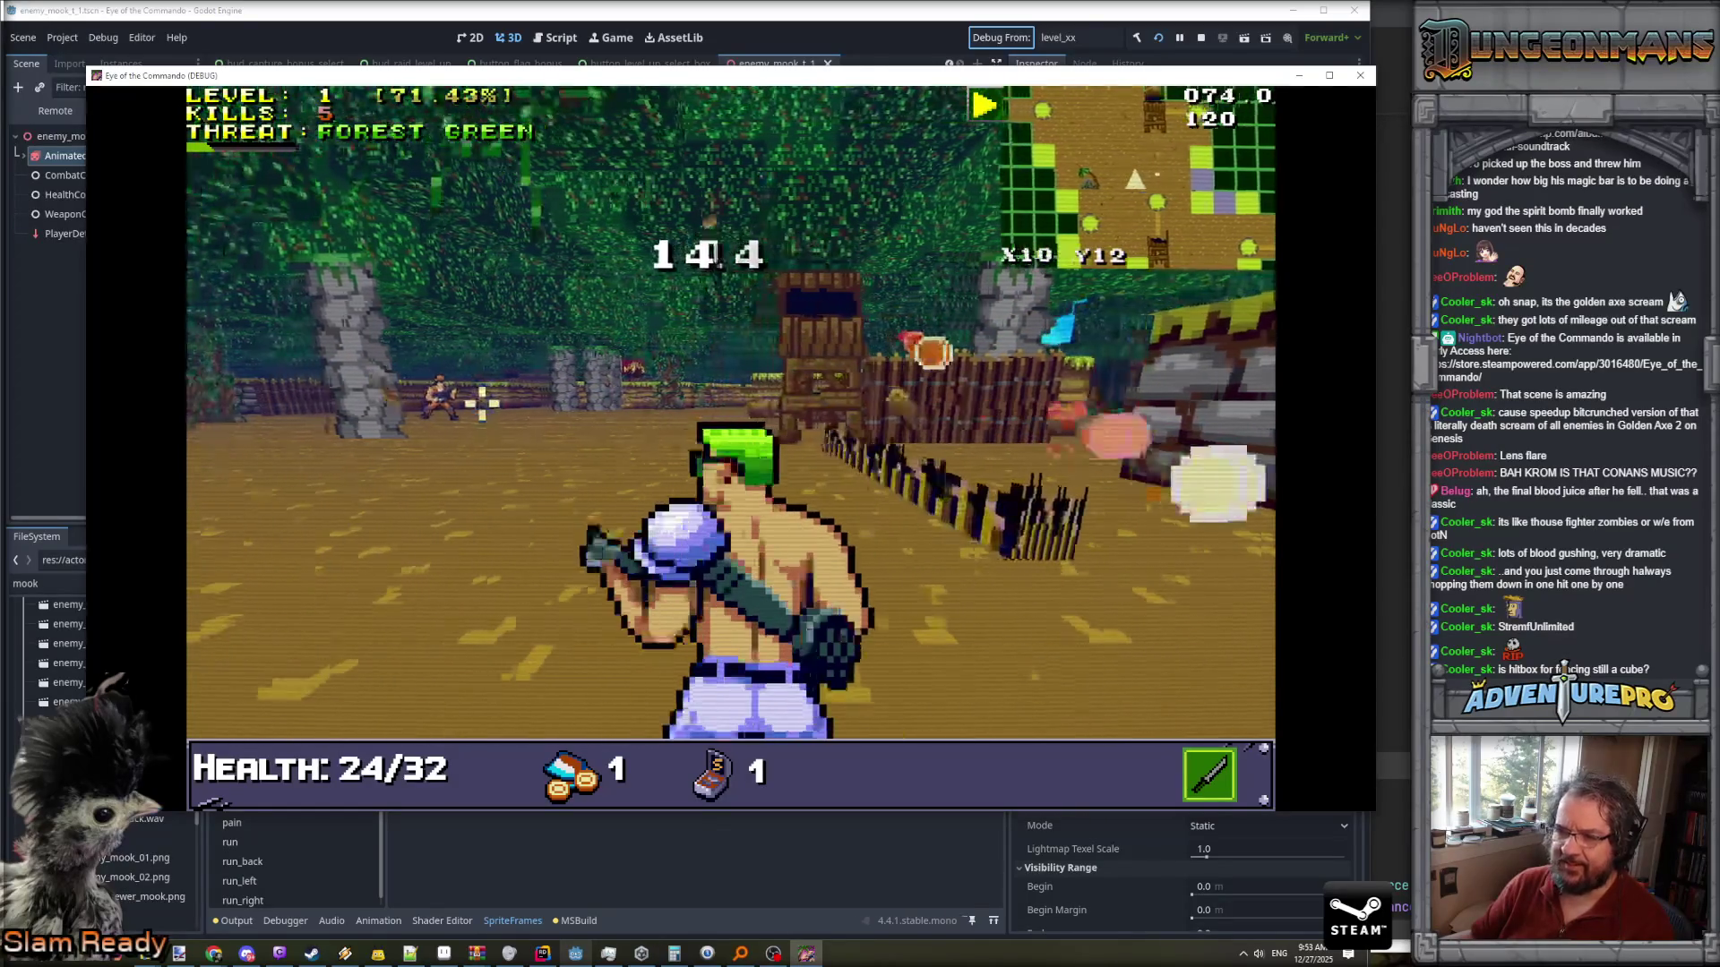
- Shoot the enemy soldier and the Nitro Mook by the tower until LEVEL UP appears at 7 kills
{"action": "key", "text": "Up"}
{"action": "key", "text": "Left"}
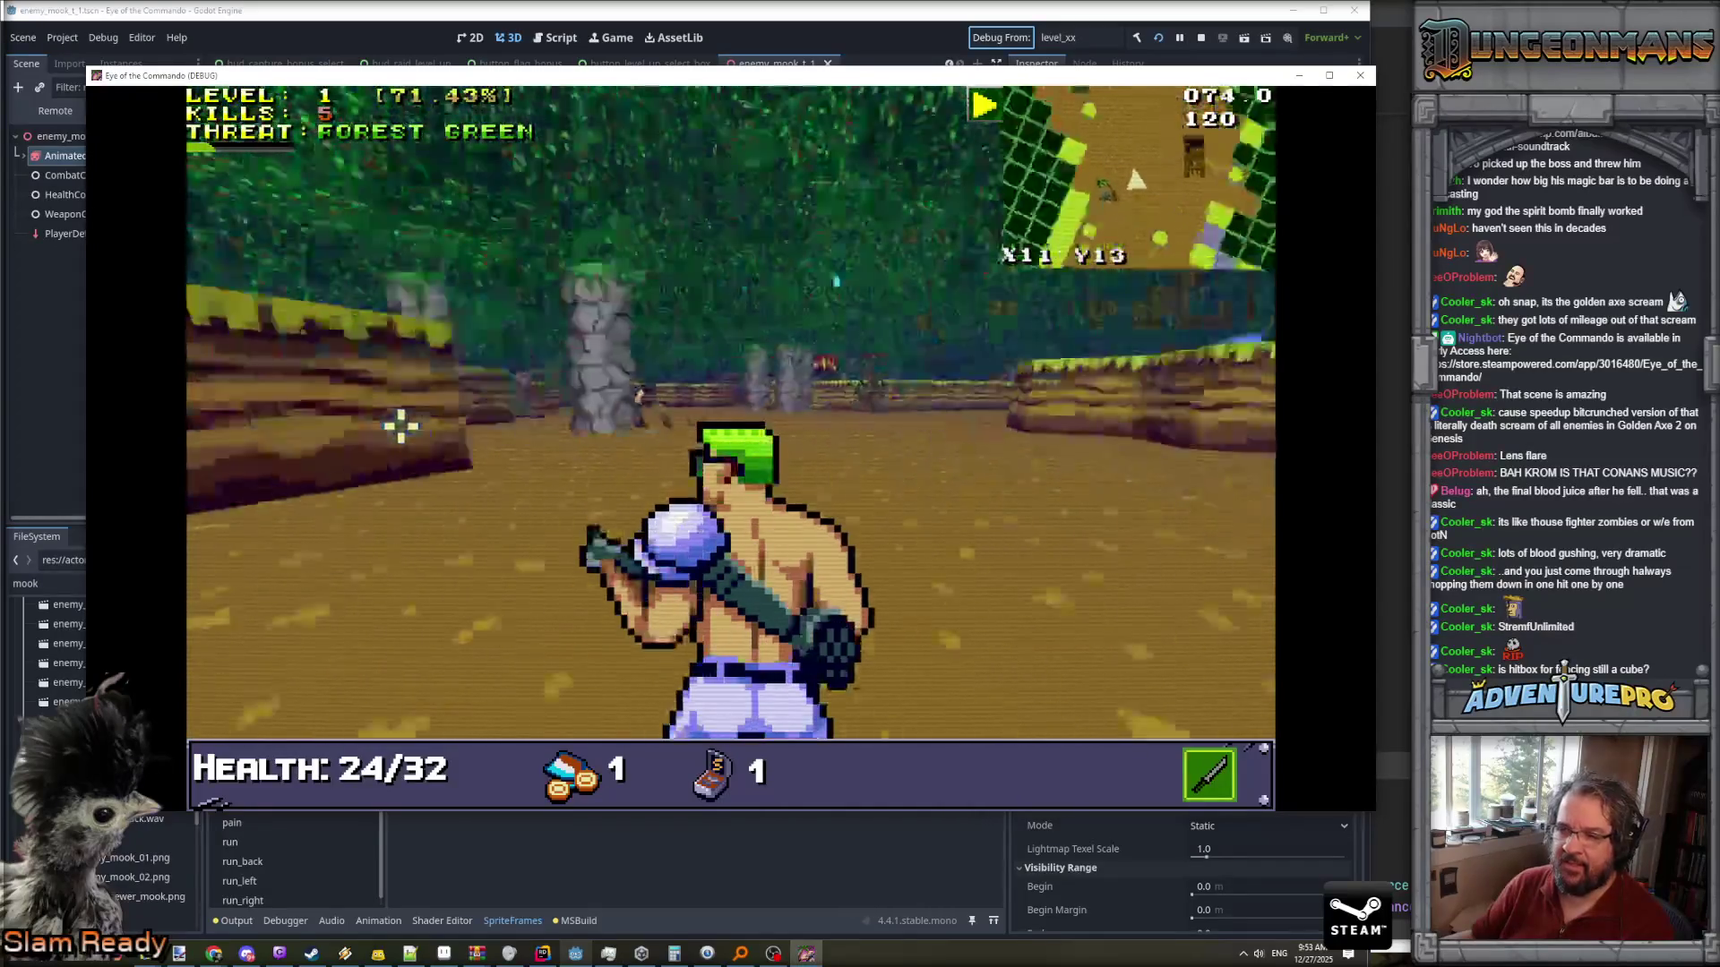
{"action": "left_click", "coordinate": [933, 431]}
{"action": "key", "text": "Right"}
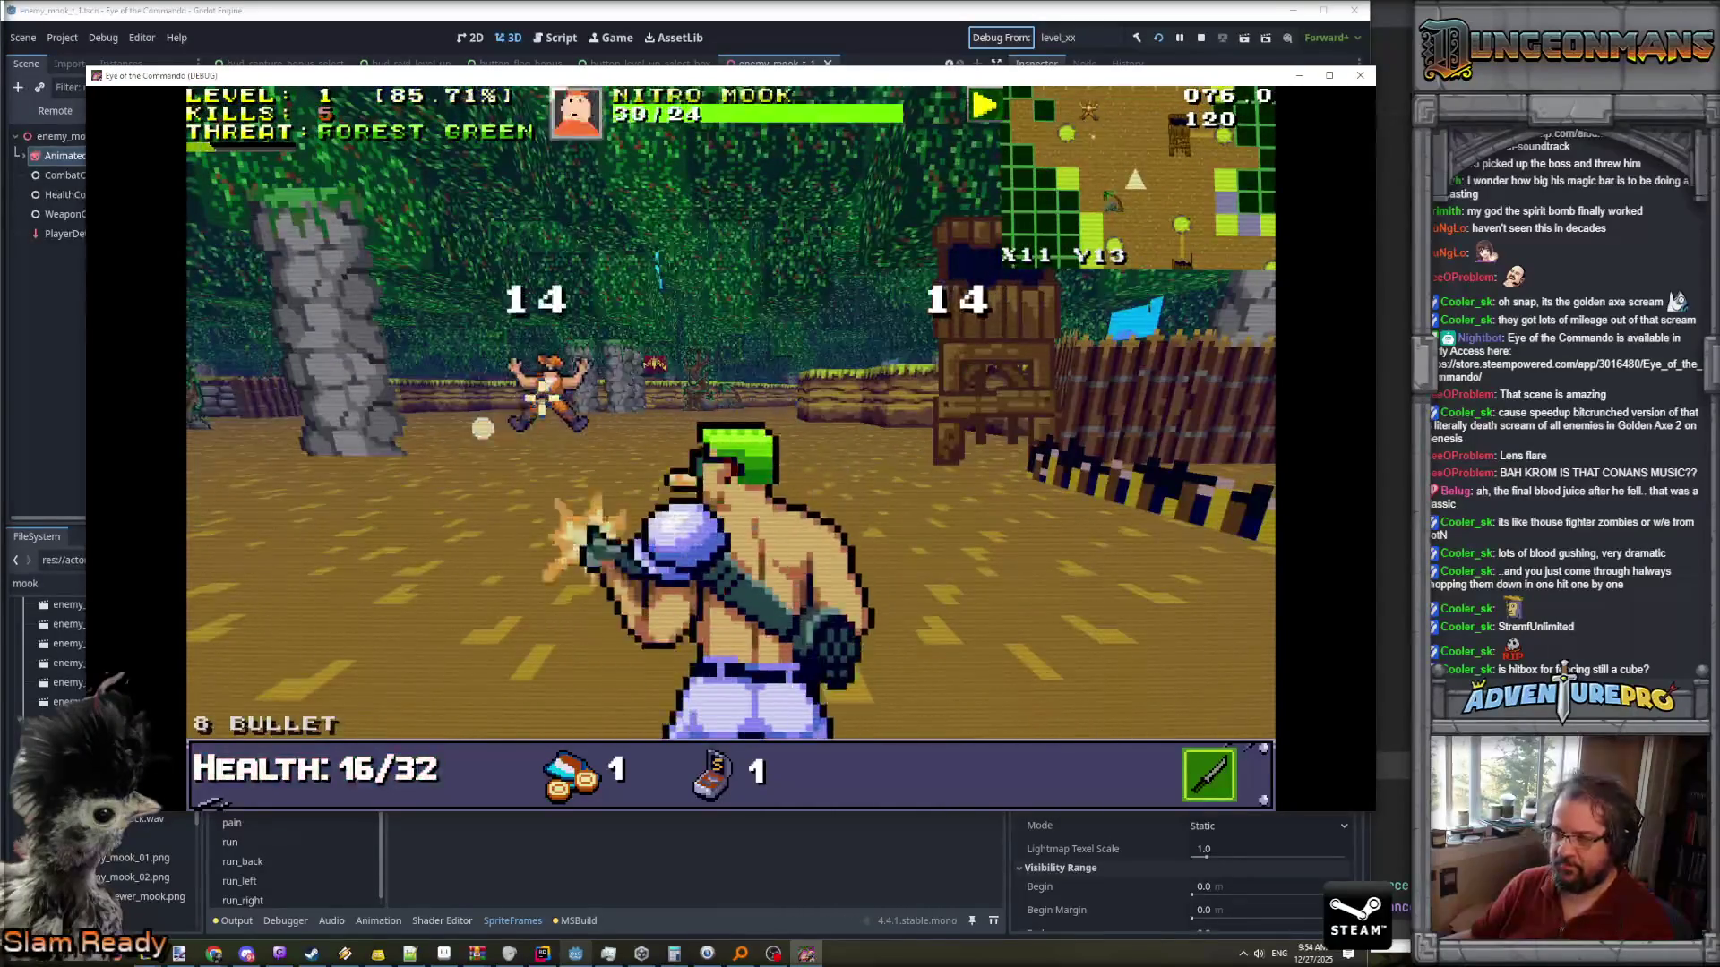
{"action": "key", "text": "Up"}
{"action": "key", "text": "Up"}
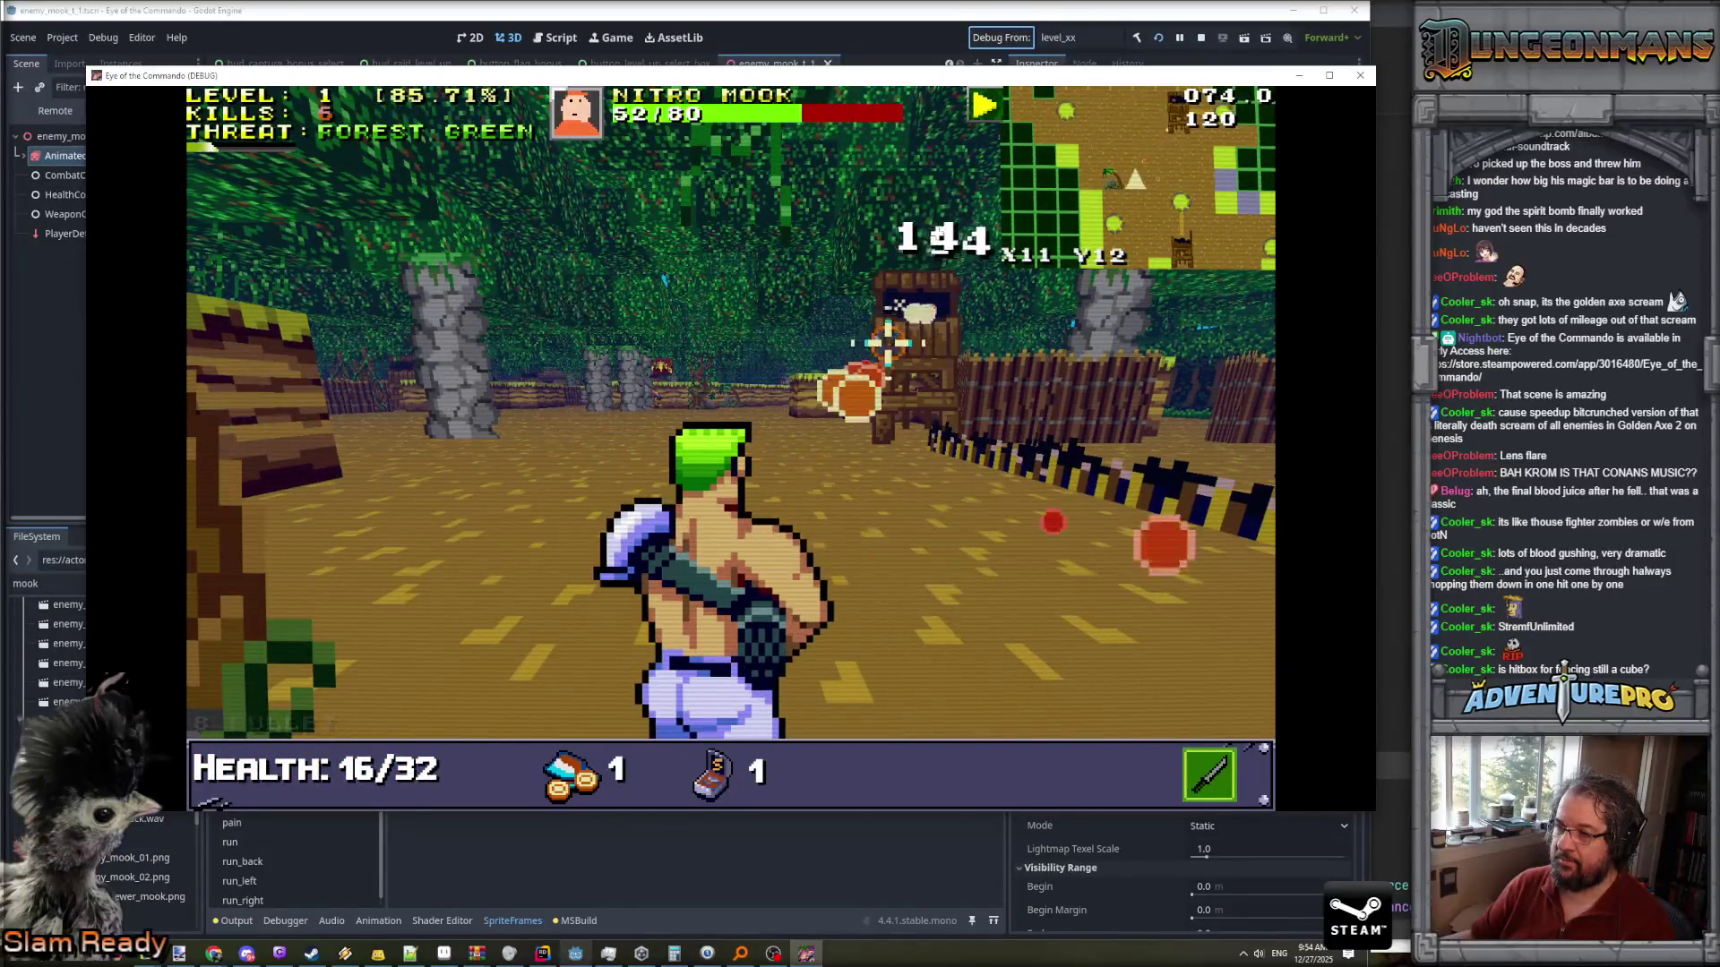
{"action": "left_click", "coordinate": [873, 360]}
{"action": "key", "text": "a"}
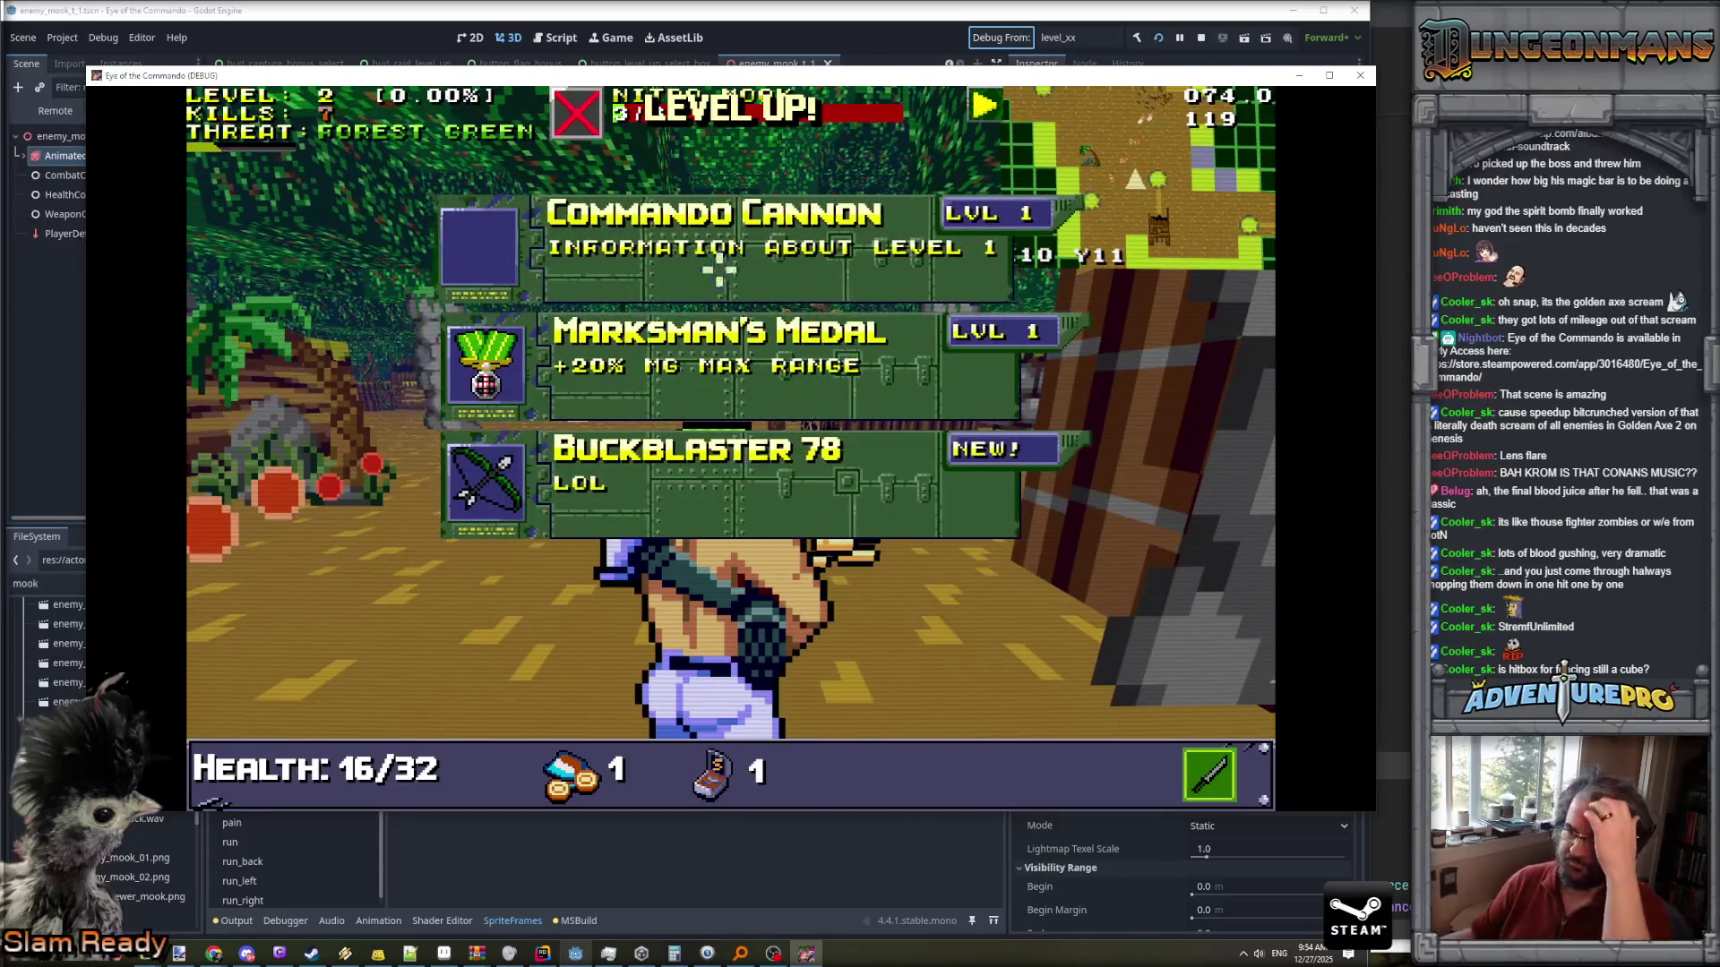
- Take Buckblaster 78 as the level-up reward and shoot the Nitro Mook by the pillars
{"action": "left_click", "coordinate": [713, 490]}
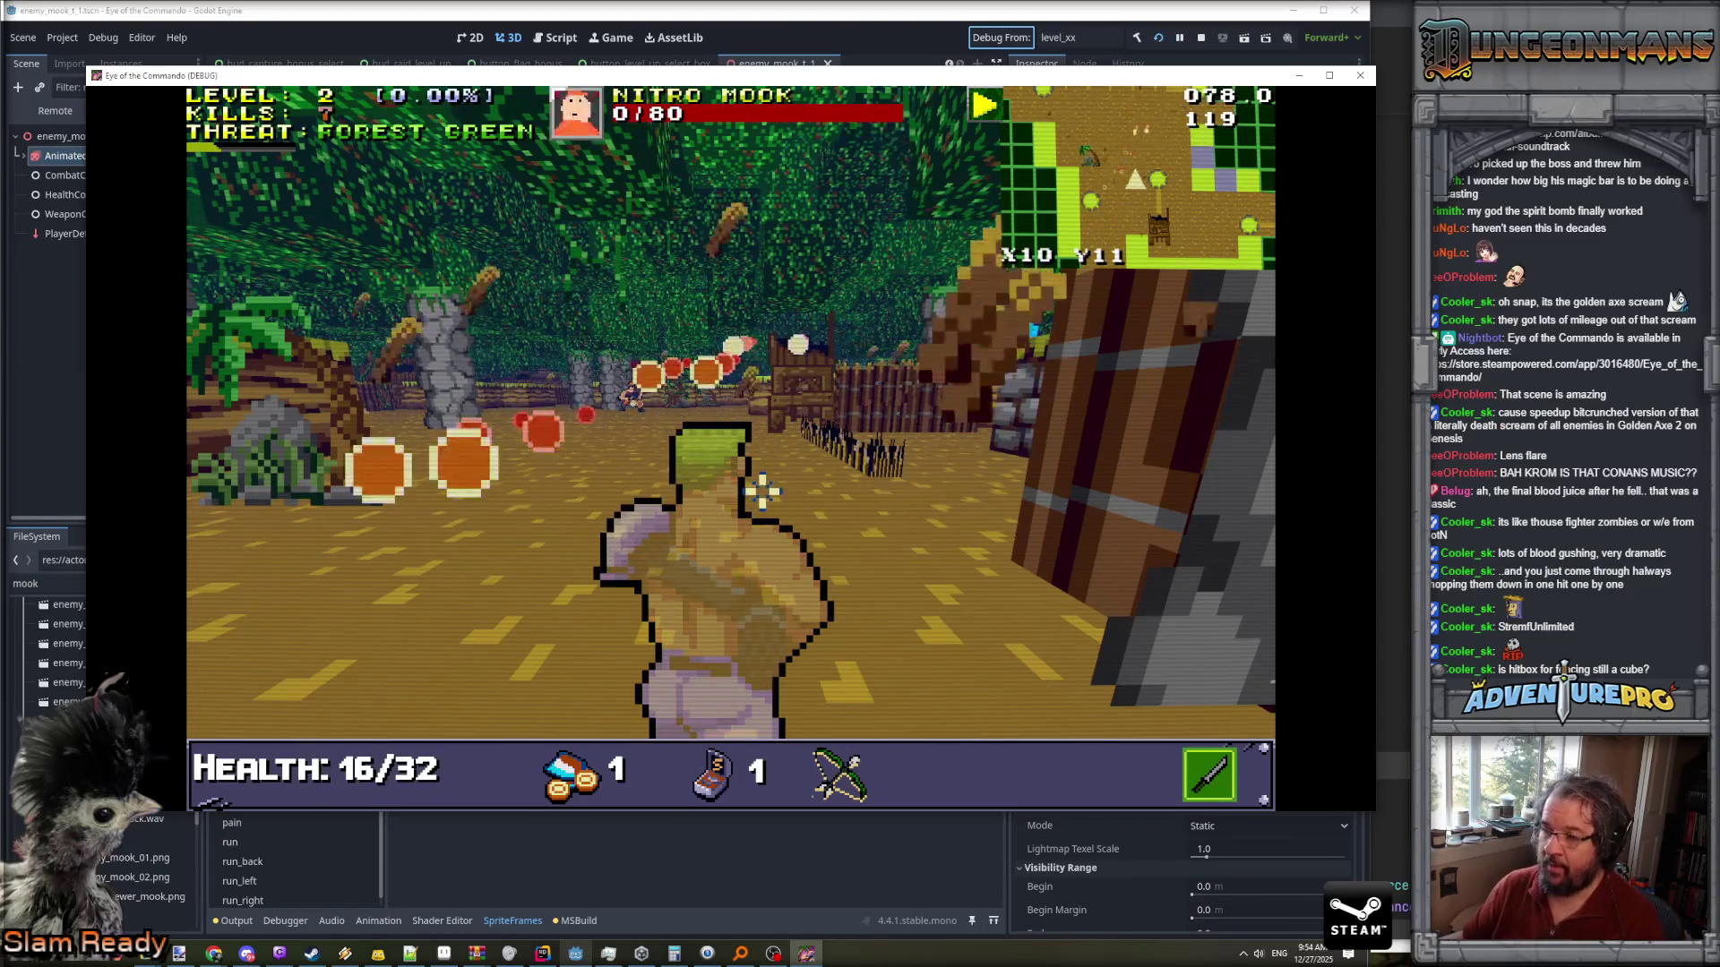
{"action": "key", "text": "w"}
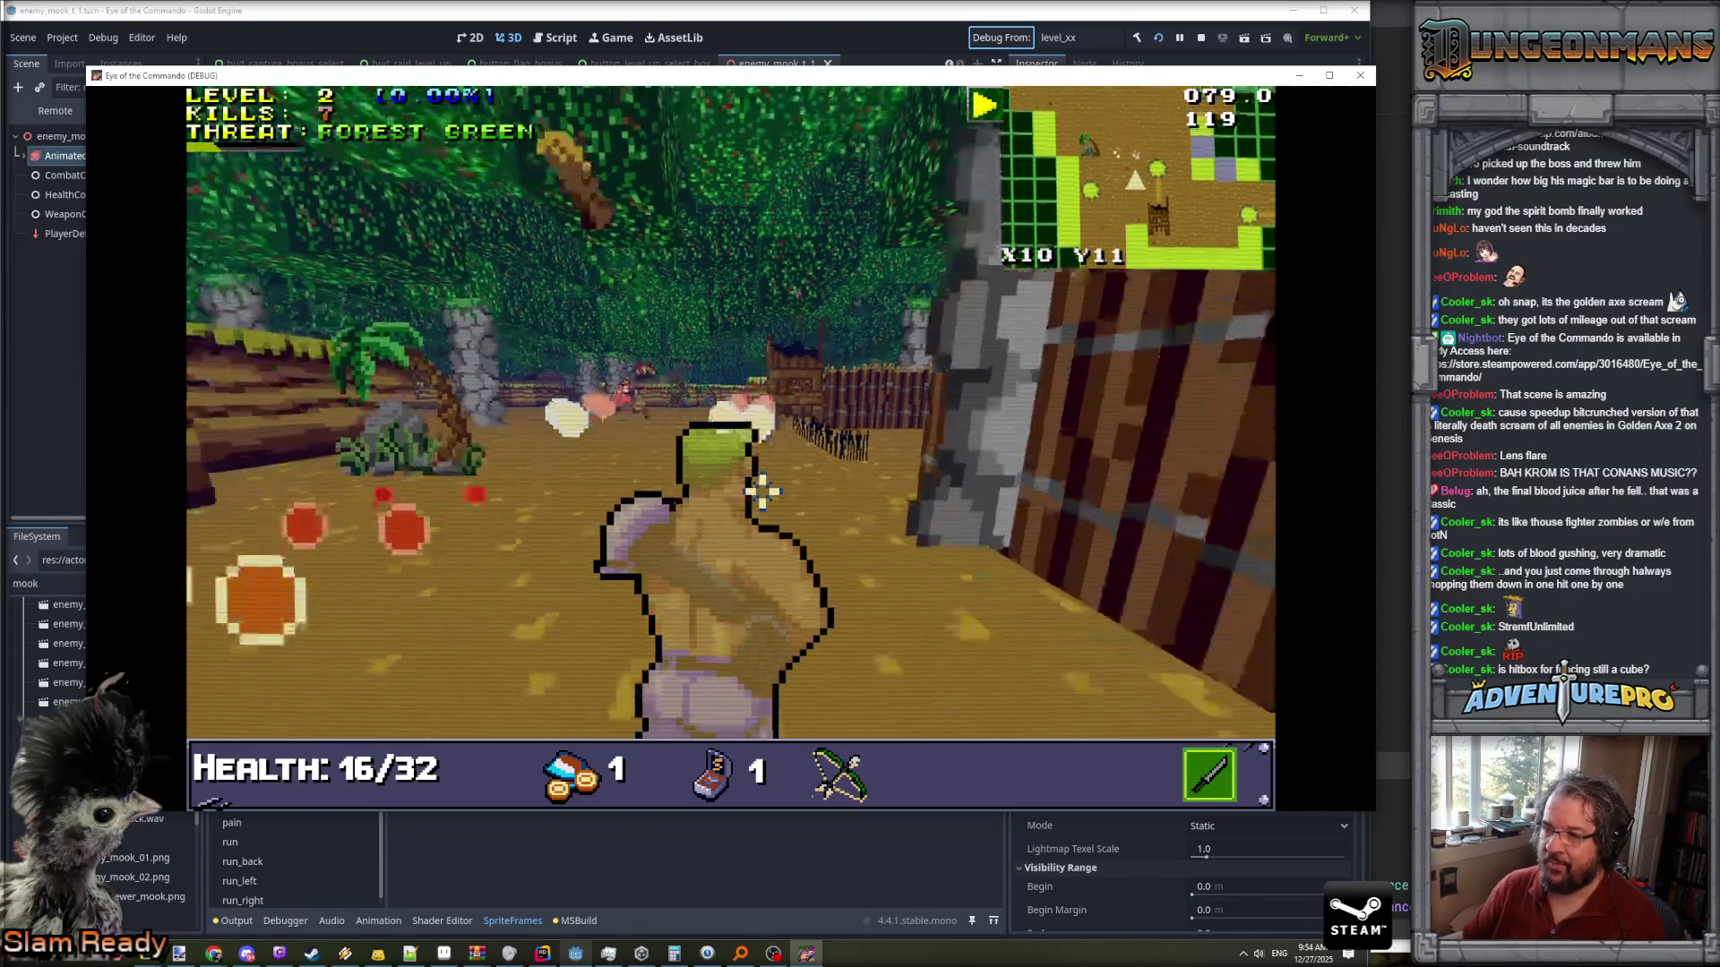
{"action": "key", "text": "w"}
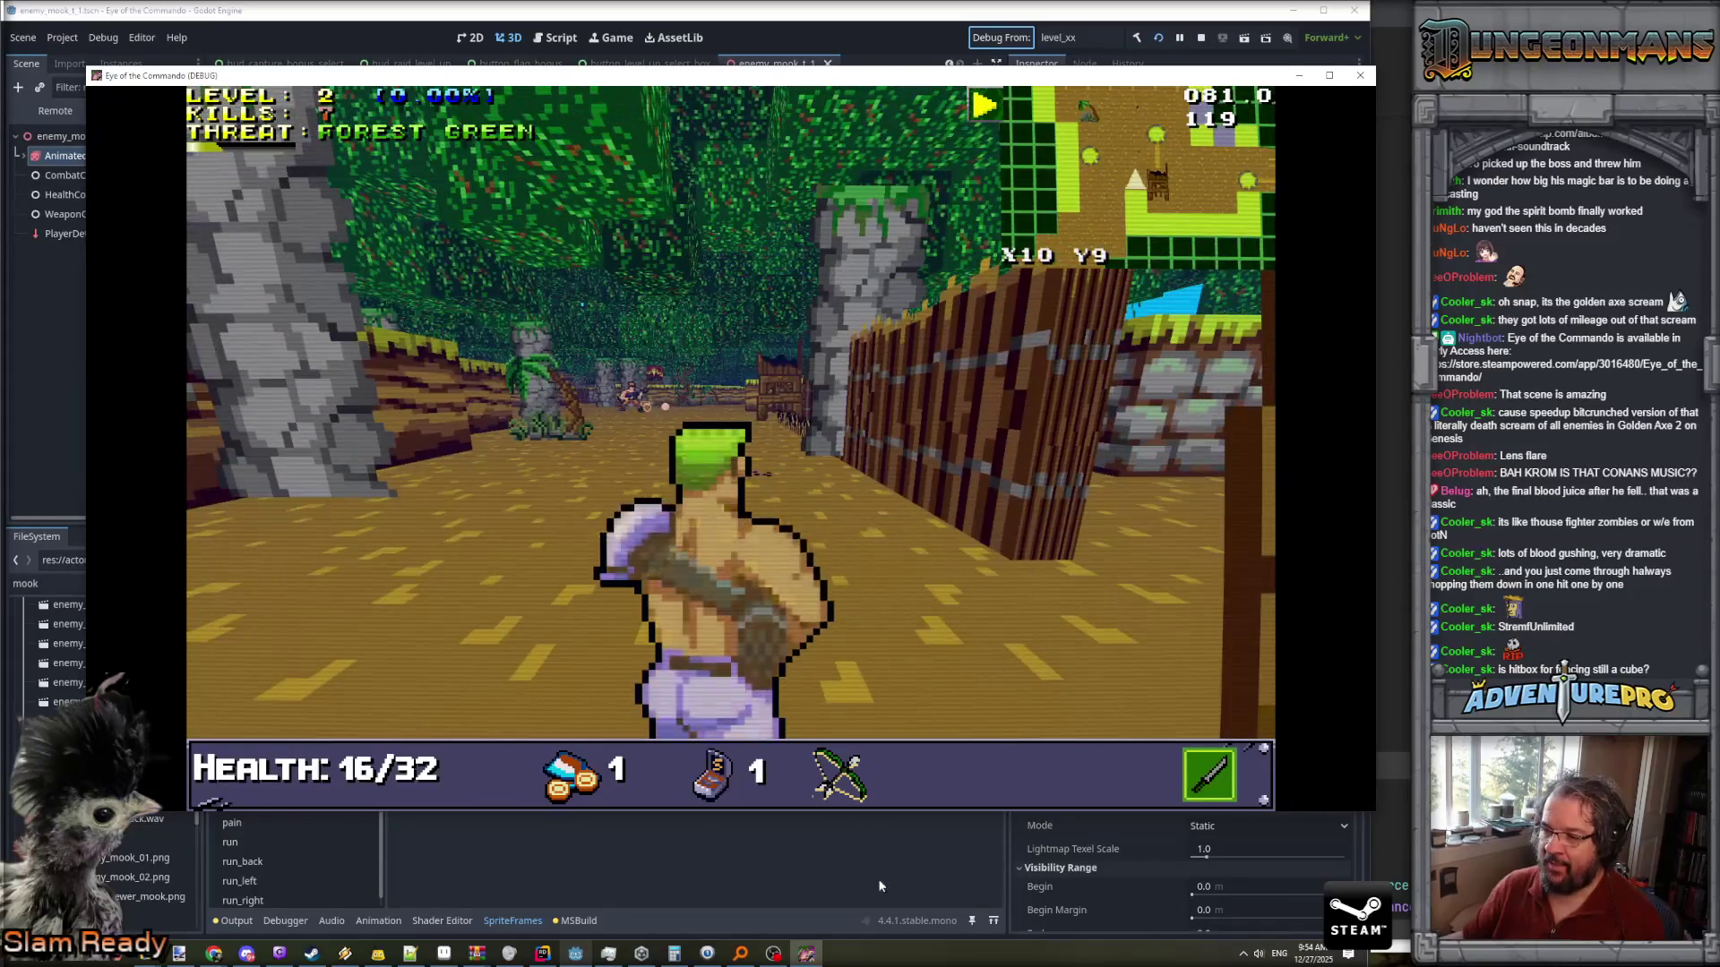
{"action": "left_click", "coordinate": [607, 388]}
{"action": "key", "text": "w"}
{"action": "key", "text": "w"}
{"action": "key", "text": "w"}
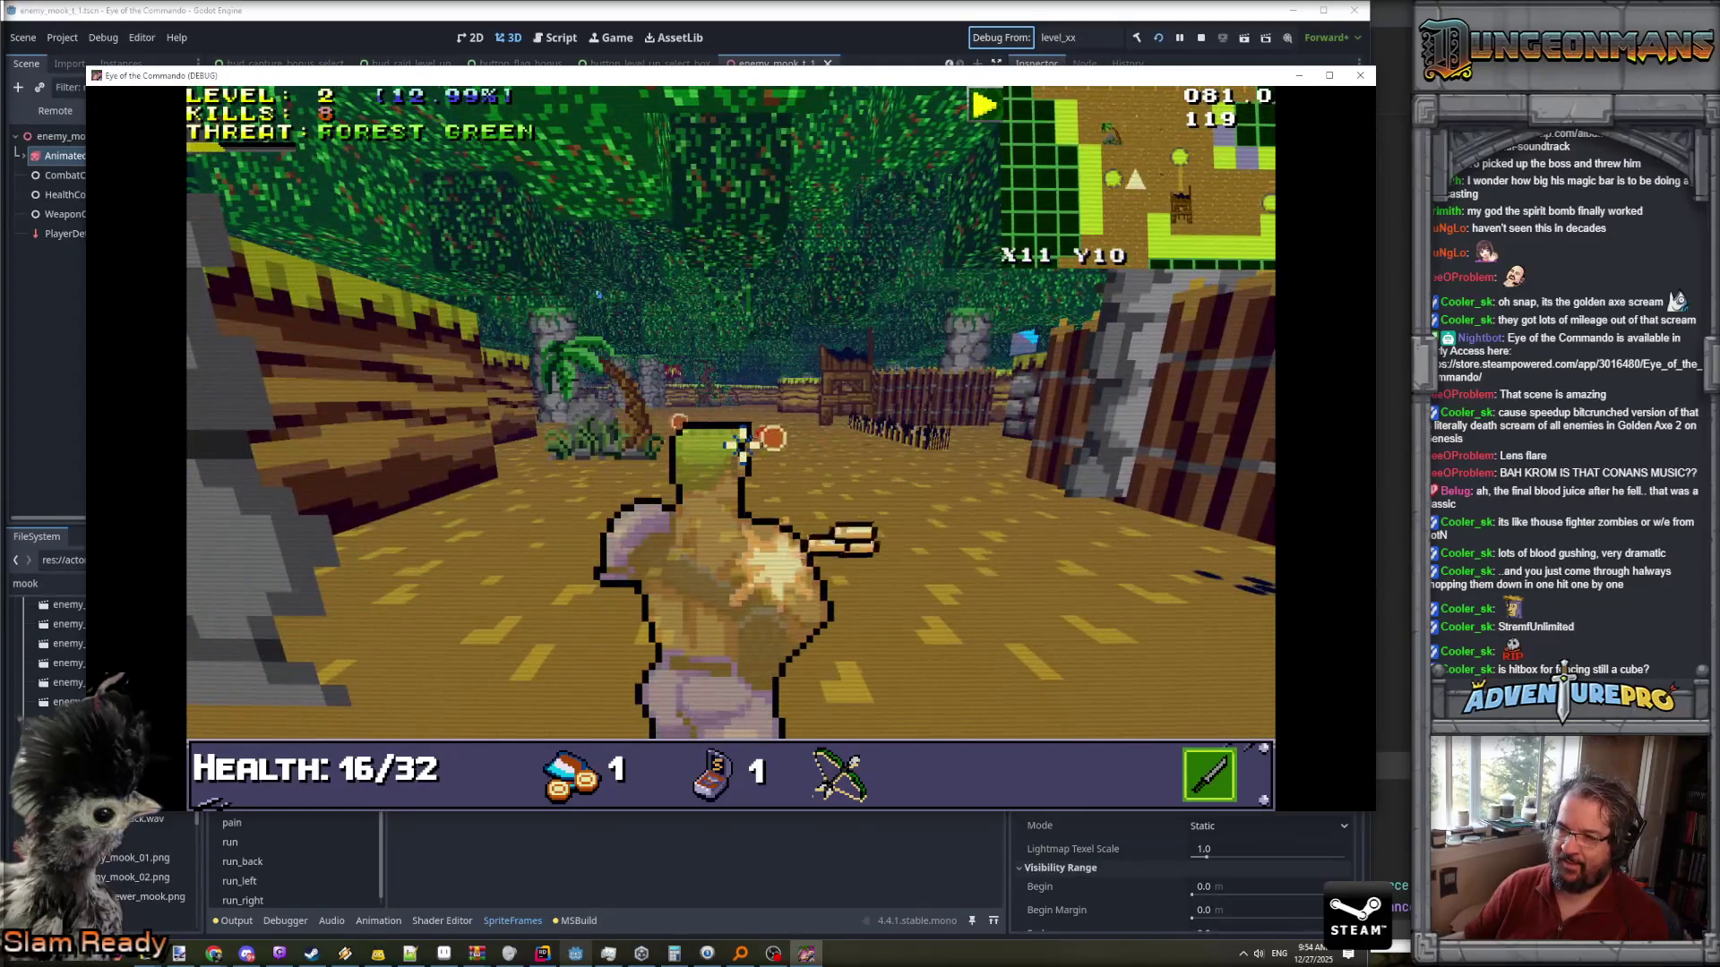
- Fire at the enemies ahead and keep shooting the next Nitro Mook until it dies
{"action": "left_click", "coordinate": [974, 457]}
{"action": "key", "text": "w"}
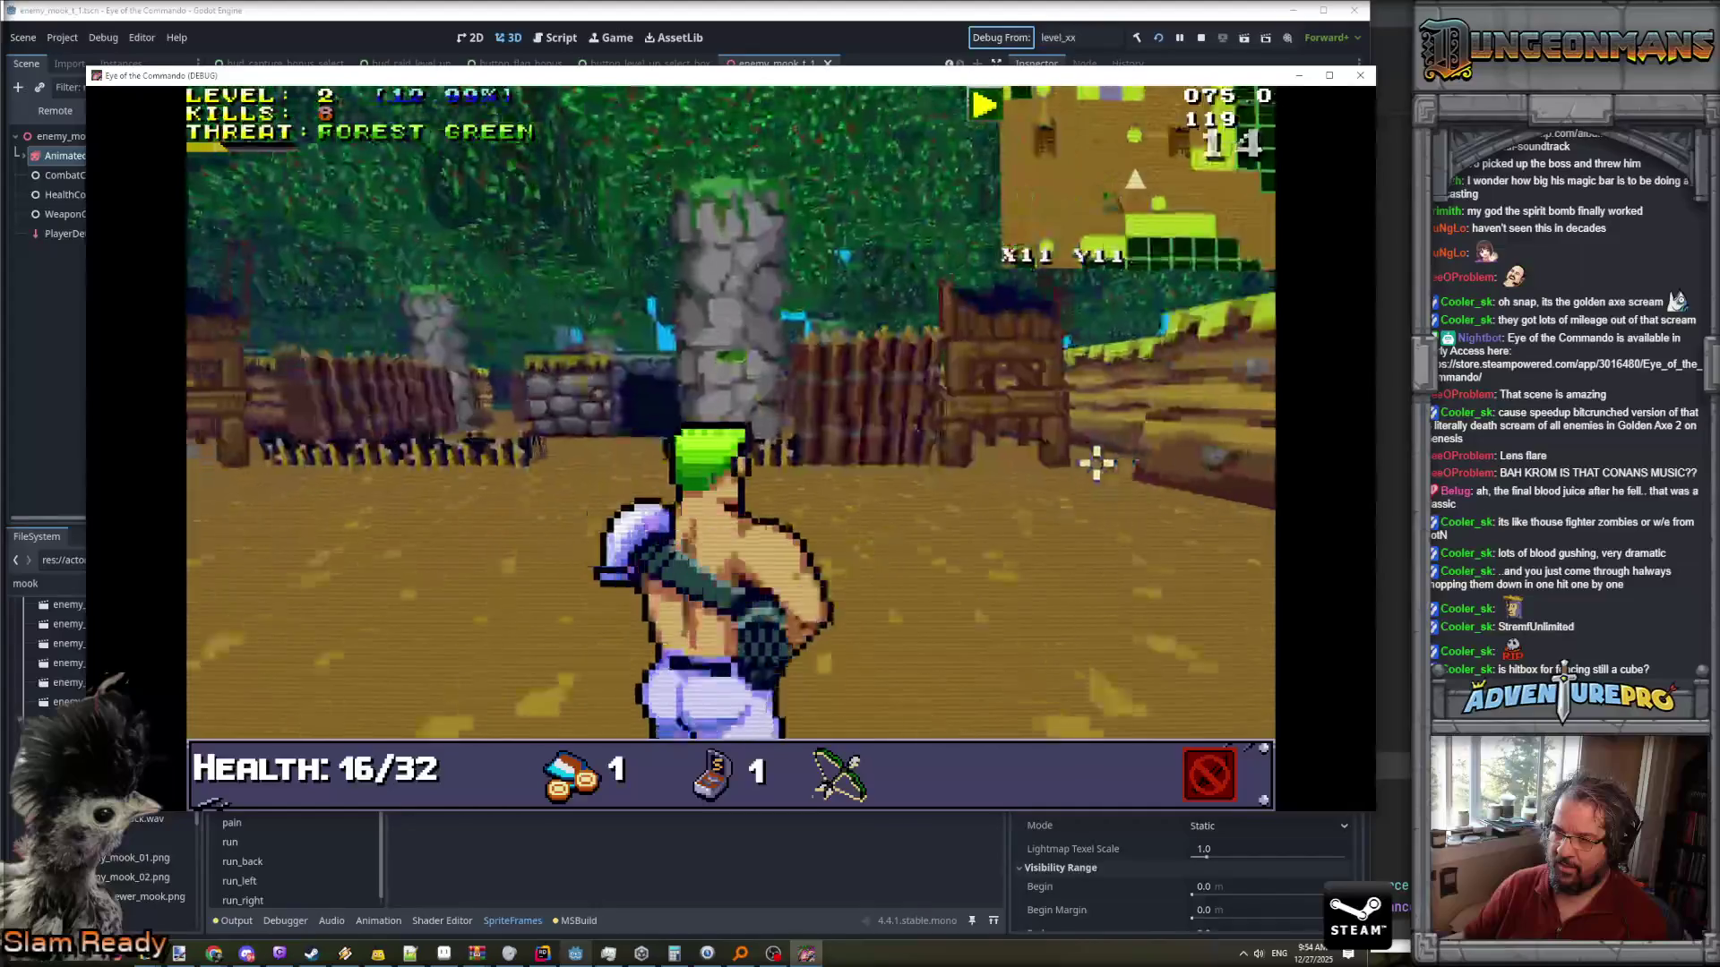
{"action": "left_click", "coordinate": [915, 453]}
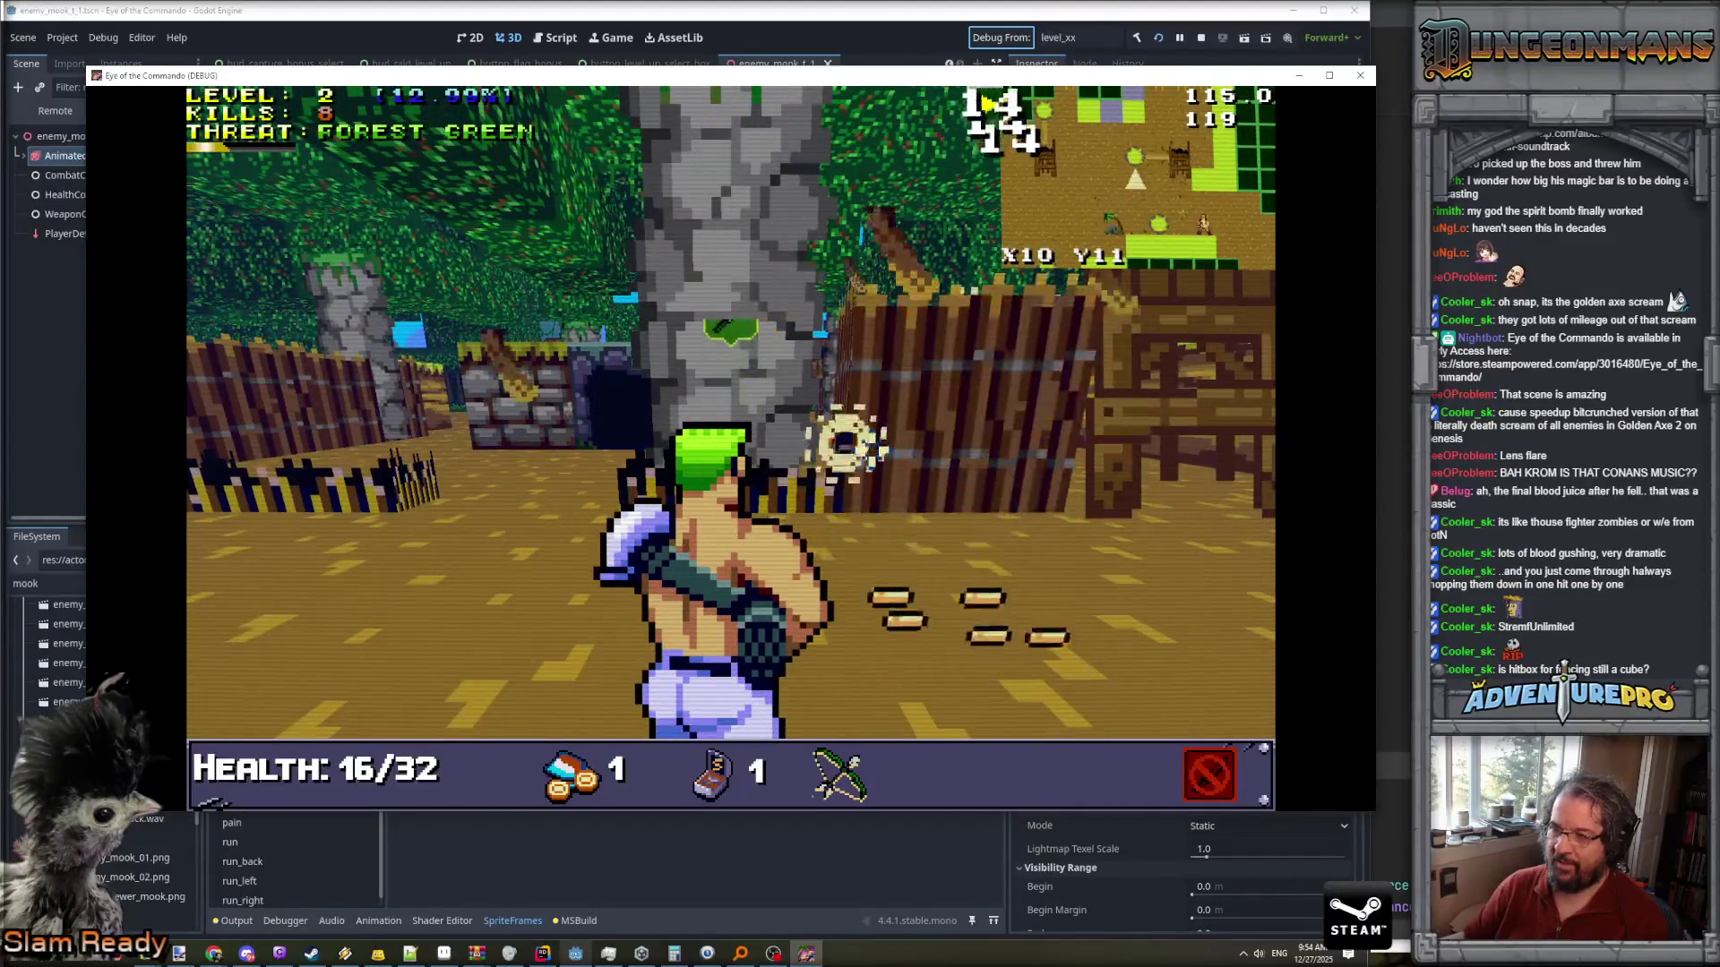
{"action": "key", "text": "w"}
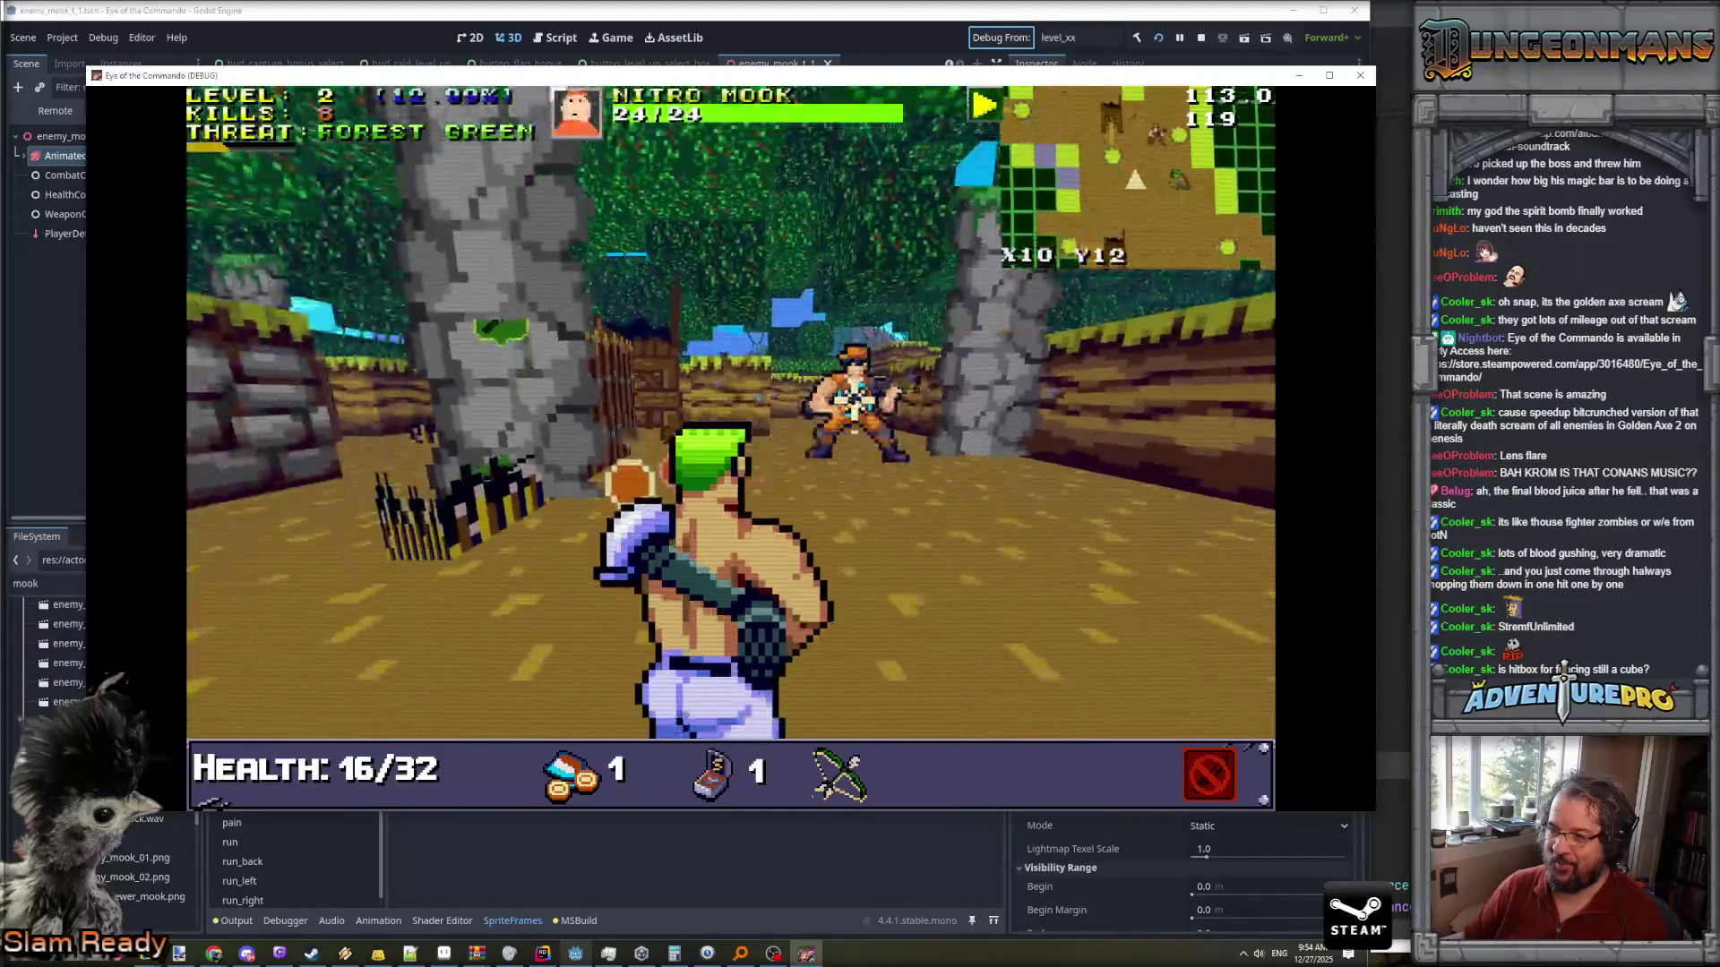
{"action": "key", "text": "w"}
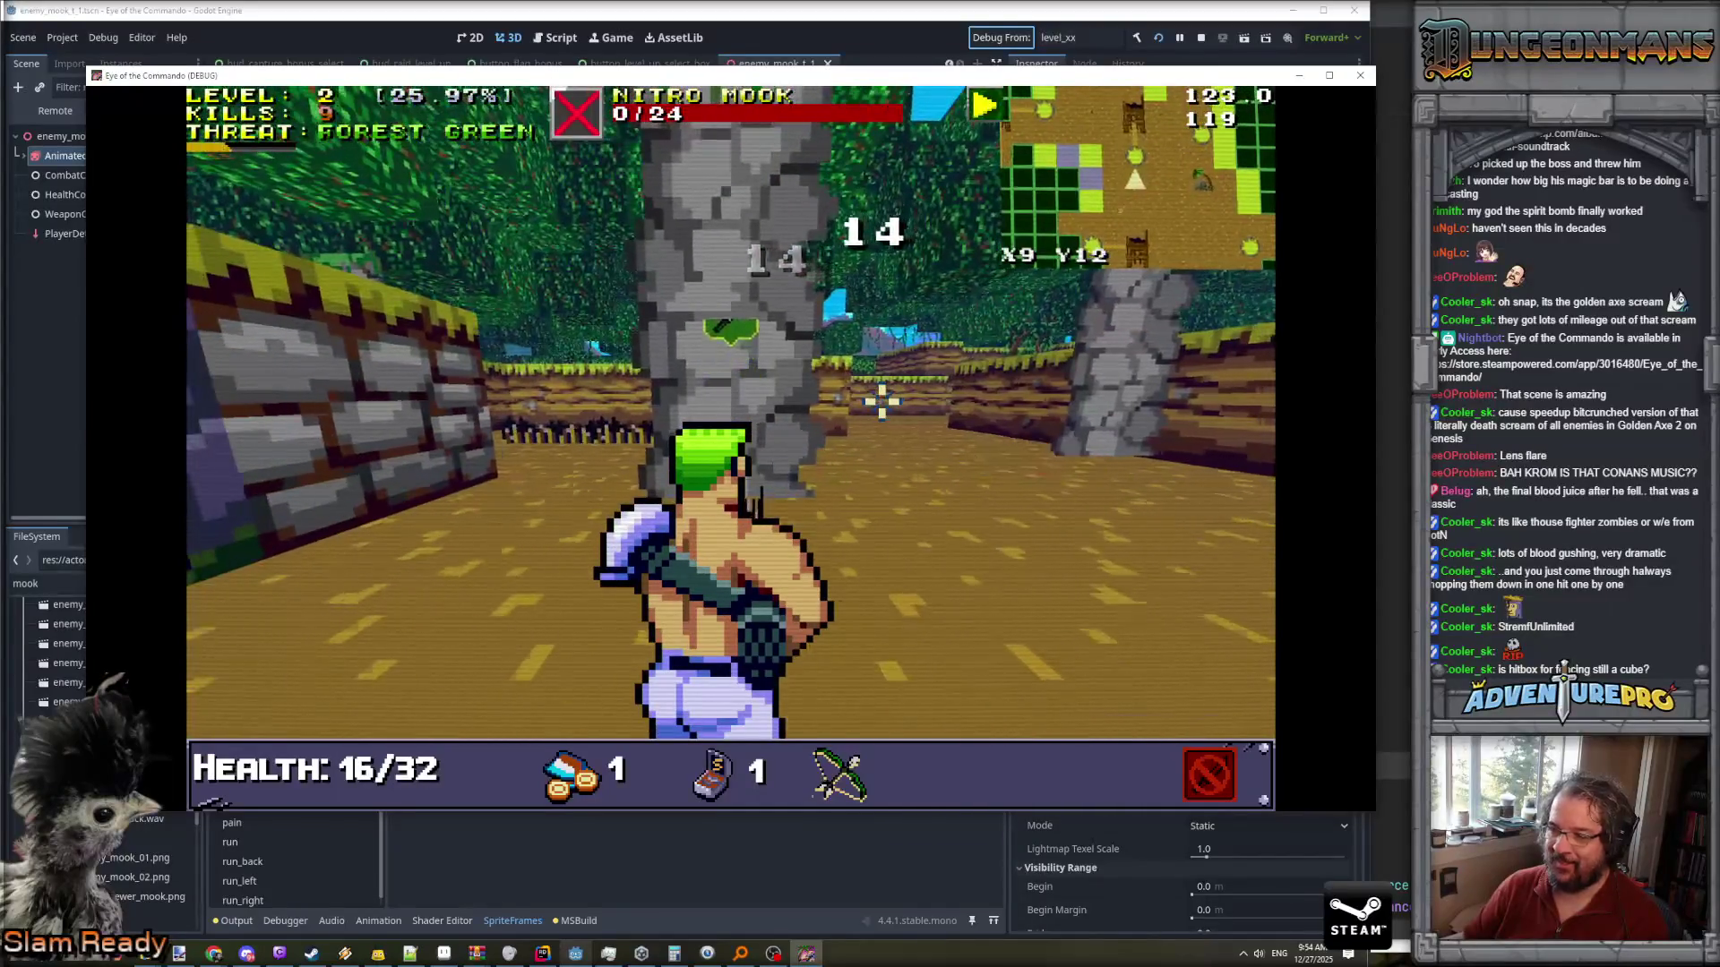
{"action": "key", "text": "a"}
{"action": "key", "text": "w"}
{"action": "key", "text": "s"}
{"action": "key", "text": "d"}
{"action": "key", "text": "s"}
{"action": "left_click", "coordinate": [1017, 392]}
{"action": "left_click", "coordinate": [1083, 395]}
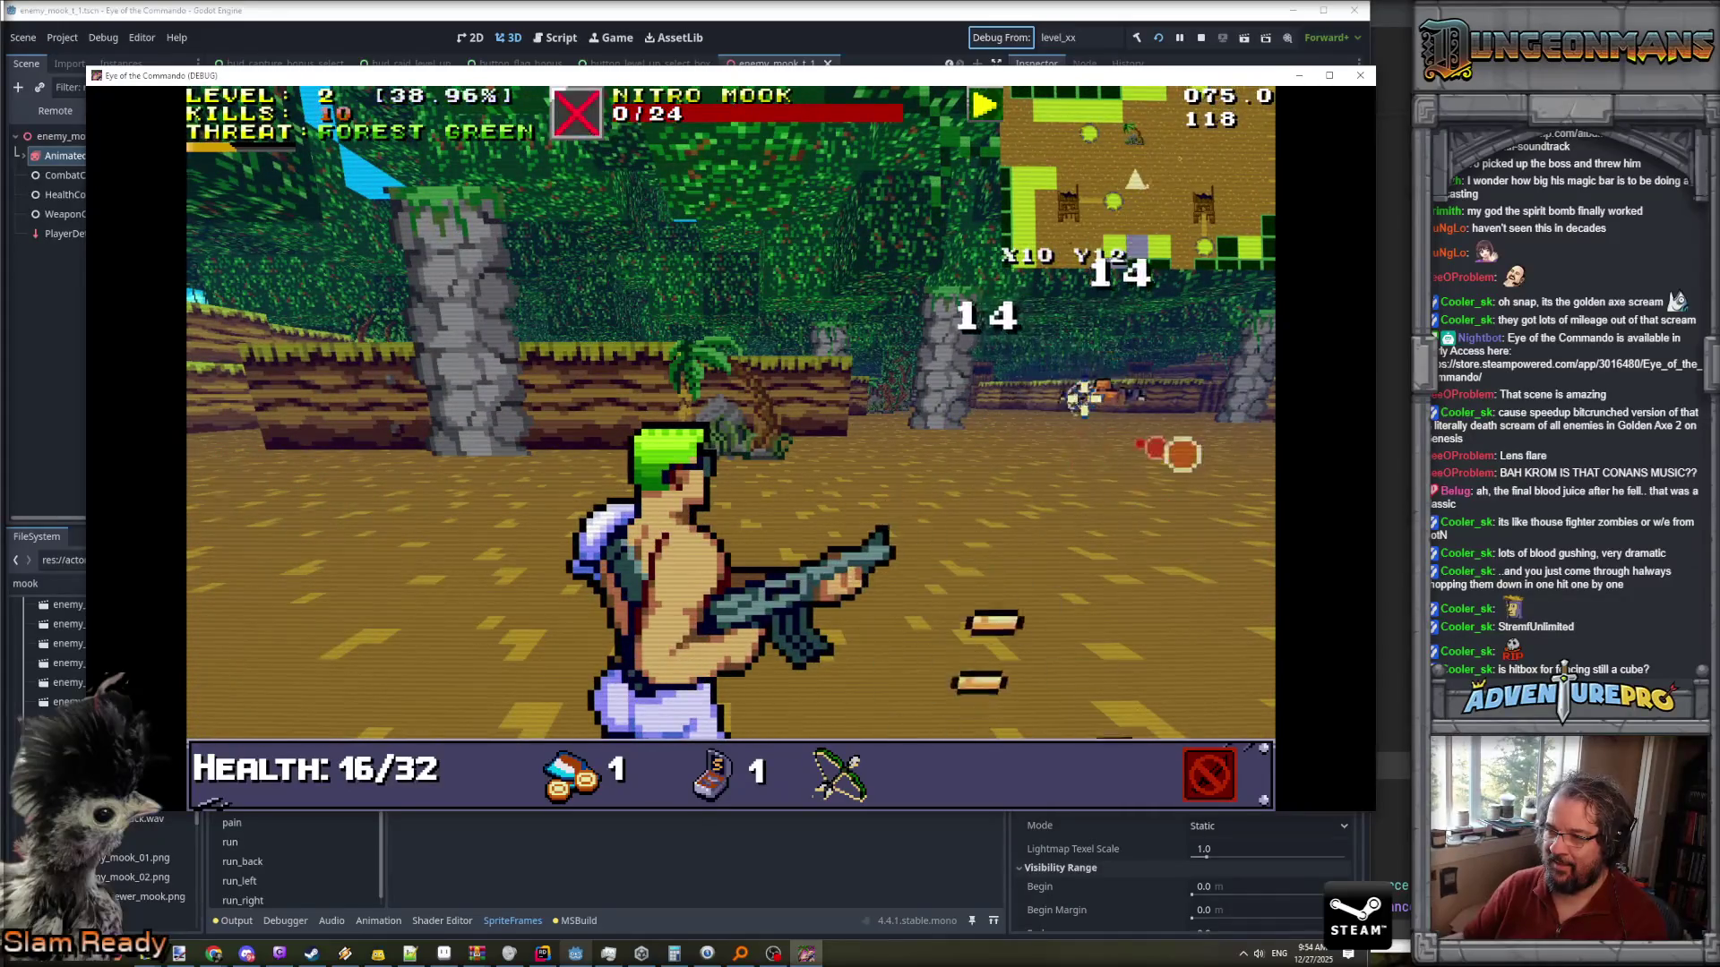
- Advance along the forest path toward the pillars and flag, then switch to the code editor
{"action": "key", "text": "w"}
{"action": "key", "text": "w"}
{"action": "key", "text": "w"}
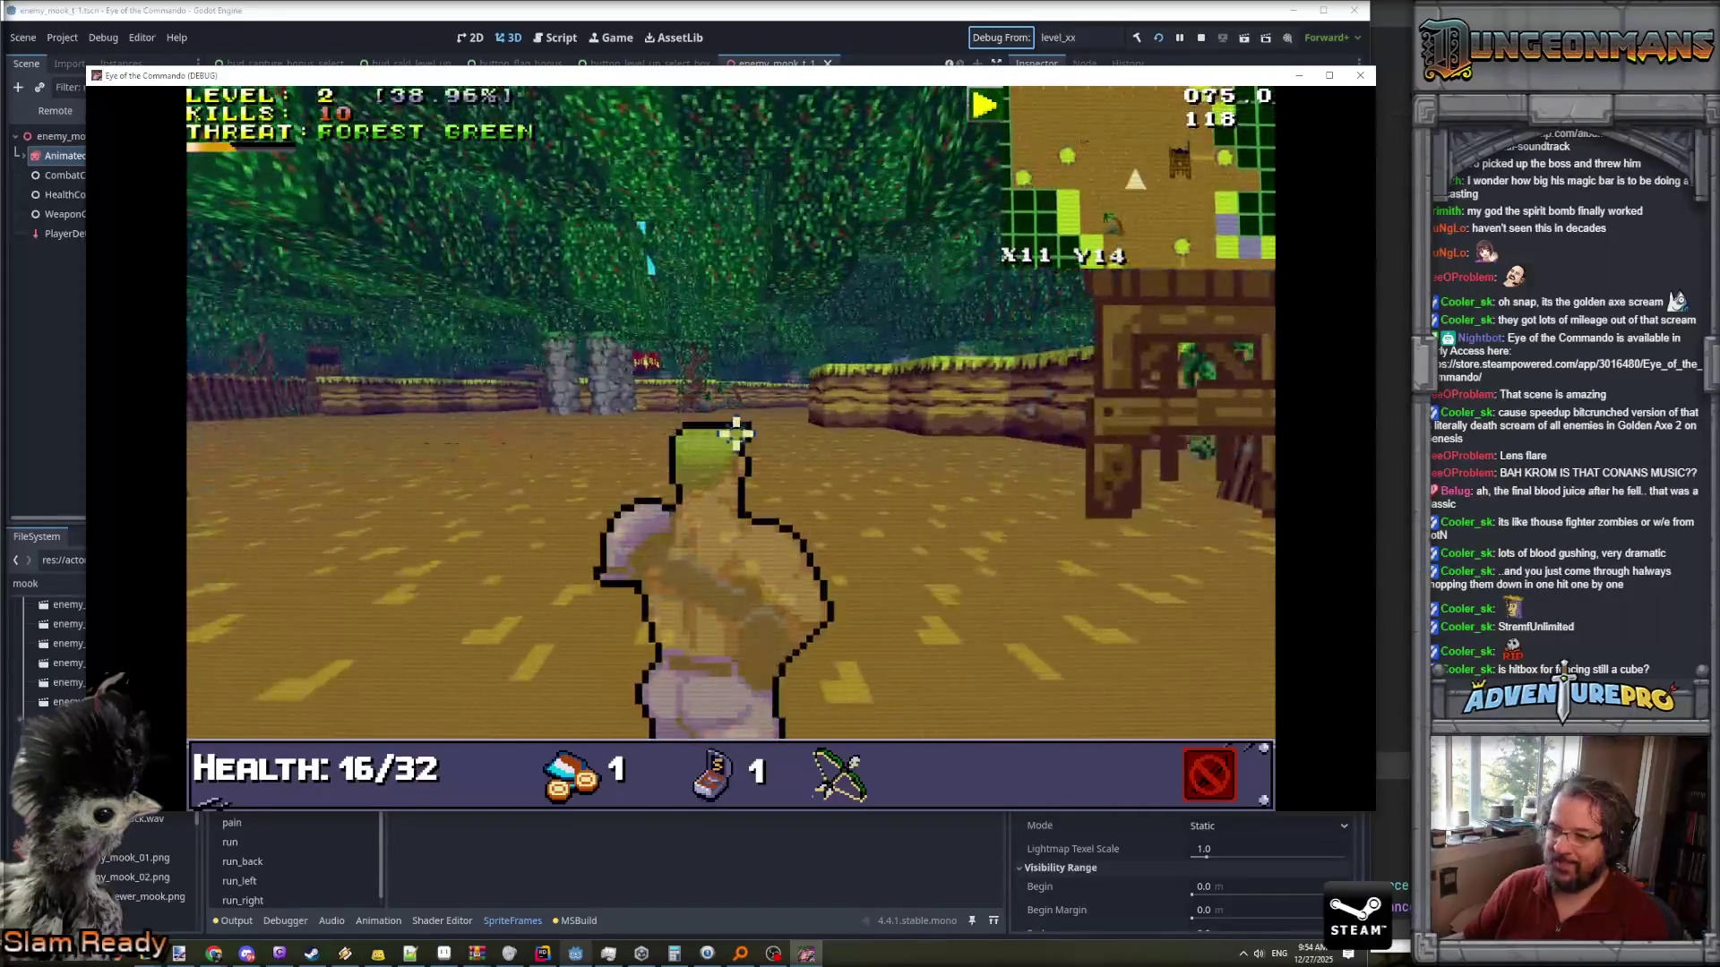
{"action": "key", "text": "w"}
{"action": "key", "text": "w"}
{"action": "key", "text": "w"}
{"action": "left_click", "coordinate": [665, 389]}
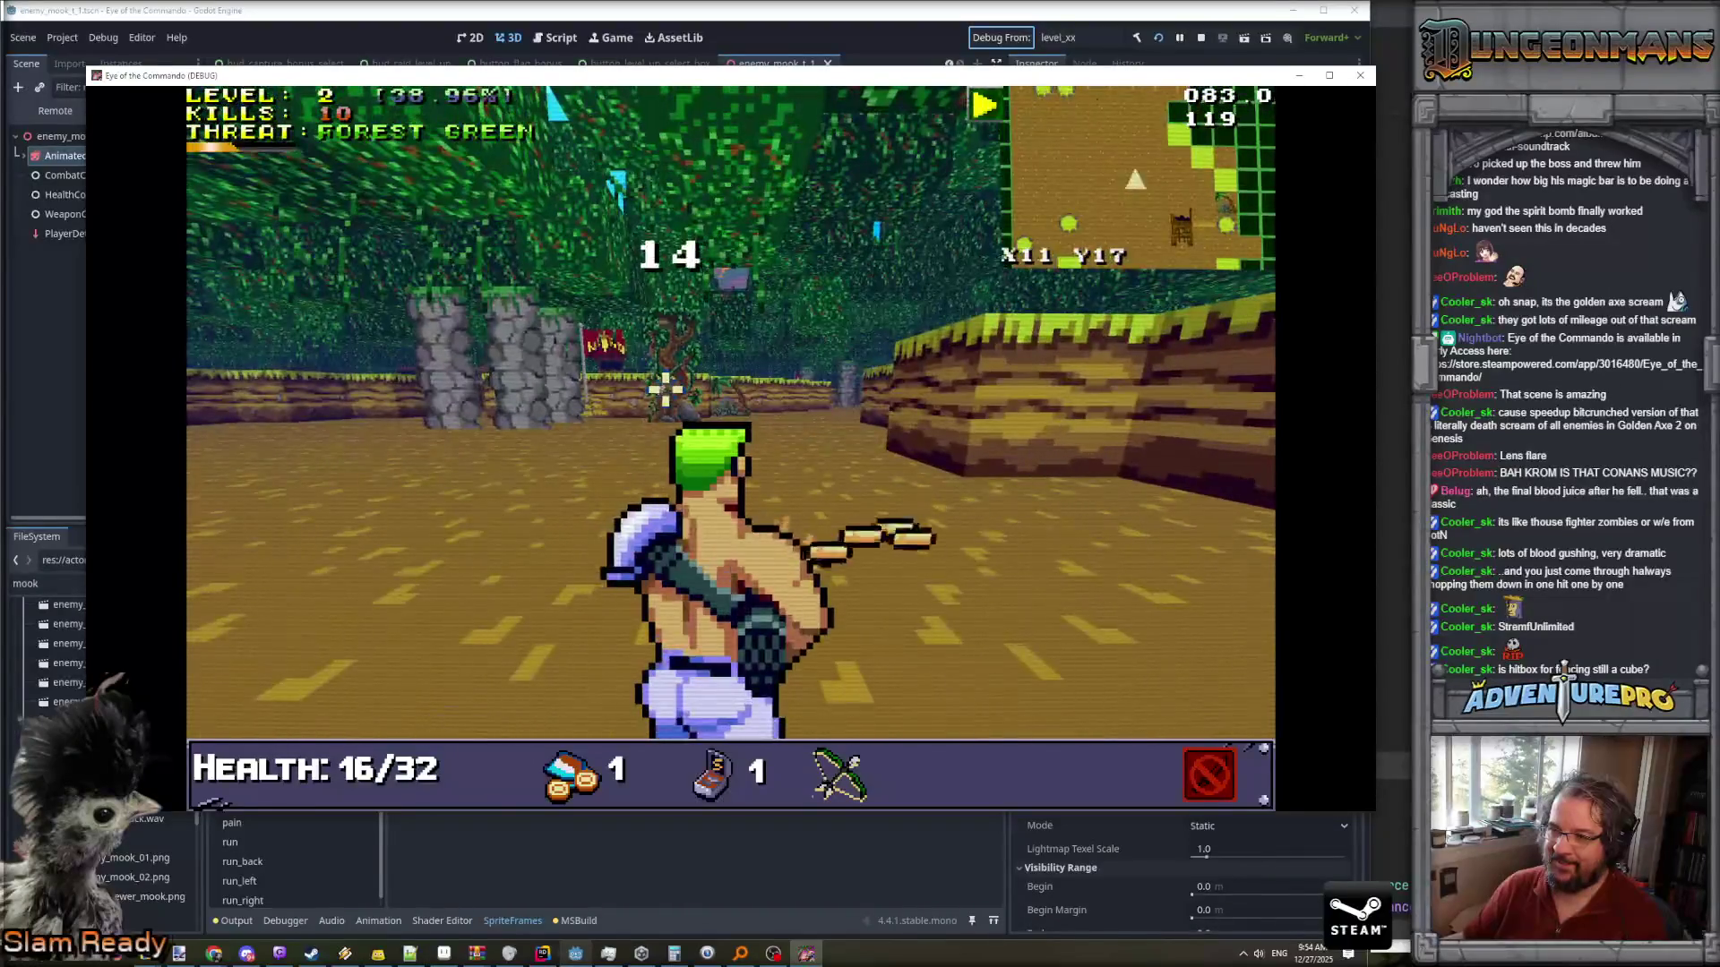
{"action": "key", "text": "w"}
{"action": "key", "text": "w"}
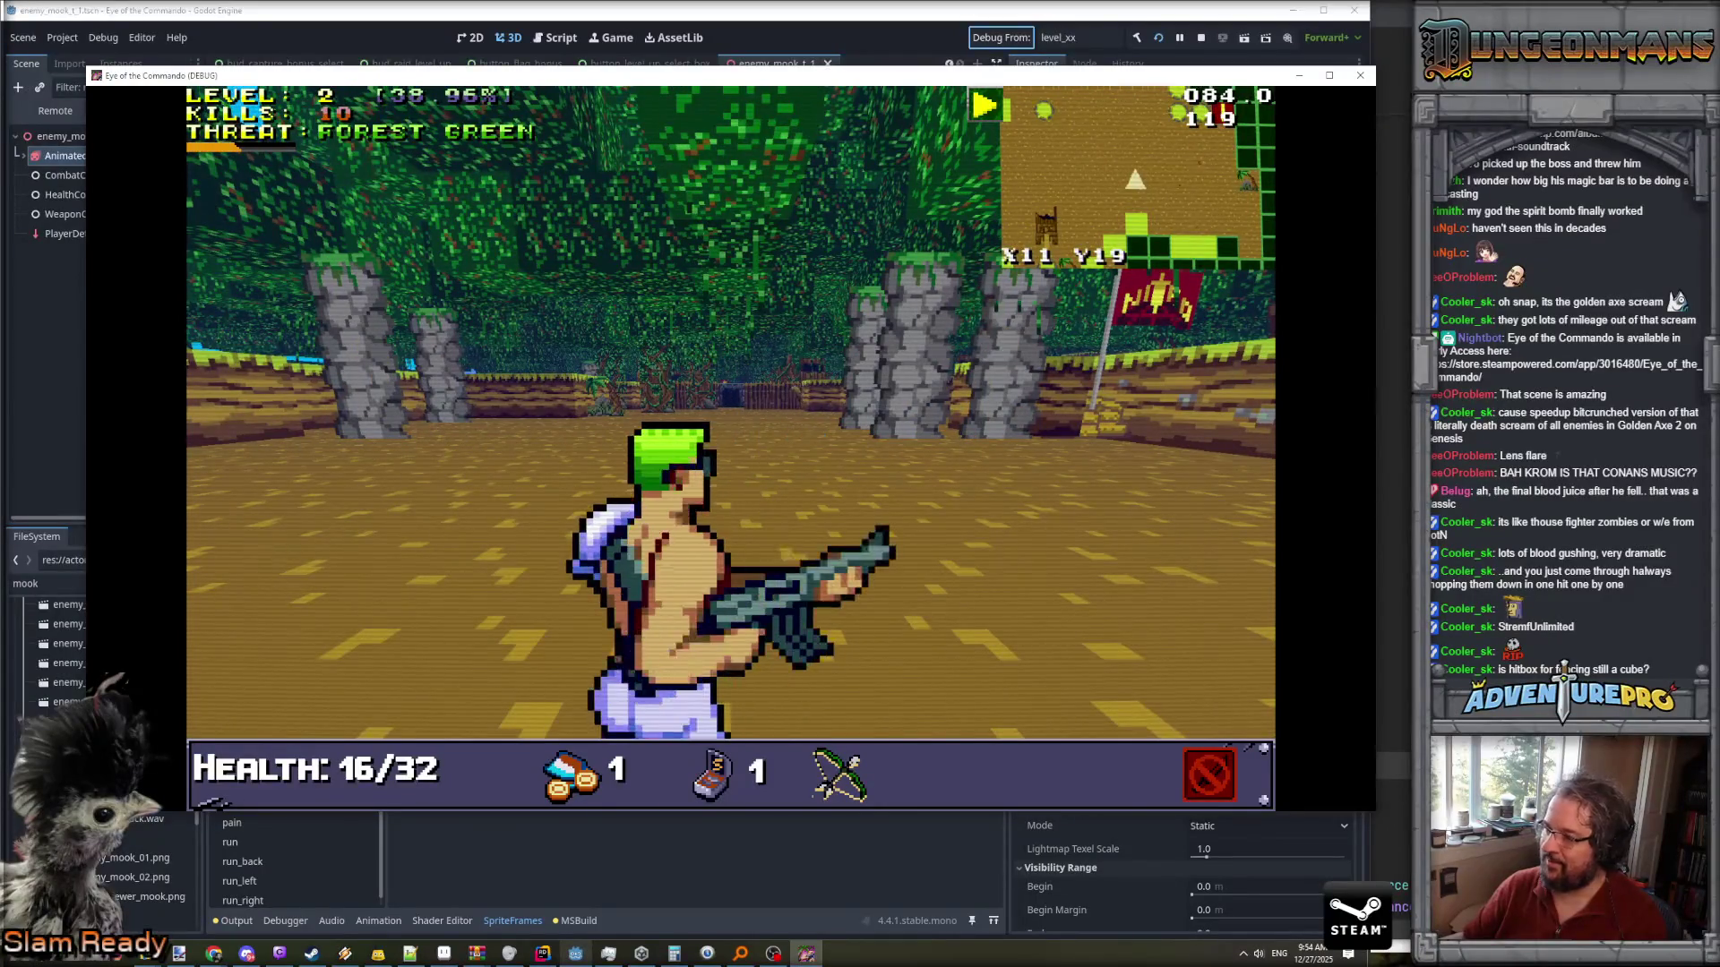
{"action": "key", "text": "alt+Tab"}
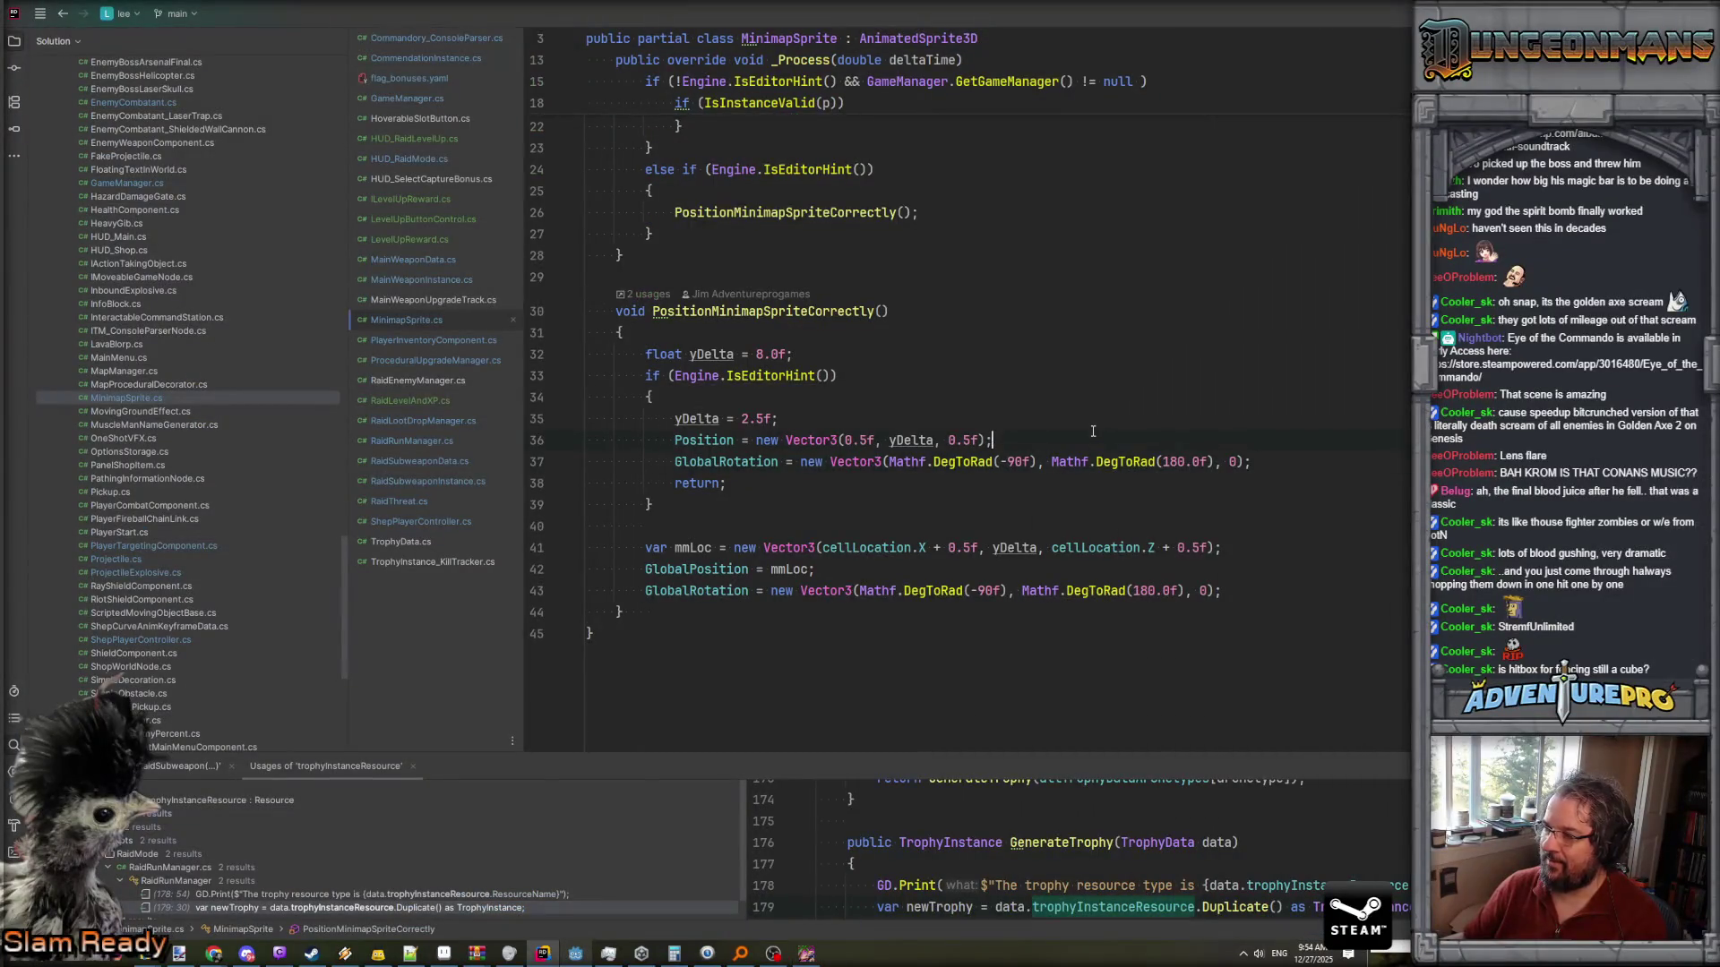
- Close the game window and view Debug_AddRaidSubweapon in Commandory_ConsoleParser.cs
{"action": "key", "text": "alt+Tab"}
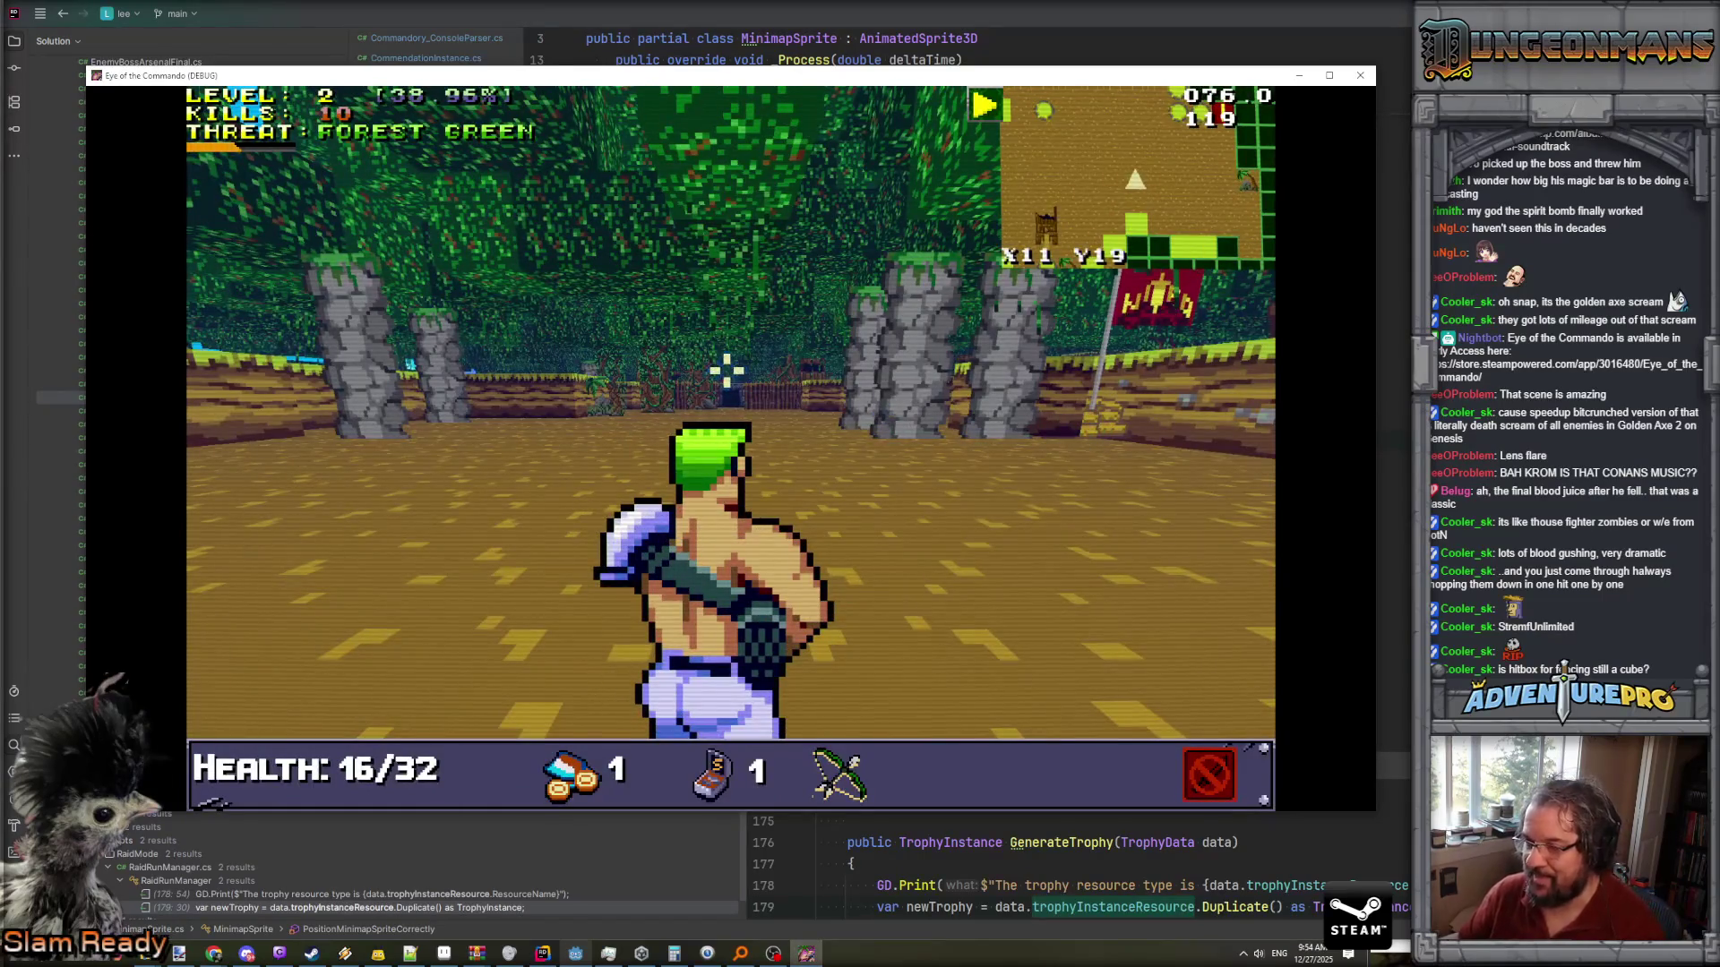
{"action": "key", "text": "alt+F4"}
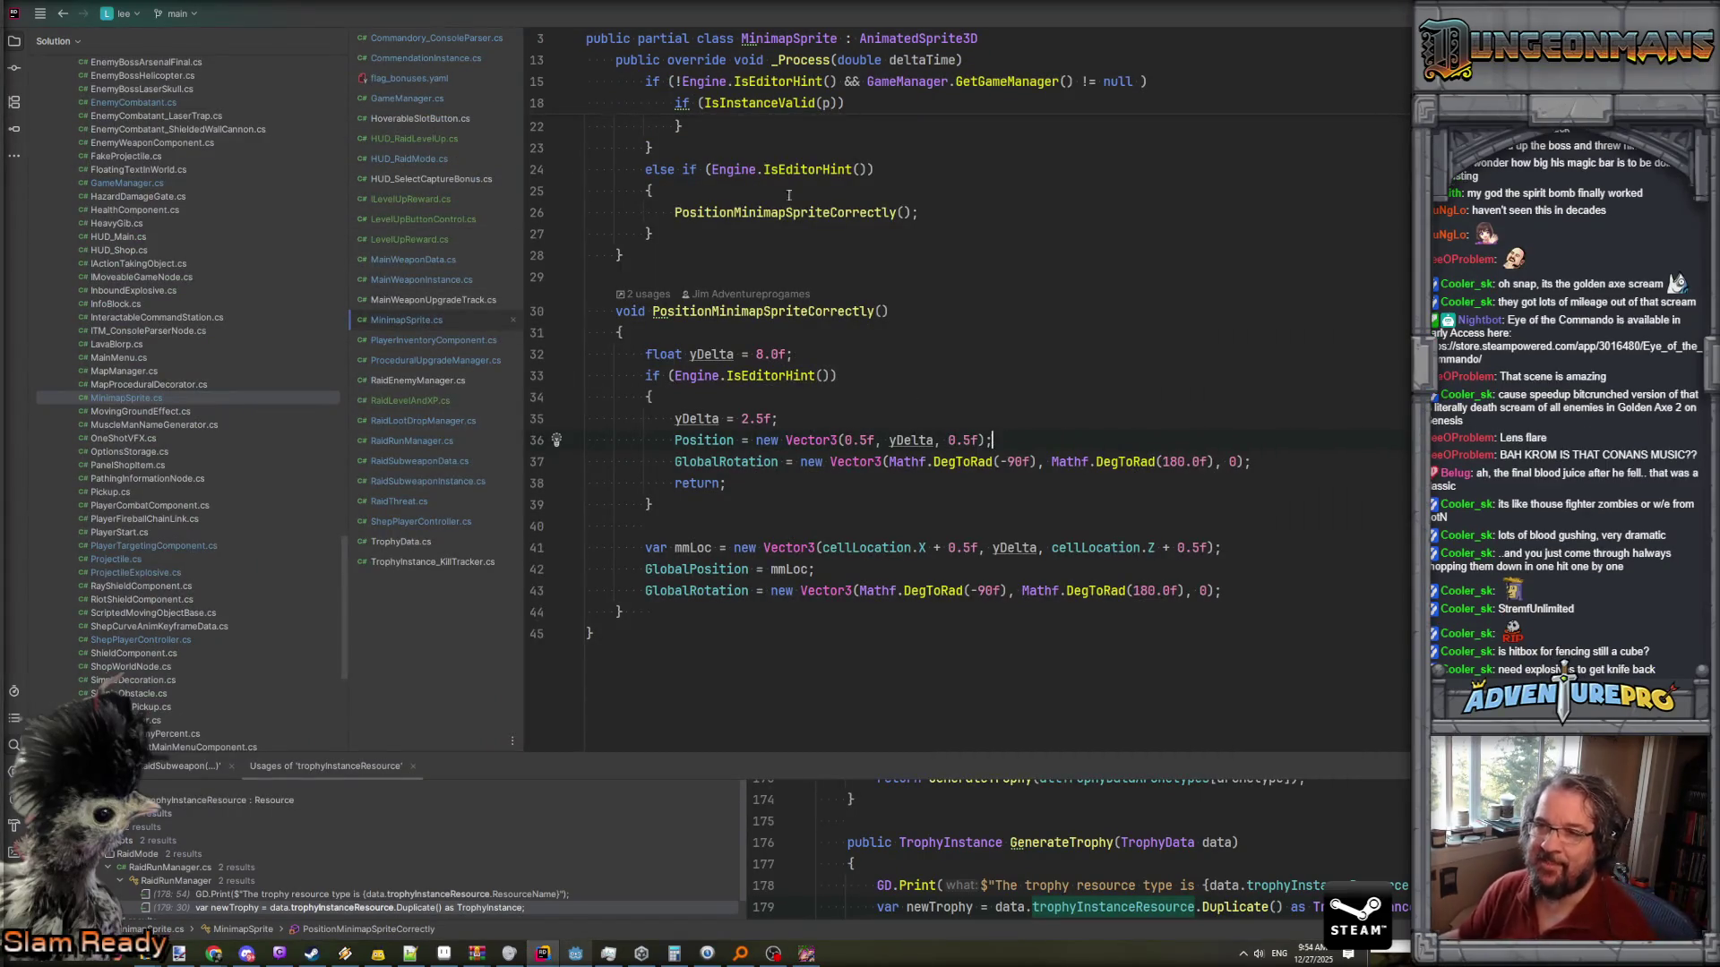
{"action": "left_click", "coordinate": [474, 37]}
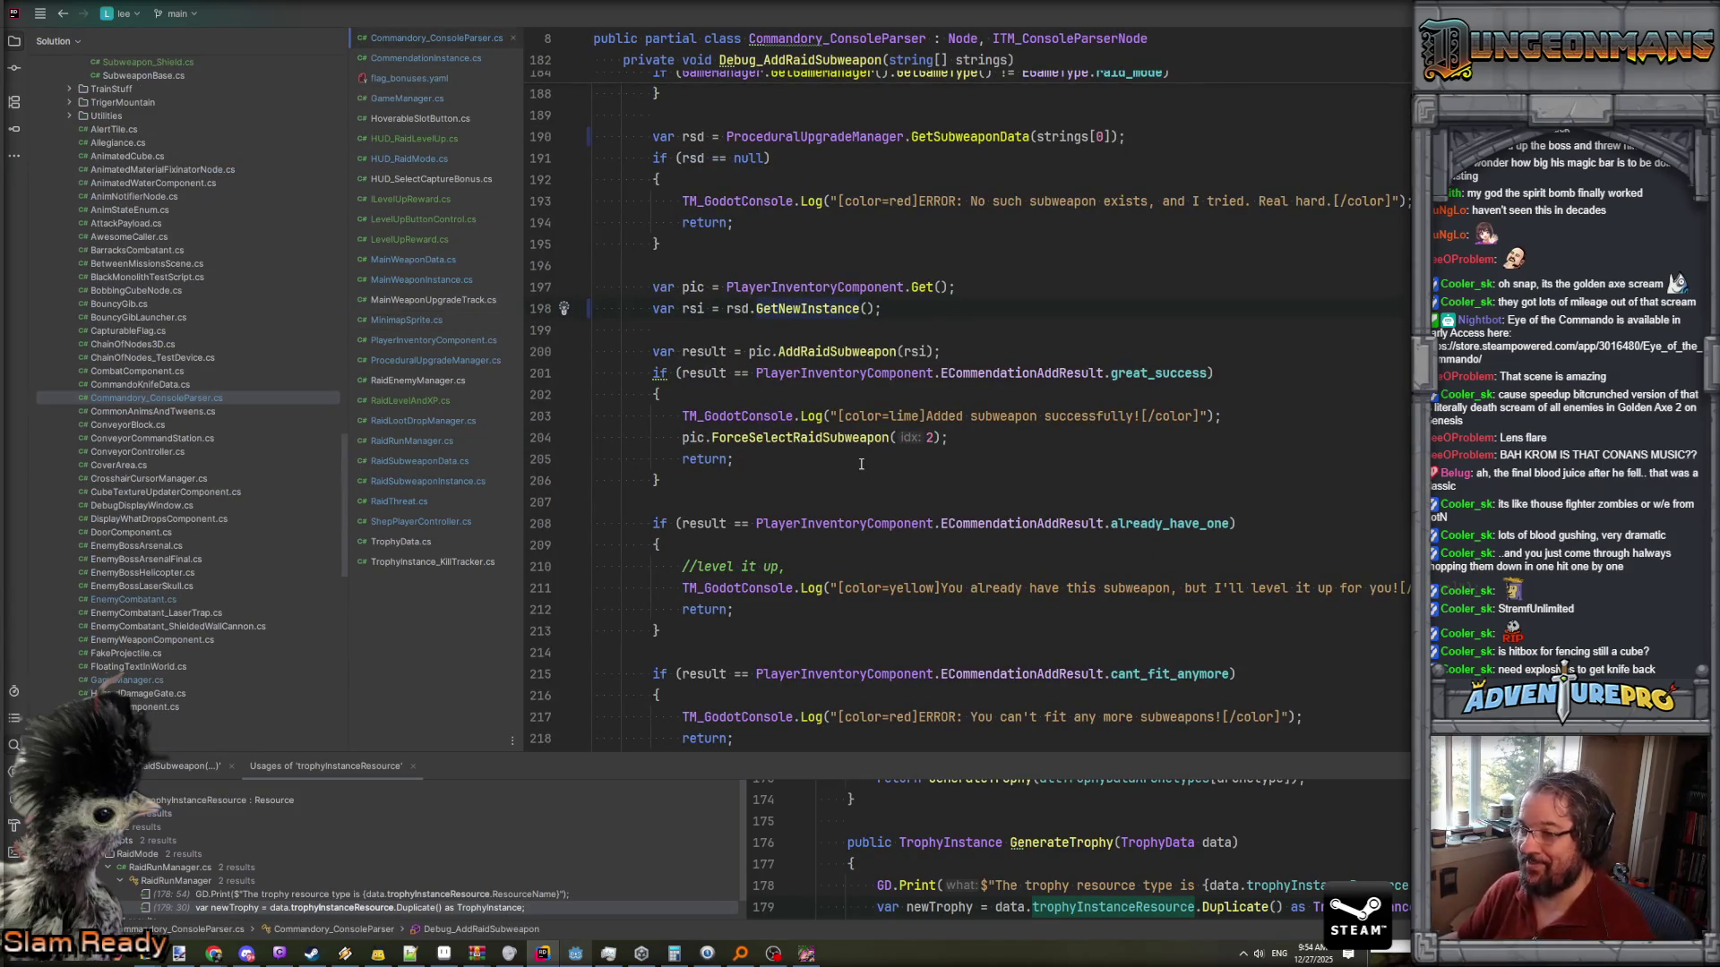
{"action": "scroll", "coordinate": [861, 464], "scroll_direction": "up", "scroll_amount": 1}
{"action": "scroll", "coordinate": [860, 464], "scroll_direction": "down", "scroll_amount": 2}
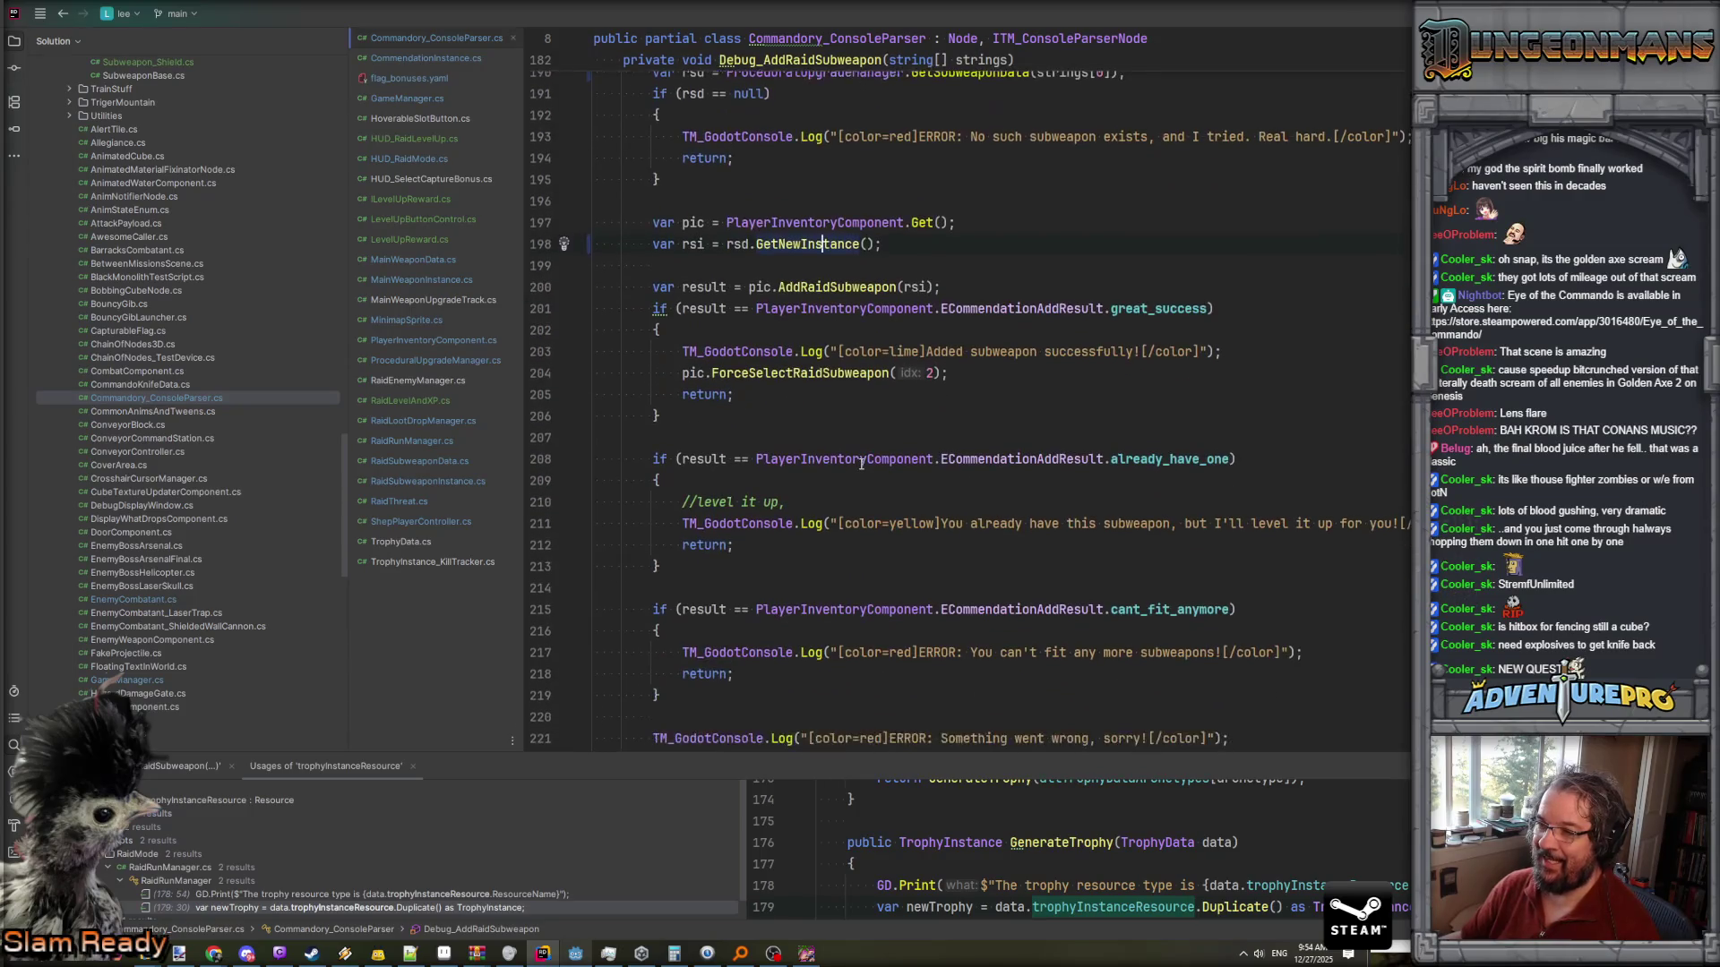
{"action": "scroll", "coordinate": [861, 464], "scroll_direction": "up", "scroll_amount": 2}
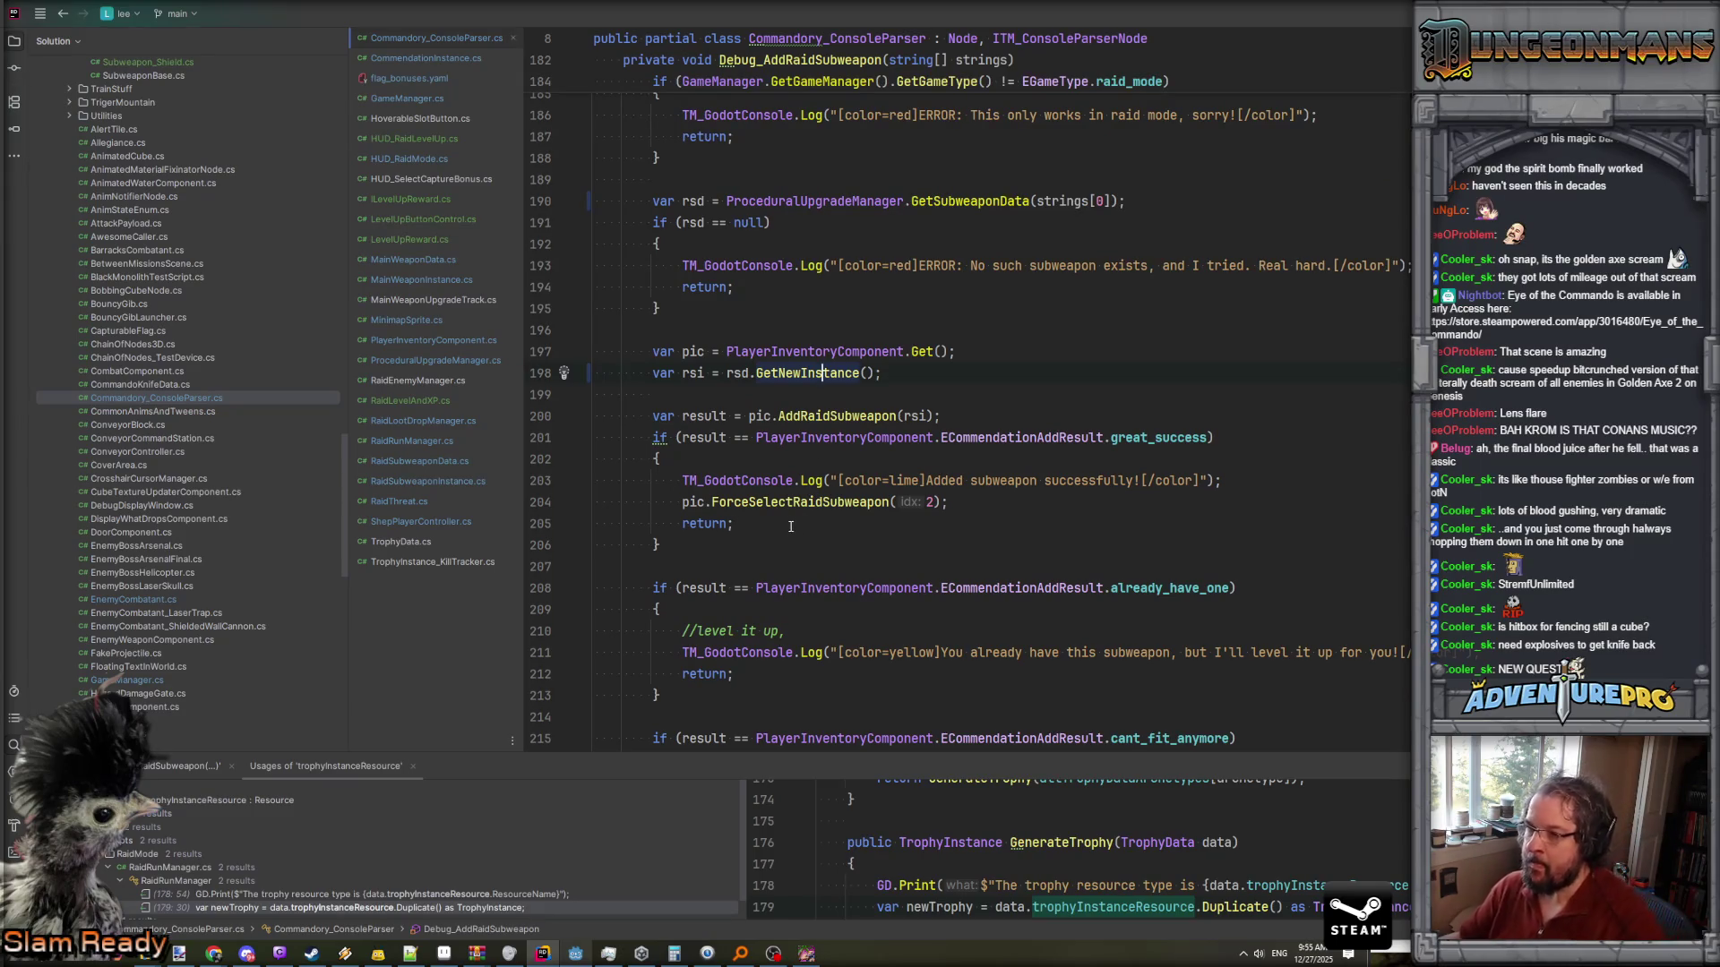
- Go to the AddRaidSubweapon definition in PlayerInventoryComponent.cs
{"action": "left_click", "coordinate": [801, 416]}
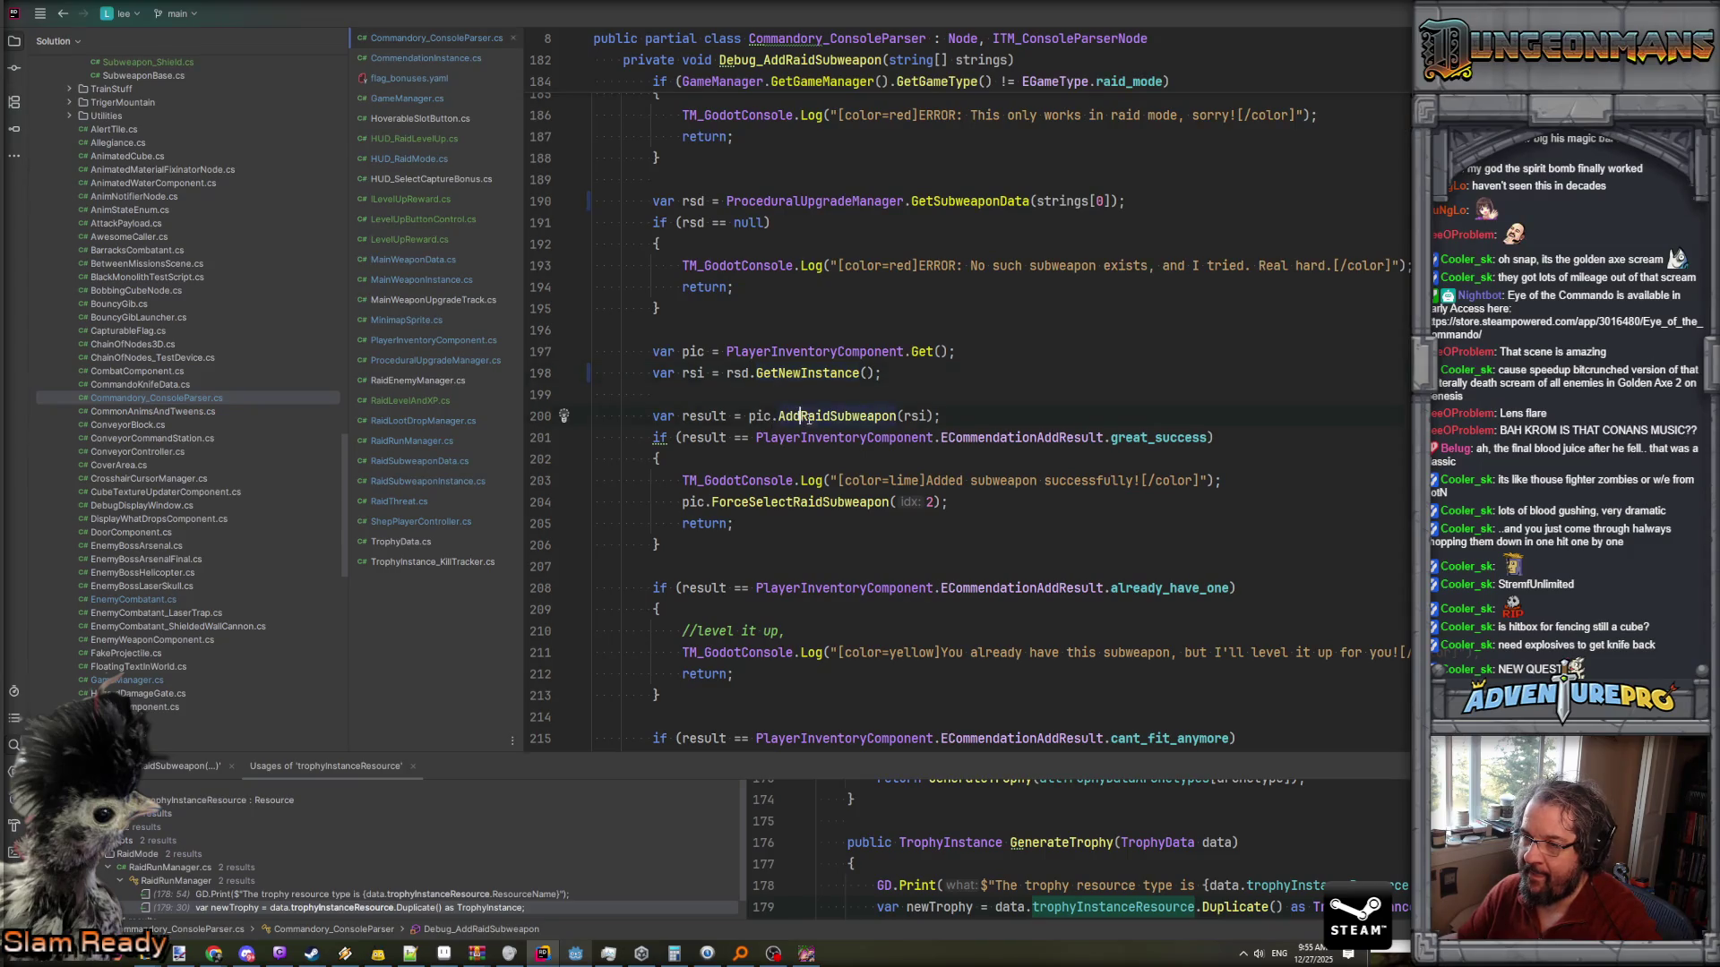
{"action": "left_click", "coordinate": [834, 416]}
{"action": "key", "text": "Up"}
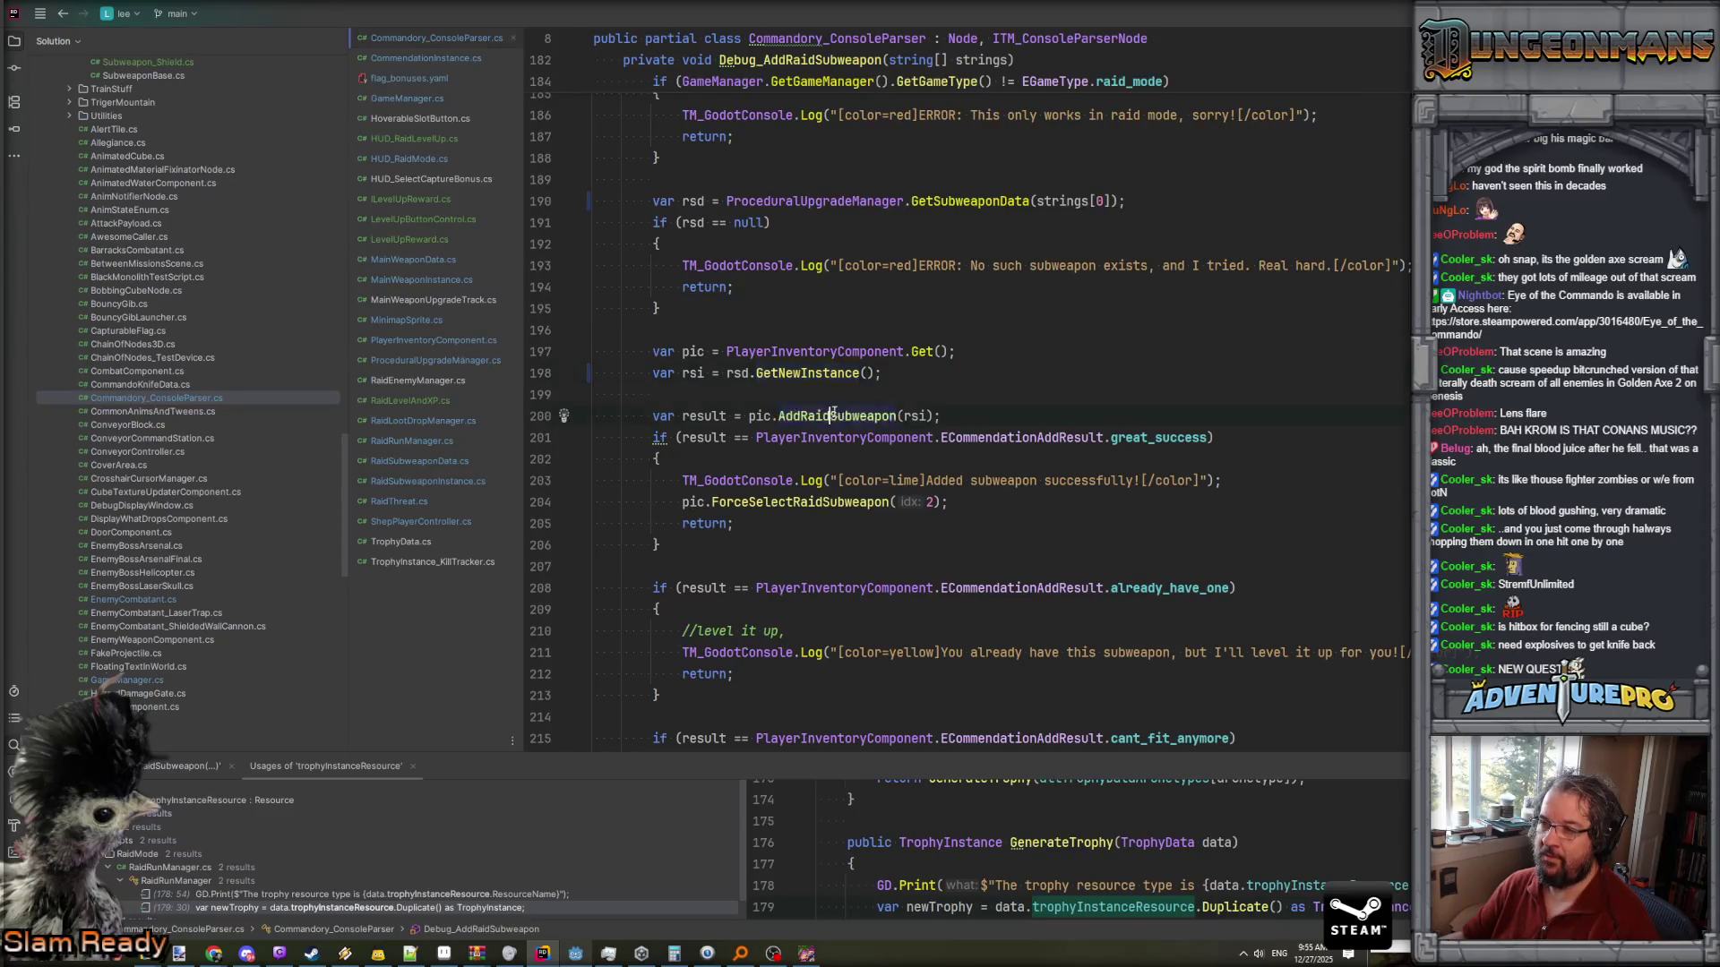
{"action": "left_click", "coordinate": [833, 416], "text": "ctrl"}
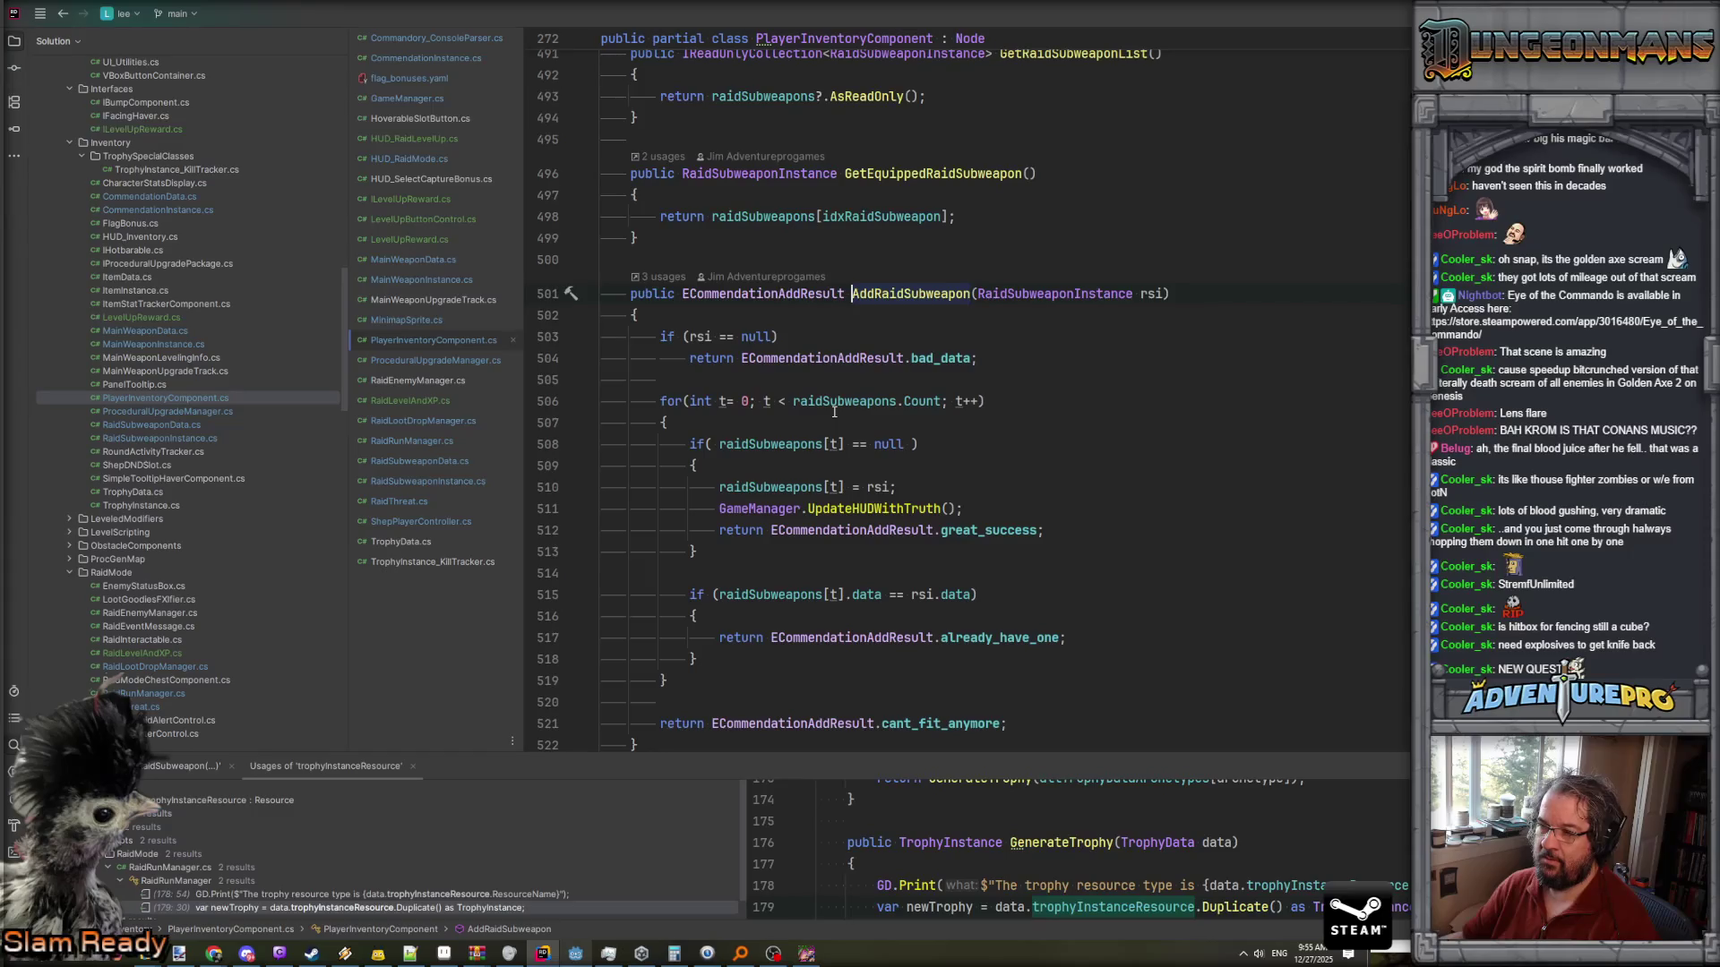
{"action": "key", "text": "ctrl+alt+Left"}
{"action": "left_click", "coordinate": [800, 372]}
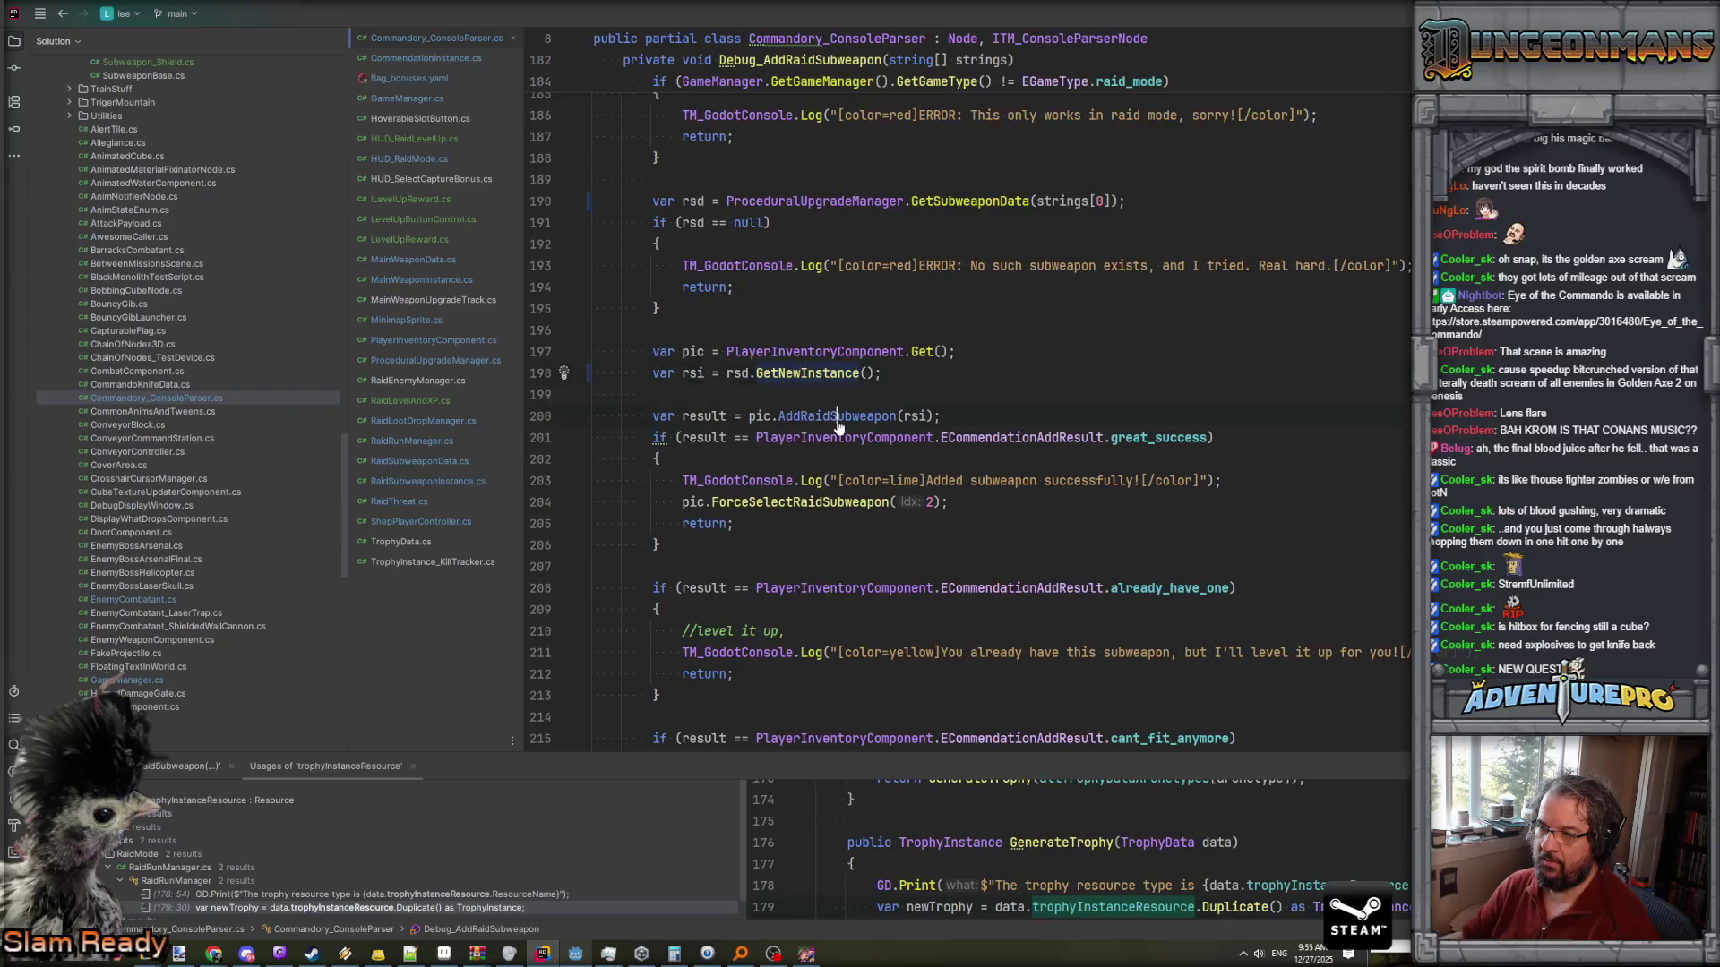
{"action": "left_click", "coordinate": [833, 414], "text": "ctrl"}
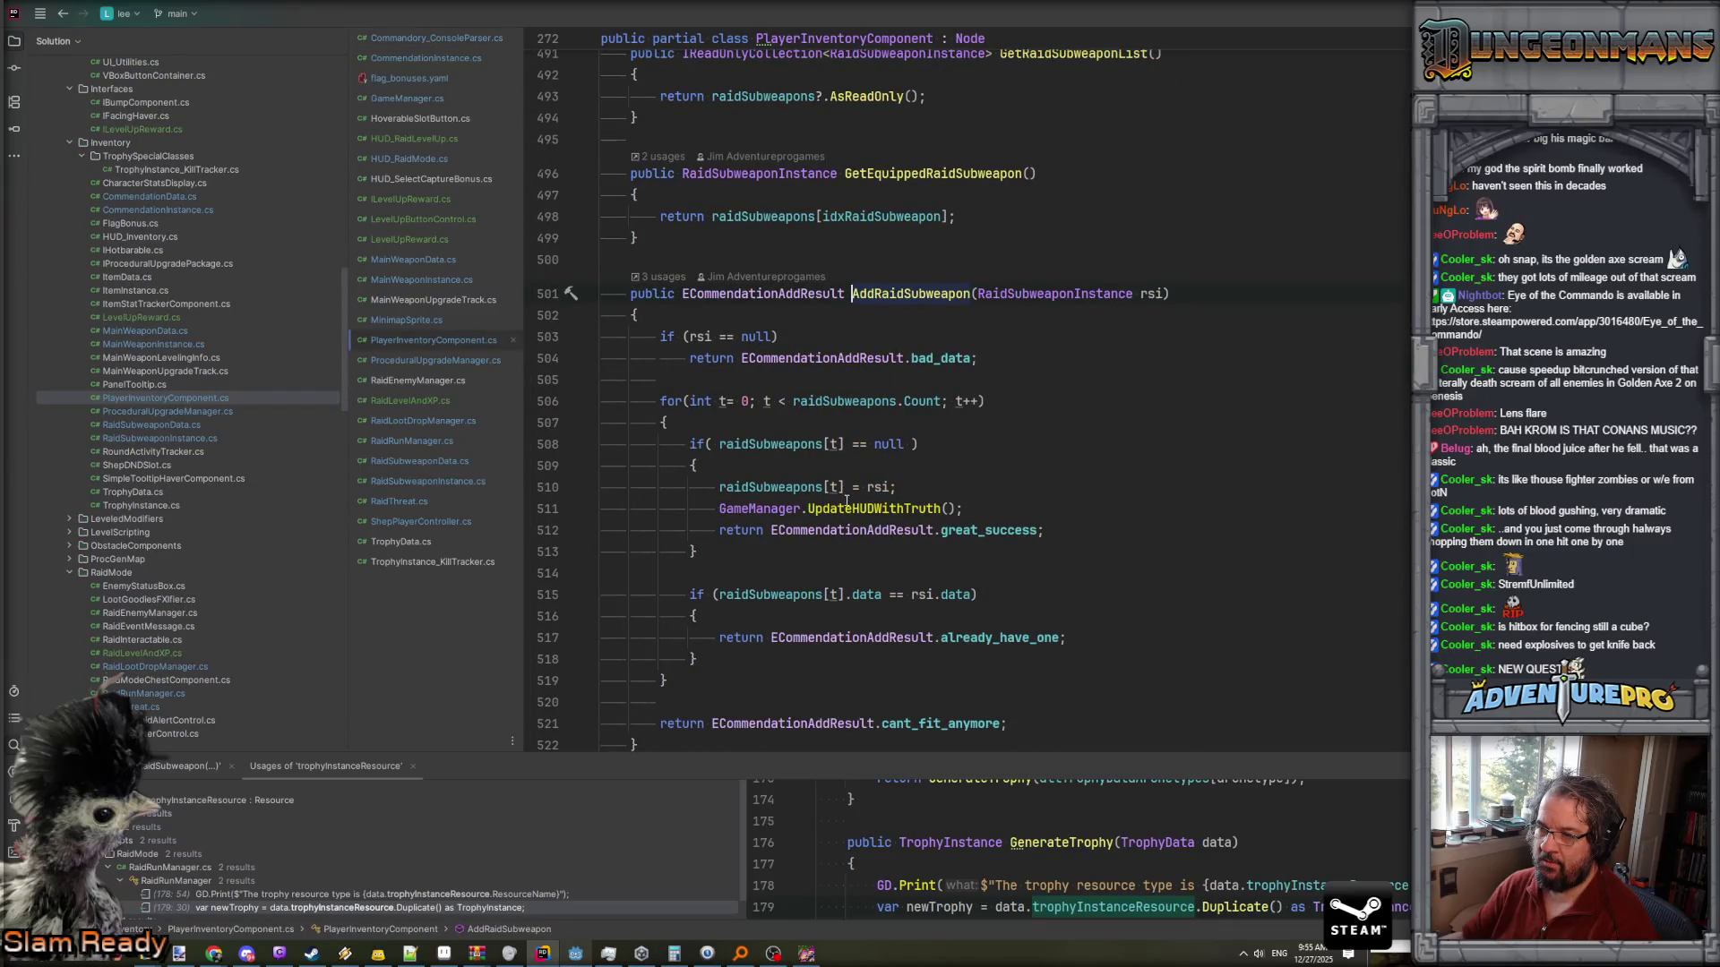
- Set a breakpoint on line 526, the first line of SelectNextRaidSubweapon
{"action": "scroll", "coordinate": [846, 501], "scroll_direction": "down", "scroll_amount": 2}
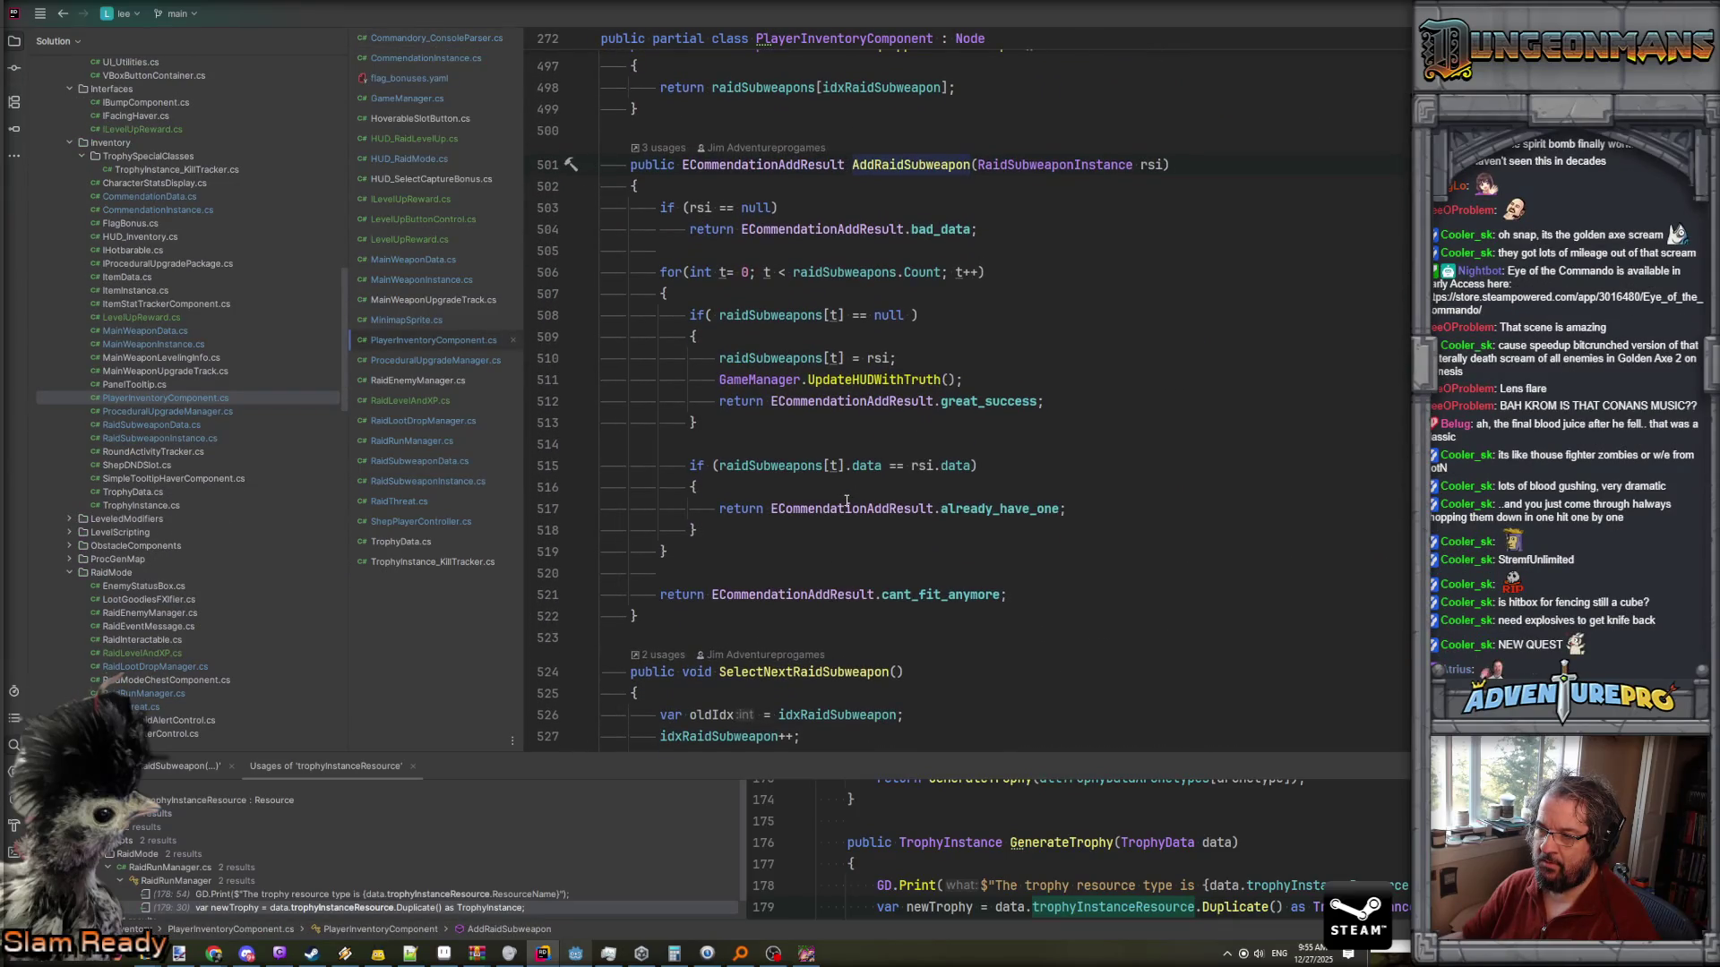
{"action": "scroll", "coordinate": [846, 501], "scroll_direction": "down", "scroll_amount": 3}
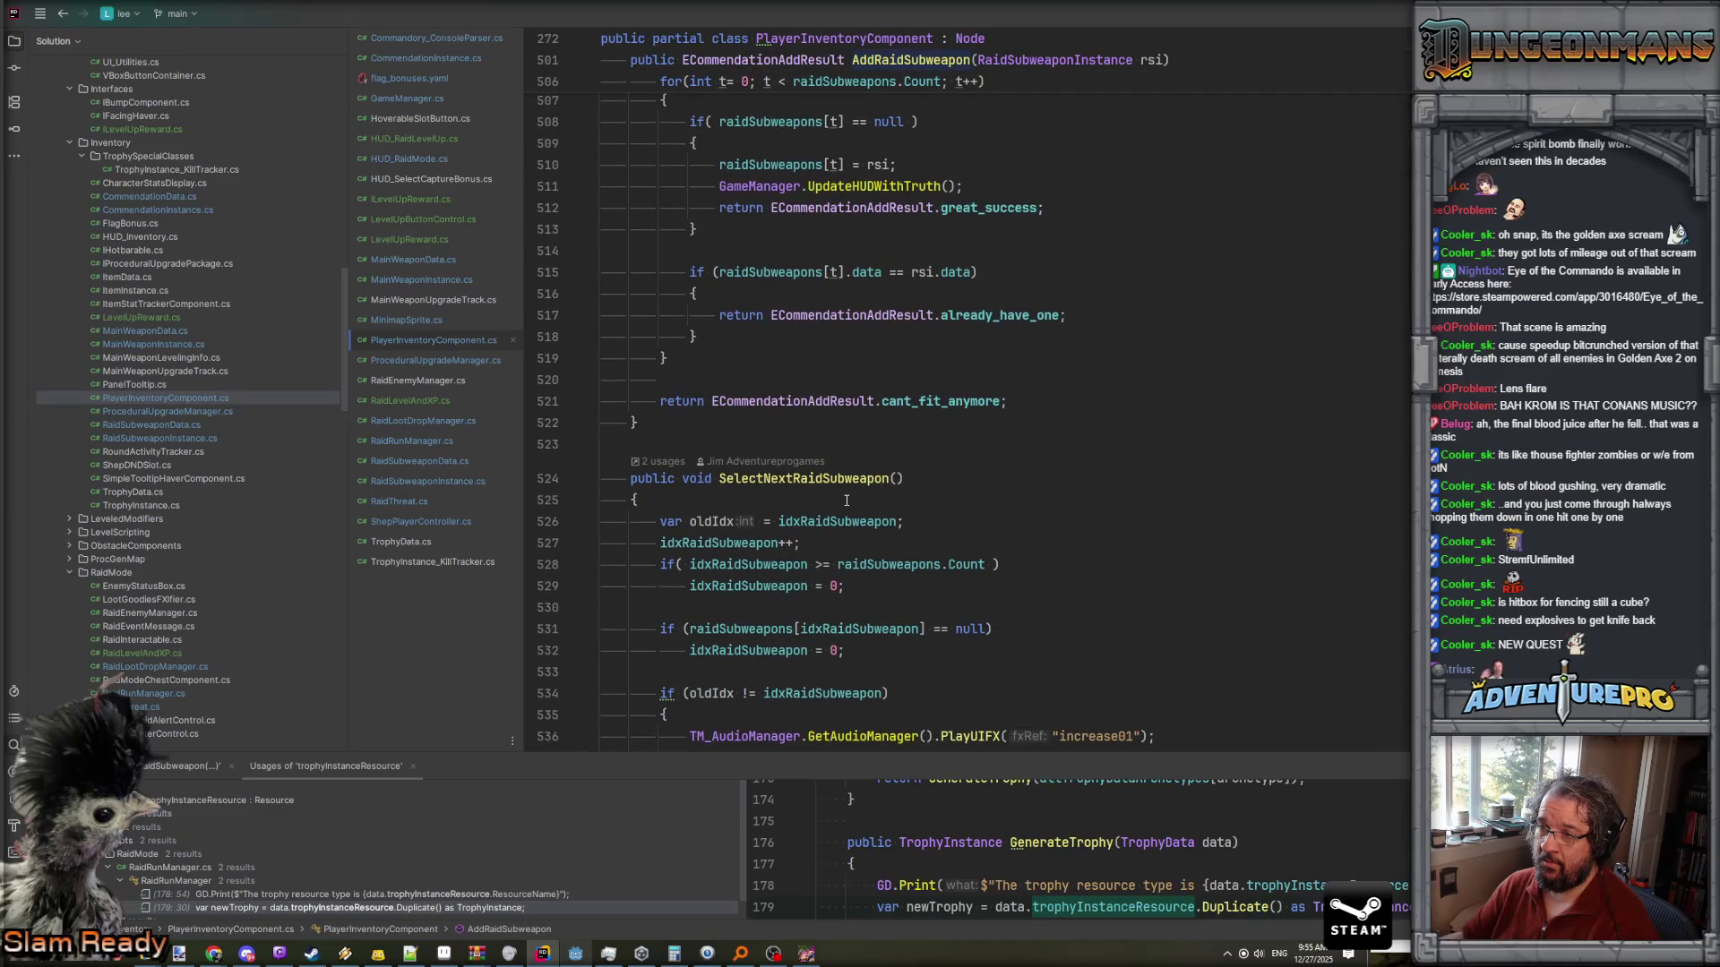
{"action": "scroll", "coordinate": [847, 499], "scroll_direction": "up", "scroll_amount": 2}
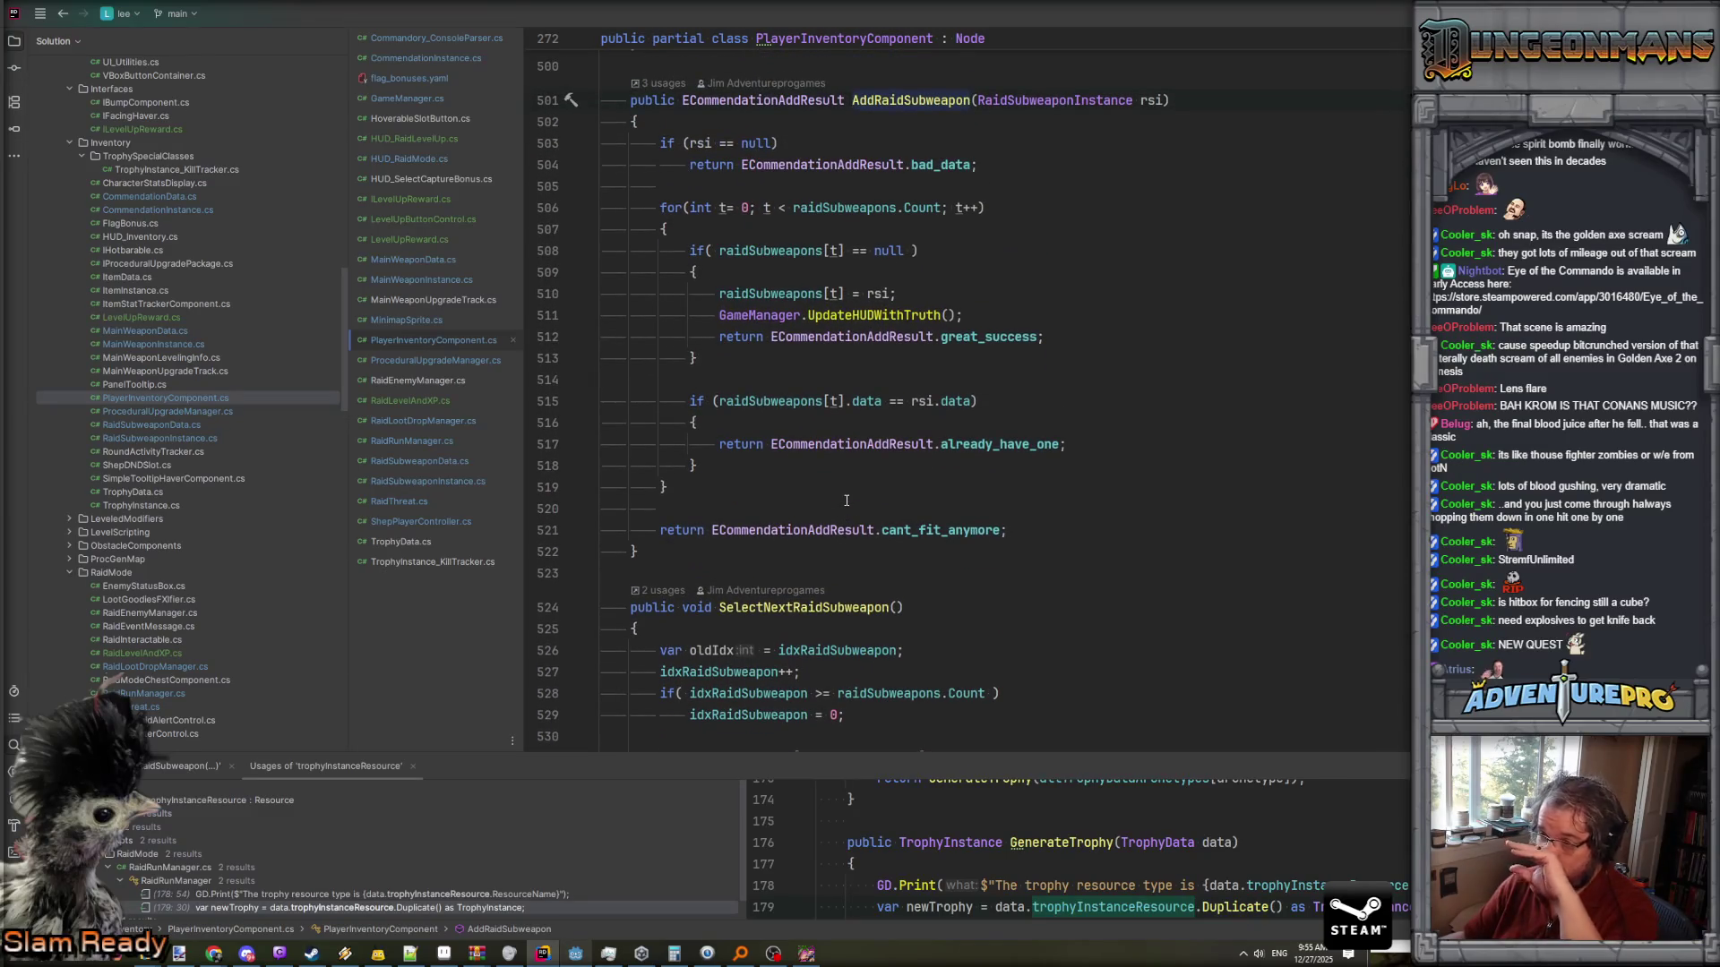
{"action": "scroll", "coordinate": [847, 499], "scroll_direction": "down", "scroll_amount": 12}
{"action": "scroll", "coordinate": [847, 500], "scroll_direction": "down", "scroll_amount": 1}
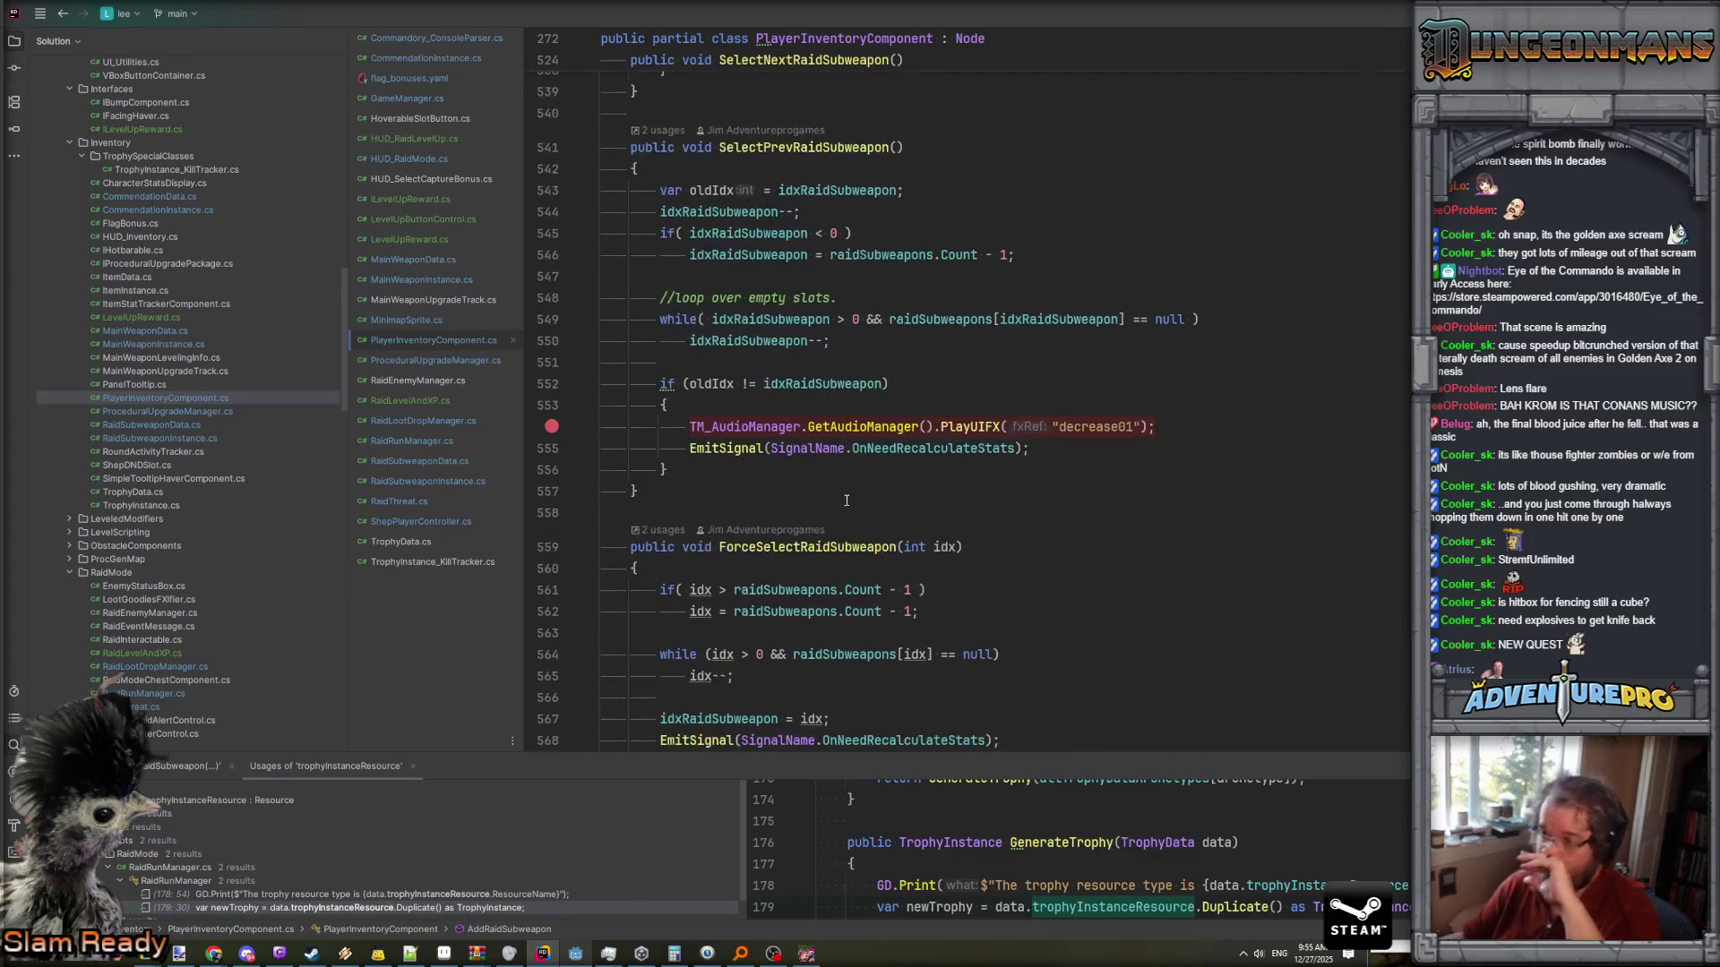
{"action": "scroll", "coordinate": [846, 499], "scroll_direction": "down", "scroll_amount": 12}
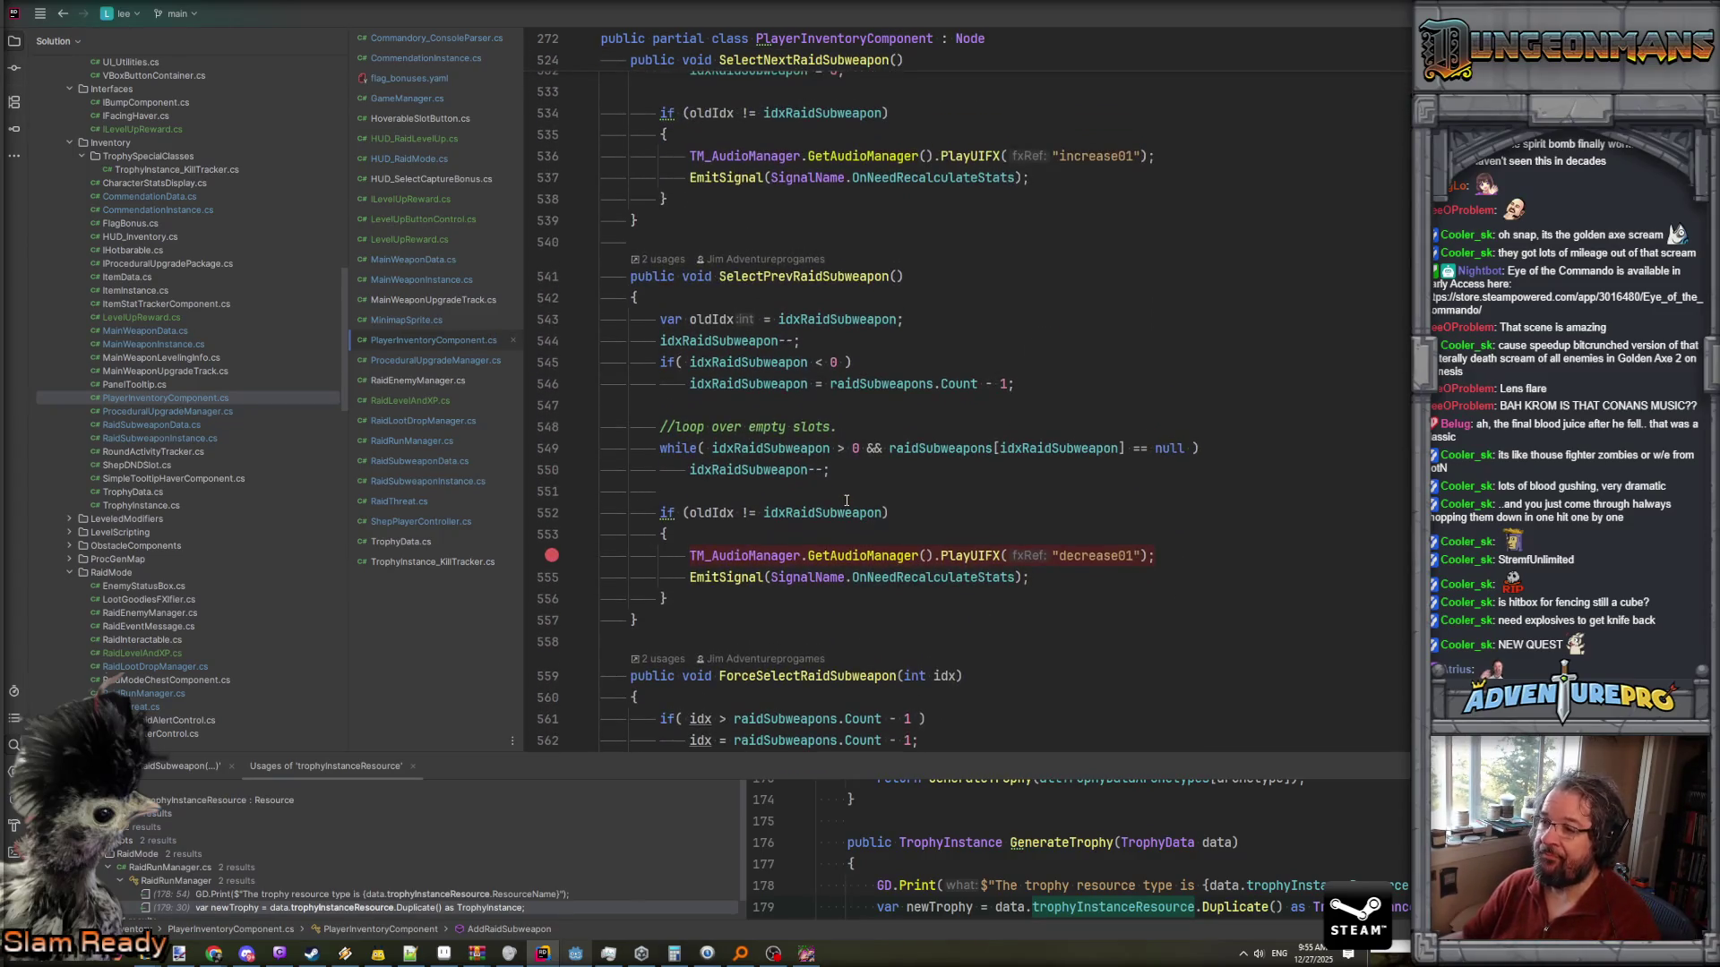
{"action": "scroll", "coordinate": [846, 500], "scroll_direction": "down", "scroll_amount": 10}
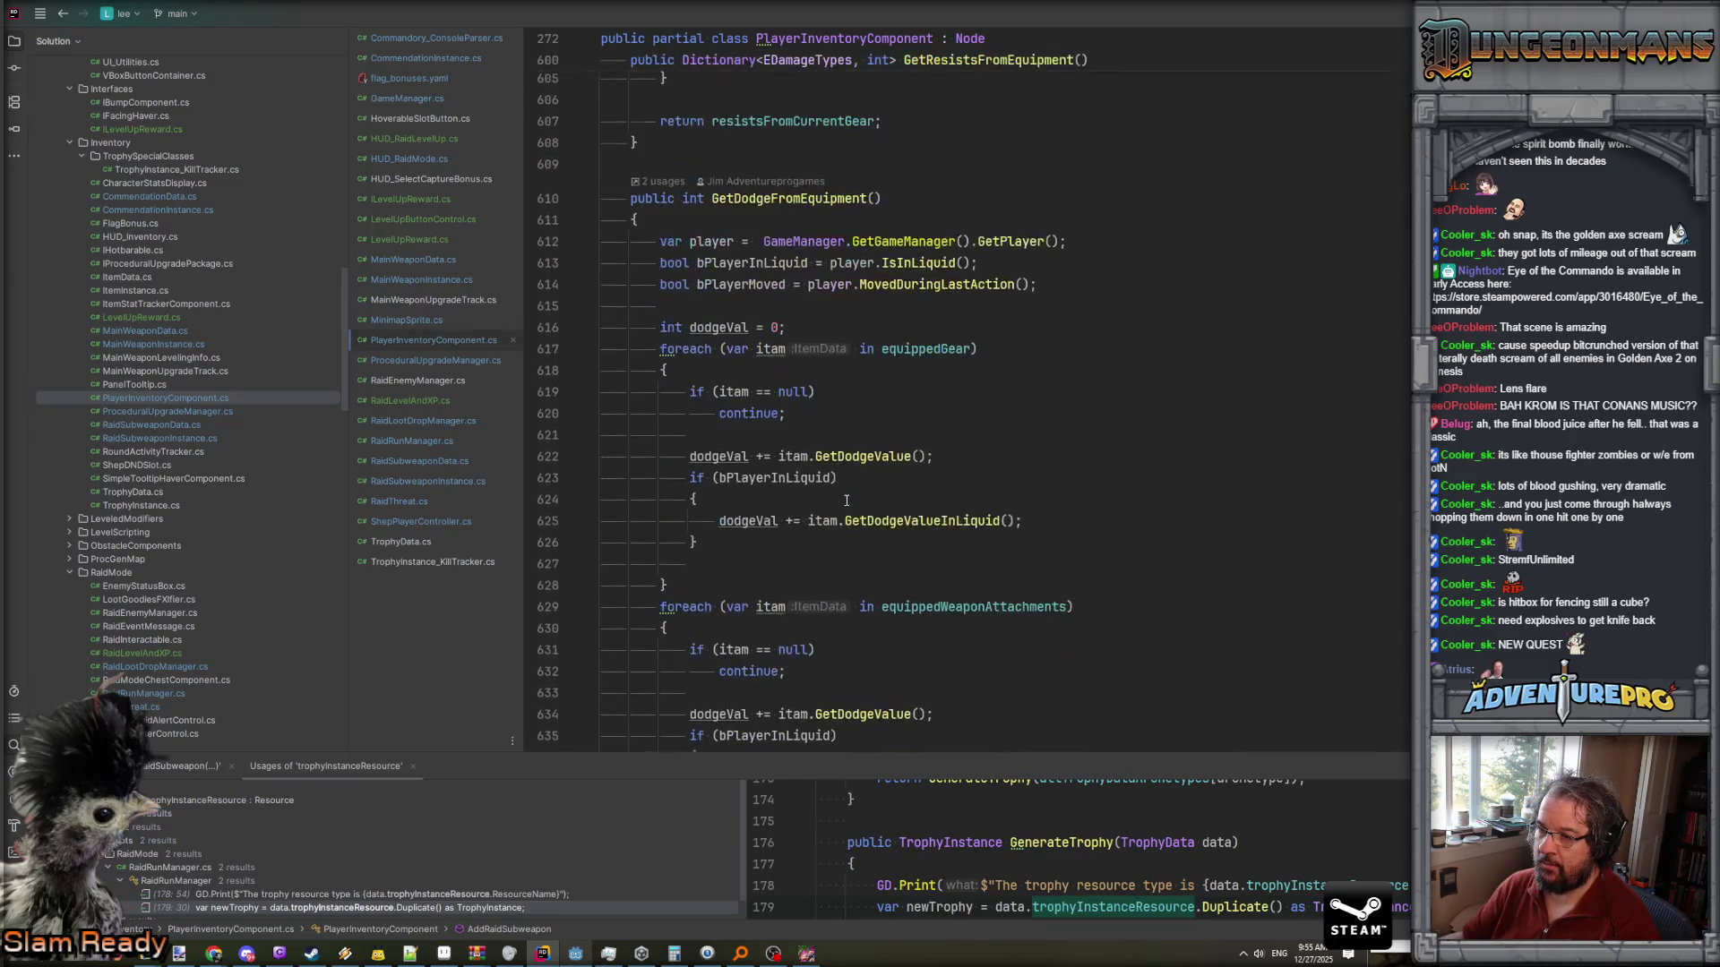
{"action": "scroll", "coordinate": [836, 347], "scroll_direction": "up", "scroll_amount": 7}
{"action": "scroll", "coordinate": [836, 346], "scroll_direction": "up", "scroll_amount": 15}
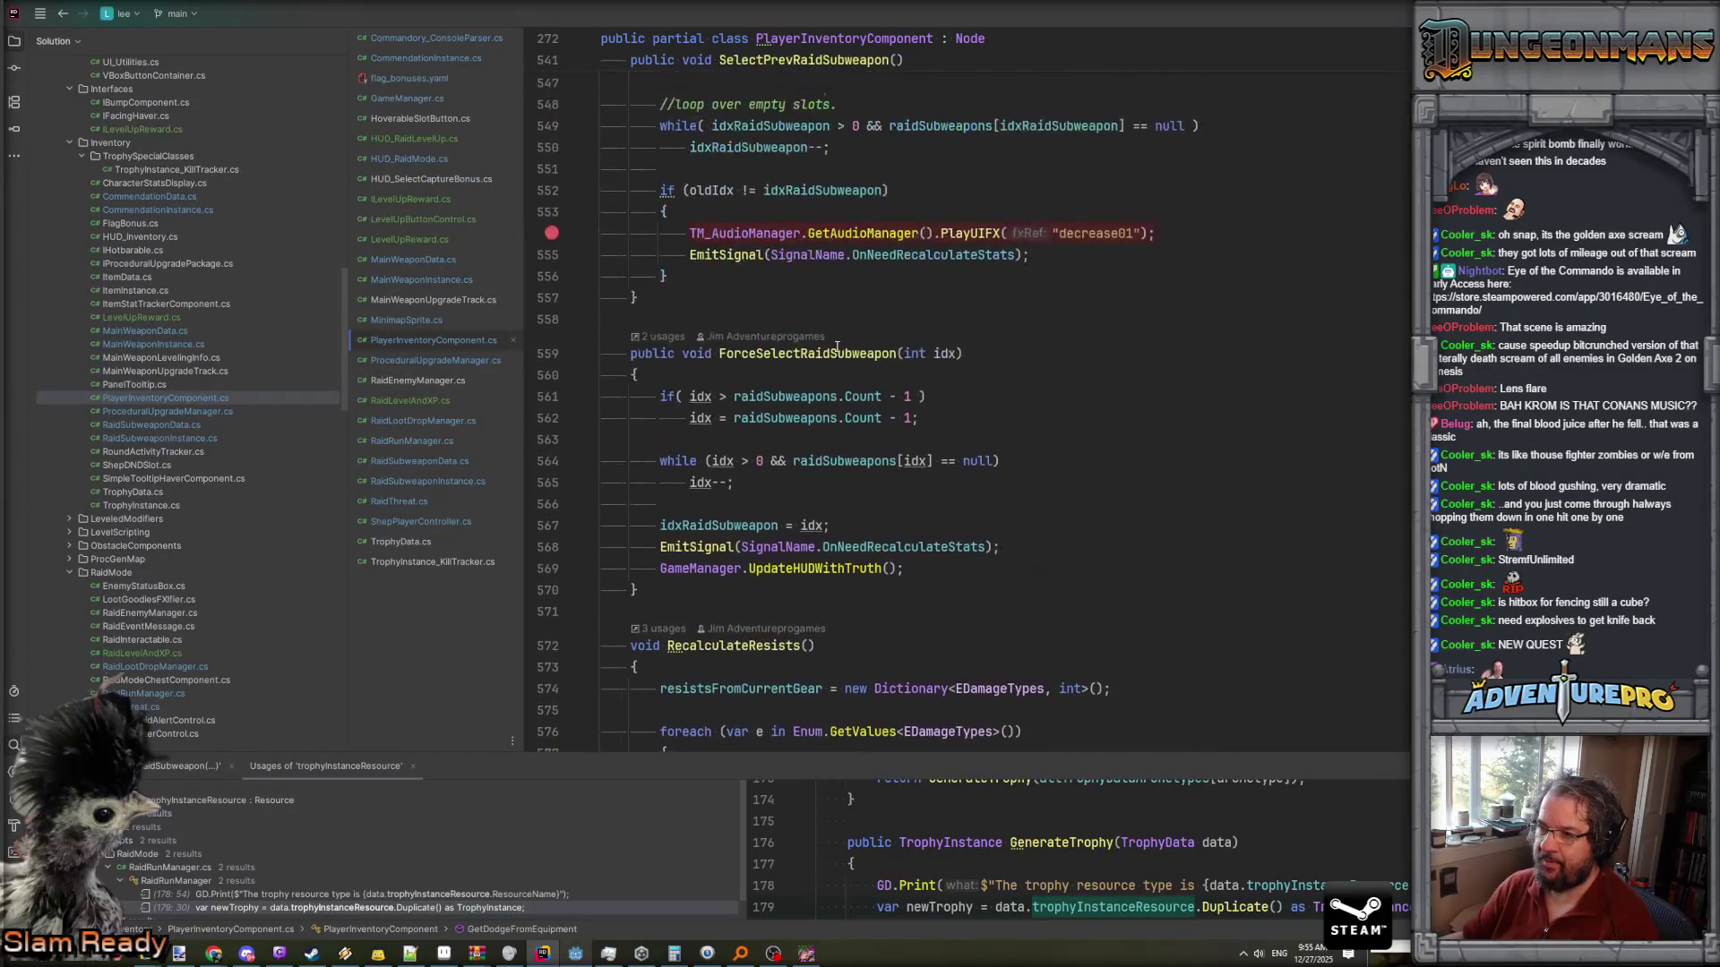
{"action": "scroll", "coordinate": [837, 347], "scroll_direction": "up", "scroll_amount": 2}
{"action": "left_click", "coordinate": [735, 385]}
{"action": "scroll", "coordinate": [734, 385], "scroll_direction": "up", "scroll_amount": 6}
{"action": "left_click", "coordinate": [735, 391]}
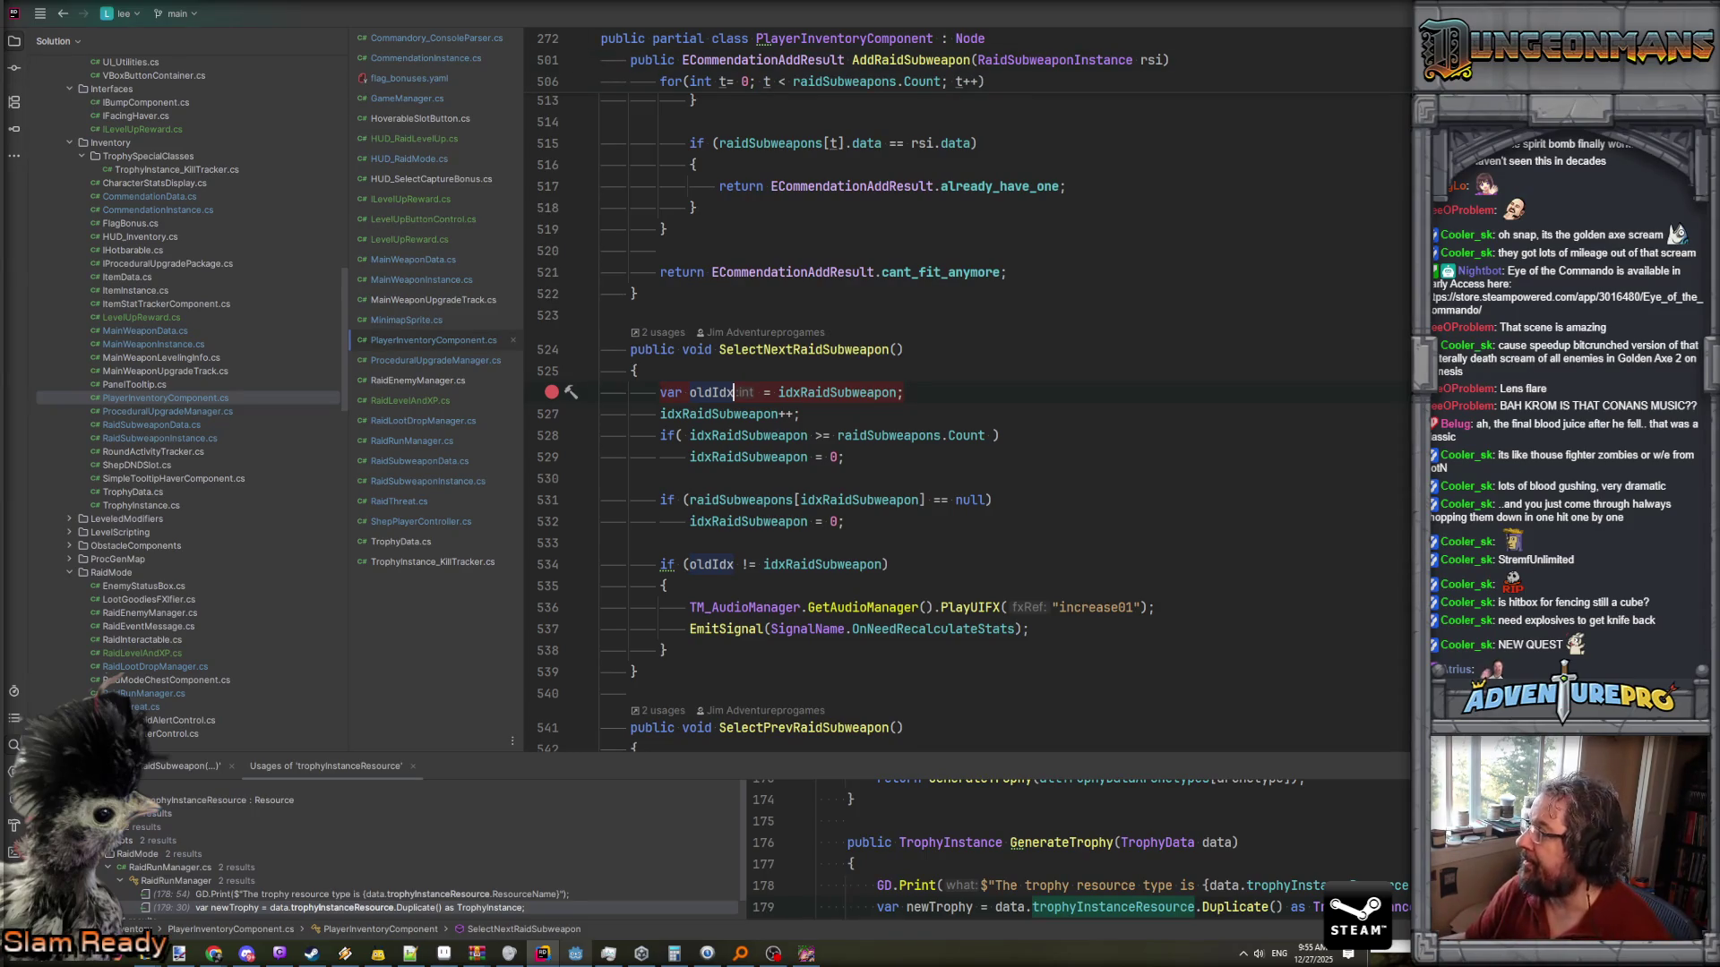
- Attach the .NET debugger to the Godot 'Eye of the Commando (DEBUG)' process
{"action": "key", "text": "ctrl+alt+F5"}
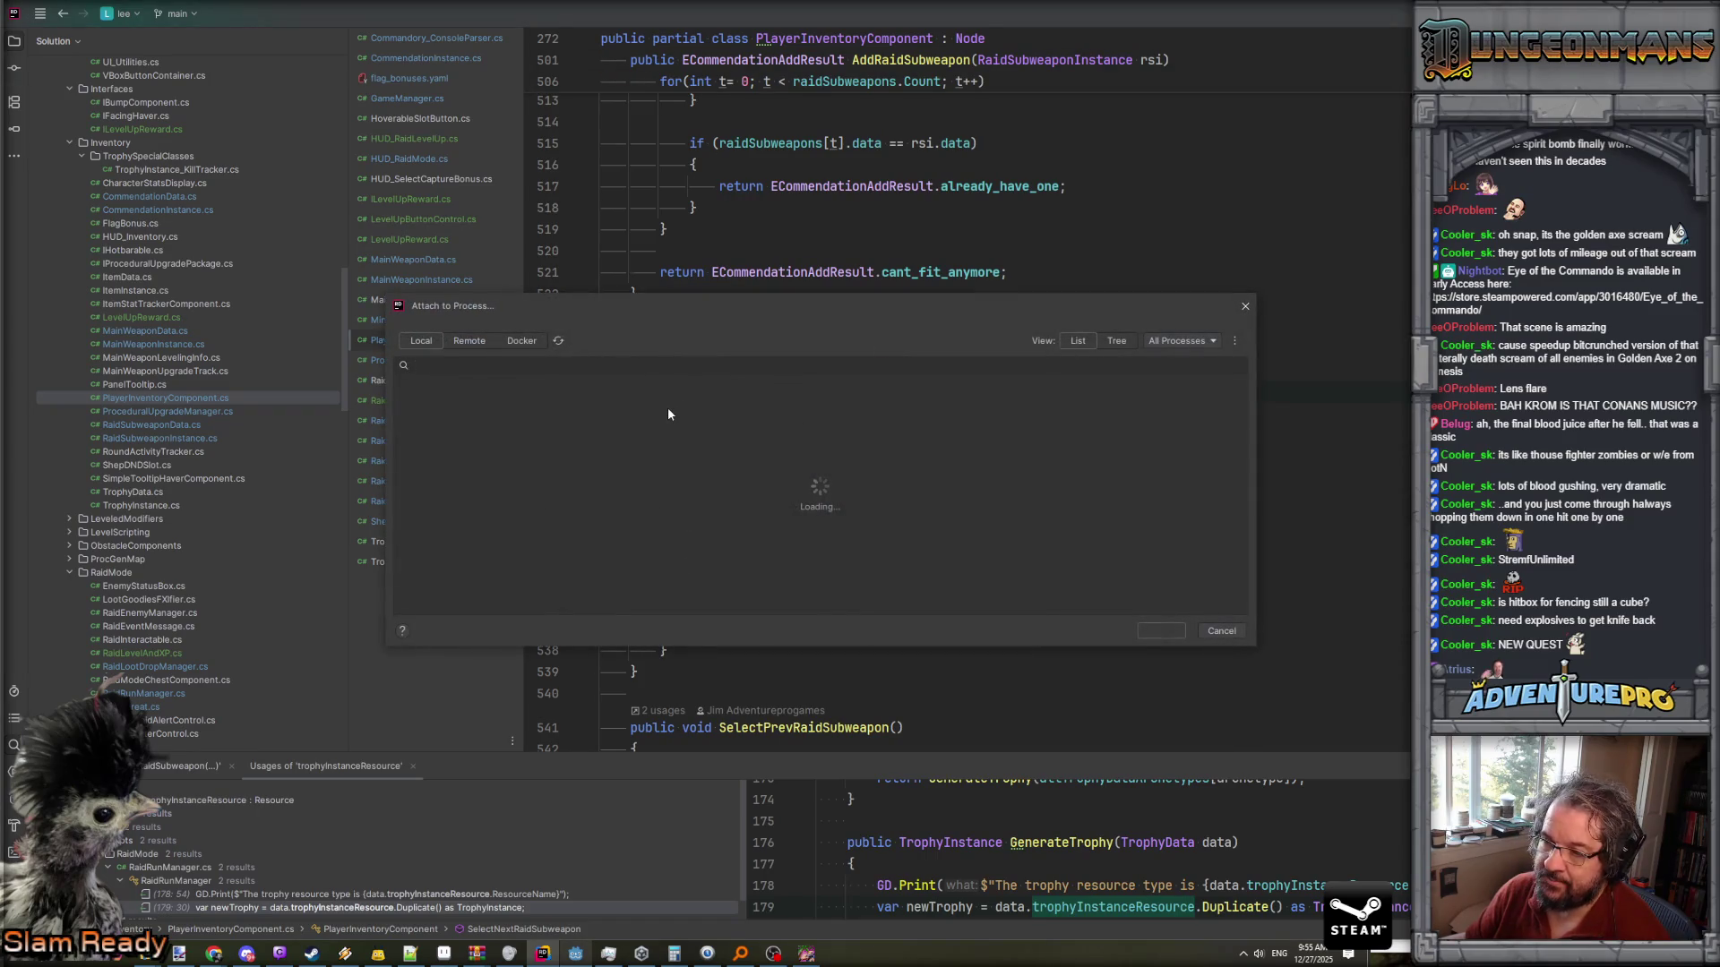
{"action": "scroll", "coordinate": [630, 438], "scroll_direction": "down", "scroll_amount": 5}
{"action": "left_click", "coordinate": [601, 477]}
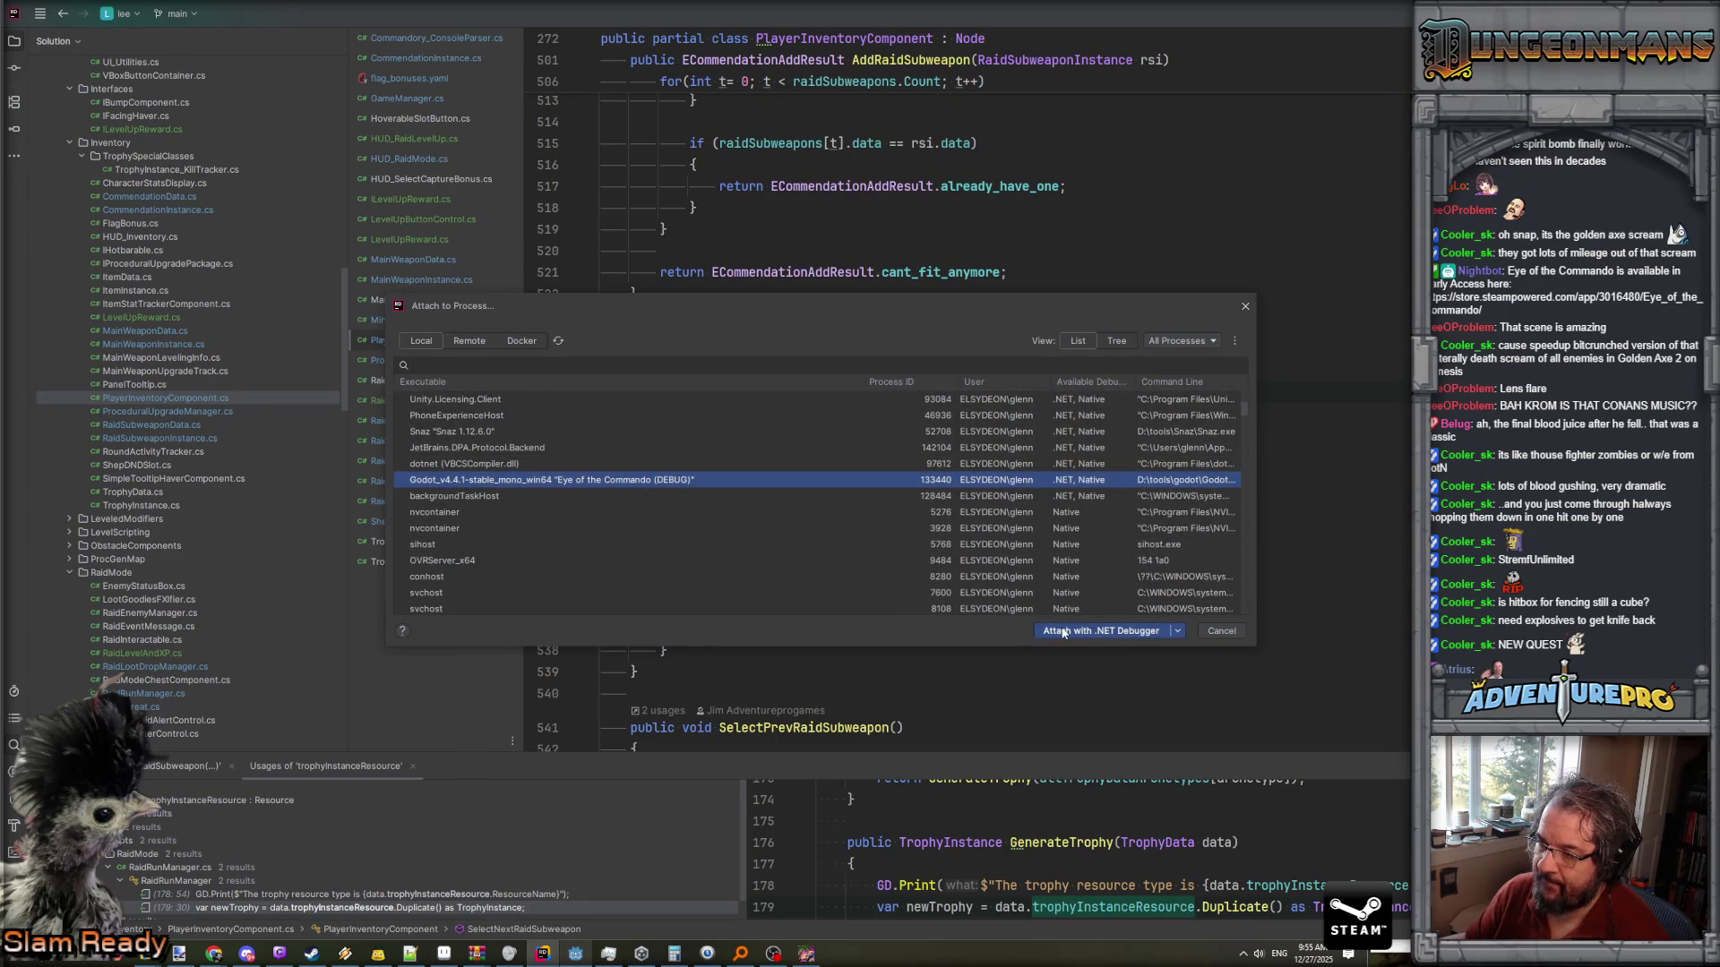
{"action": "left_click", "coordinate": [1063, 632]}
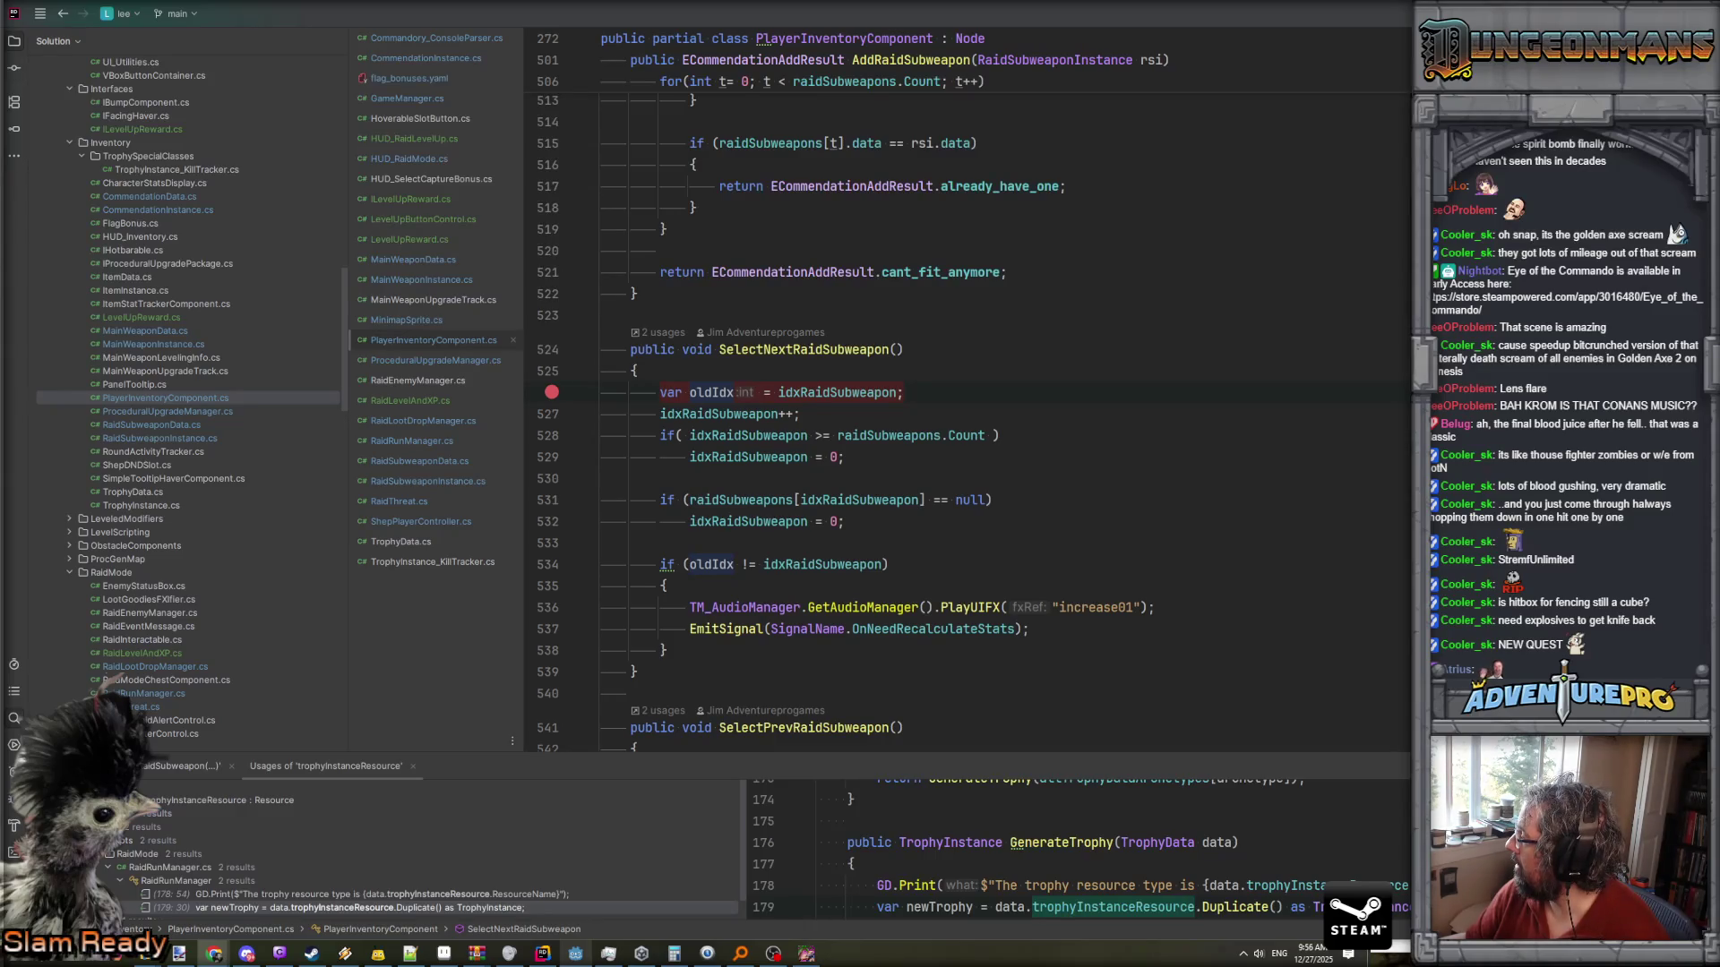
- Trigger the line 526 breakpoint from the game and inspect the variable values there
{"action": "left_click", "coordinate": [805, 956]}
{"action": "scroll", "coordinate": [894, 491], "scroll_direction": "down", "scroll_amount": 1}
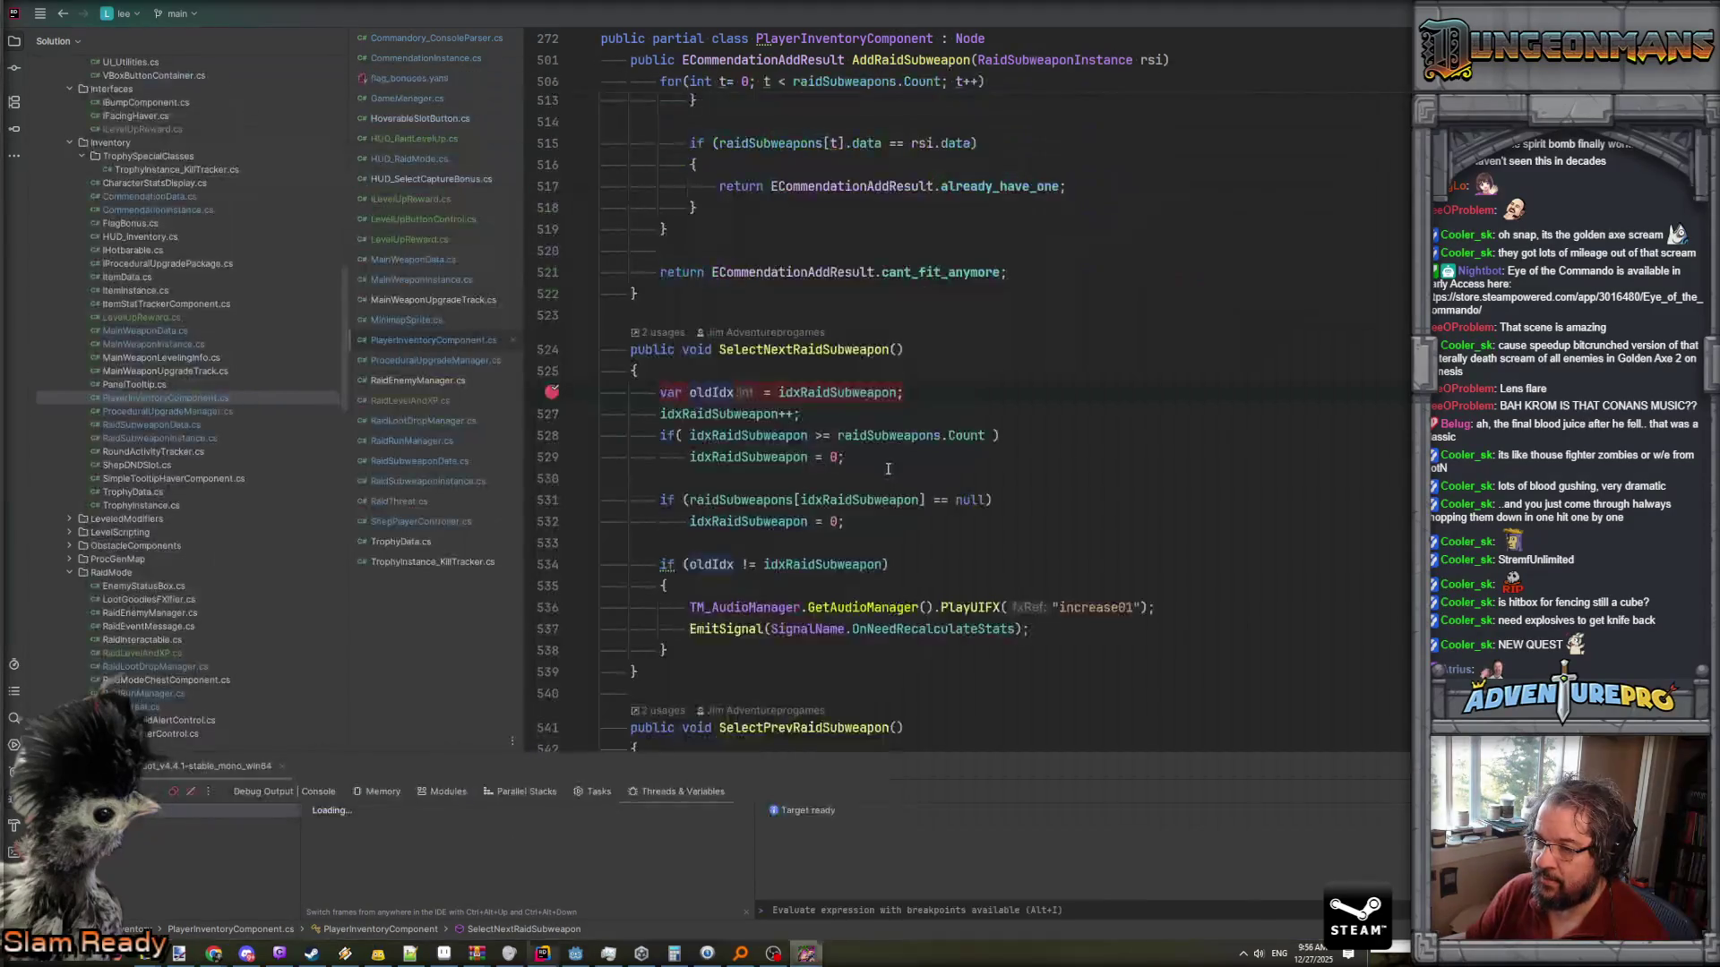
{"action": "scroll", "coordinate": [888, 469], "scroll_direction": "down", "scroll_amount": 1}
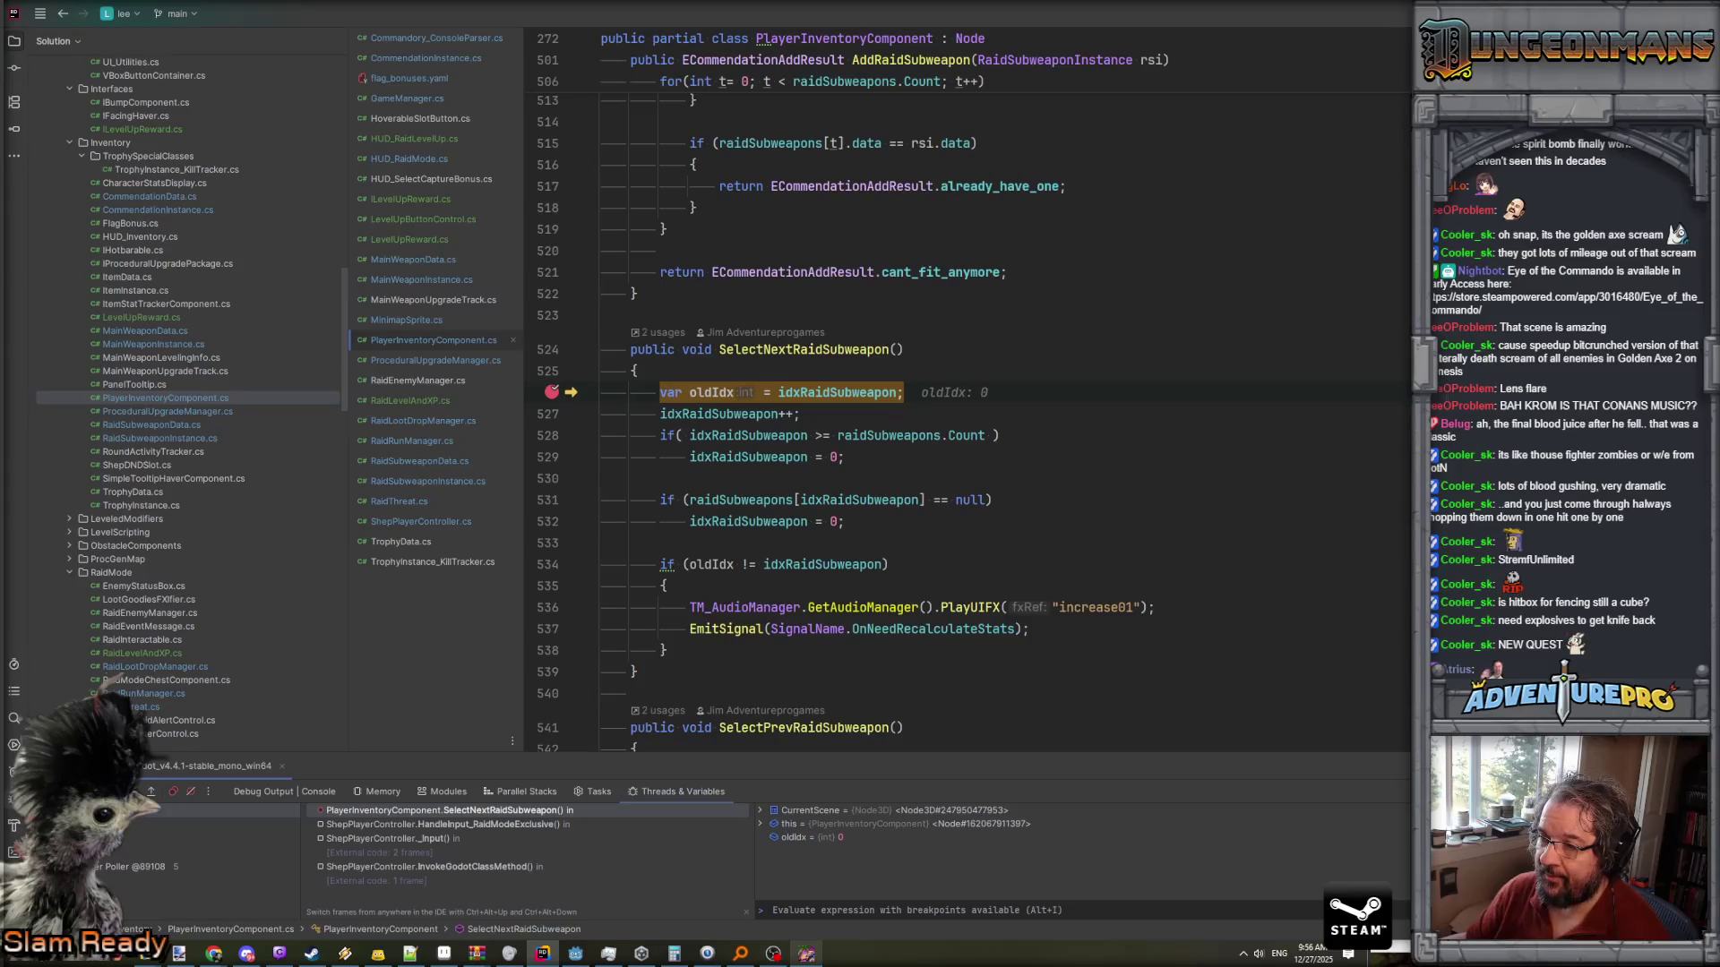
{"action": "mouse_move", "coordinate": [868, 432]}
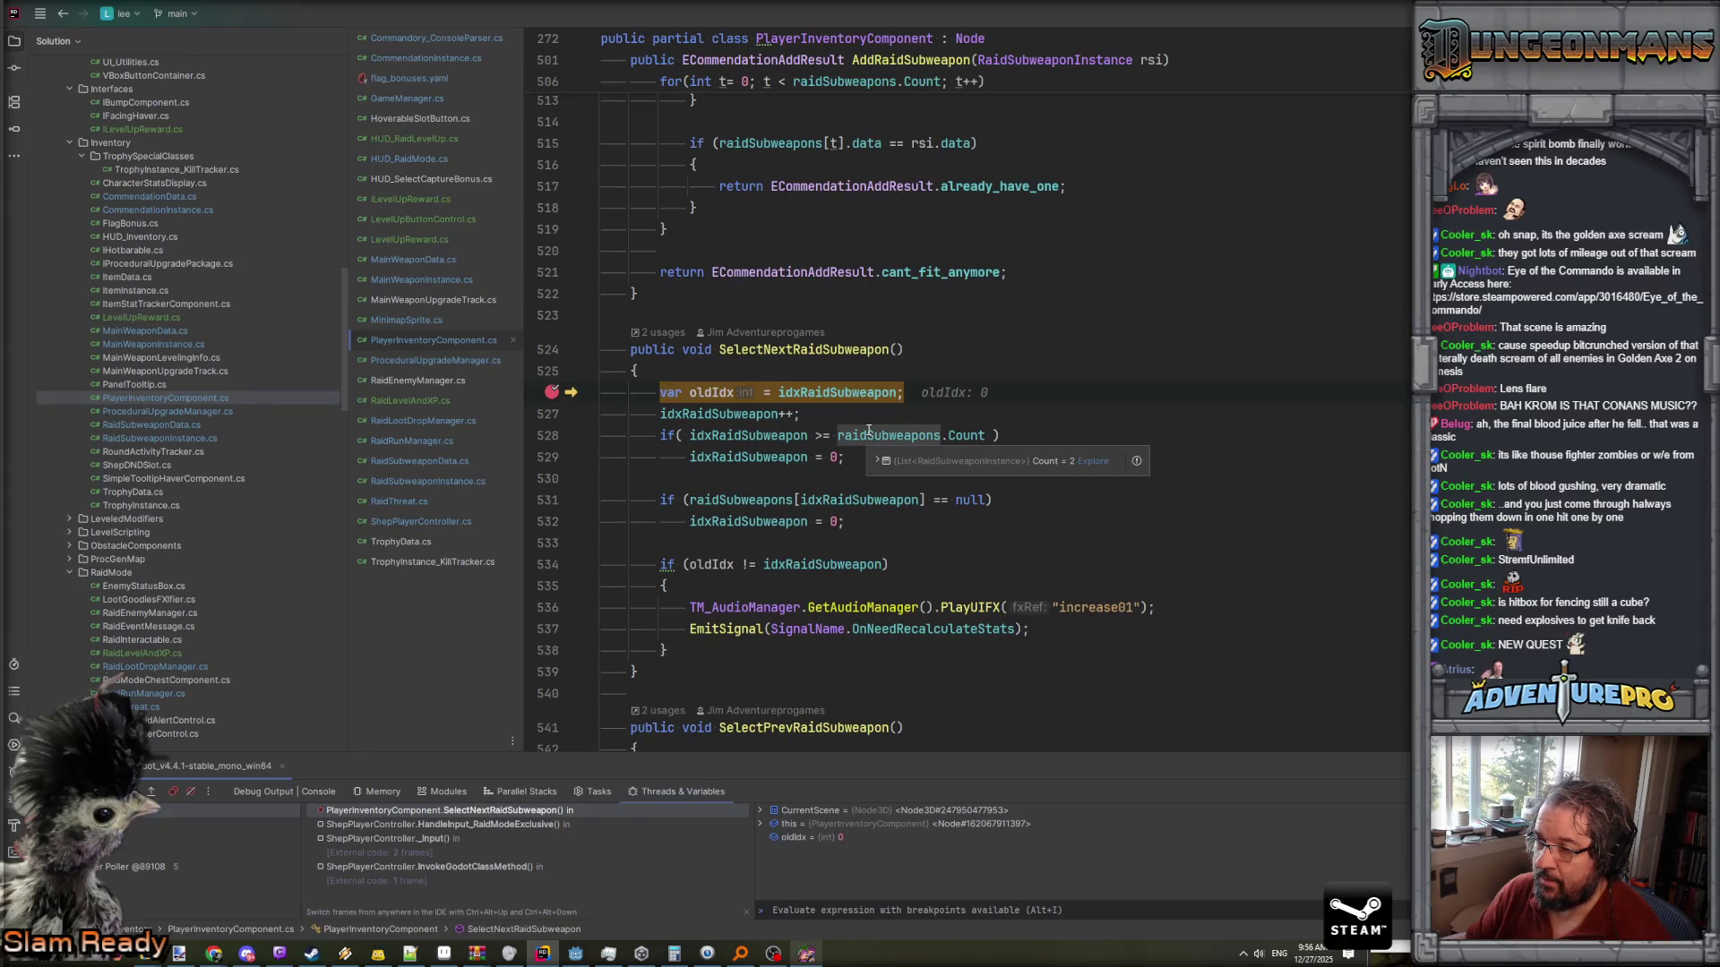
{"action": "mouse_move", "coordinate": [982, 433]}
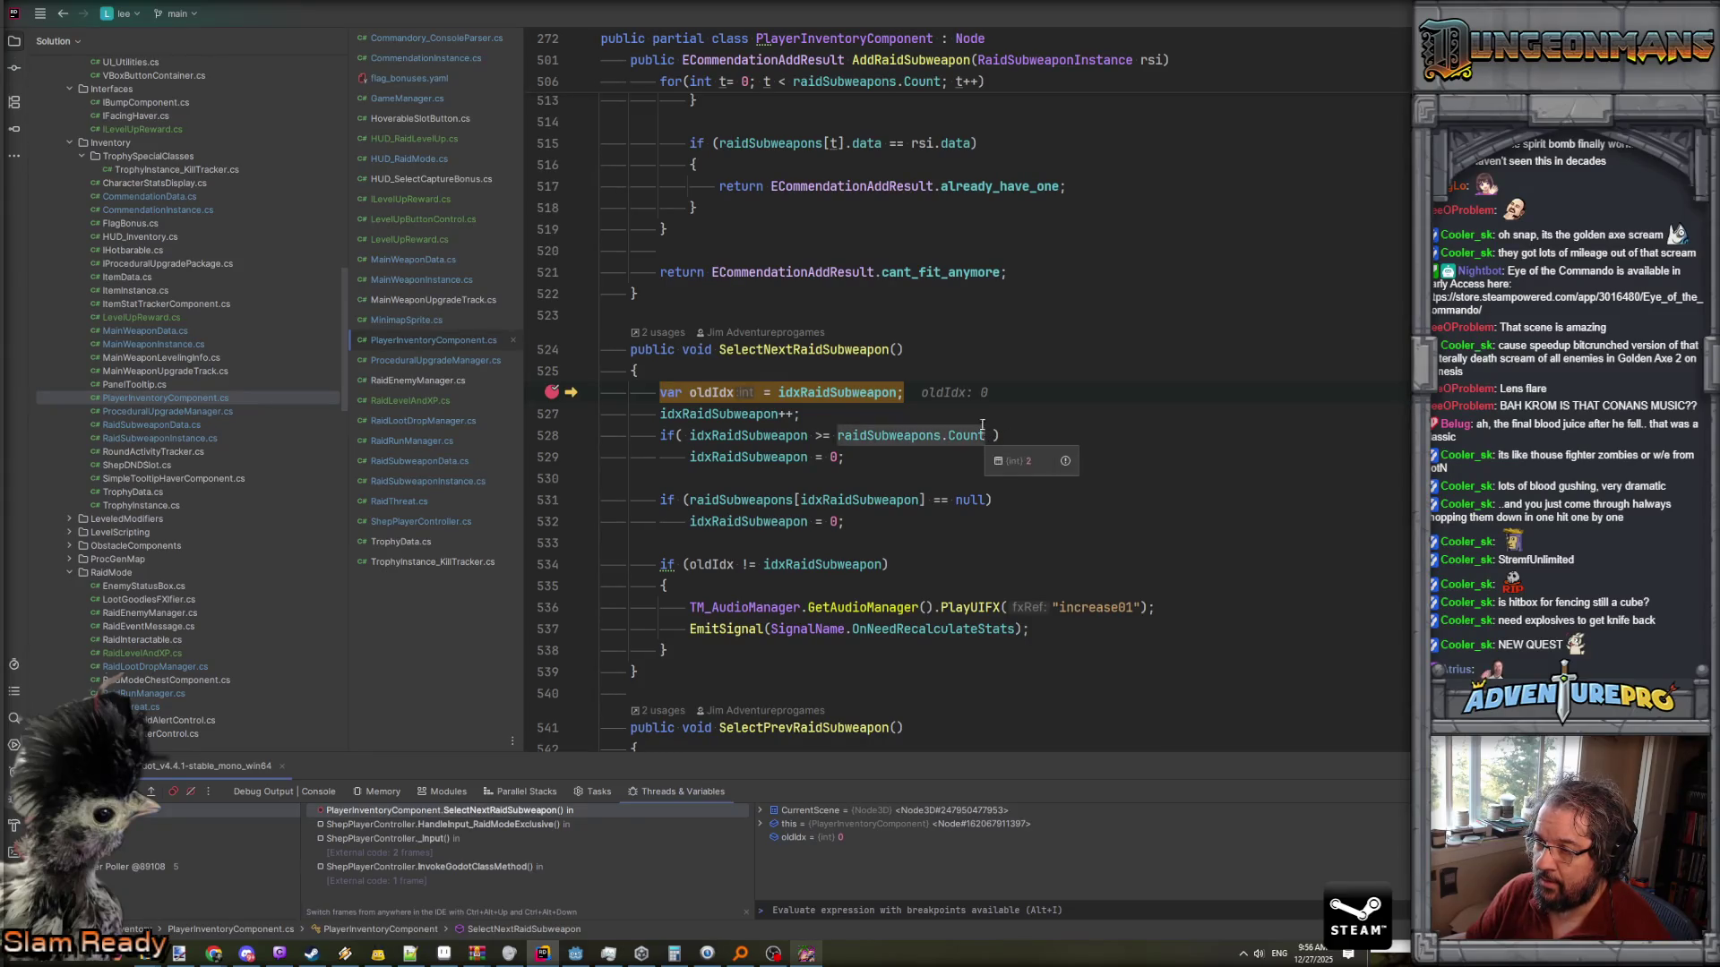
- Step through to the method's end, expanding raidSubweapons to find slot [1] null and idxRaidSubweapon reset to 0
{"action": "key", "text": "F10"}
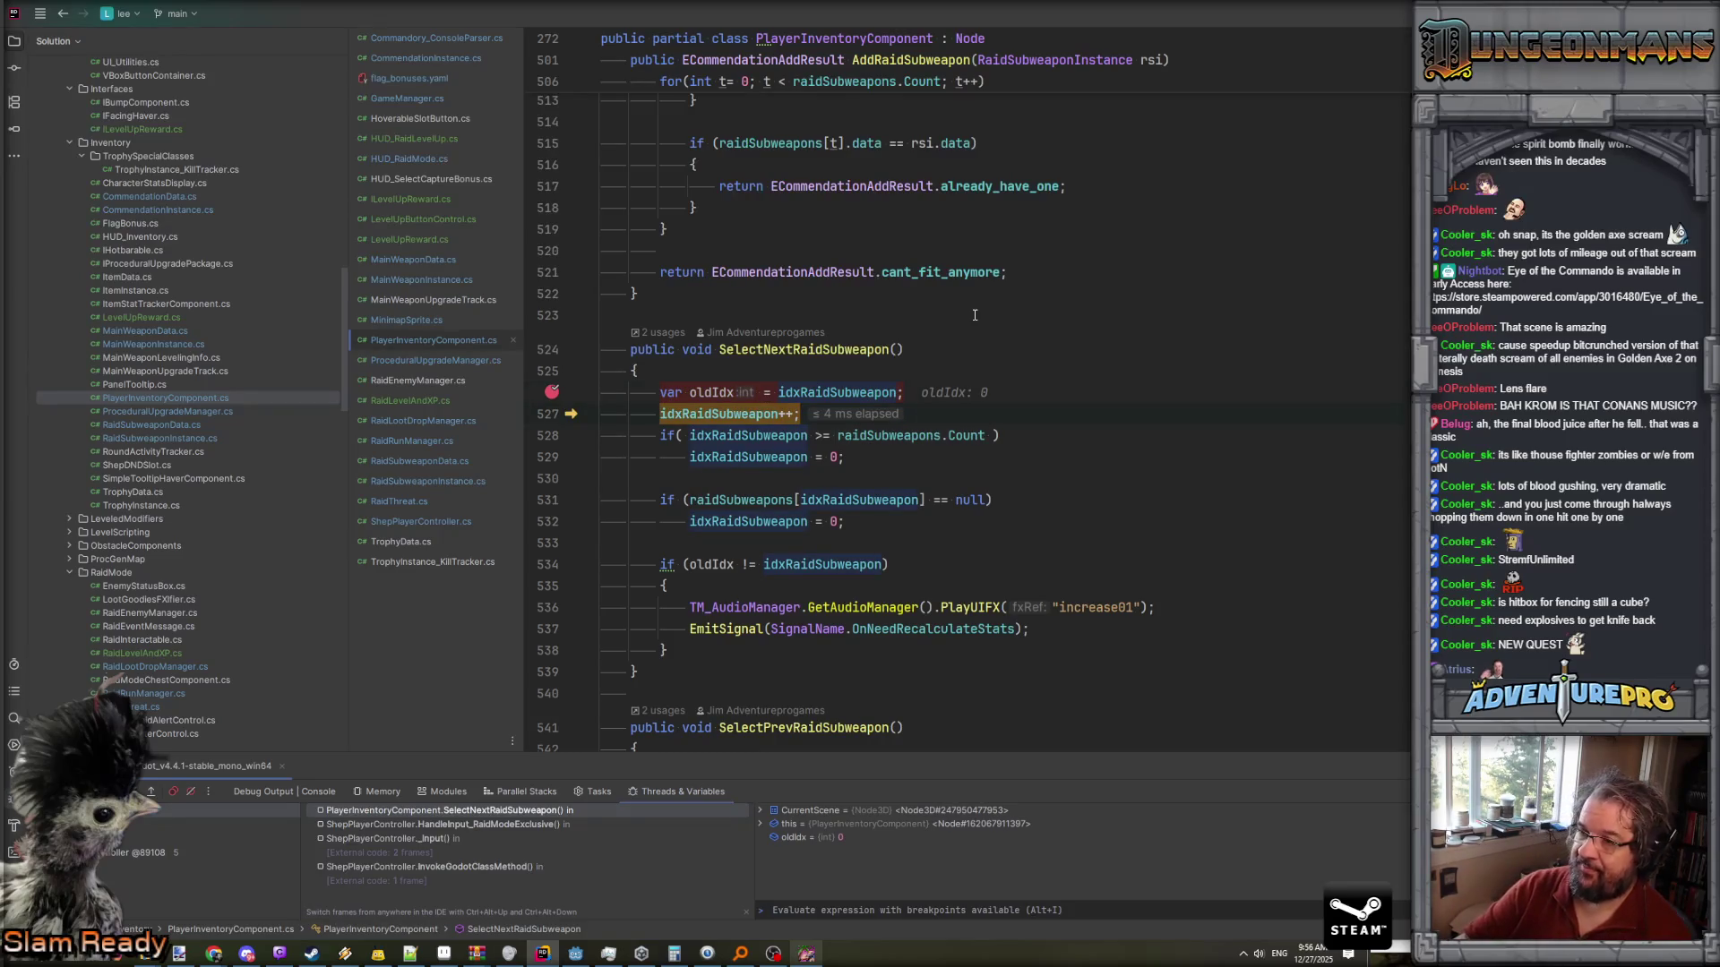
{"action": "key", "text": "F10"}
{"action": "key", "text": "F10"}
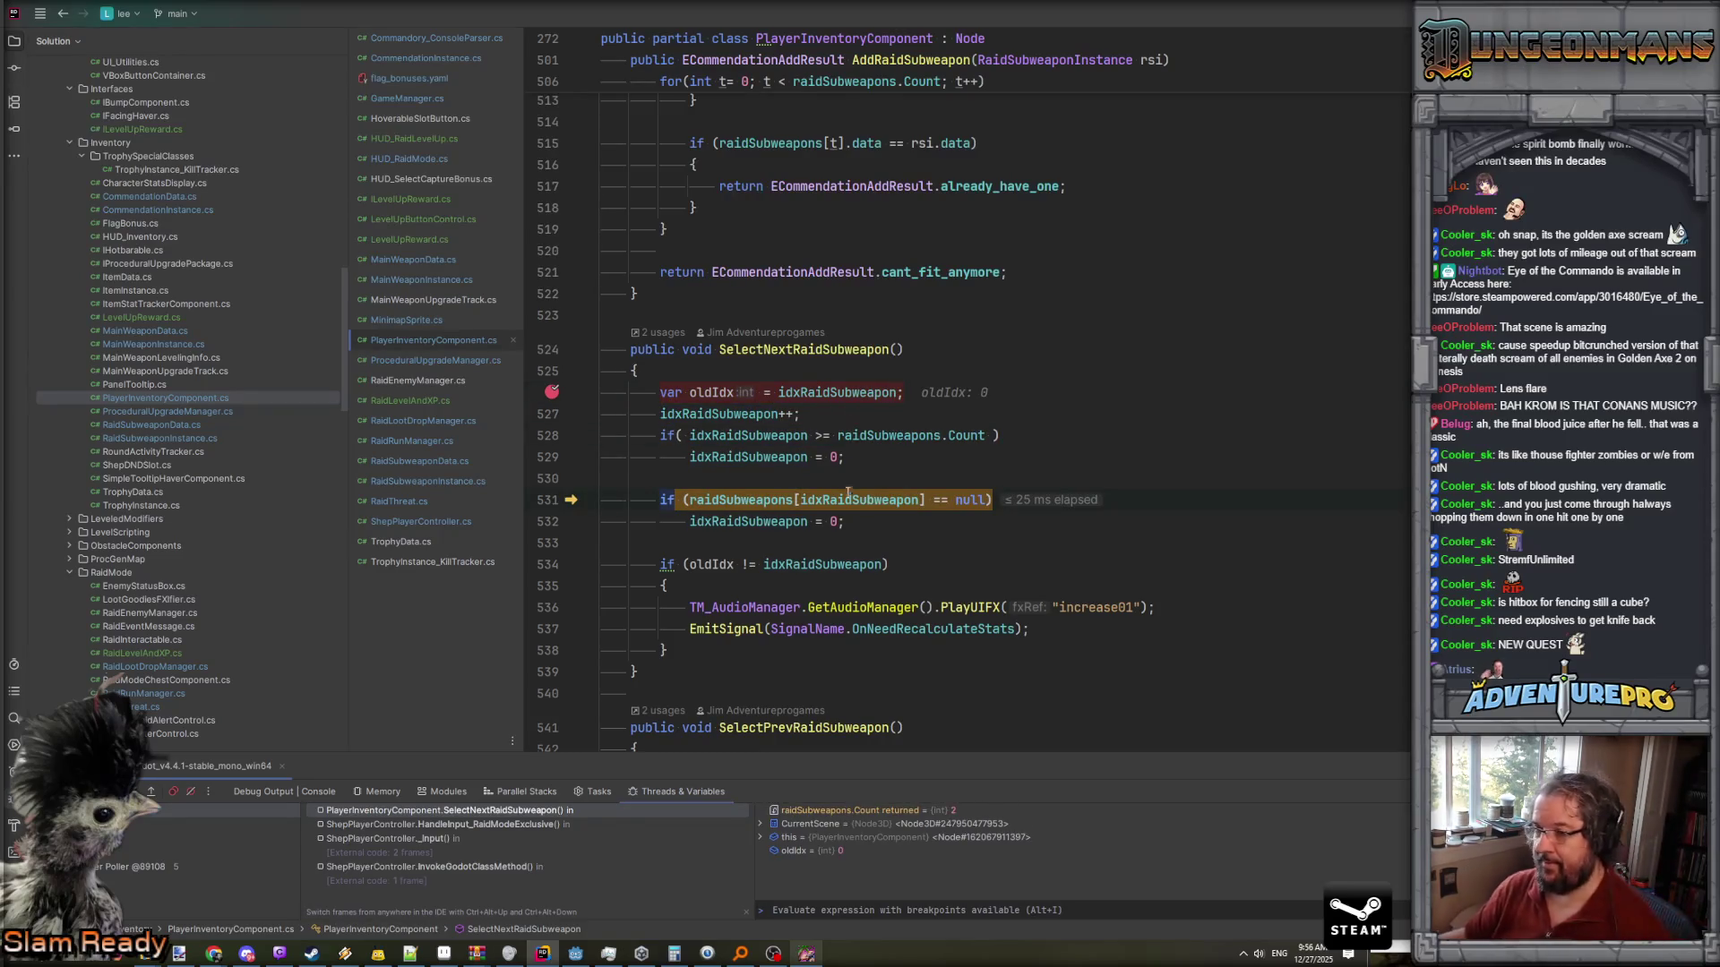
{"action": "mouse_move", "coordinate": [848, 500]}
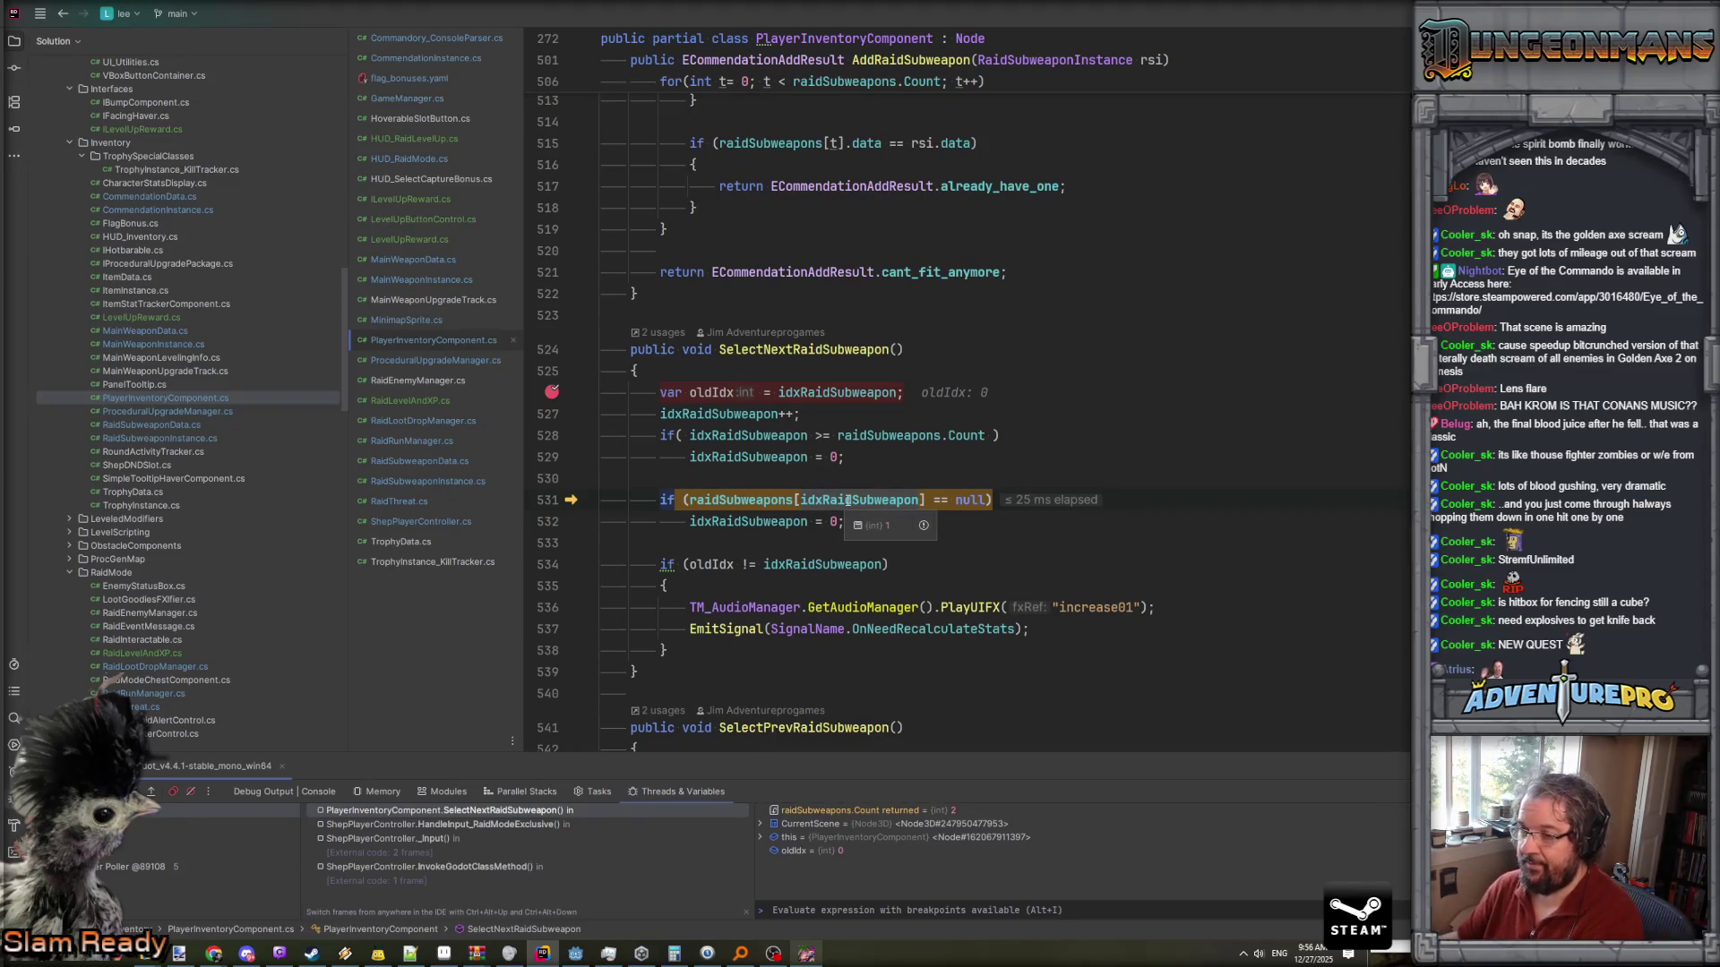
{"action": "key", "text": "F10"}
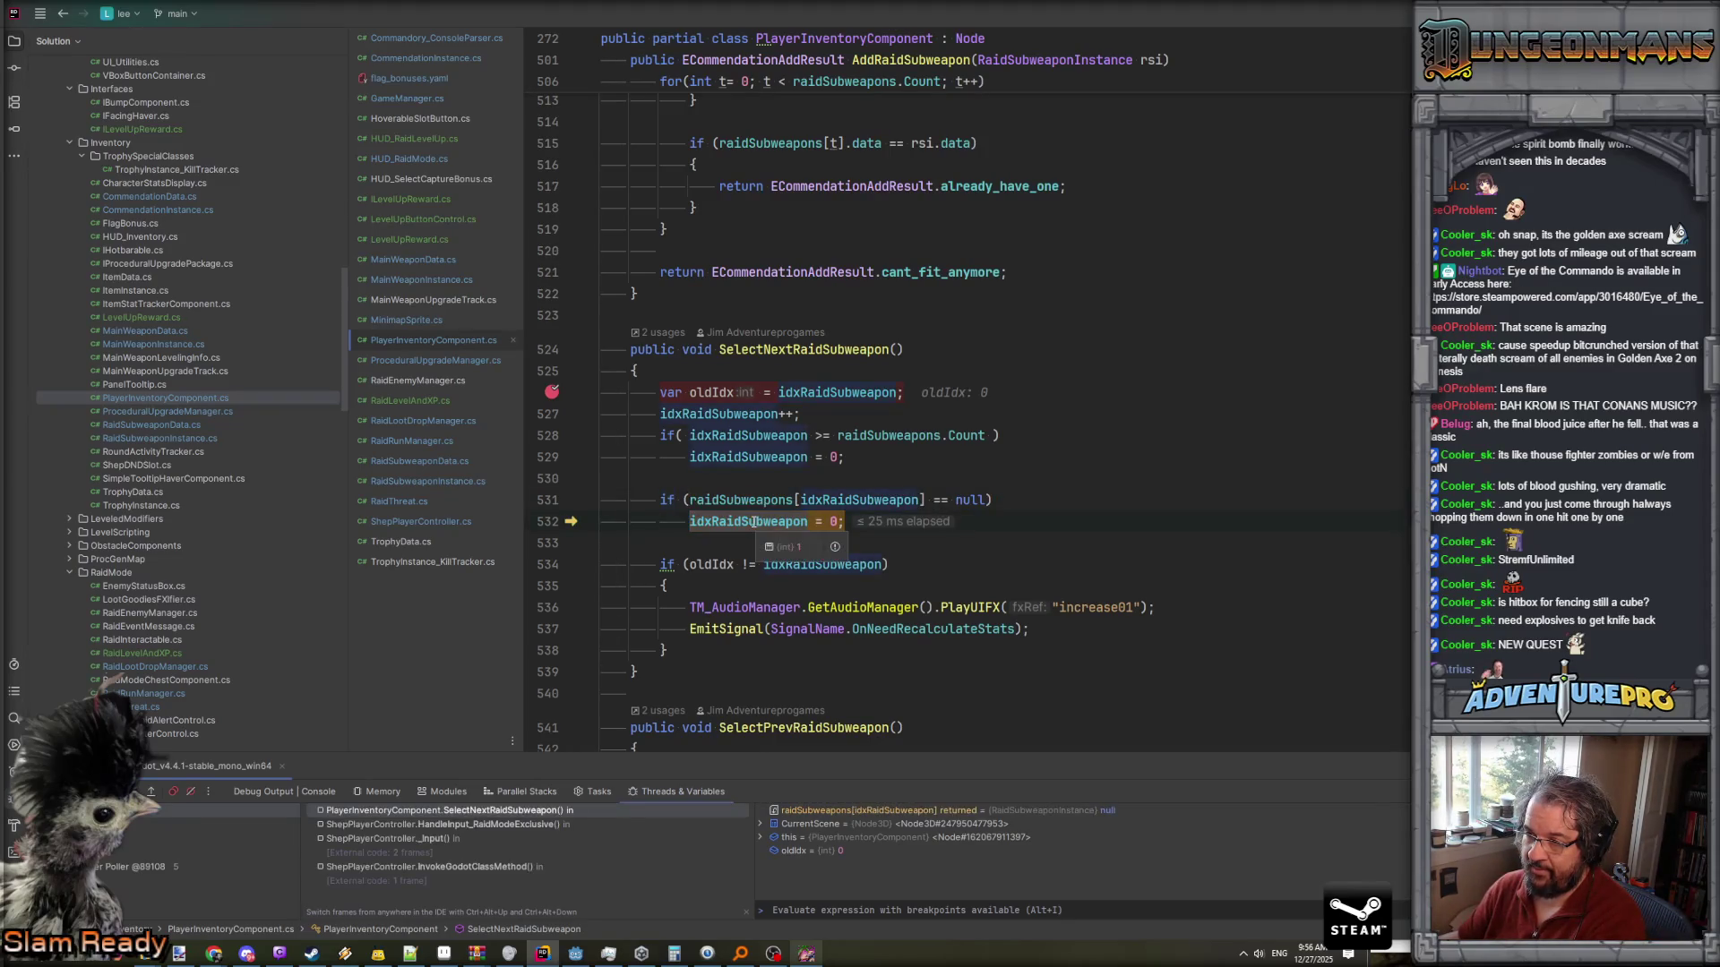
{"action": "left_click", "coordinate": [766, 525]}
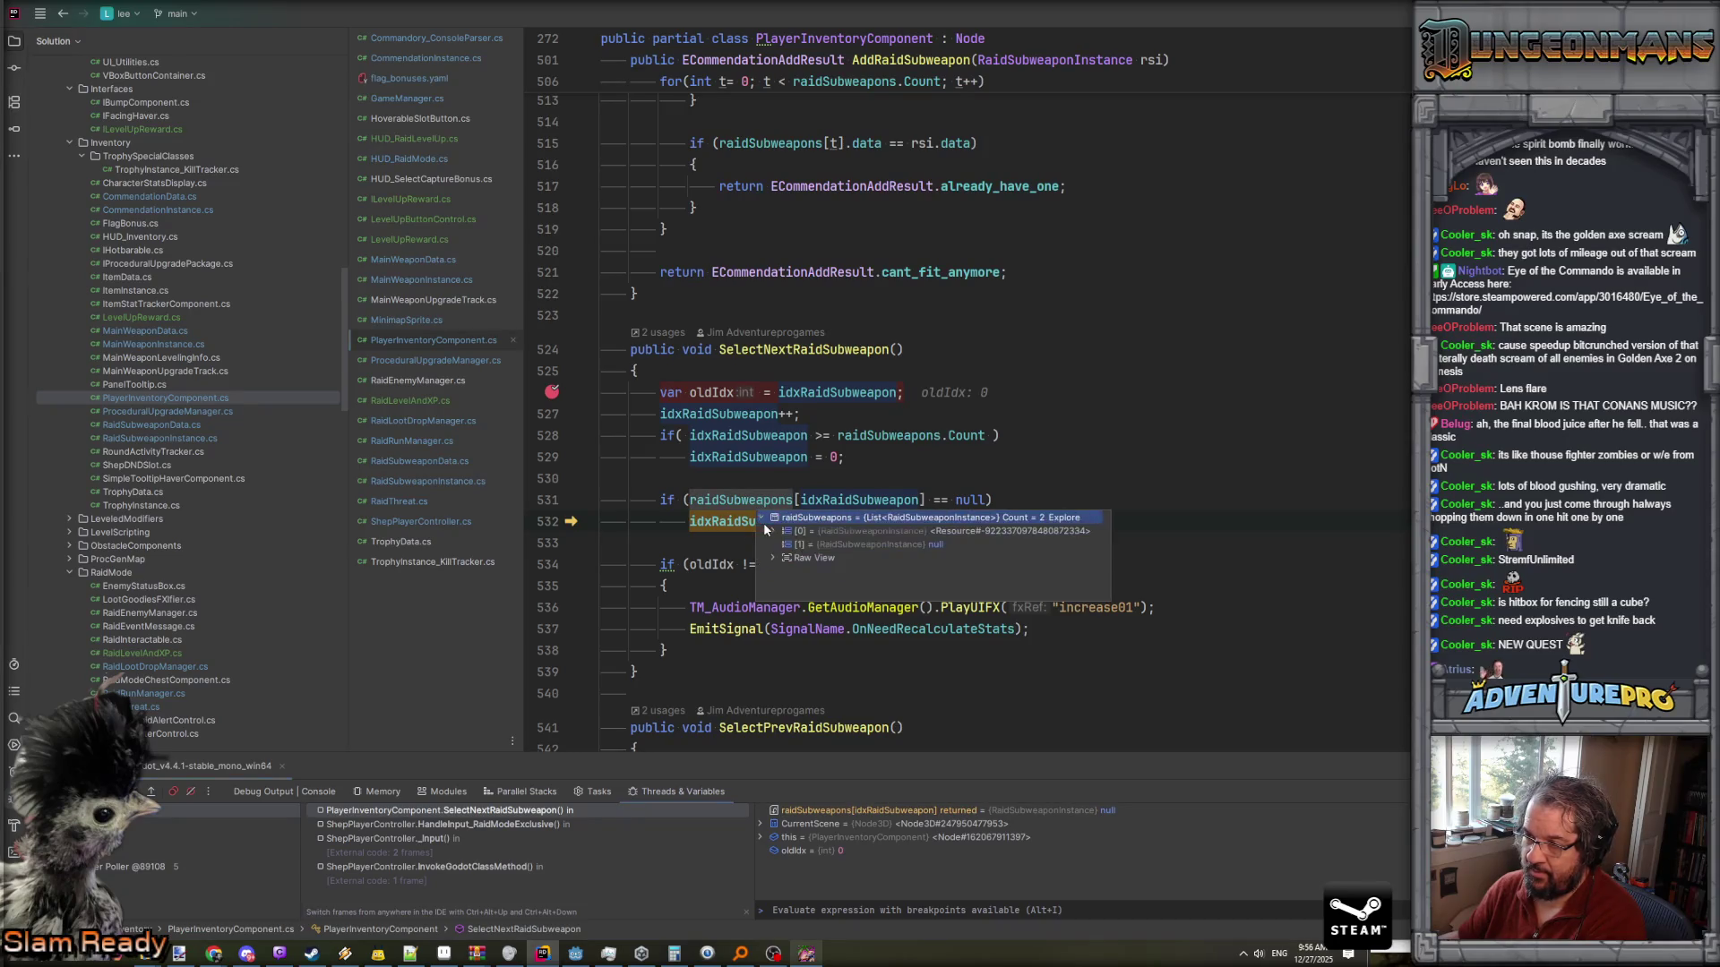
{"action": "key", "text": "F10"}
{"action": "key", "text": "F10"}
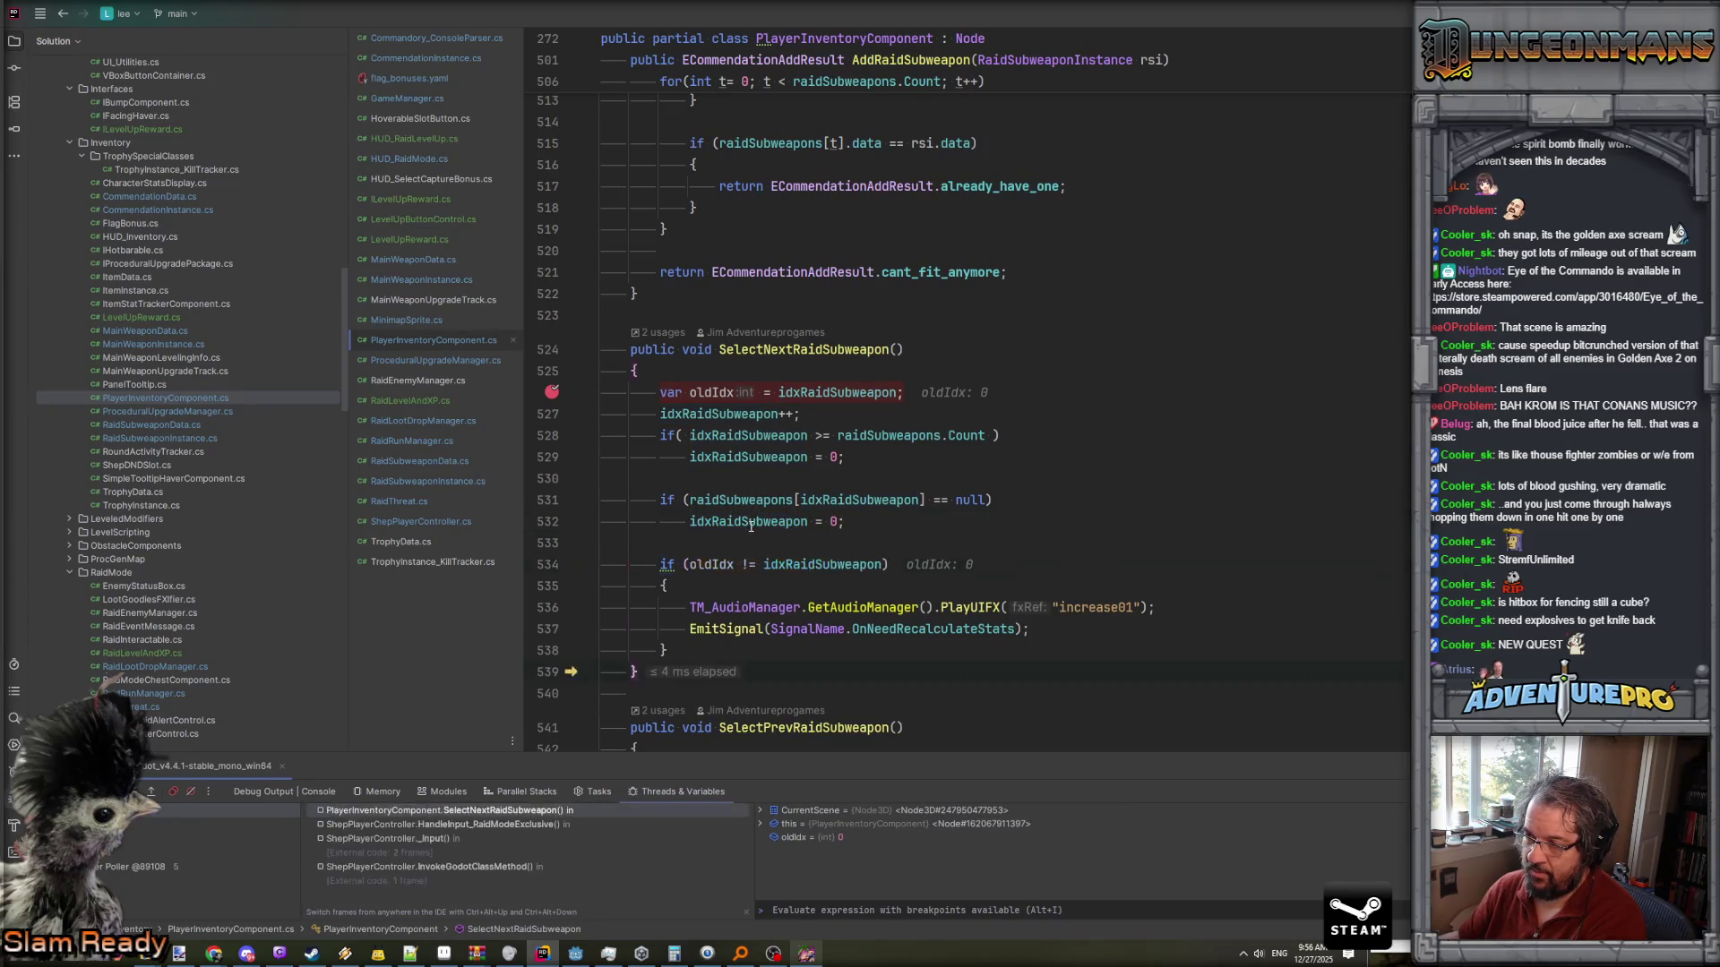
{"action": "mouse_move", "coordinate": [750, 535]}
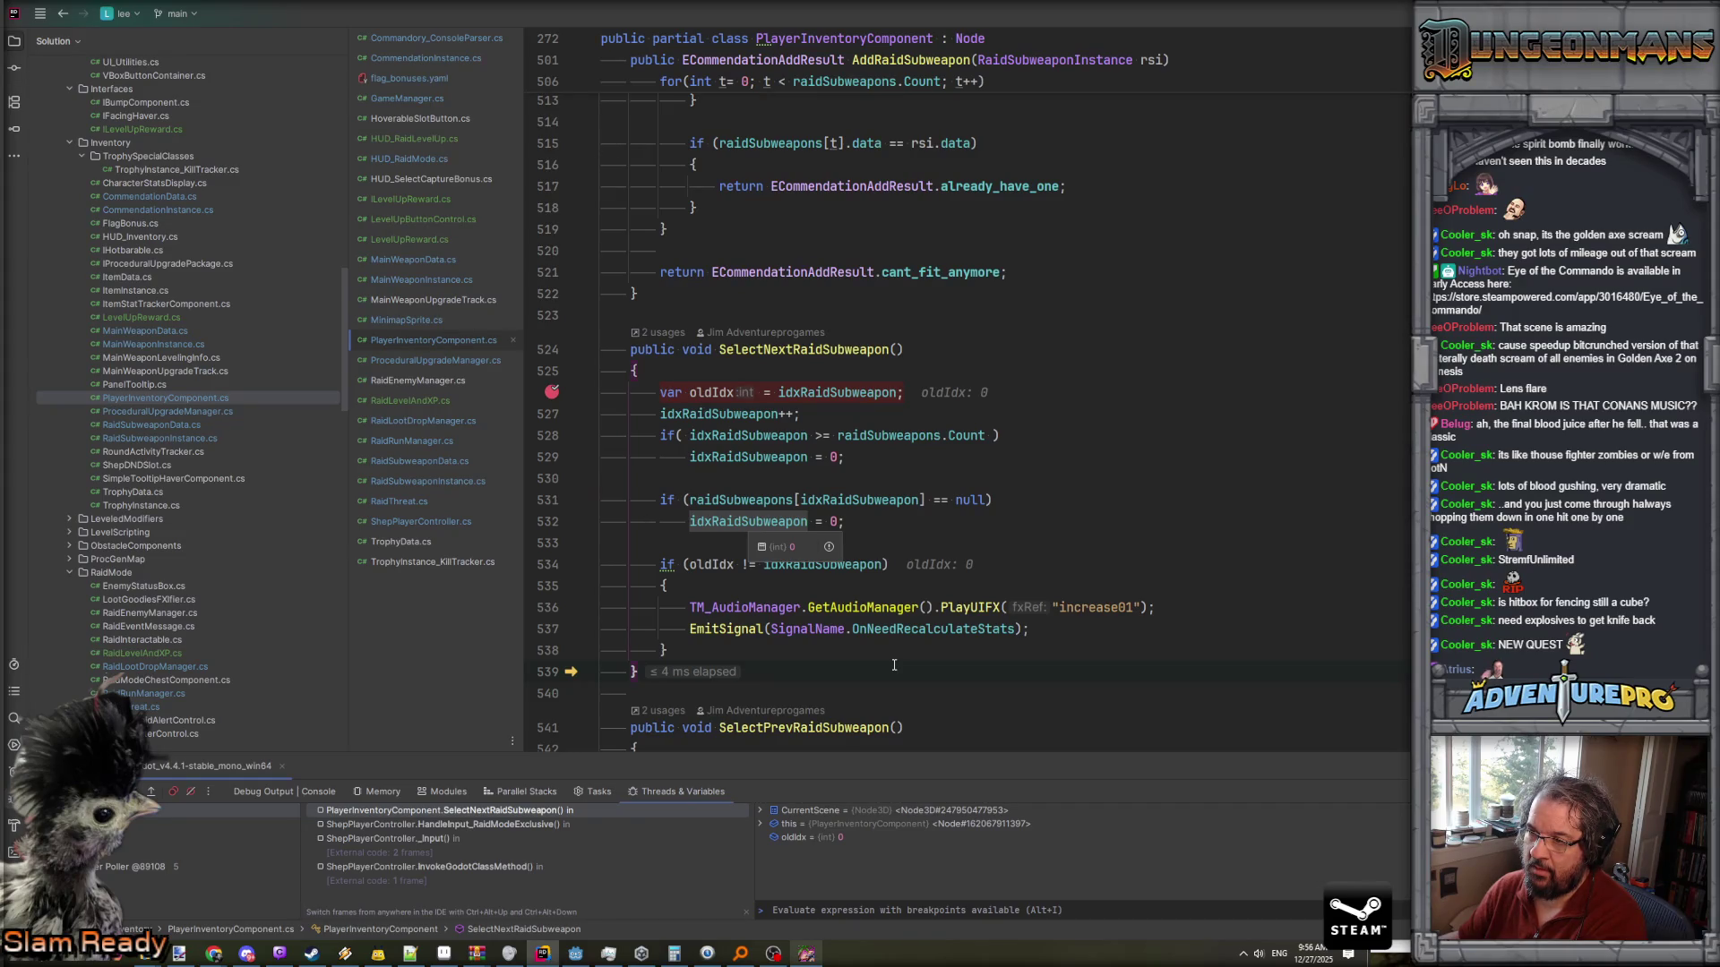
- Look over the OnNeedRecalculateStats signal line in PlayerInventoryComponent.cs
{"action": "scroll", "coordinate": [894, 665], "scroll_direction": "up", "scroll_amount": 2}
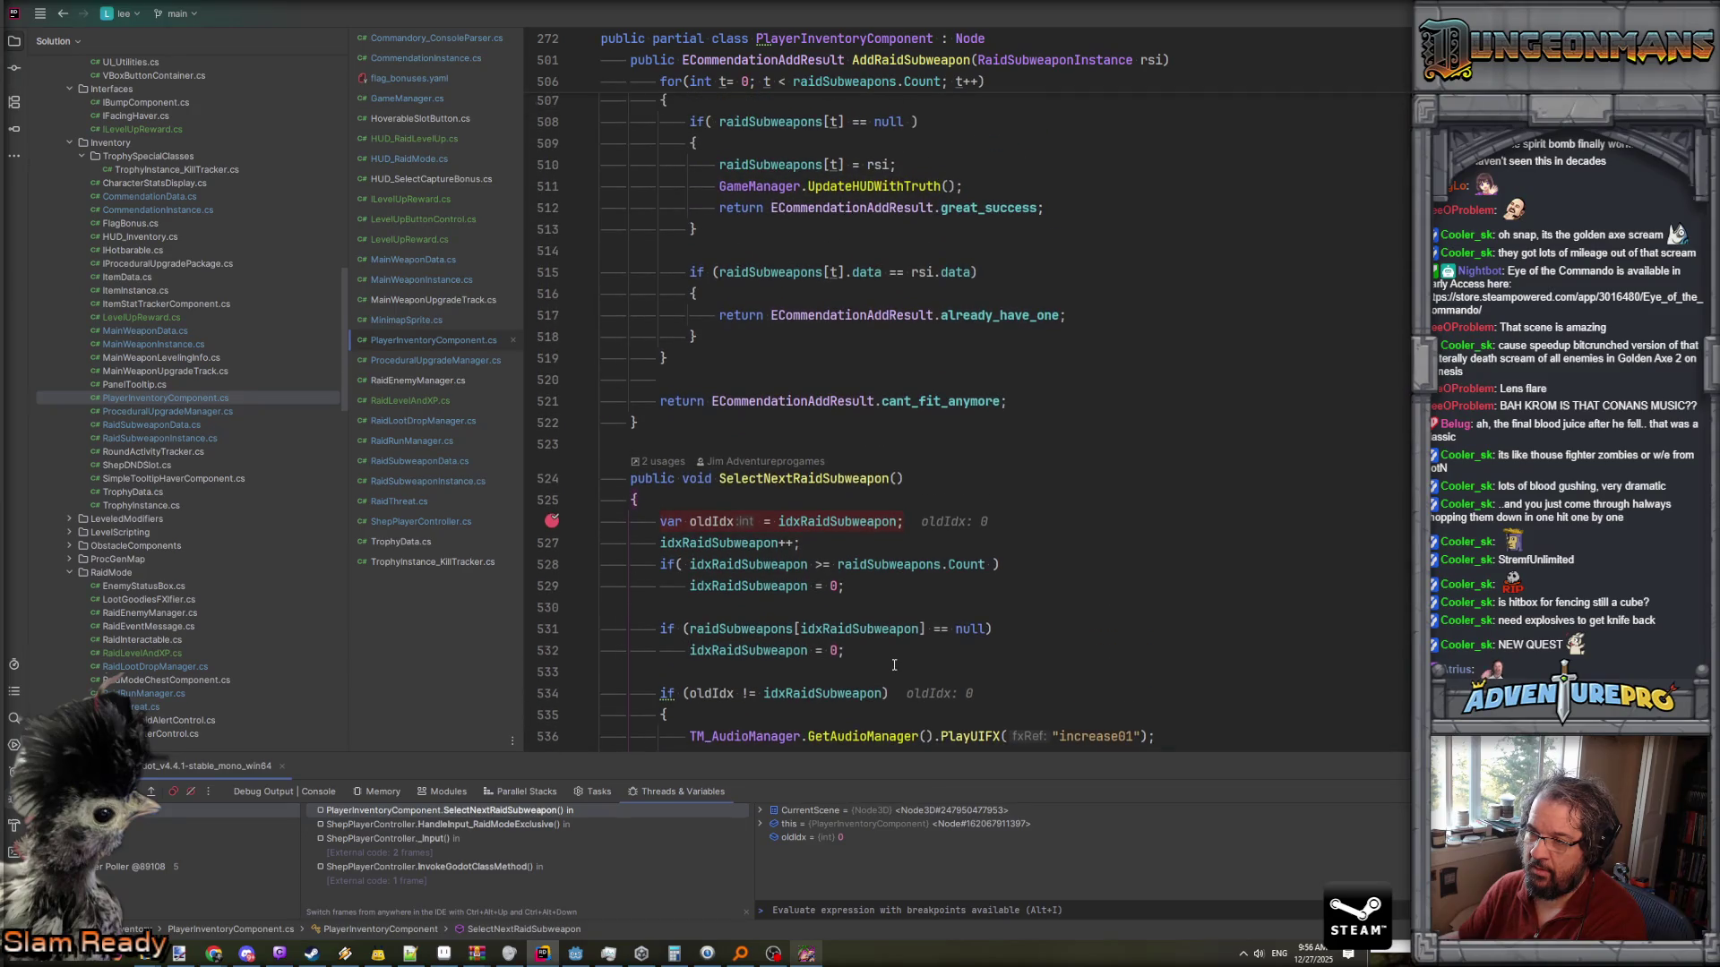
{"action": "scroll", "coordinate": [893, 664], "scroll_direction": "down", "scroll_amount": 3}
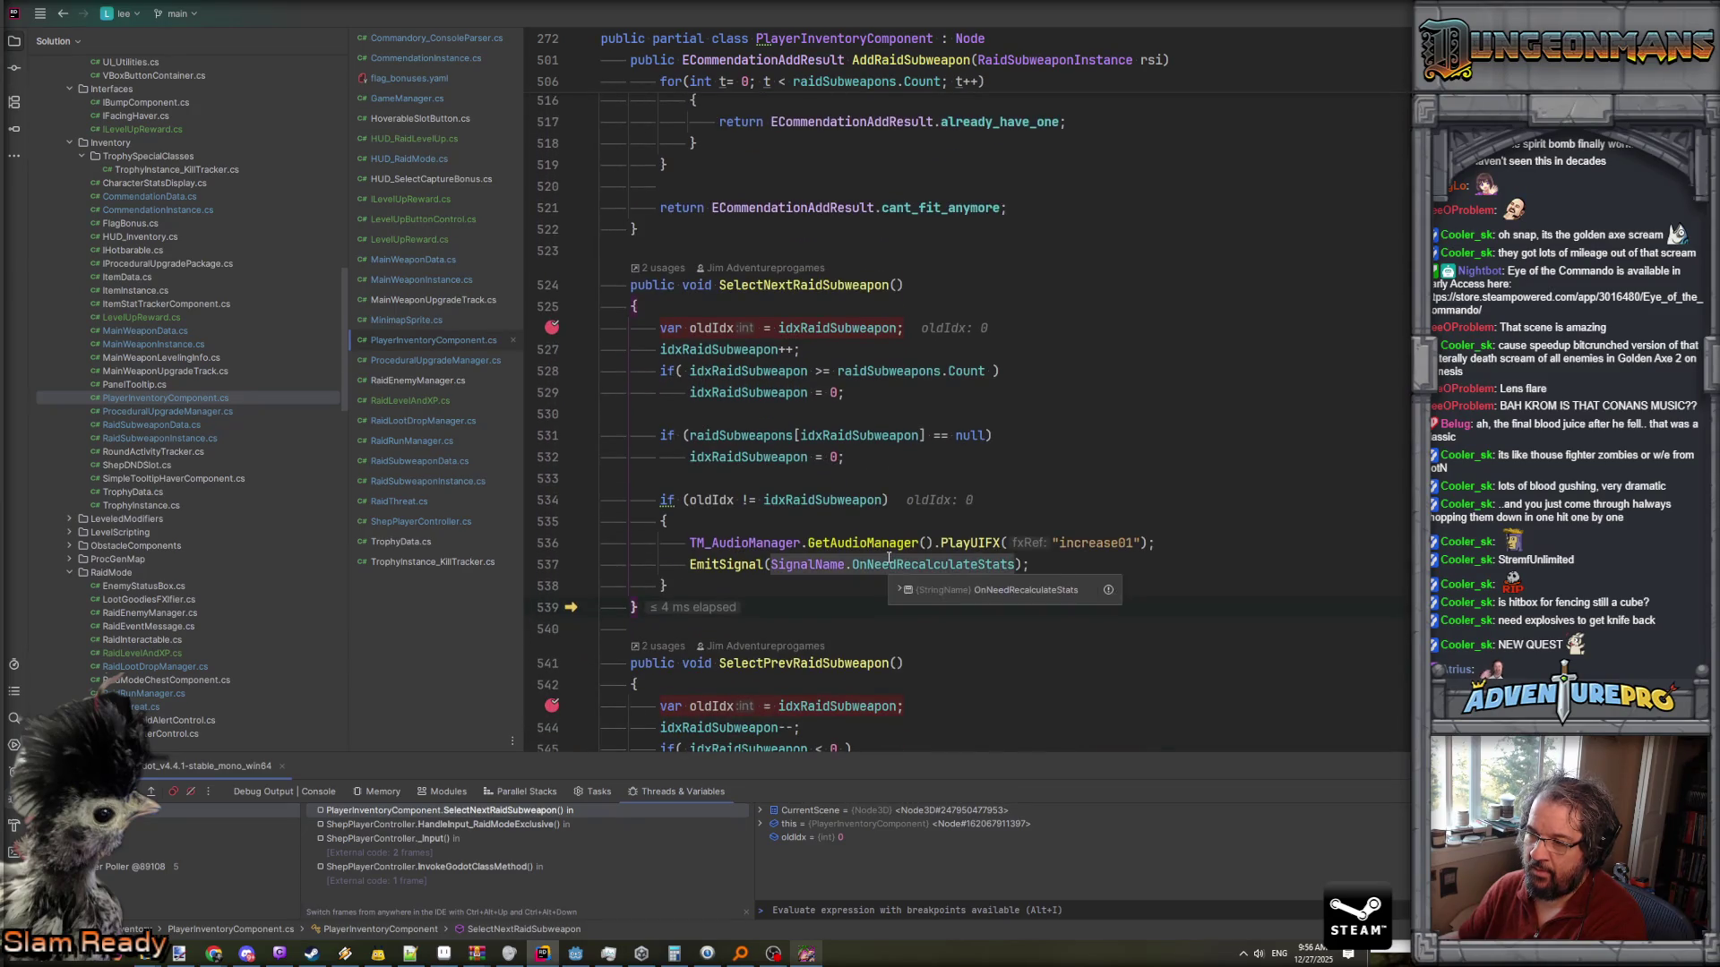
{"action": "left_click", "coordinate": [889, 562]}
{"action": "scroll", "coordinate": [889, 558], "scroll_direction": "down", "scroll_amount": 8}
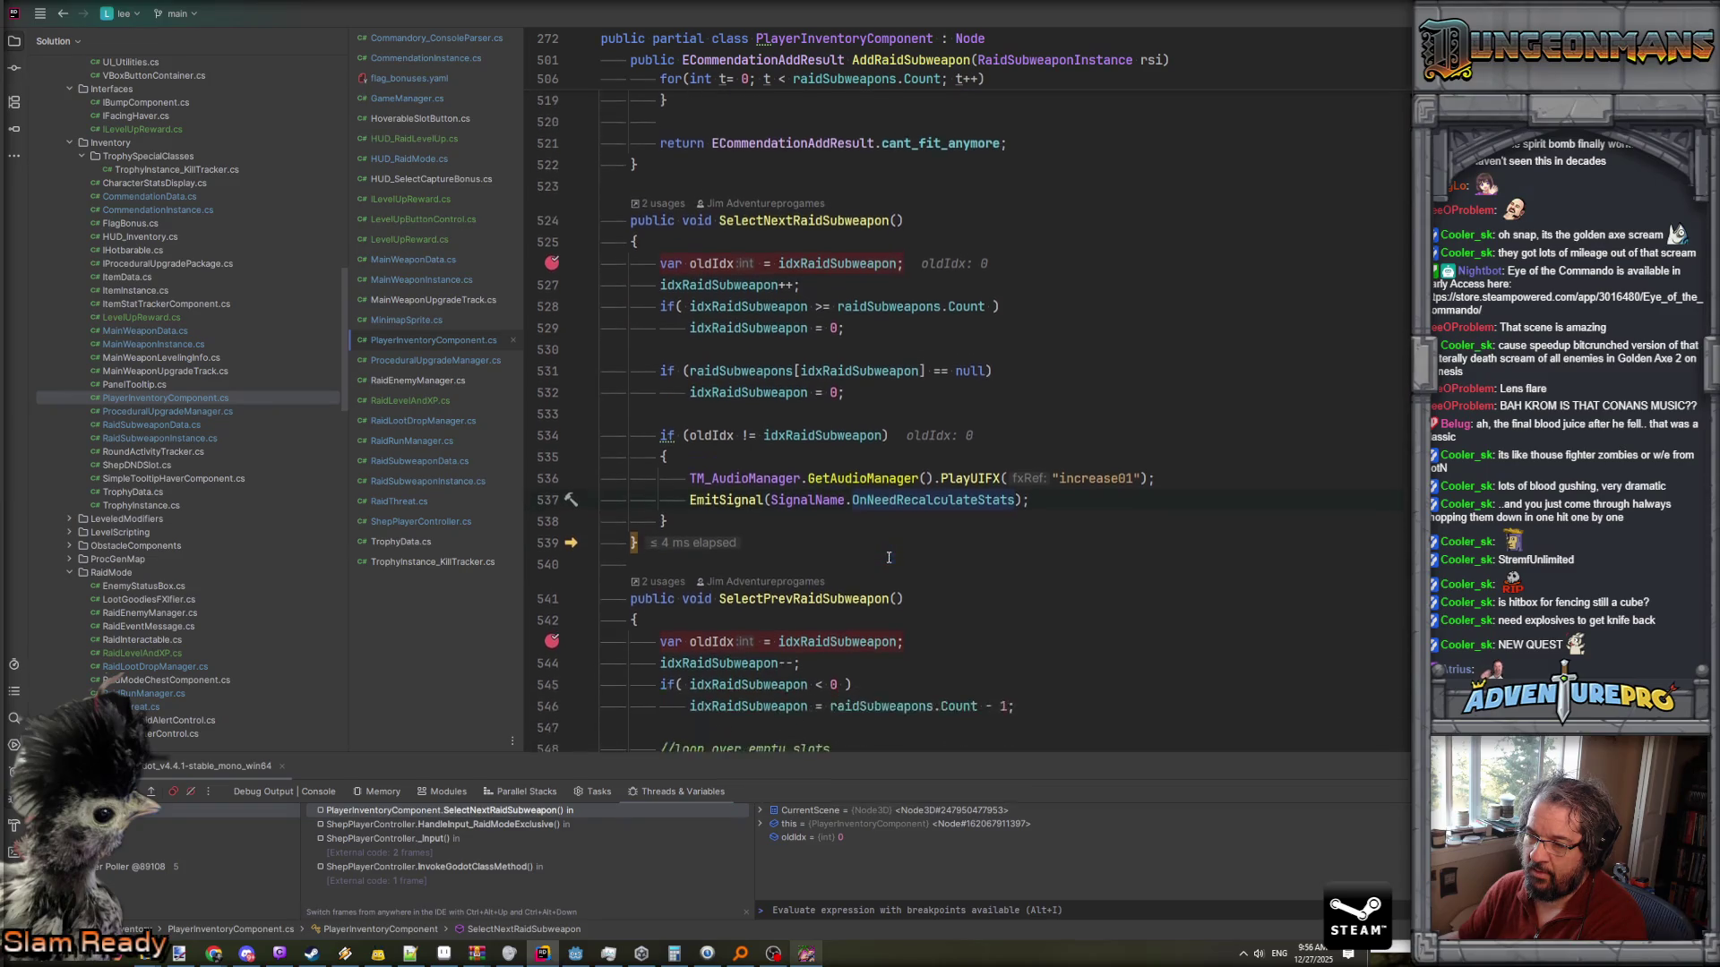
{"action": "scroll", "coordinate": [889, 557], "scroll_direction": "down", "scroll_amount": 3}
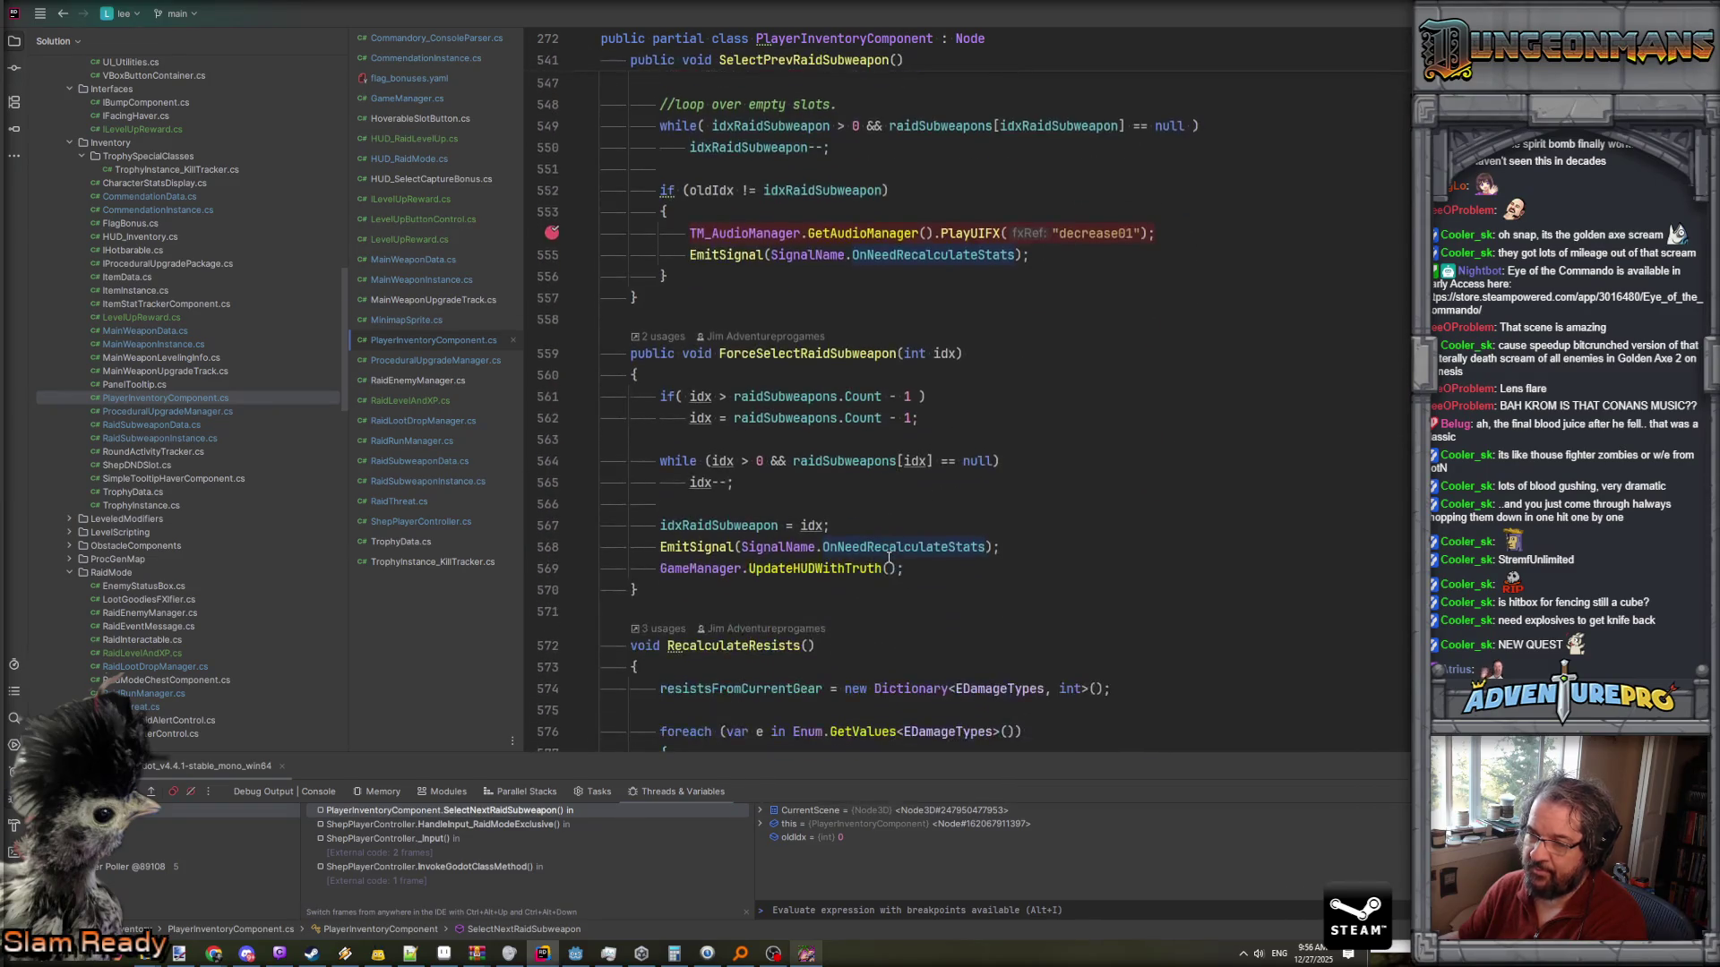
{"action": "scroll", "coordinate": [888, 557], "scroll_direction": "up", "scroll_amount": 1}
- Review ForceSelectRaidSubweapon's documentation and its OnNeedRecalculateStats call
{"action": "left_click", "coordinate": [897, 418]}
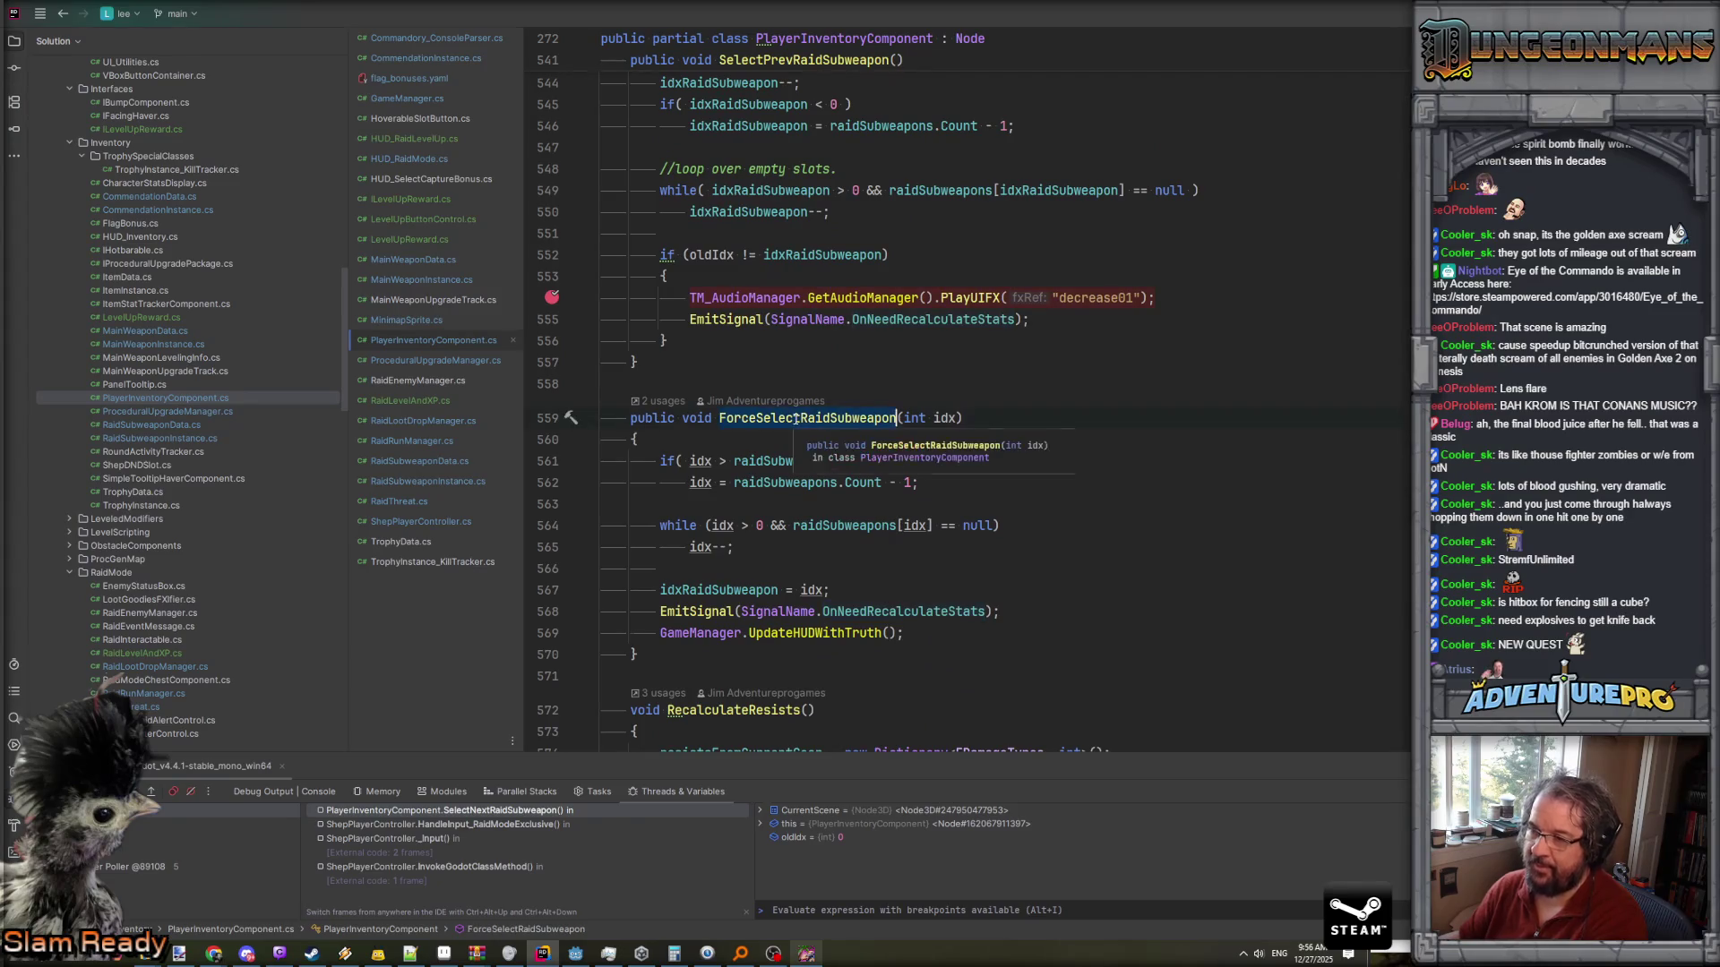
{"action": "scroll", "coordinate": [896, 466], "scroll_direction": "down", "scroll_amount": 2}
{"action": "left_click", "coordinate": [918, 482]}
{"action": "left_click", "coordinate": [887, 483]}
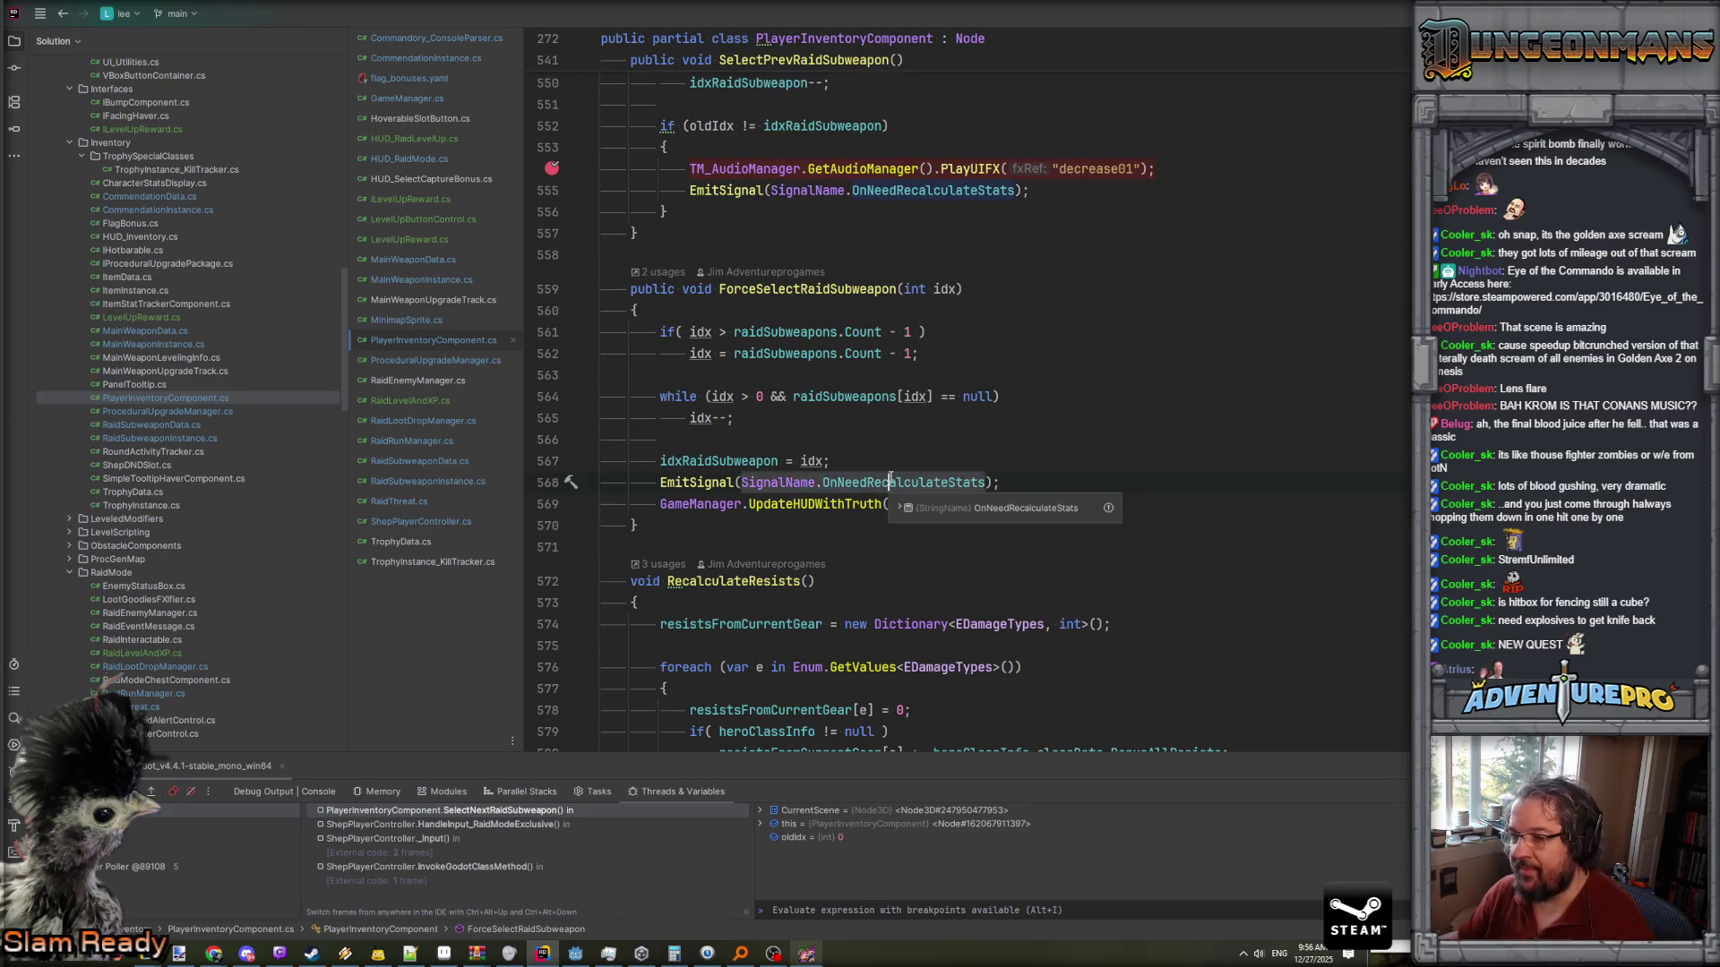
{"action": "scroll", "coordinate": [890, 476], "scroll_direction": "down", "scroll_amount": 4}
{"action": "scroll", "coordinate": [891, 476], "scroll_direction": "down", "scroll_amount": 20}
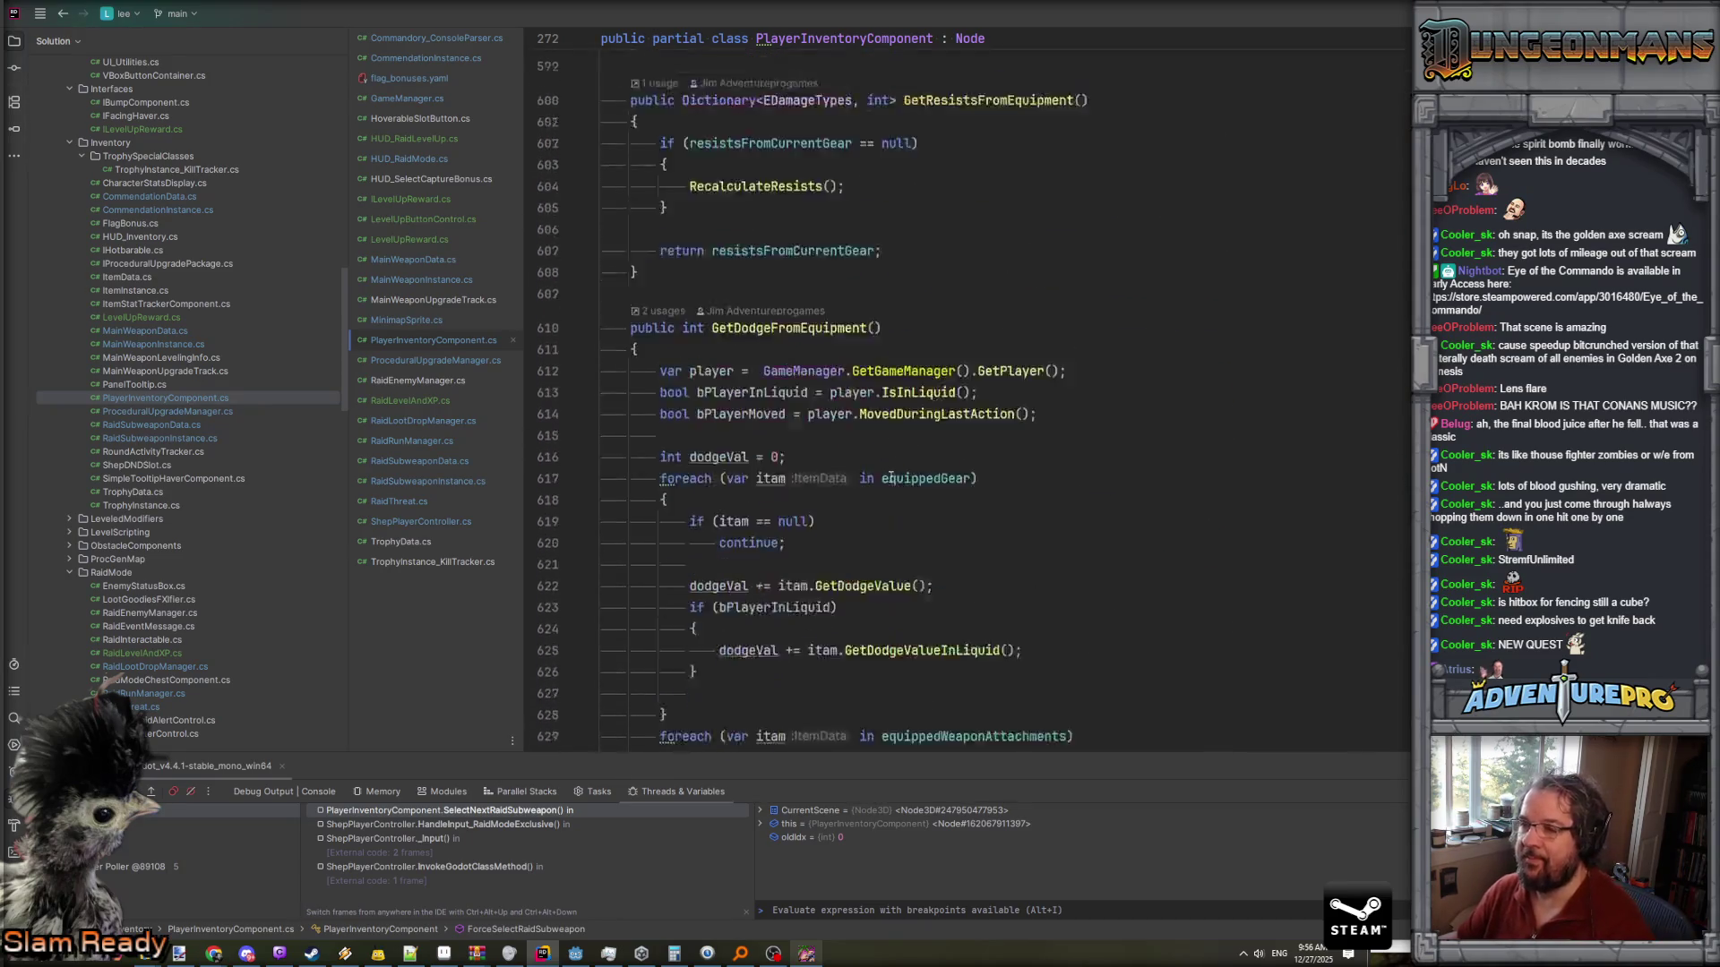
{"action": "scroll", "coordinate": [890, 475], "scroll_direction": "down", "scroll_amount": 20}
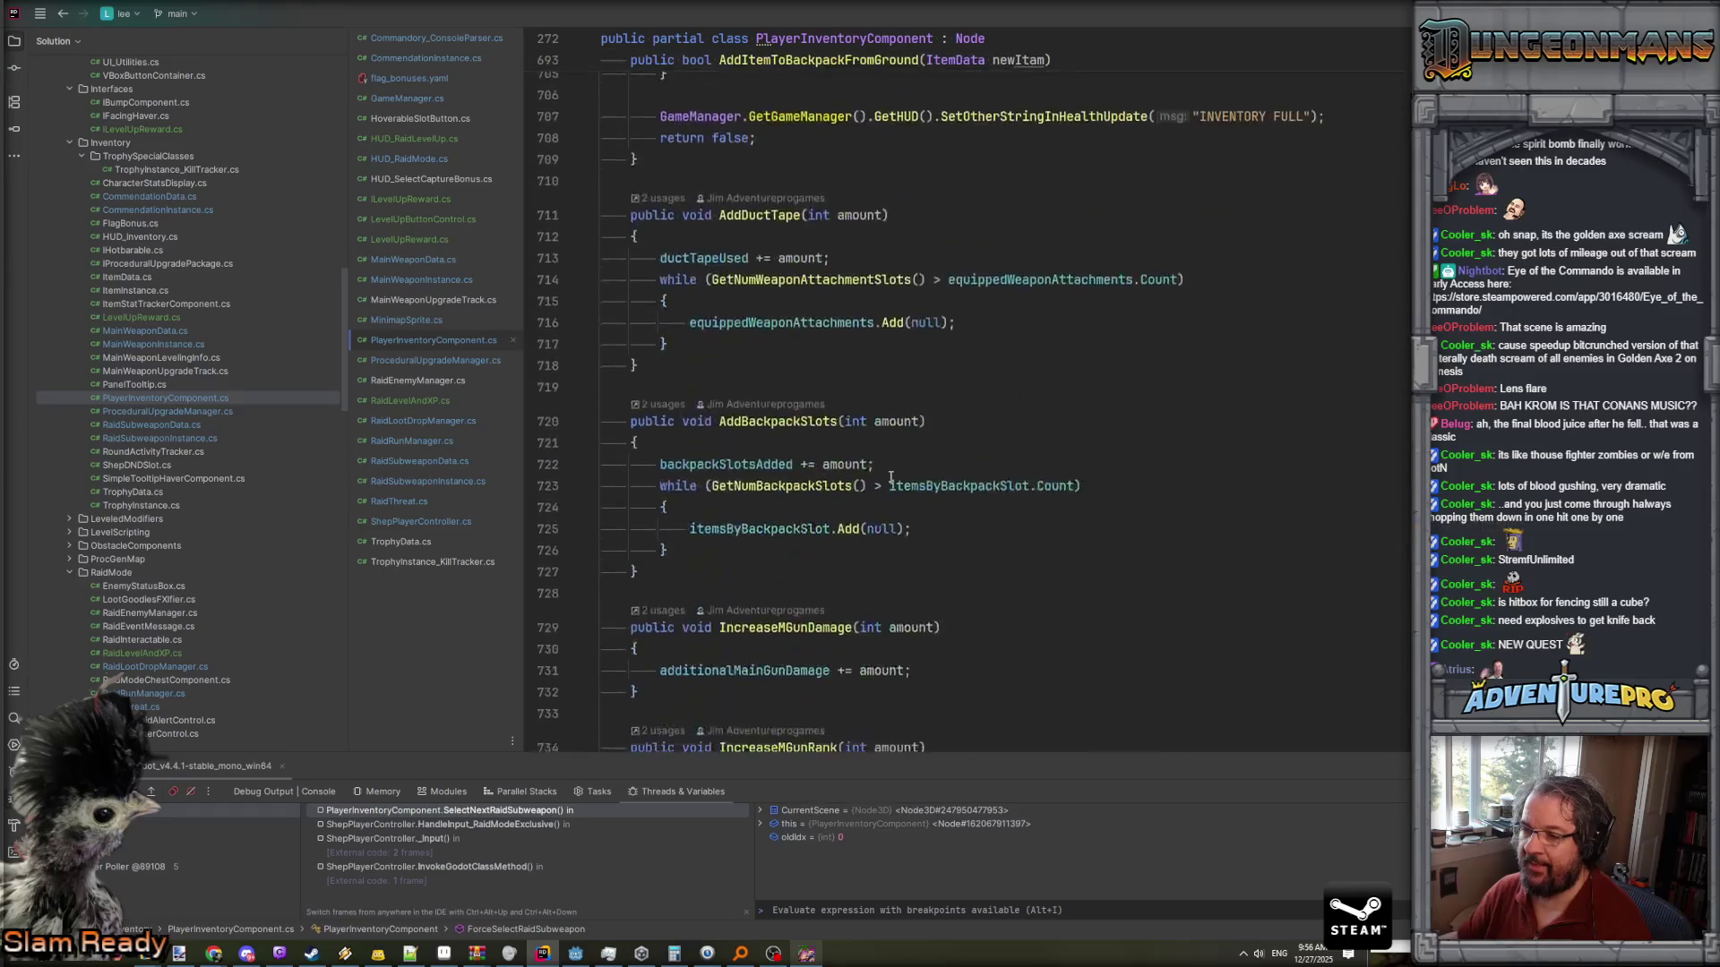
{"action": "scroll", "coordinate": [890, 476], "scroll_direction": "down", "scroll_amount": 20}
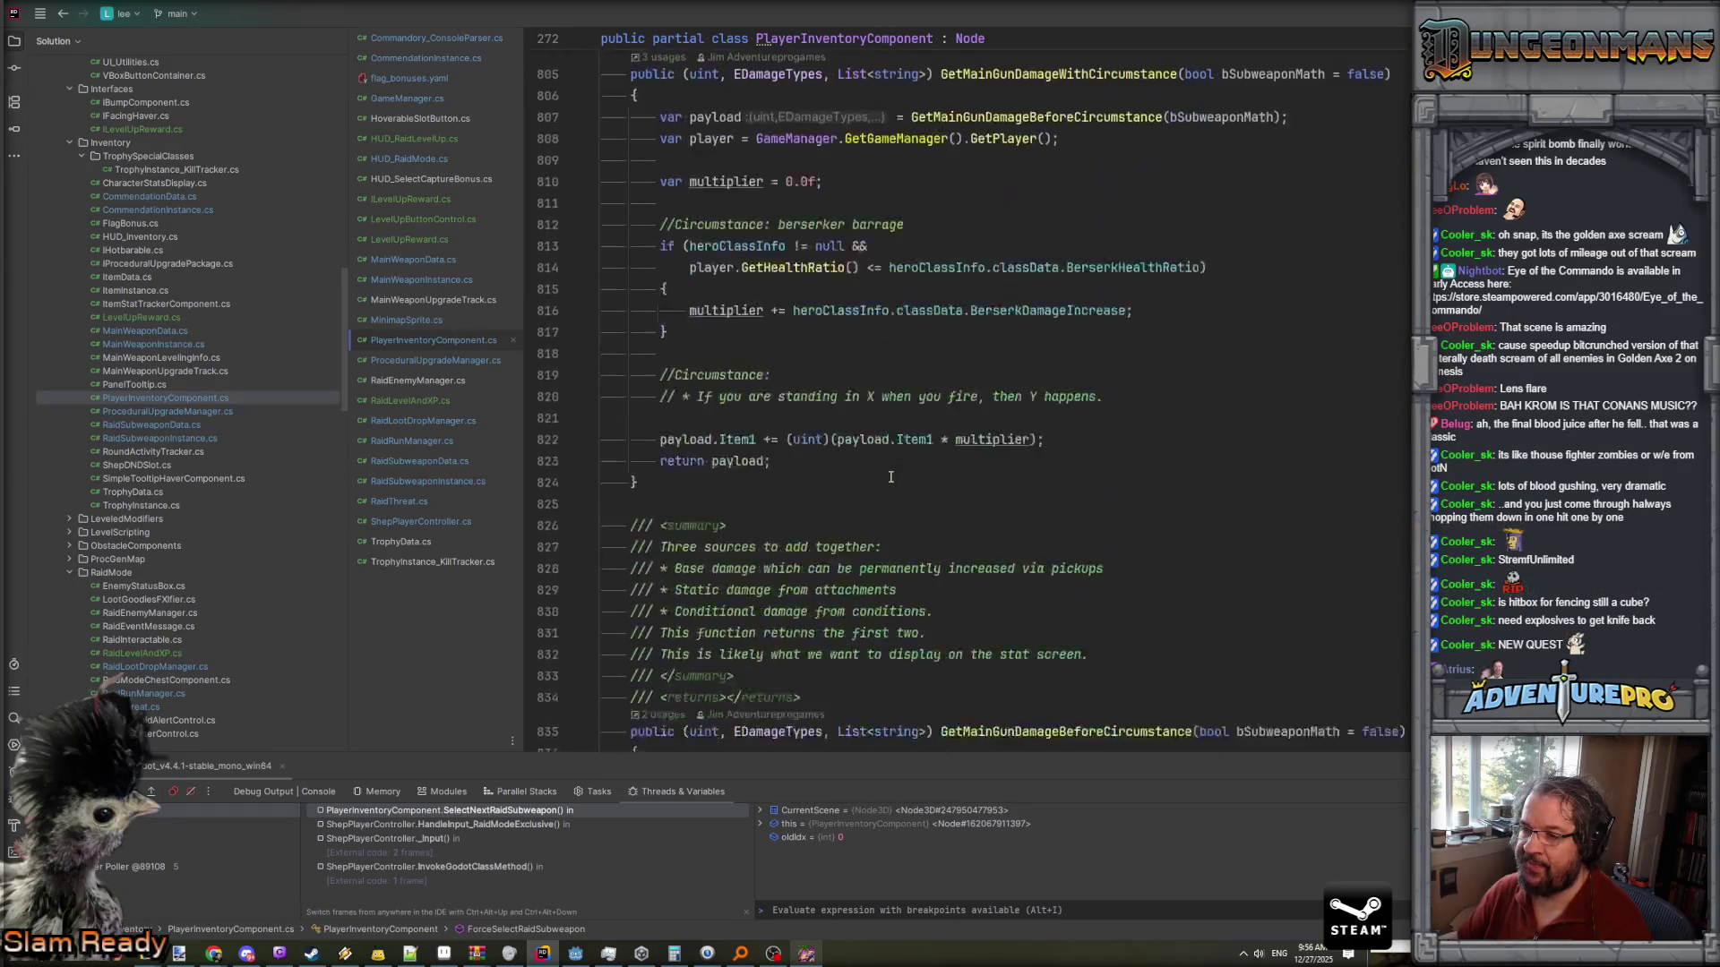
{"action": "scroll", "coordinate": [891, 476], "scroll_direction": "down", "scroll_amount": 8}
- From its call in AwardRaidSubweaponFromLevelUp, go to AddRaidSubweapon and place the caret after line 510
{"action": "key", "text": "ctrl+End"}
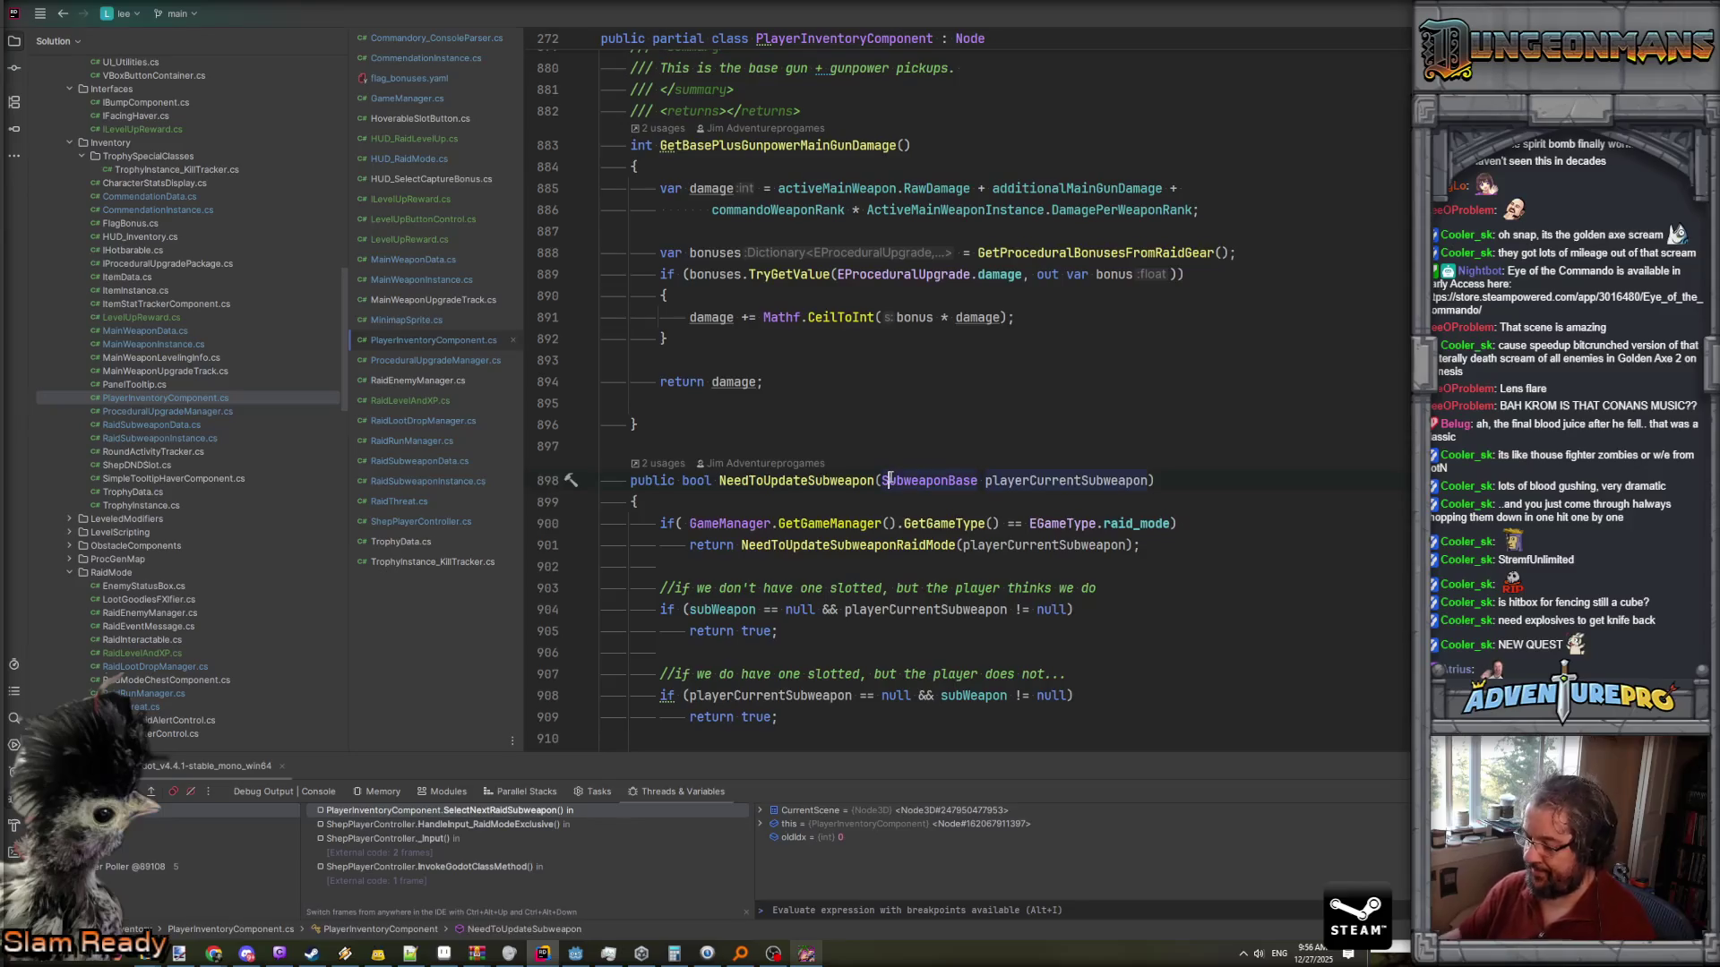
{"action": "scroll", "coordinate": [771, 627], "scroll_direction": "up", "scroll_amount": 4}
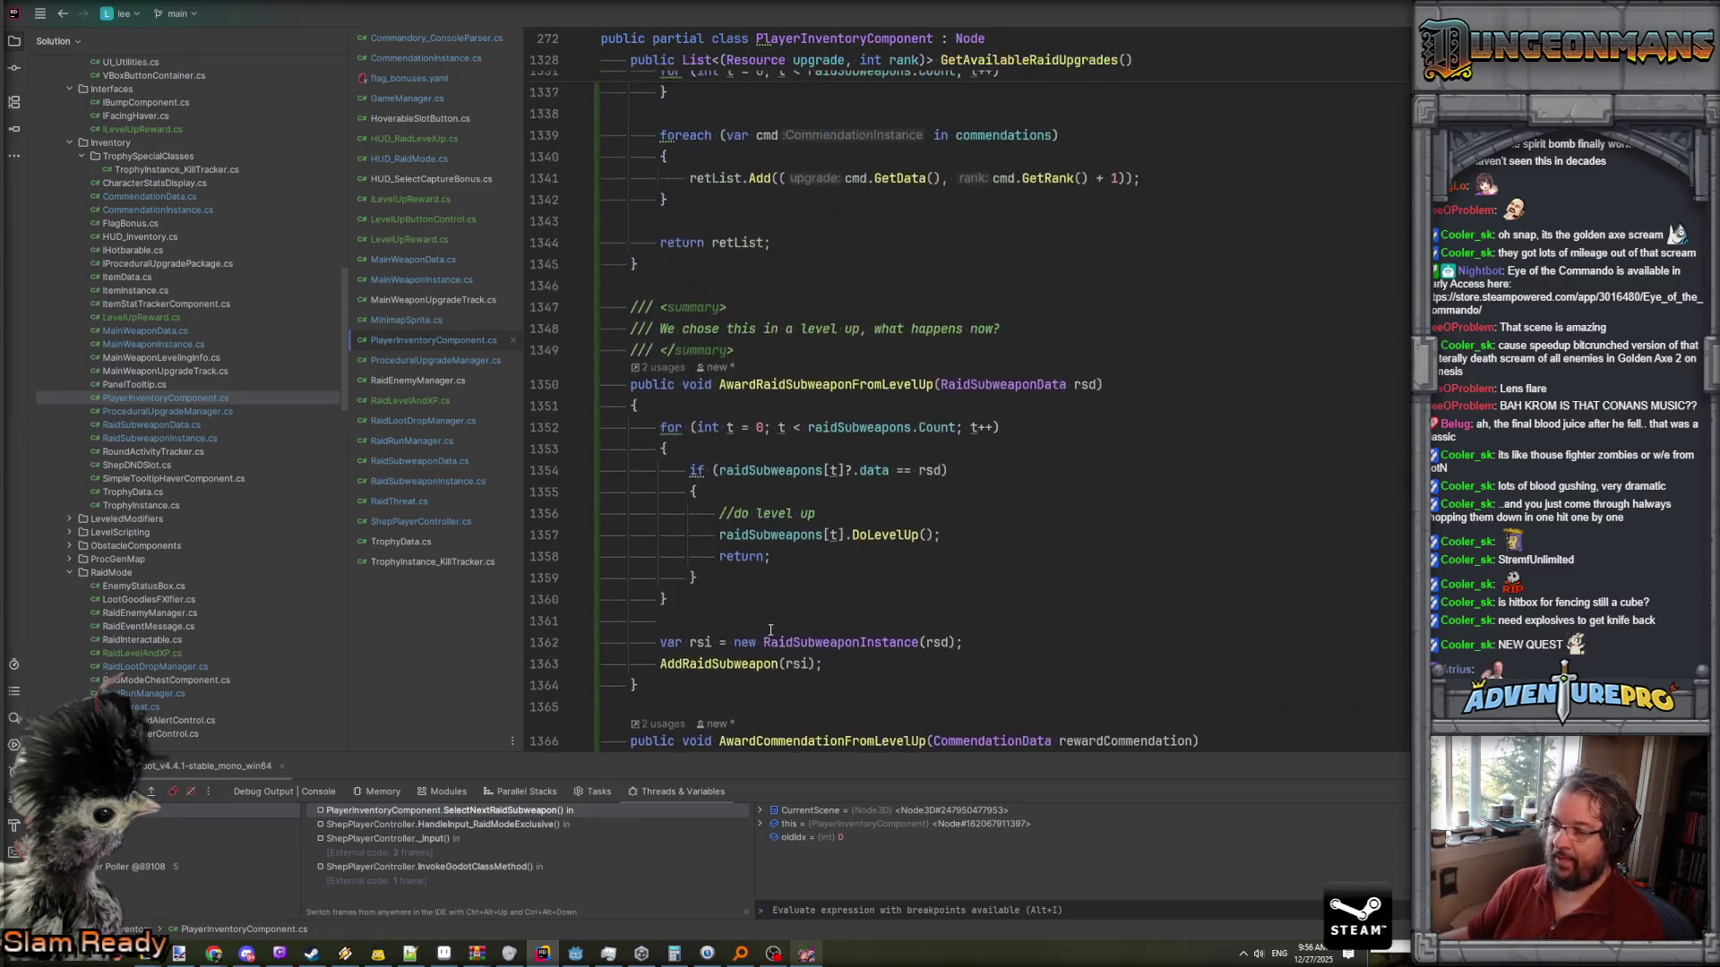
{"action": "left_click", "coordinate": [716, 663], "text": "ctrl"}
{"action": "scroll", "coordinate": [910, 556], "scroll_direction": "down", "scroll_amount": 2}
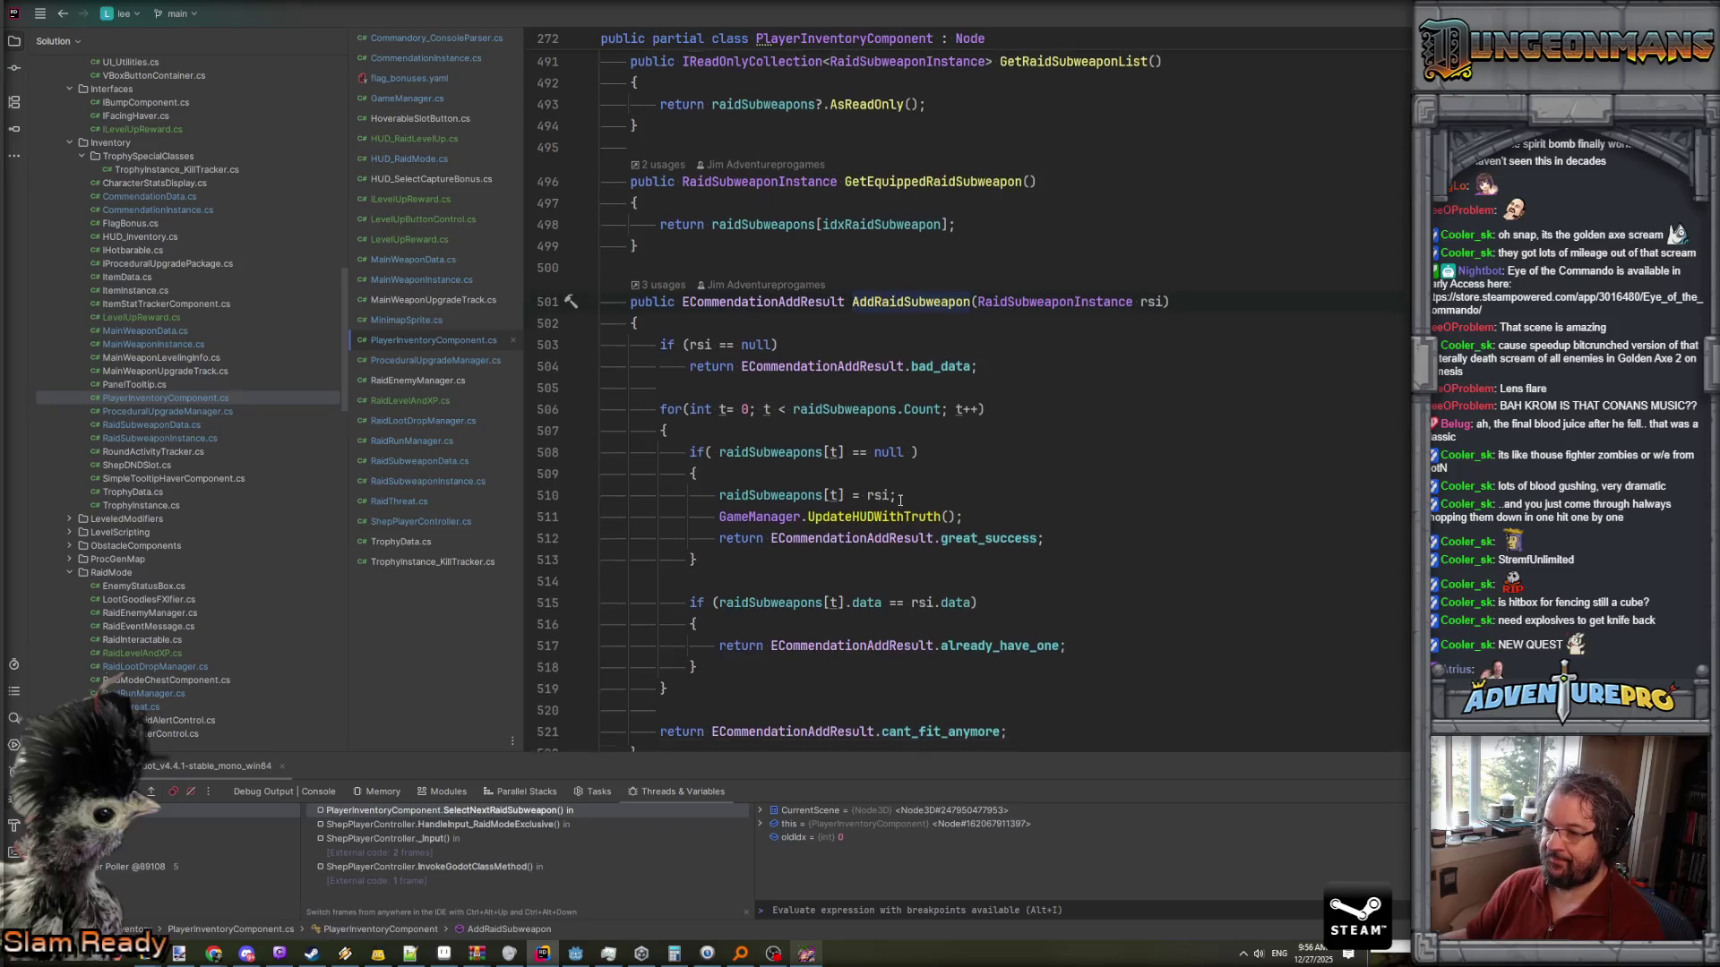
{"action": "left_click", "coordinate": [950, 444]}
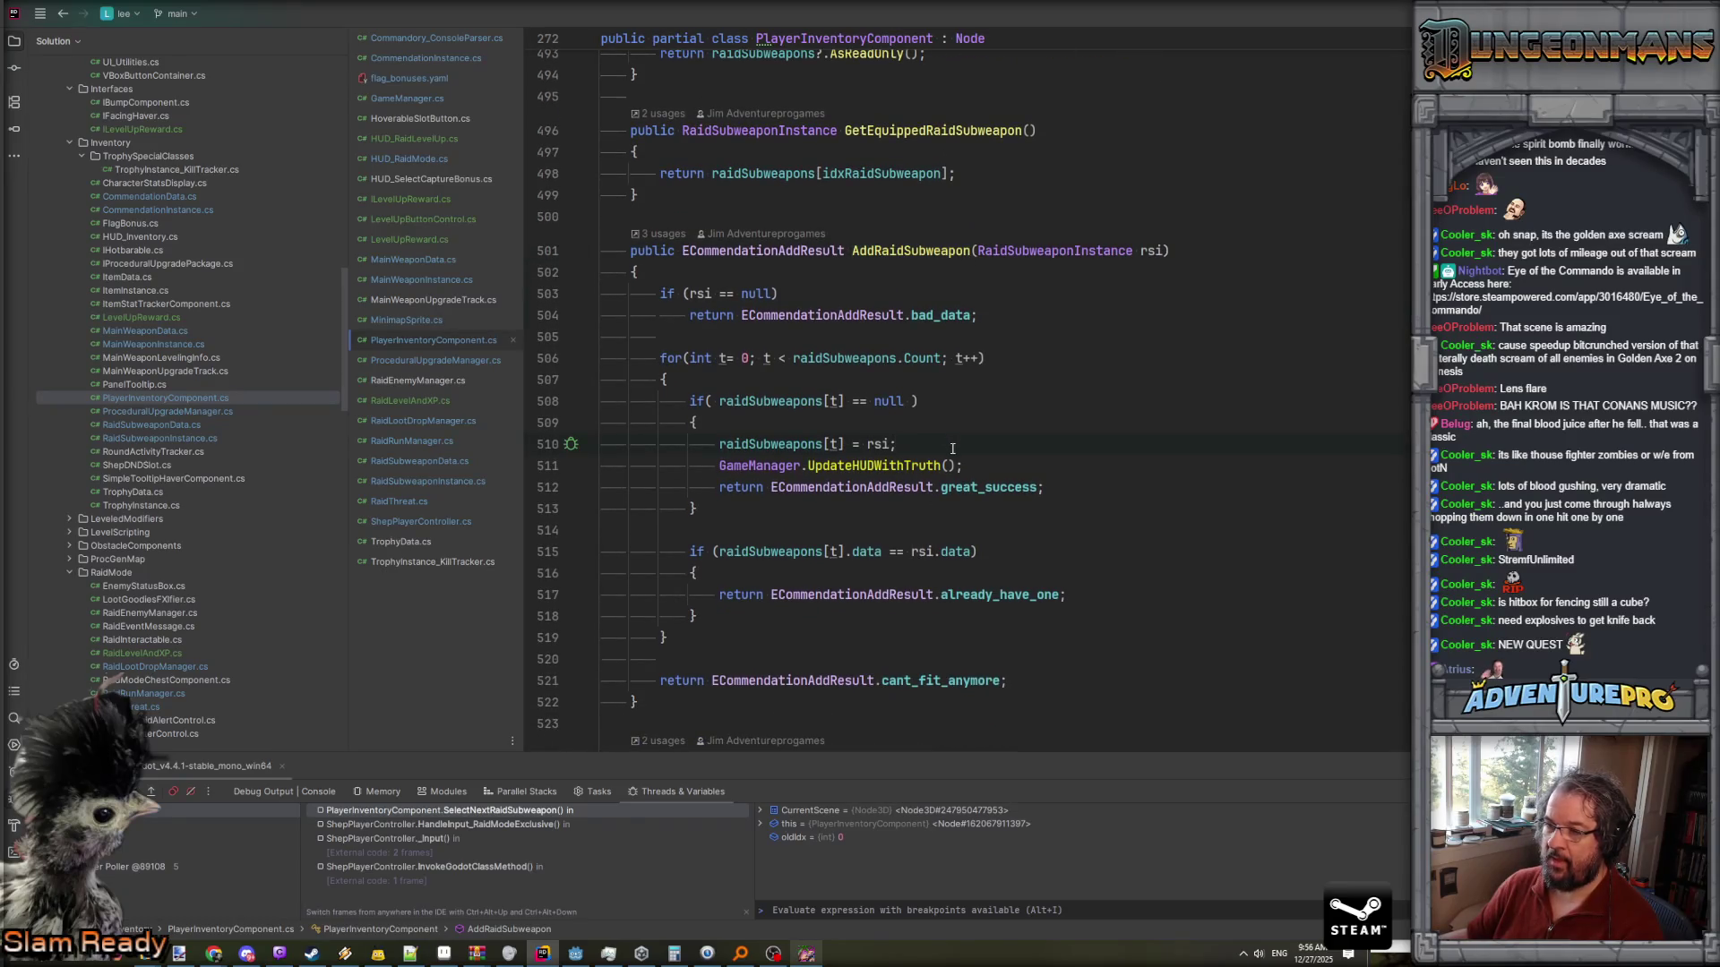
- Add a ForceSelectRaidSubweapon(2); call after the slot assignment and check its definition
{"action": "key", "text": "Return"}
{"action": "type", "text": "ForceSelectRaidSubweapon"}
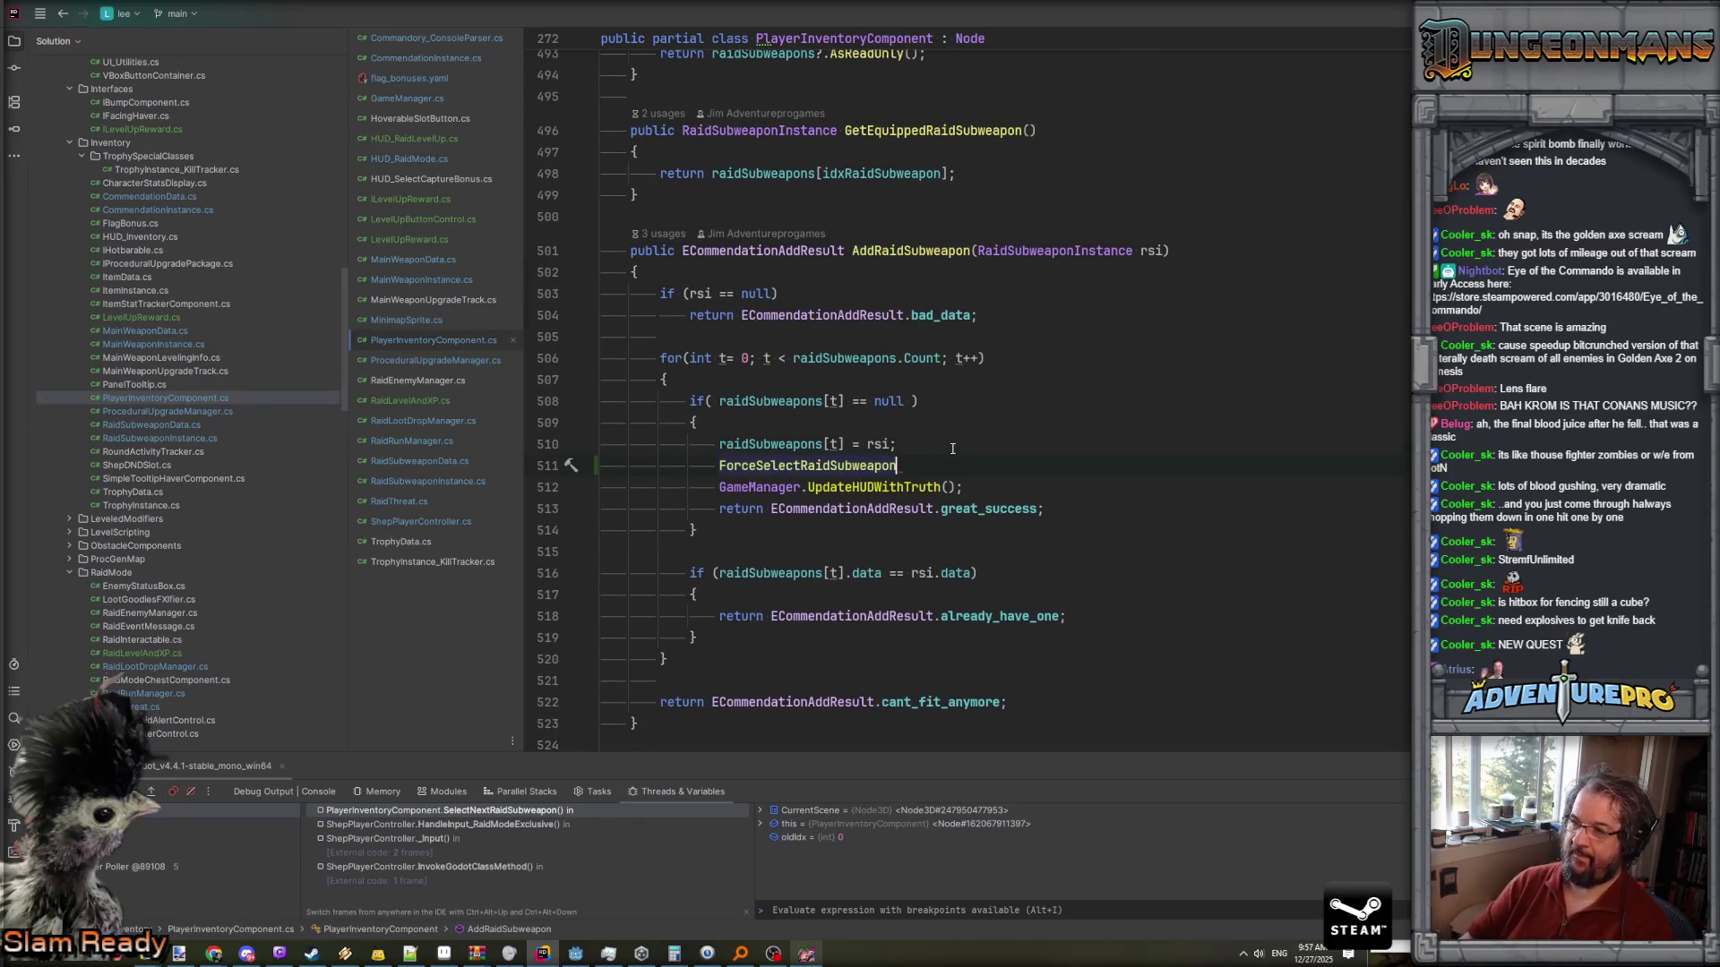
{"action": "type", "text": "(2);"}
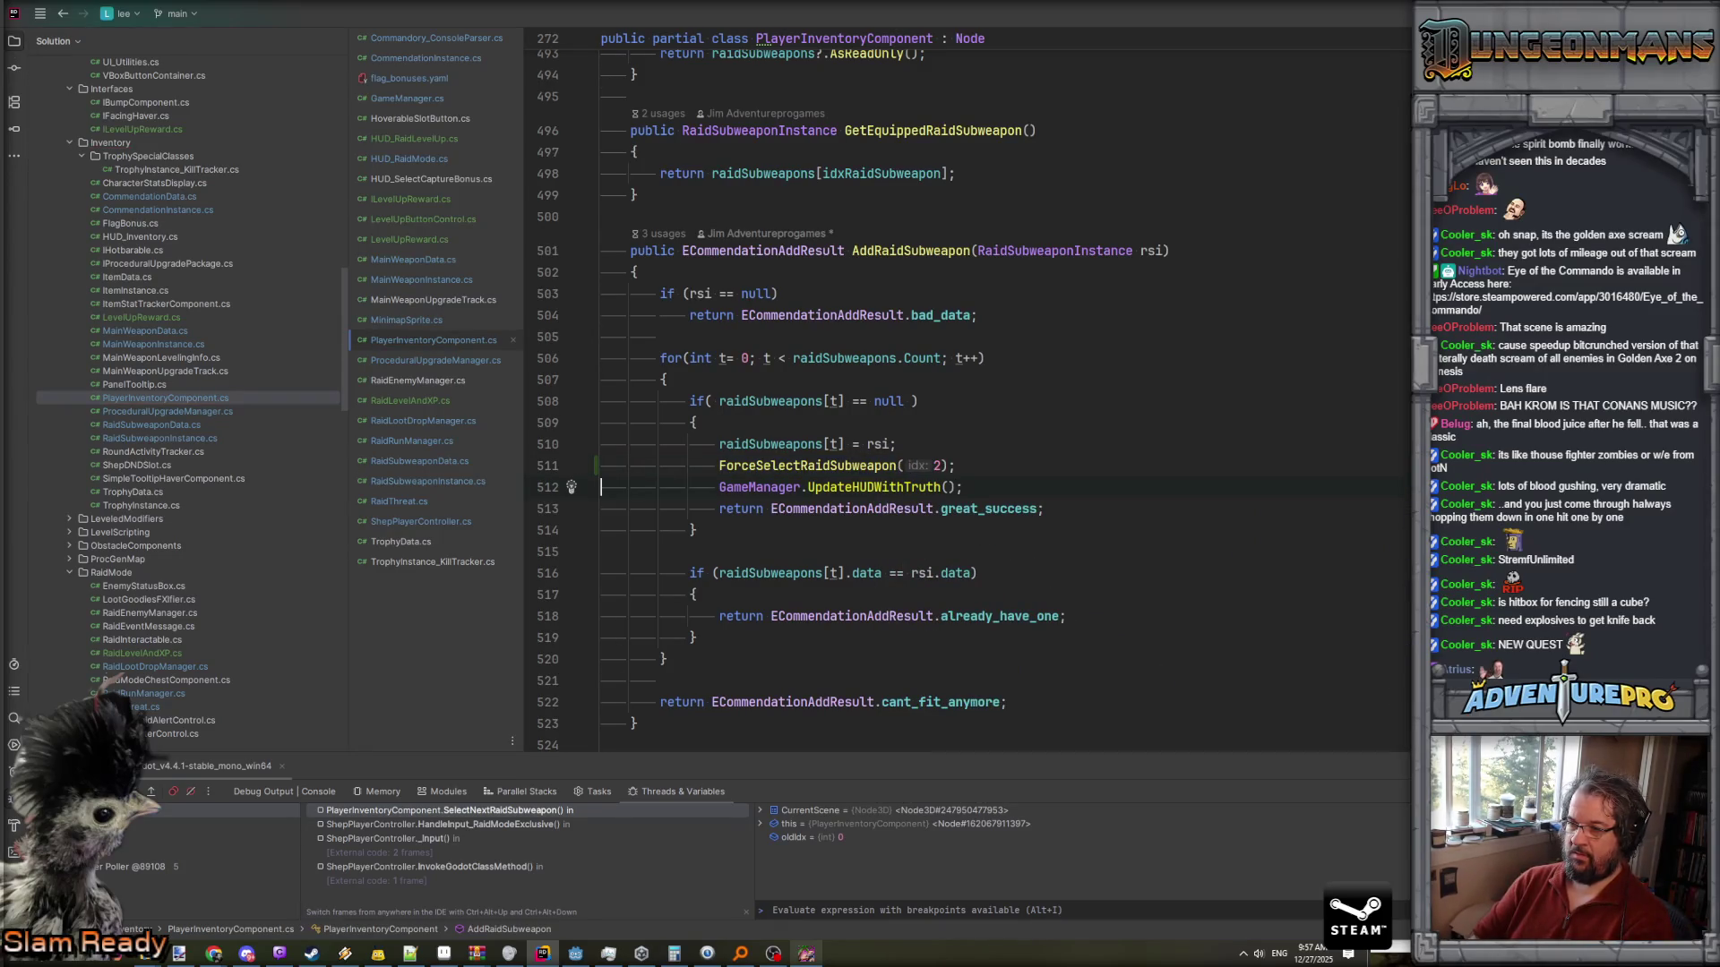
{"action": "left_click", "coordinate": [809, 465], "text": "ctrl"}
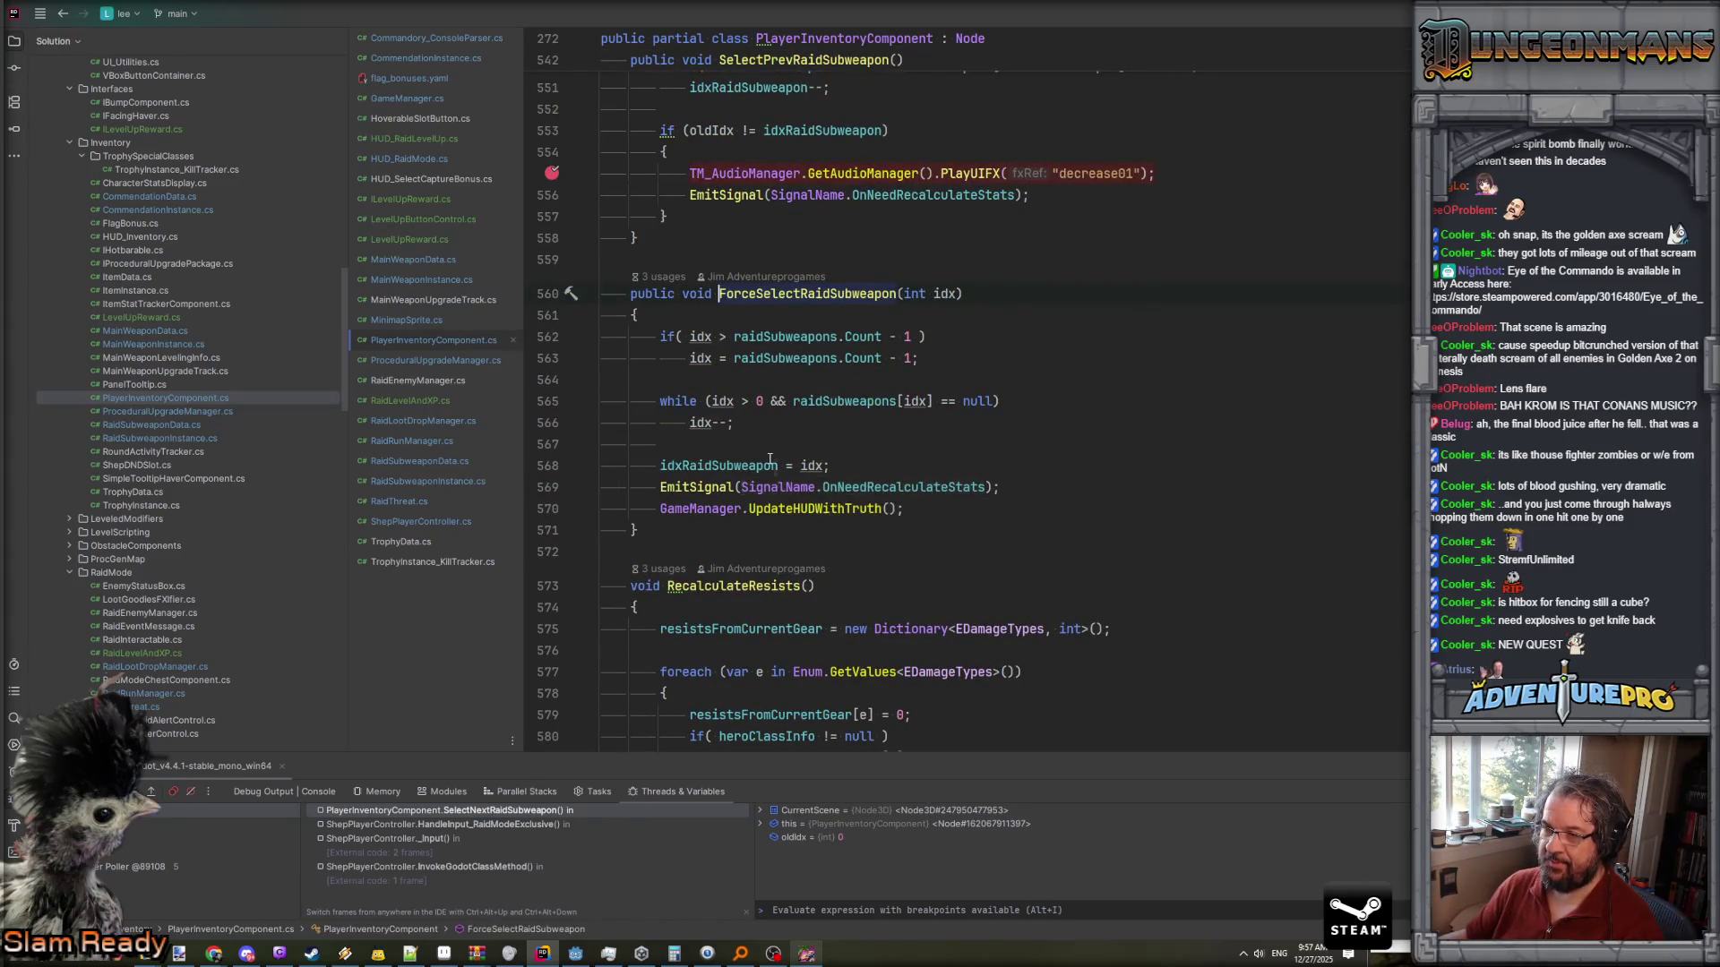
{"action": "key", "text": "ctrl+minus"}
- Remove the GameManager.UpdateHUDWithTruth() call so AddRaidSubweapon returns great_success directly
{"action": "left_click", "coordinate": [1054, 493]}
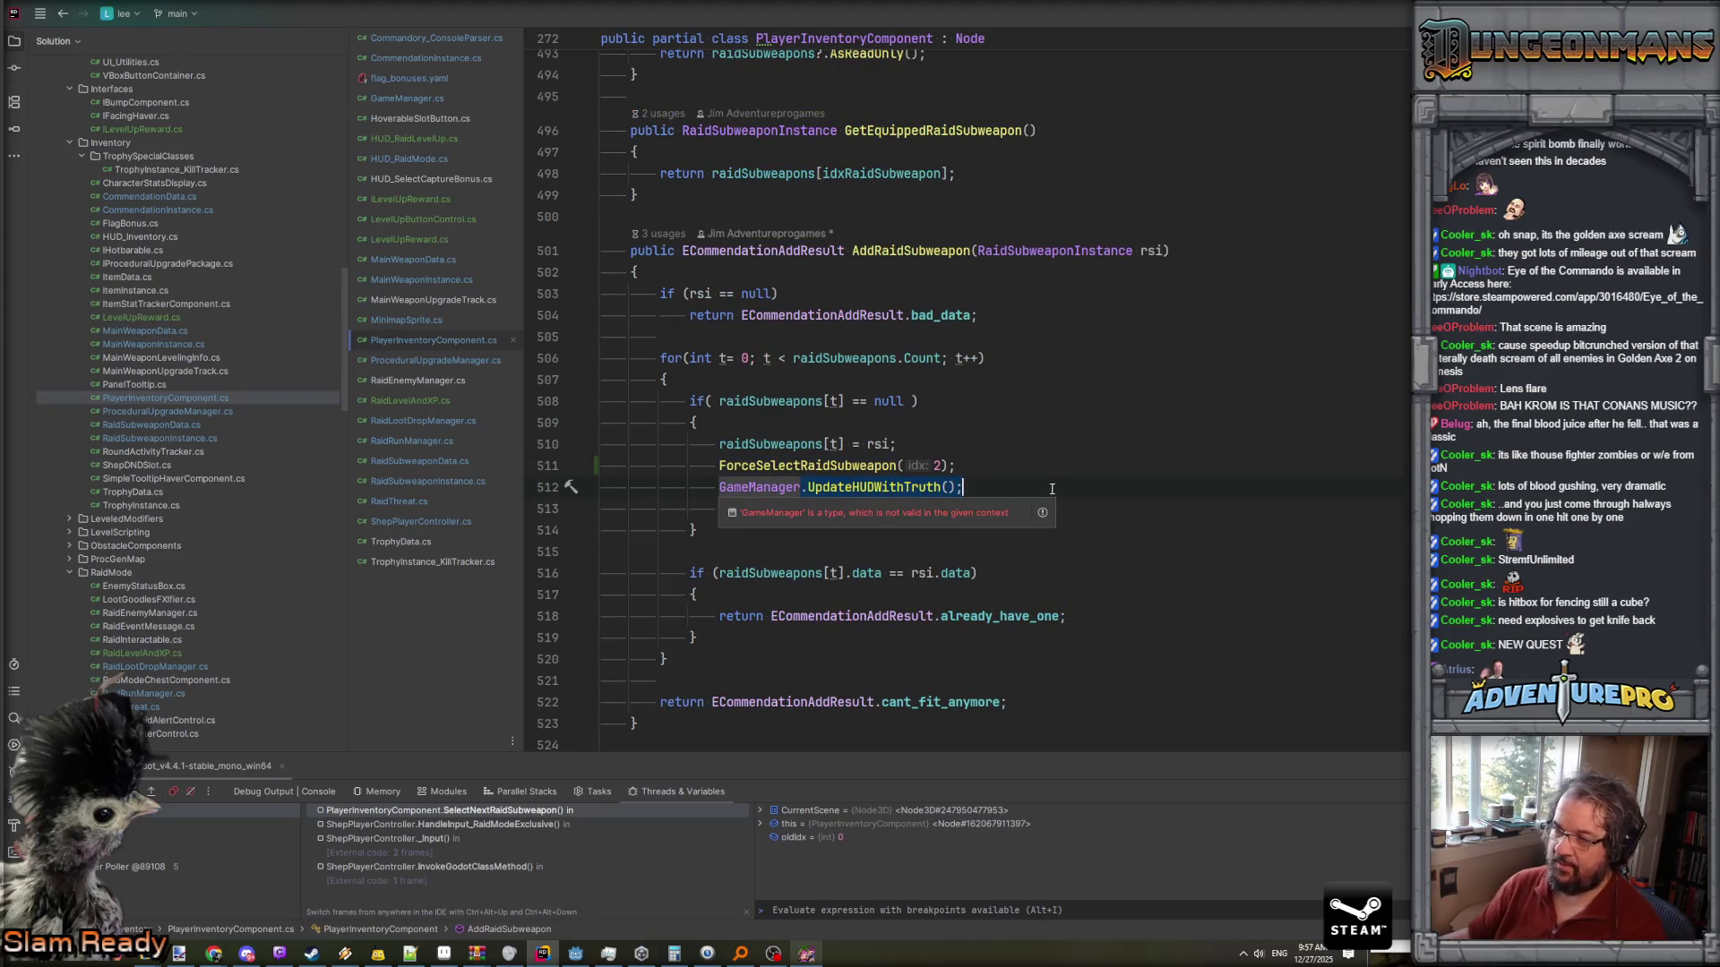
{"action": "key", "text": "ctrl+z"}
{"action": "key", "text": "ctrl+z"}
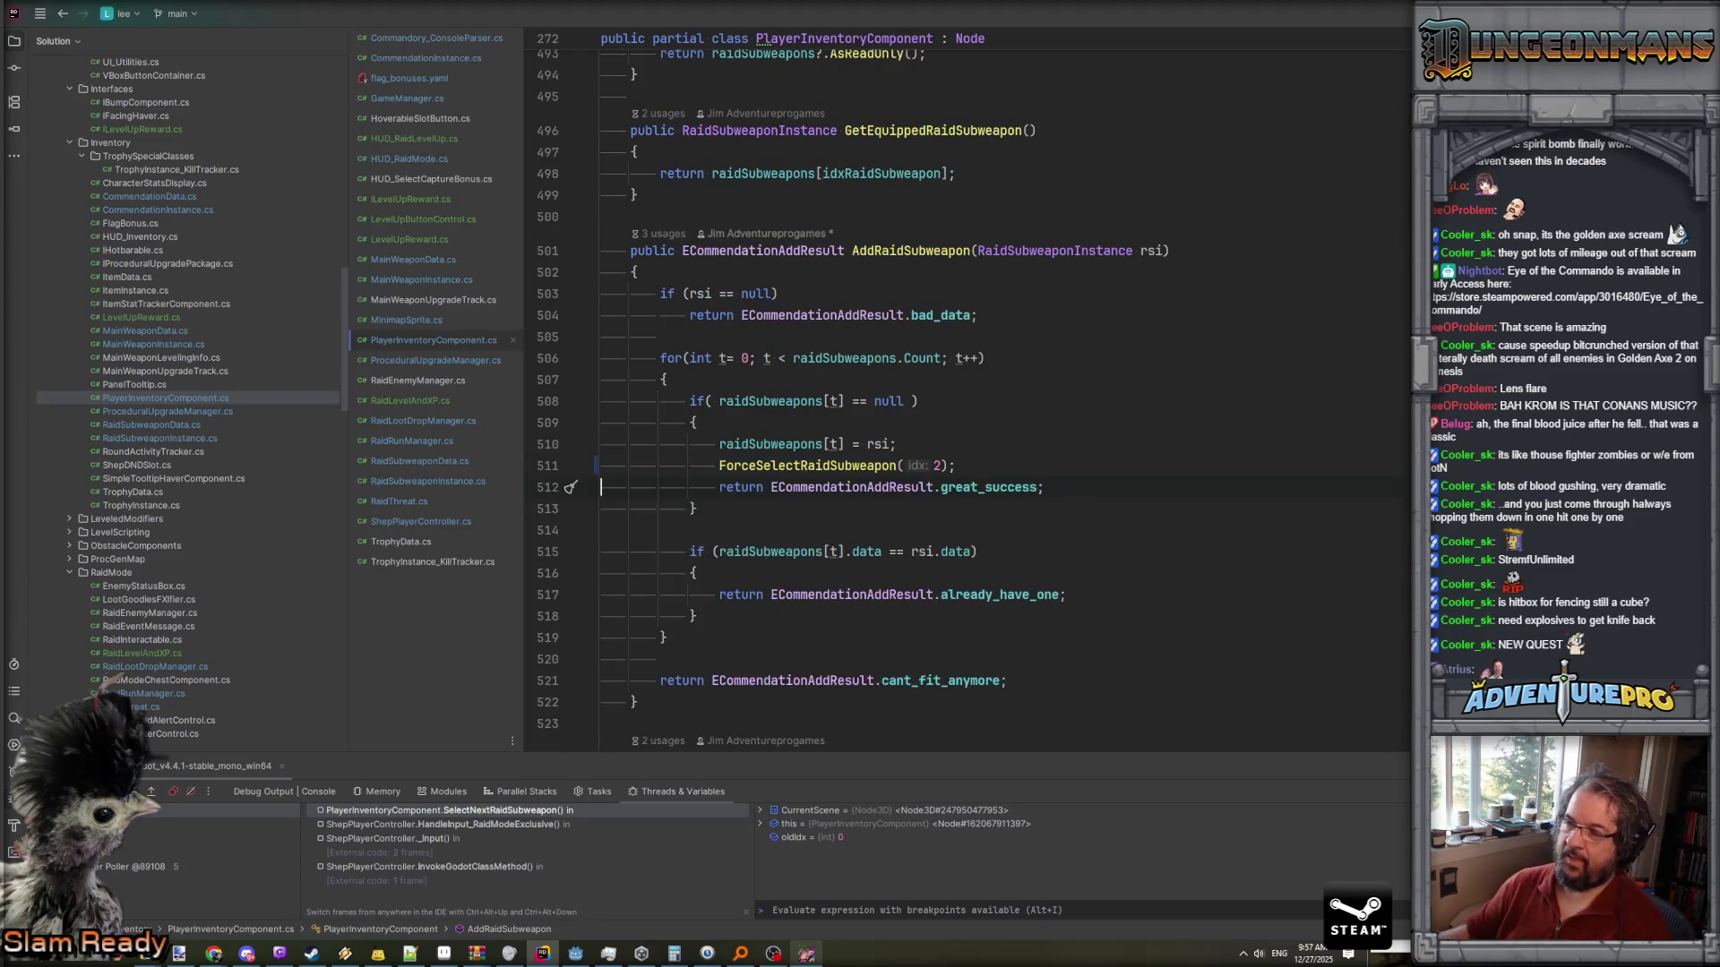
{"action": "key", "text": "alt+Tab"}
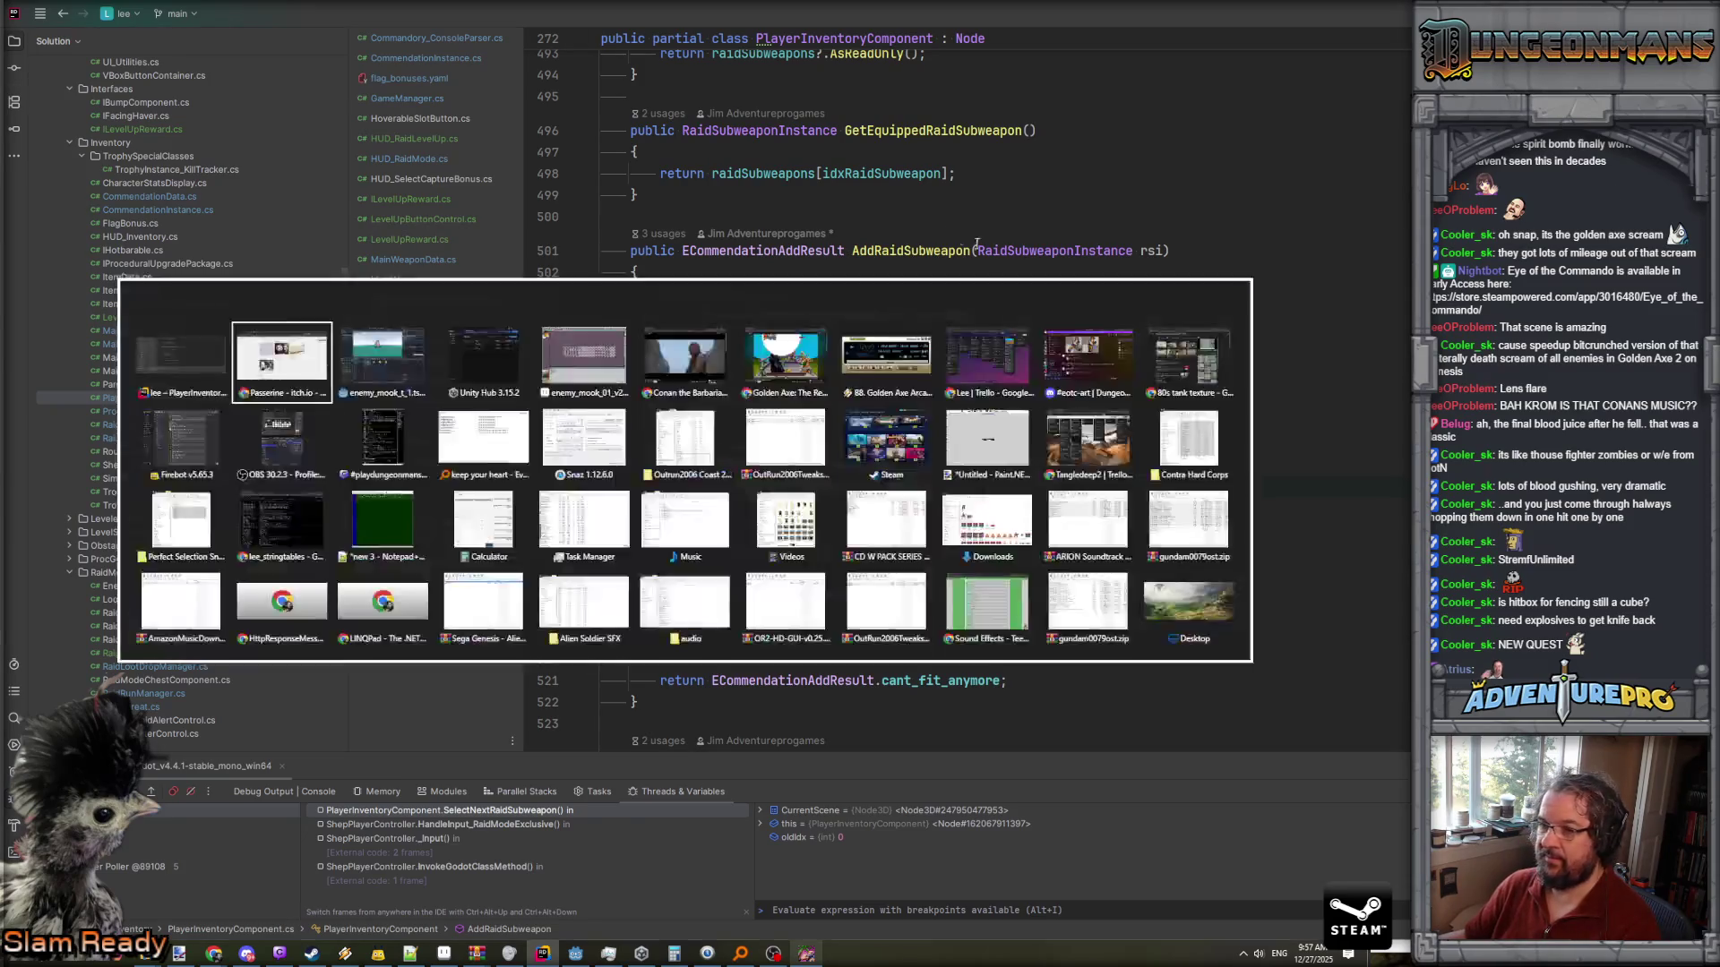
- Resume the paused Rider debugger, check the game, and return to Godot's enemy_mook_t1 scene
{"action": "key", "text": "alt+Tab"}
{"action": "key", "text": "alt+Tab"}
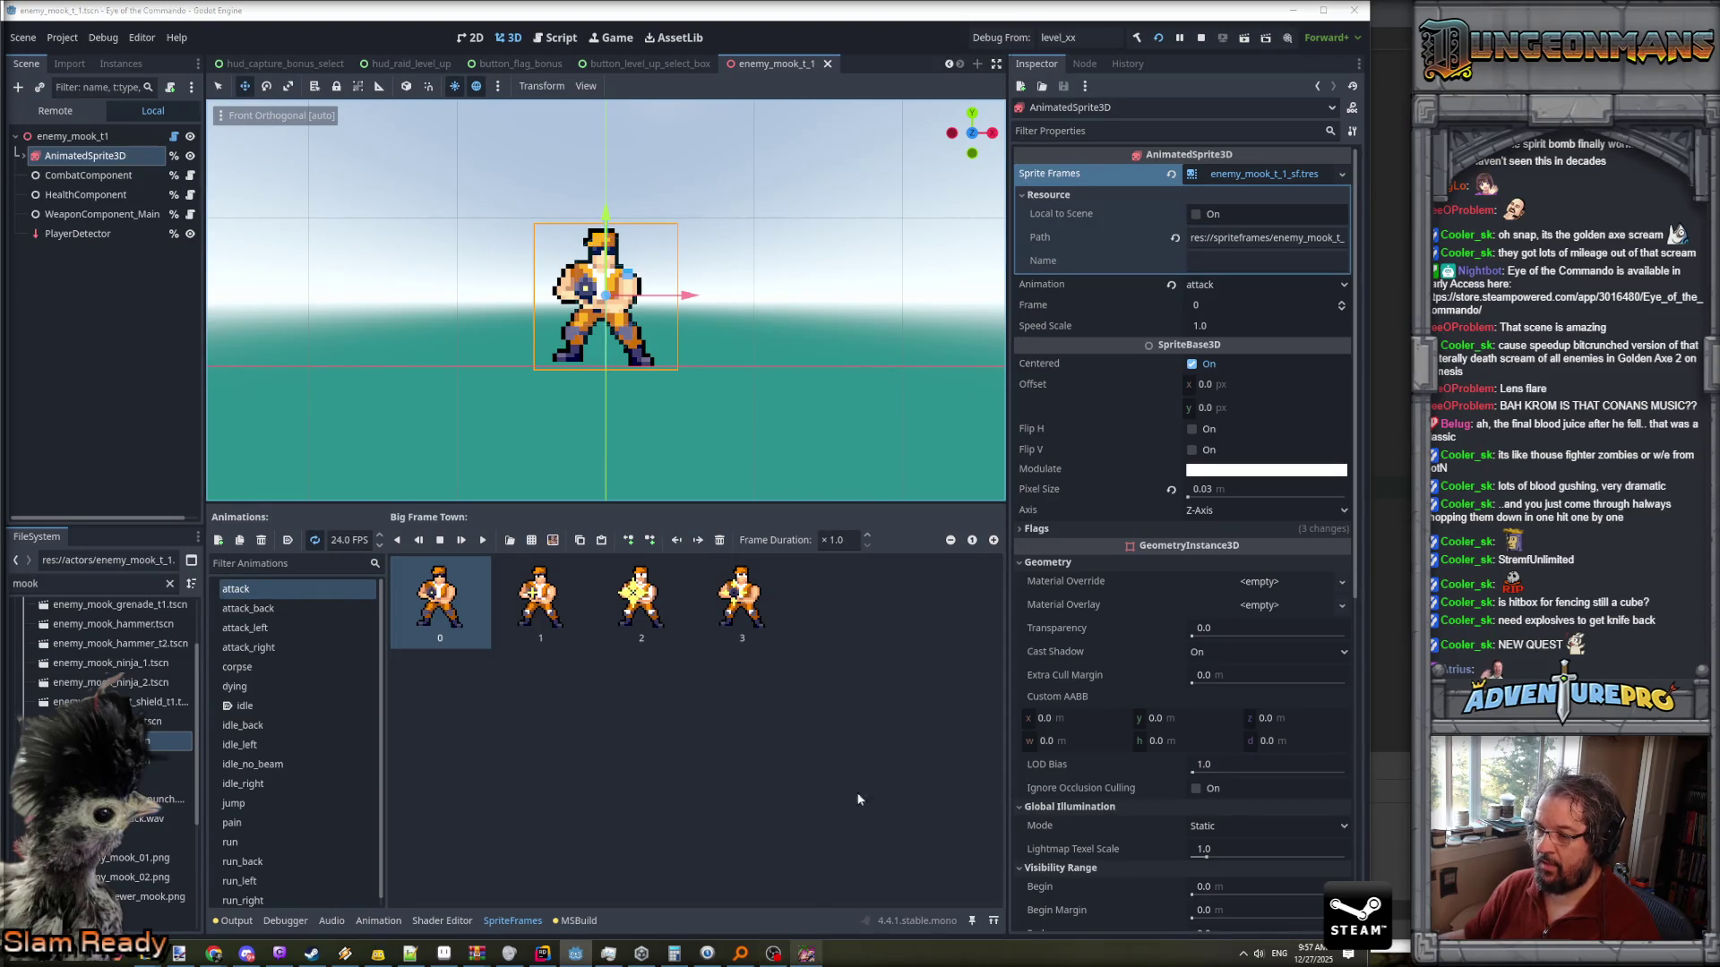
{"action": "key", "text": "alt+Tab"}
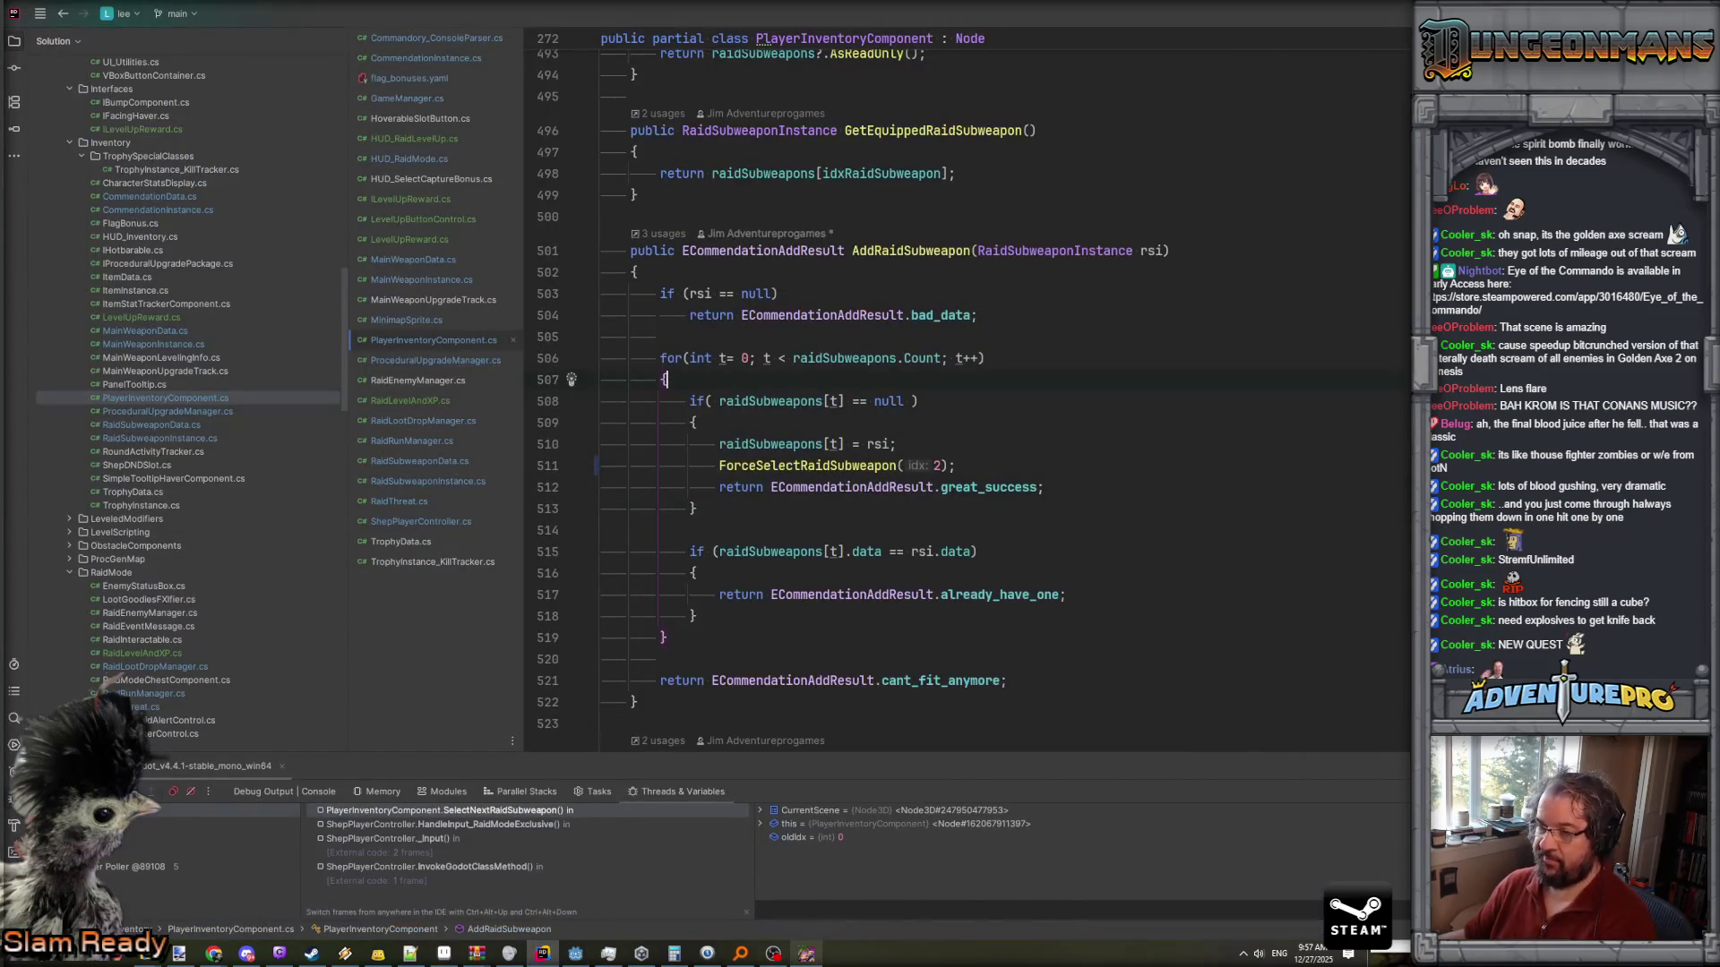
{"action": "key", "text": "F5"}
{"action": "left_click", "coordinate": [811, 956]}
{"action": "left_click", "coordinate": [815, 961]}
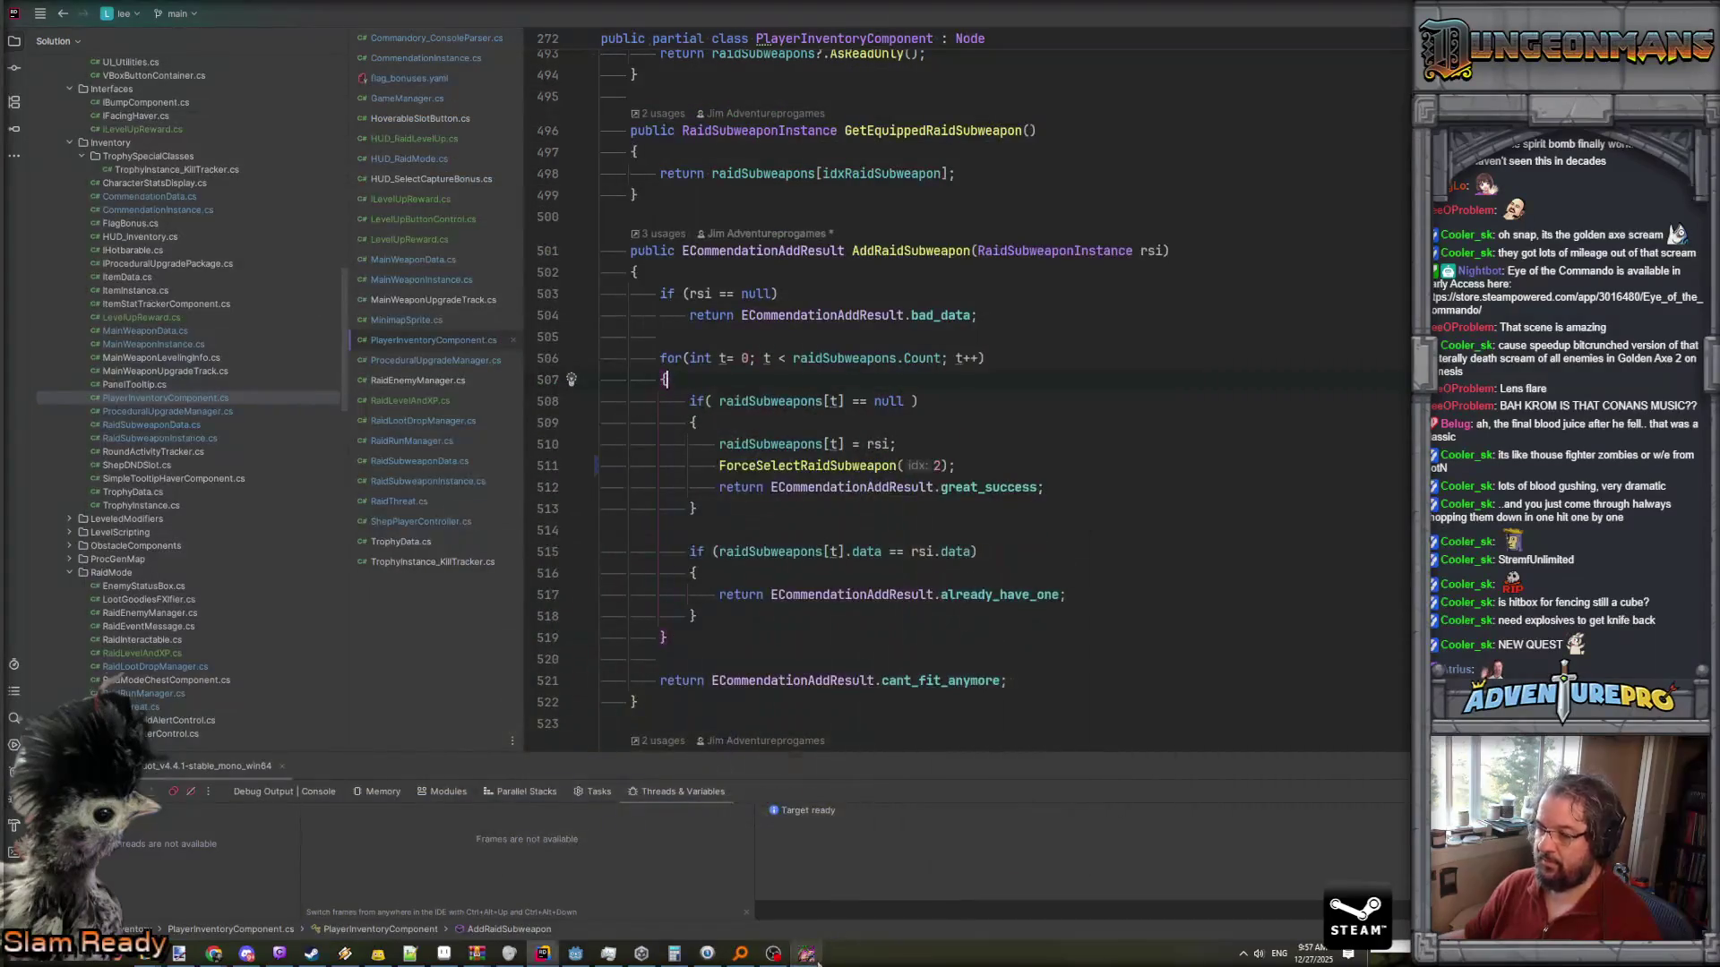
{"action": "left_click", "coordinate": [816, 961]}
{"action": "left_click", "coordinate": [811, 954]}
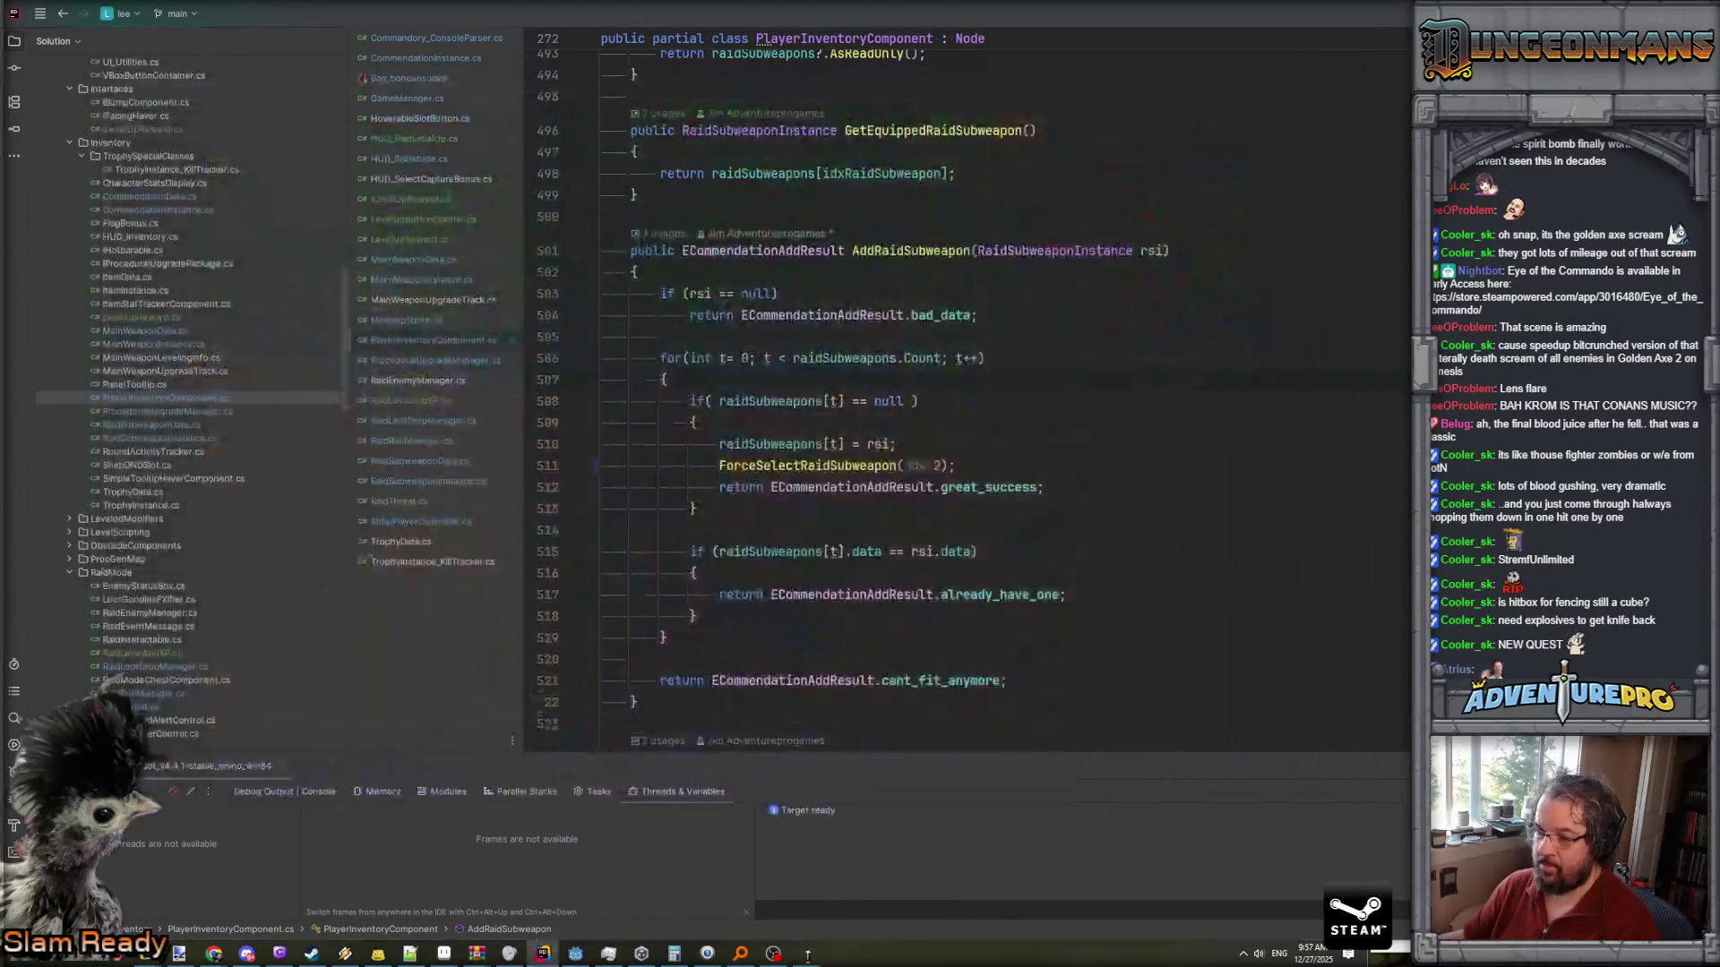
{"action": "left_click", "coordinate": [575, 953]}
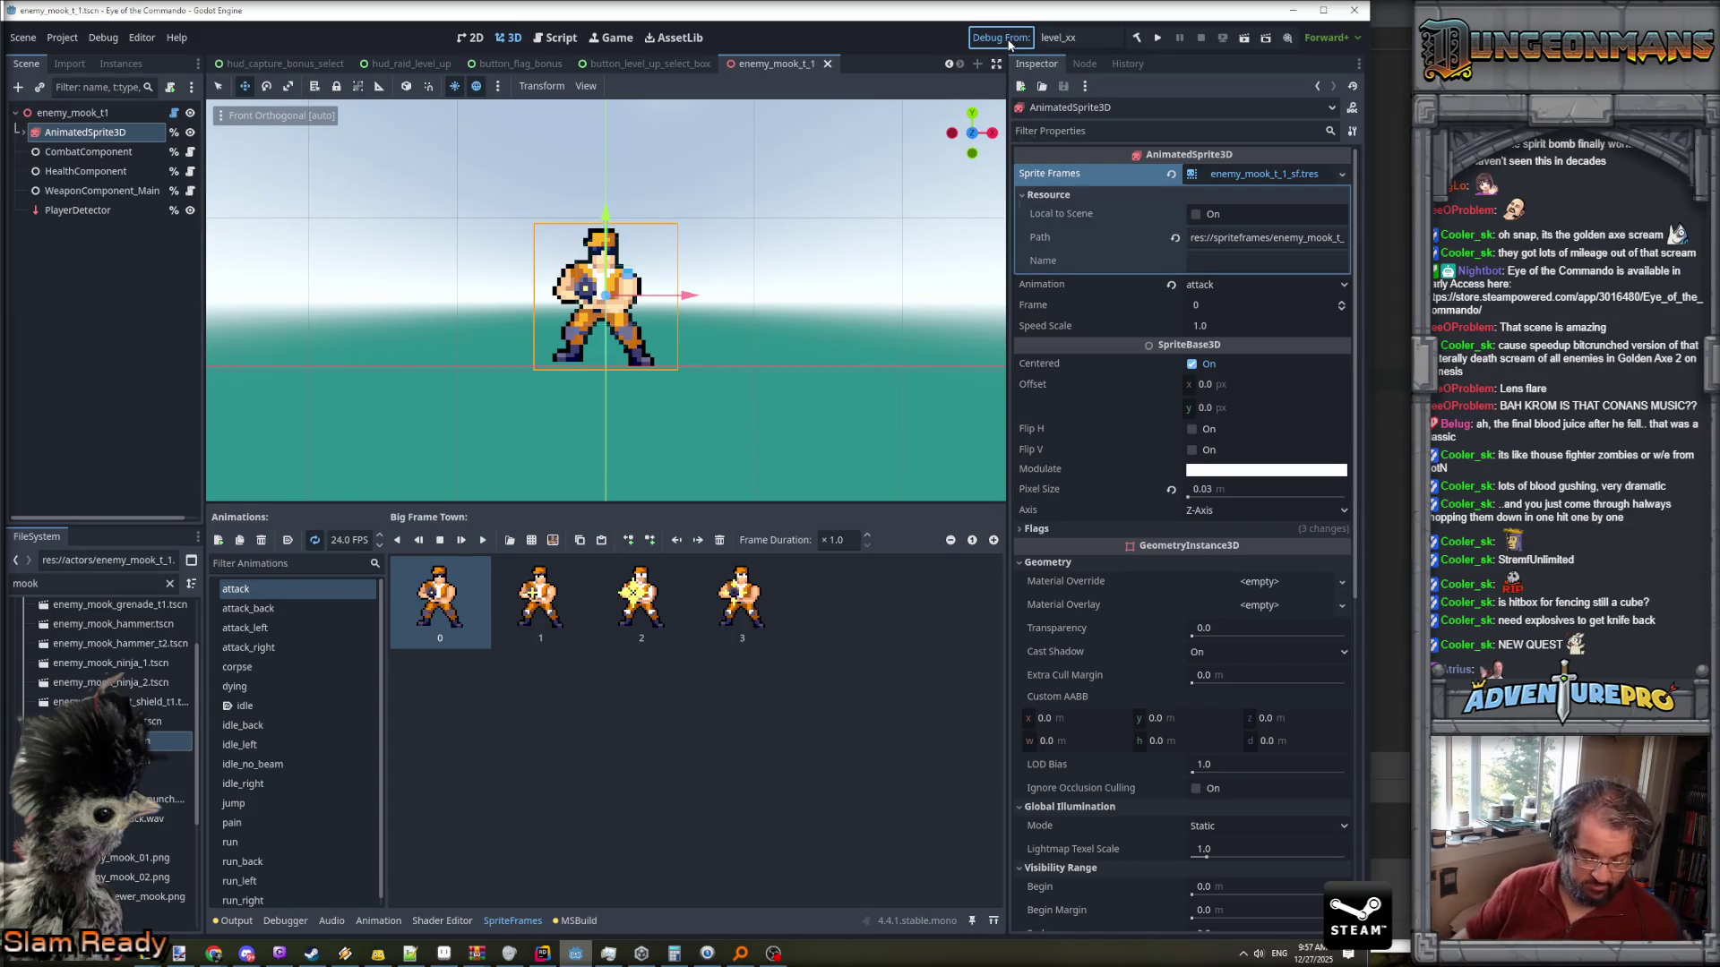
- Close the old game session, then rebuild the .NET project and relaunch the game at level 1
{"action": "key", "text": "ctrl+s"}
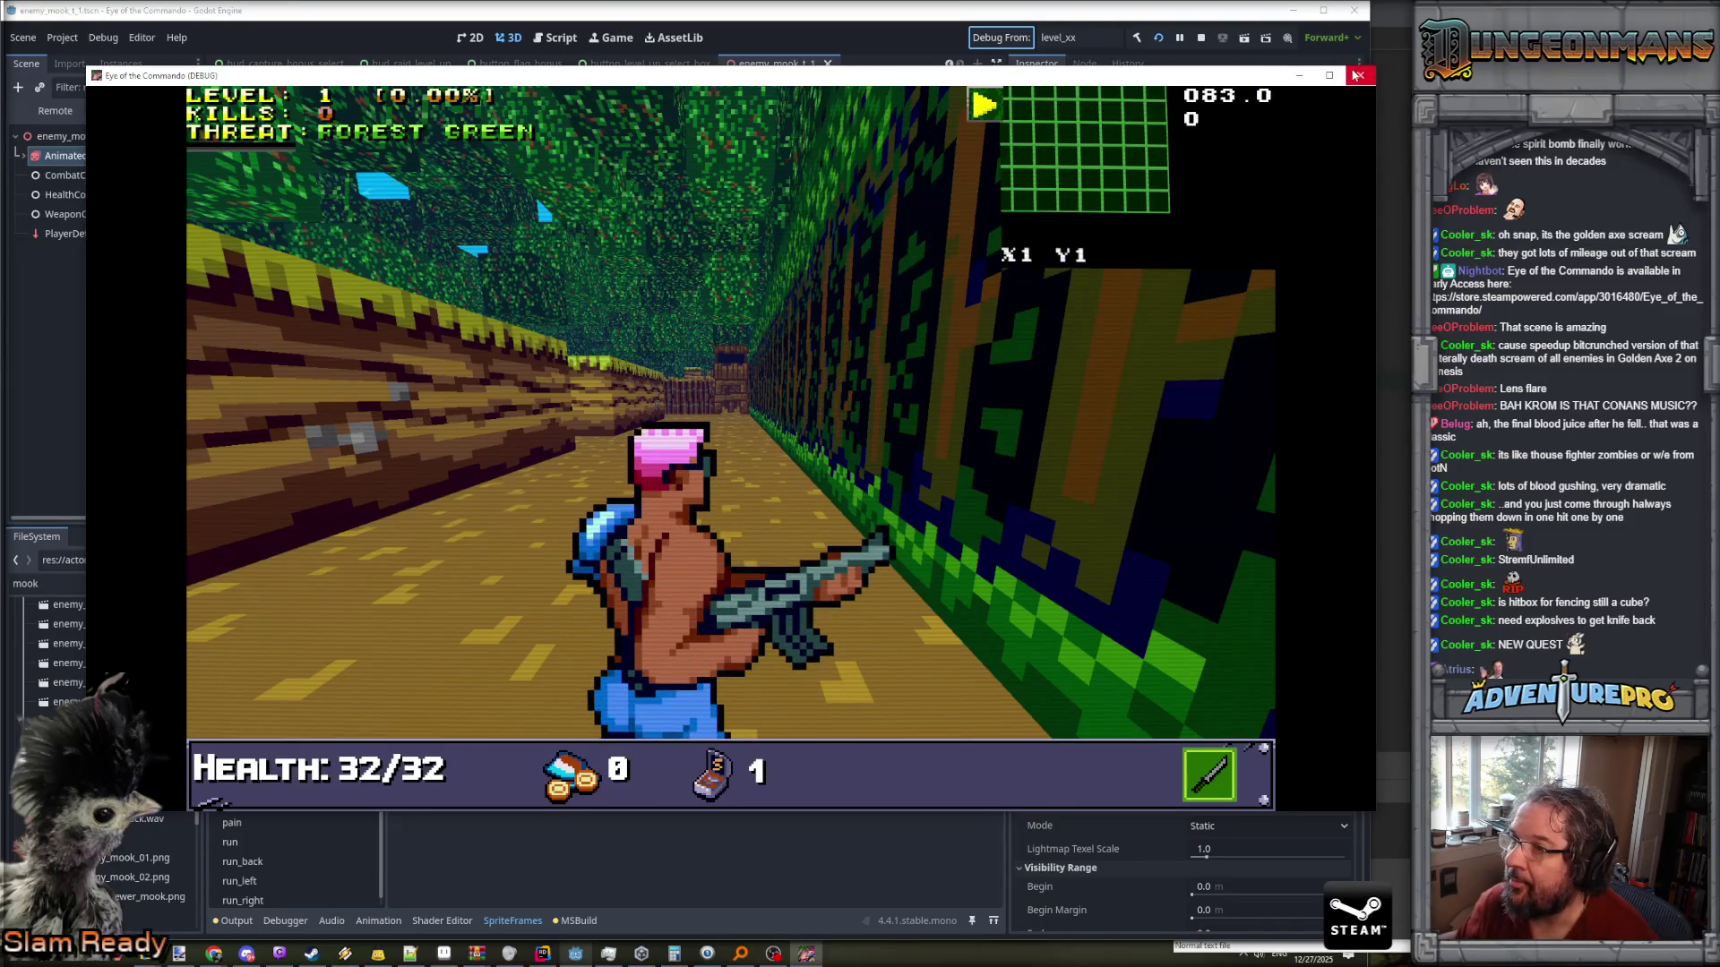
{"action": "left_click", "coordinate": [1357, 75]}
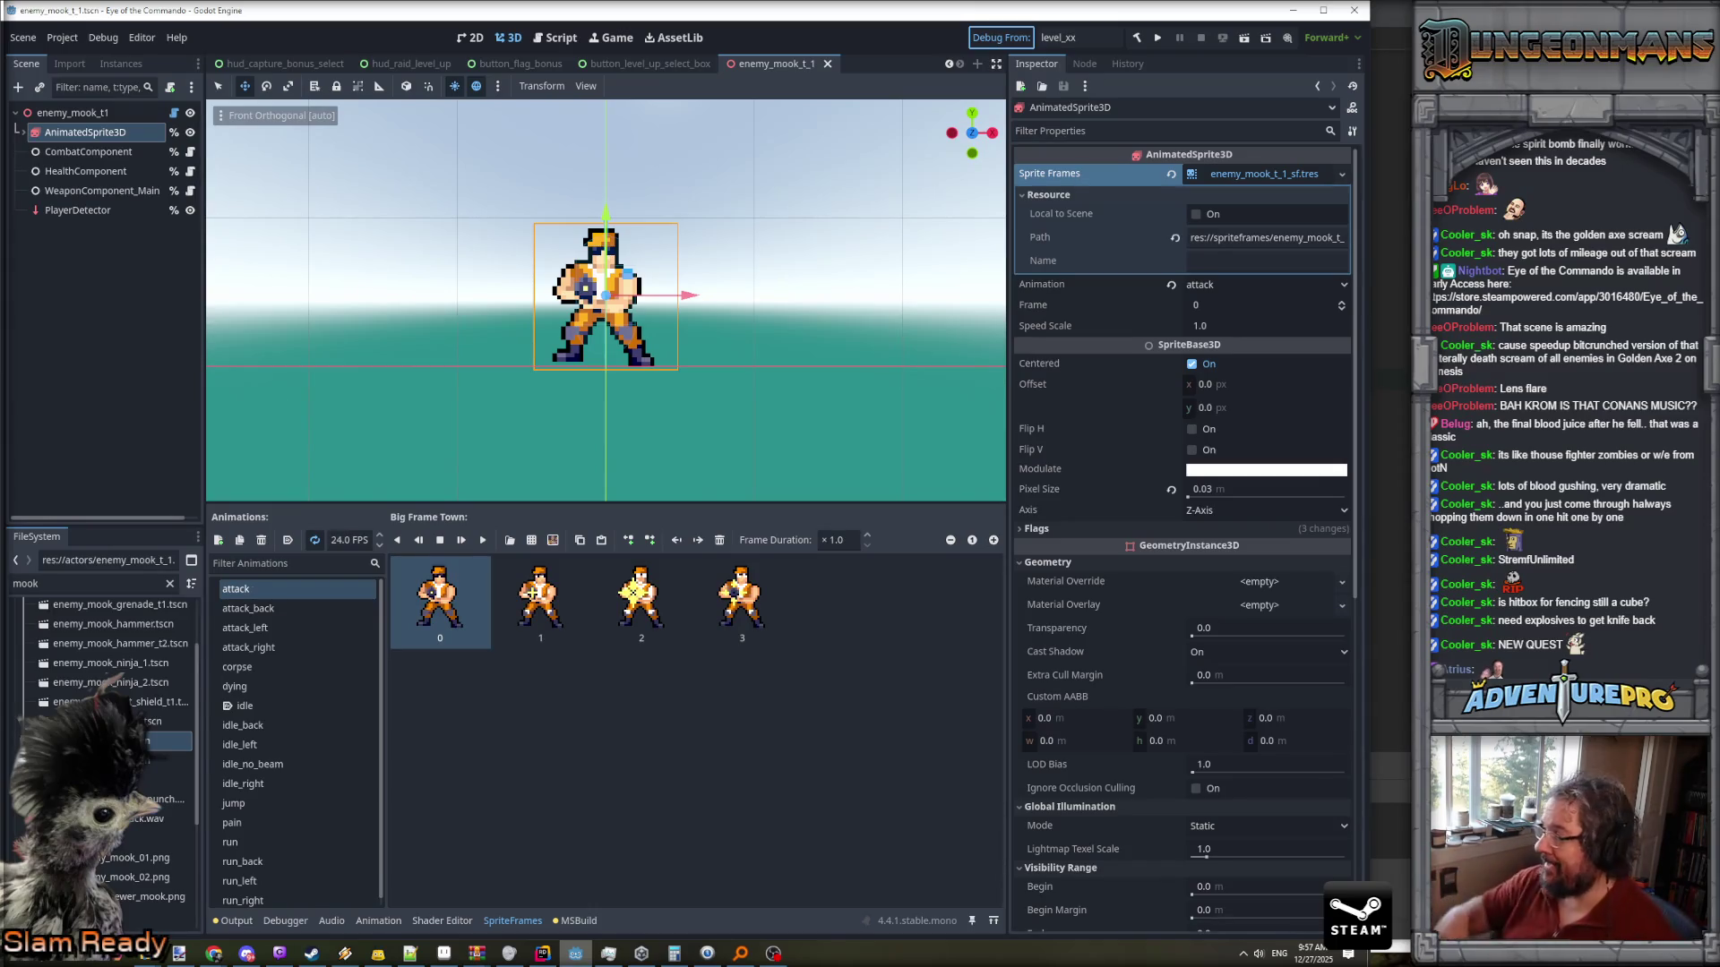
{"action": "key", "text": "F5"}
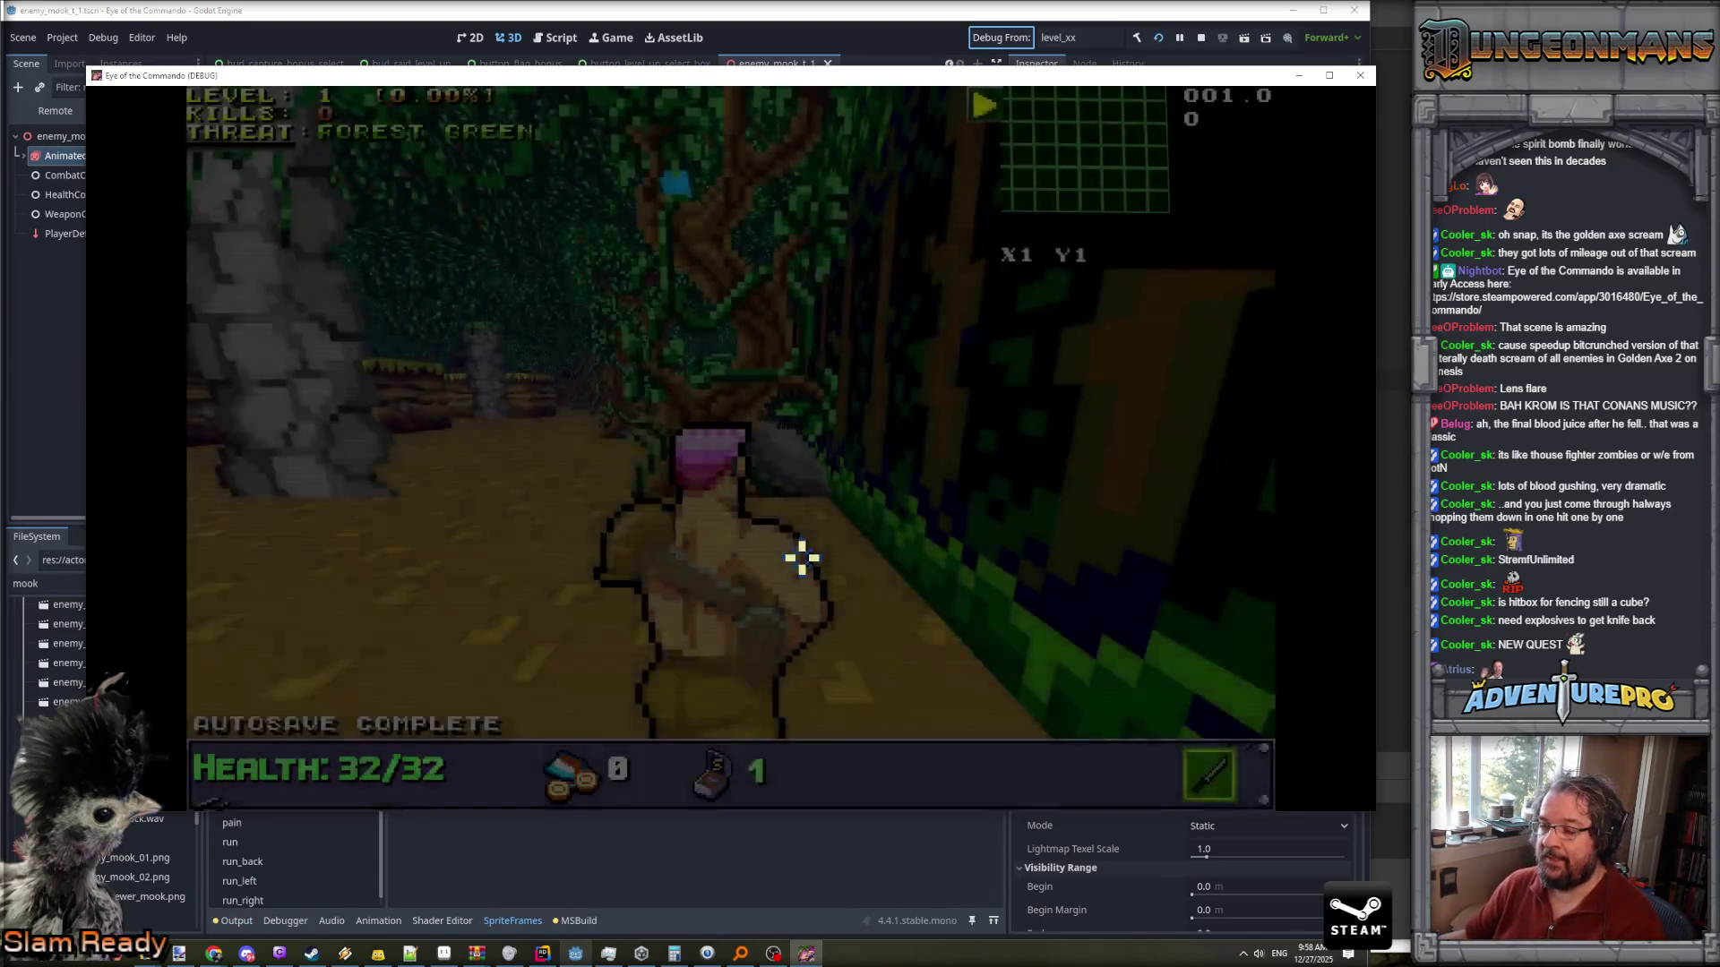
{"action": "key", "text": "Left"}
- Walk through the forest and pick up the Freedom Medal, dismissing its notice
{"action": "key", "text": "Up"}
{"action": "key", "text": "Up"}
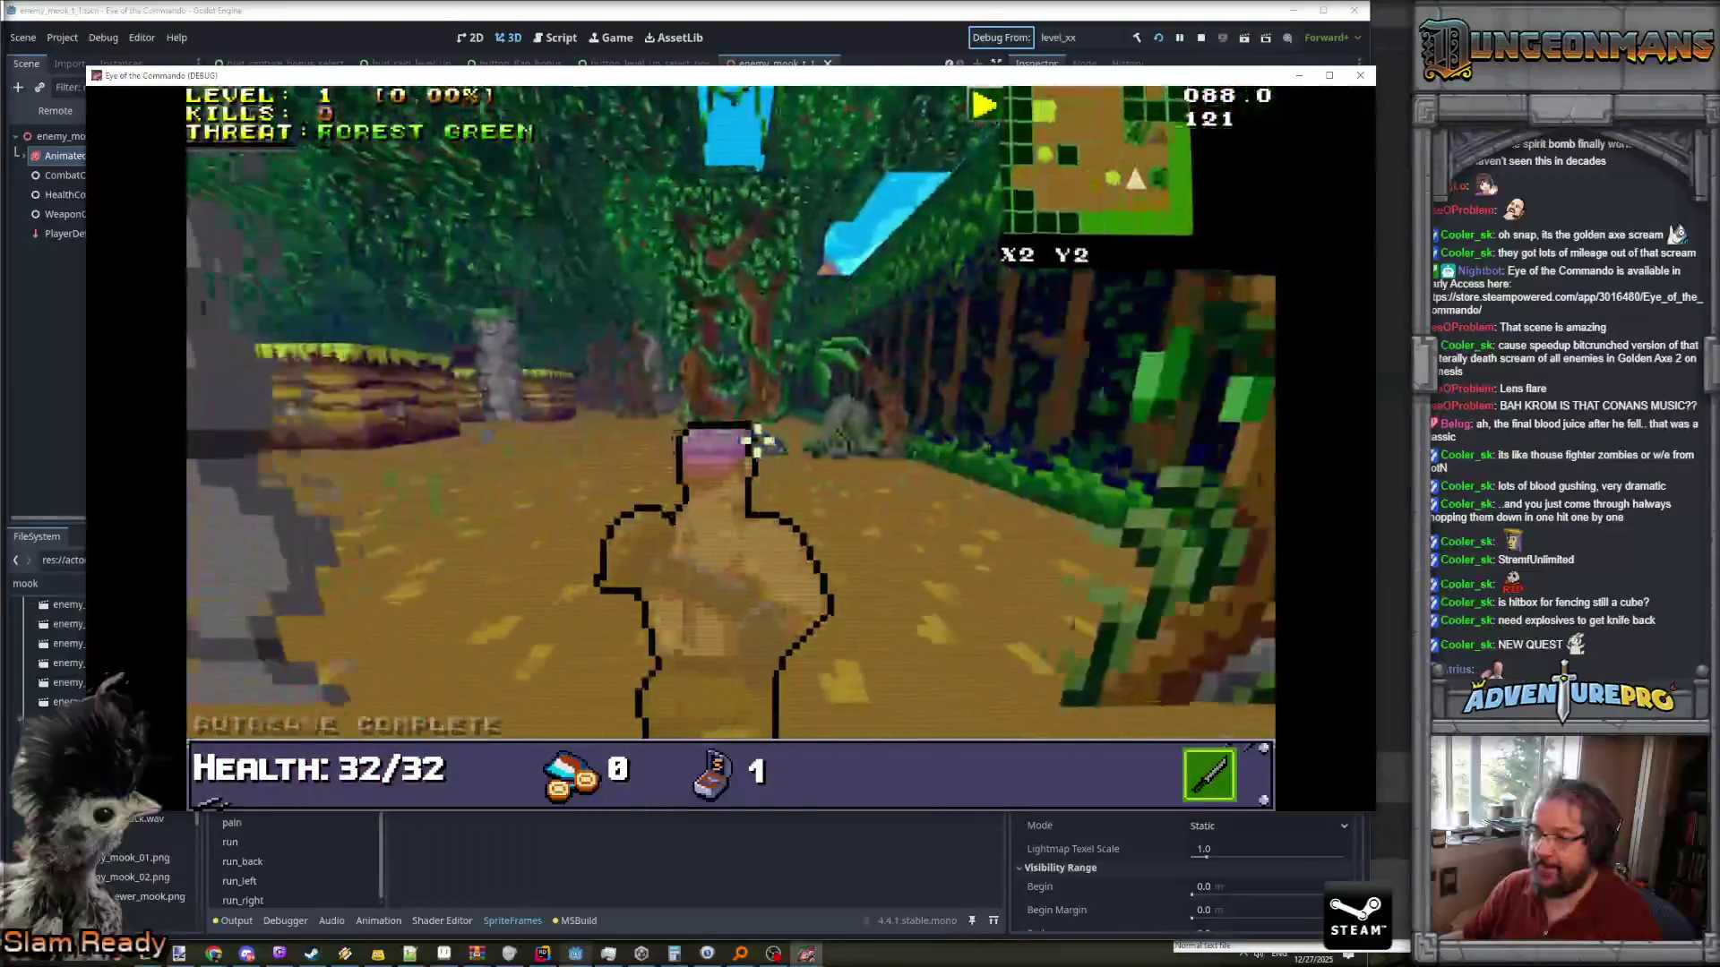
{"action": "key", "text": "Up"}
{"action": "key", "text": "Up"}
{"action": "key", "text": "Up"}
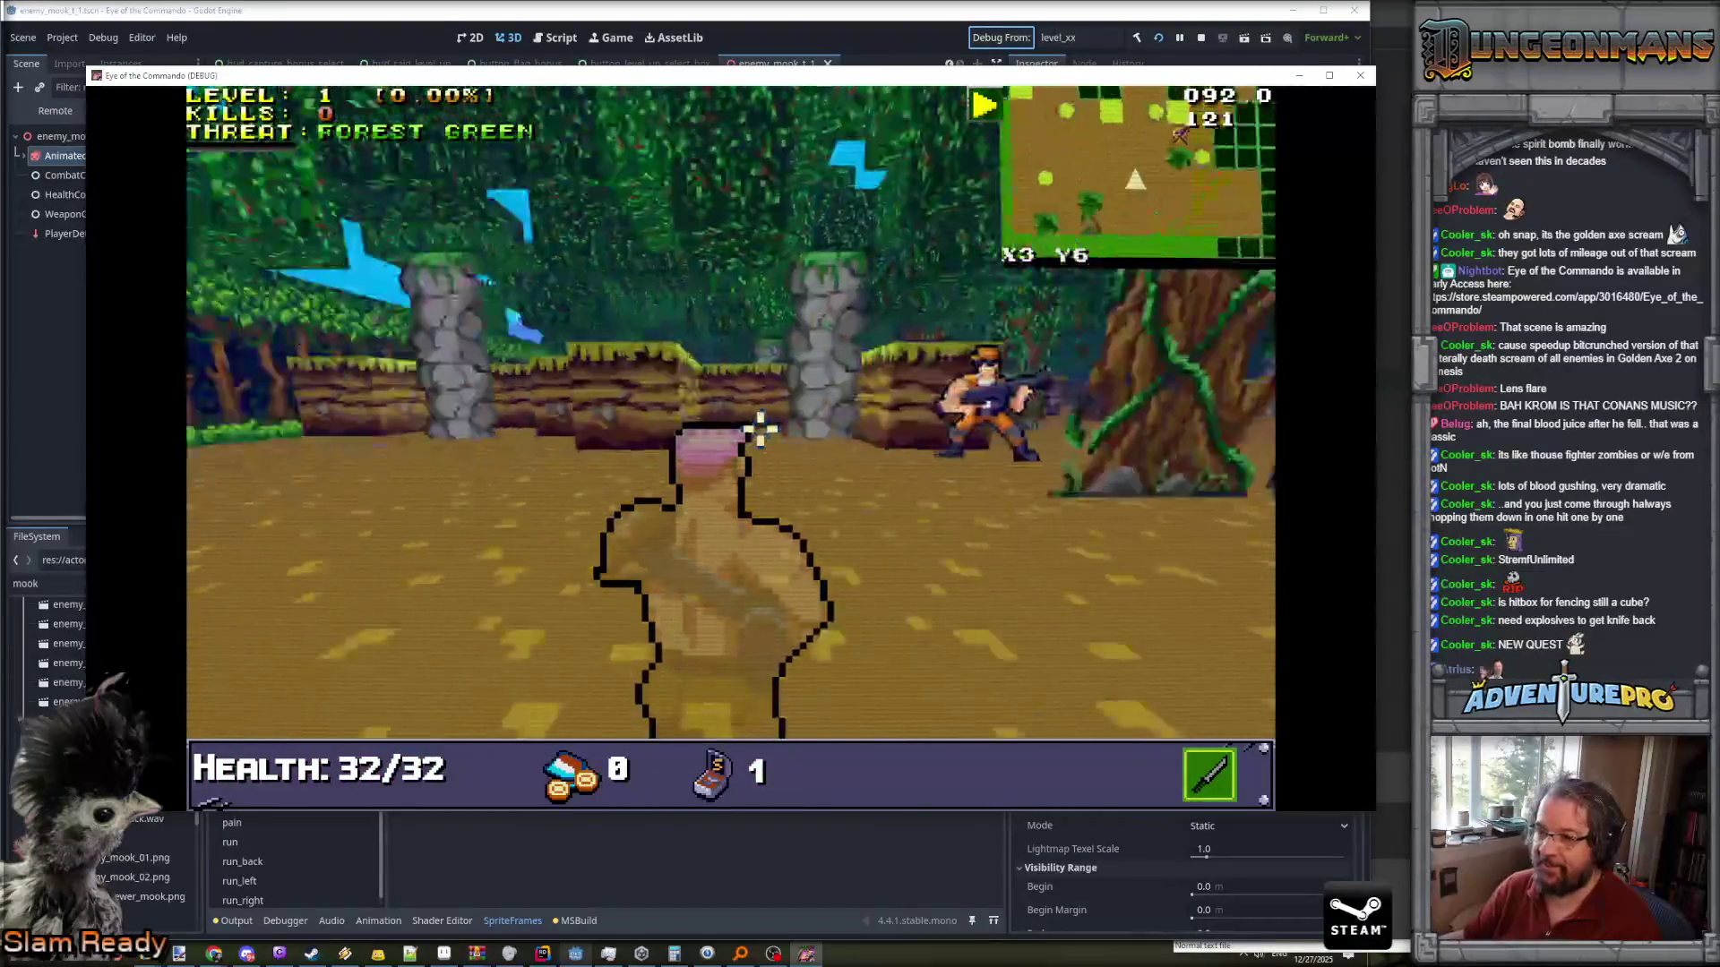
{"action": "key", "text": "Down"}
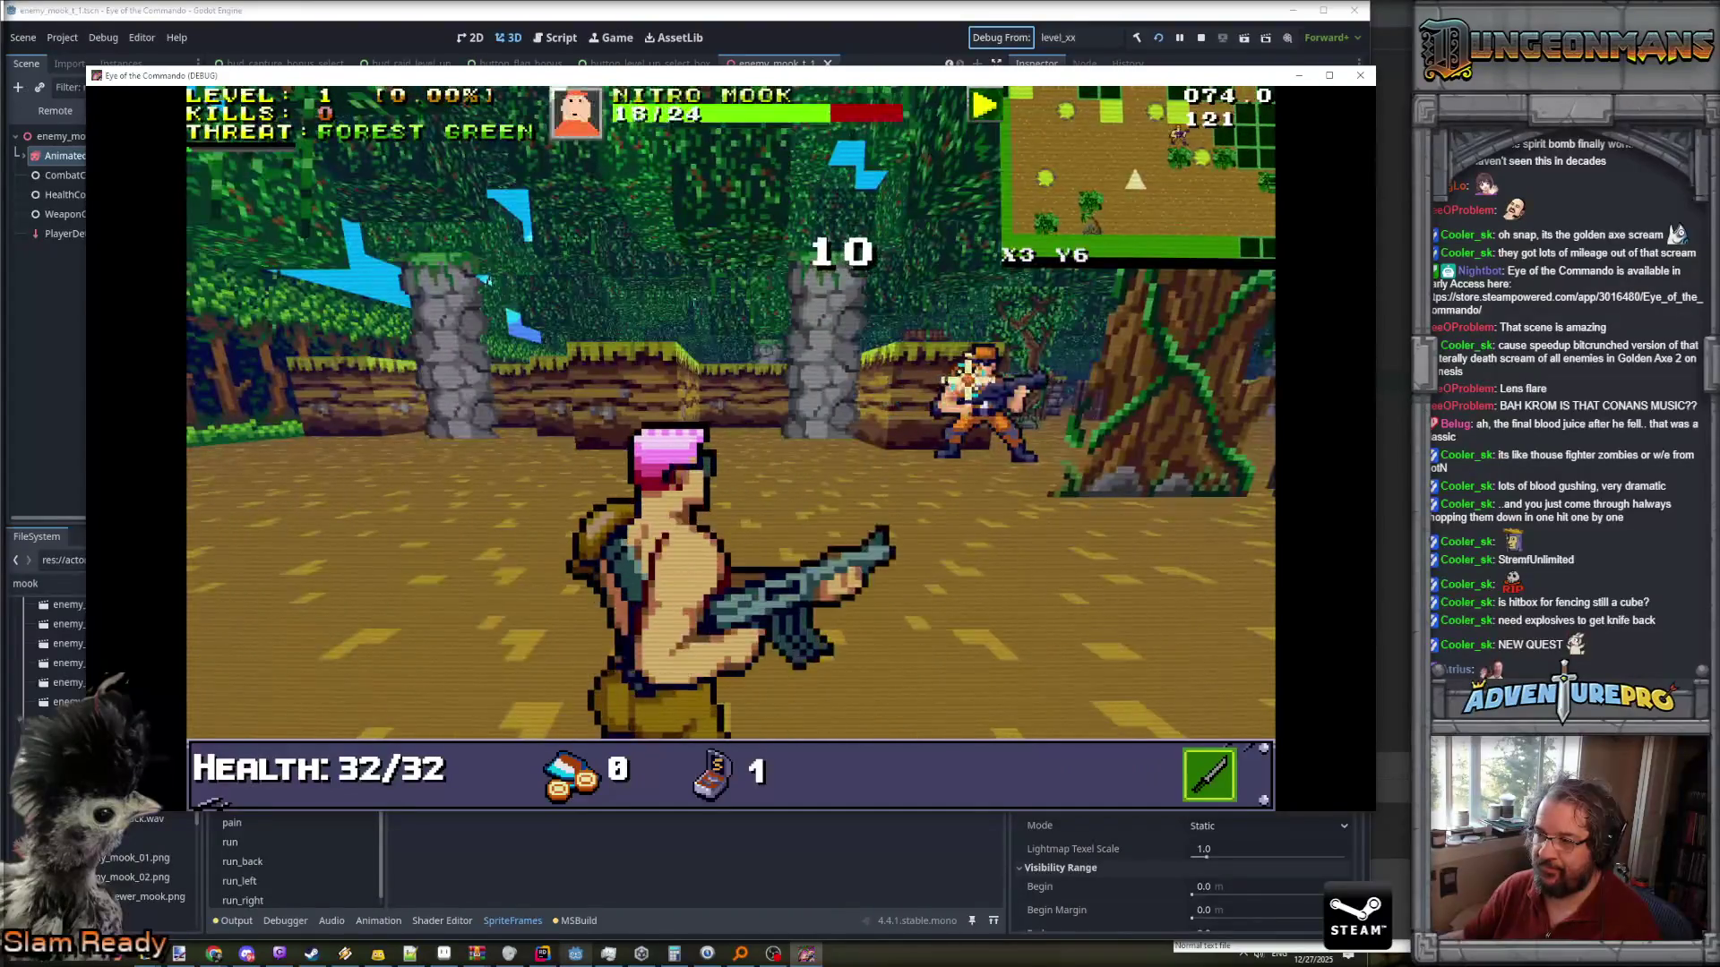
{"action": "key", "text": "Right"}
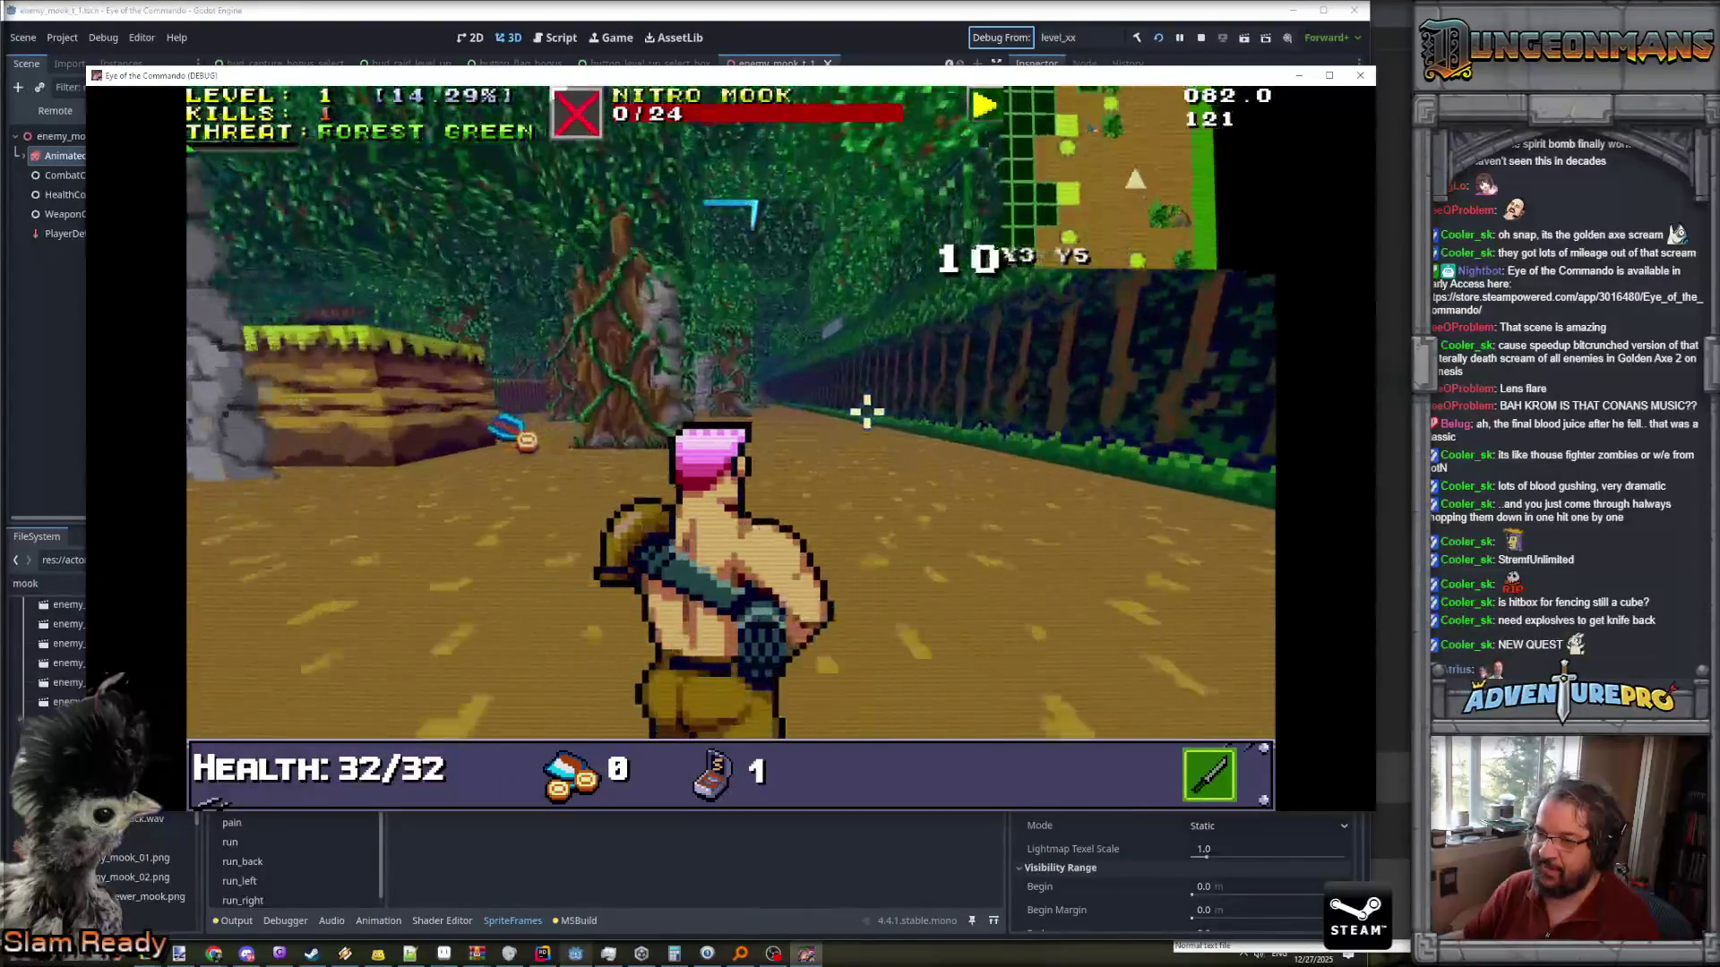
{"action": "key", "text": "Up"}
{"action": "key", "text": "Up"}
{"action": "left_click", "coordinate": [743, 403]}
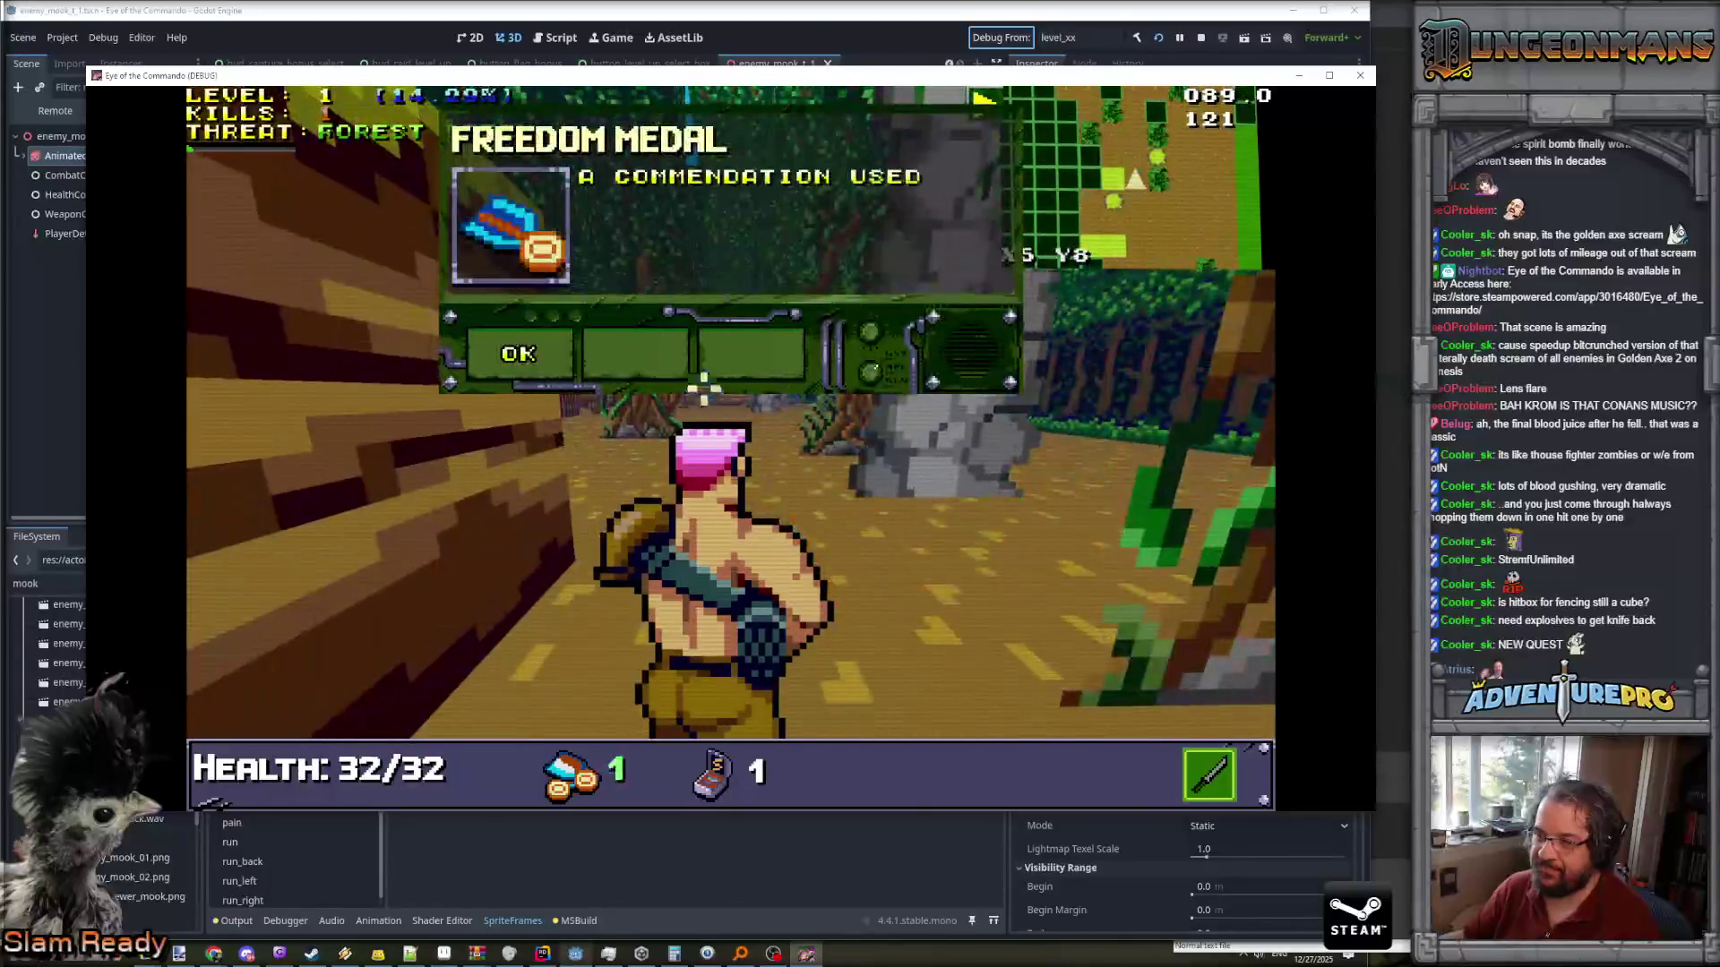
{"action": "left_click", "coordinate": [531, 367]}
- Shoot the next Nitro Mook, then reposition toward the gate
{"action": "key", "text": "Up"}
{"action": "key", "text": "Up"}
{"action": "key", "text": "Up"}
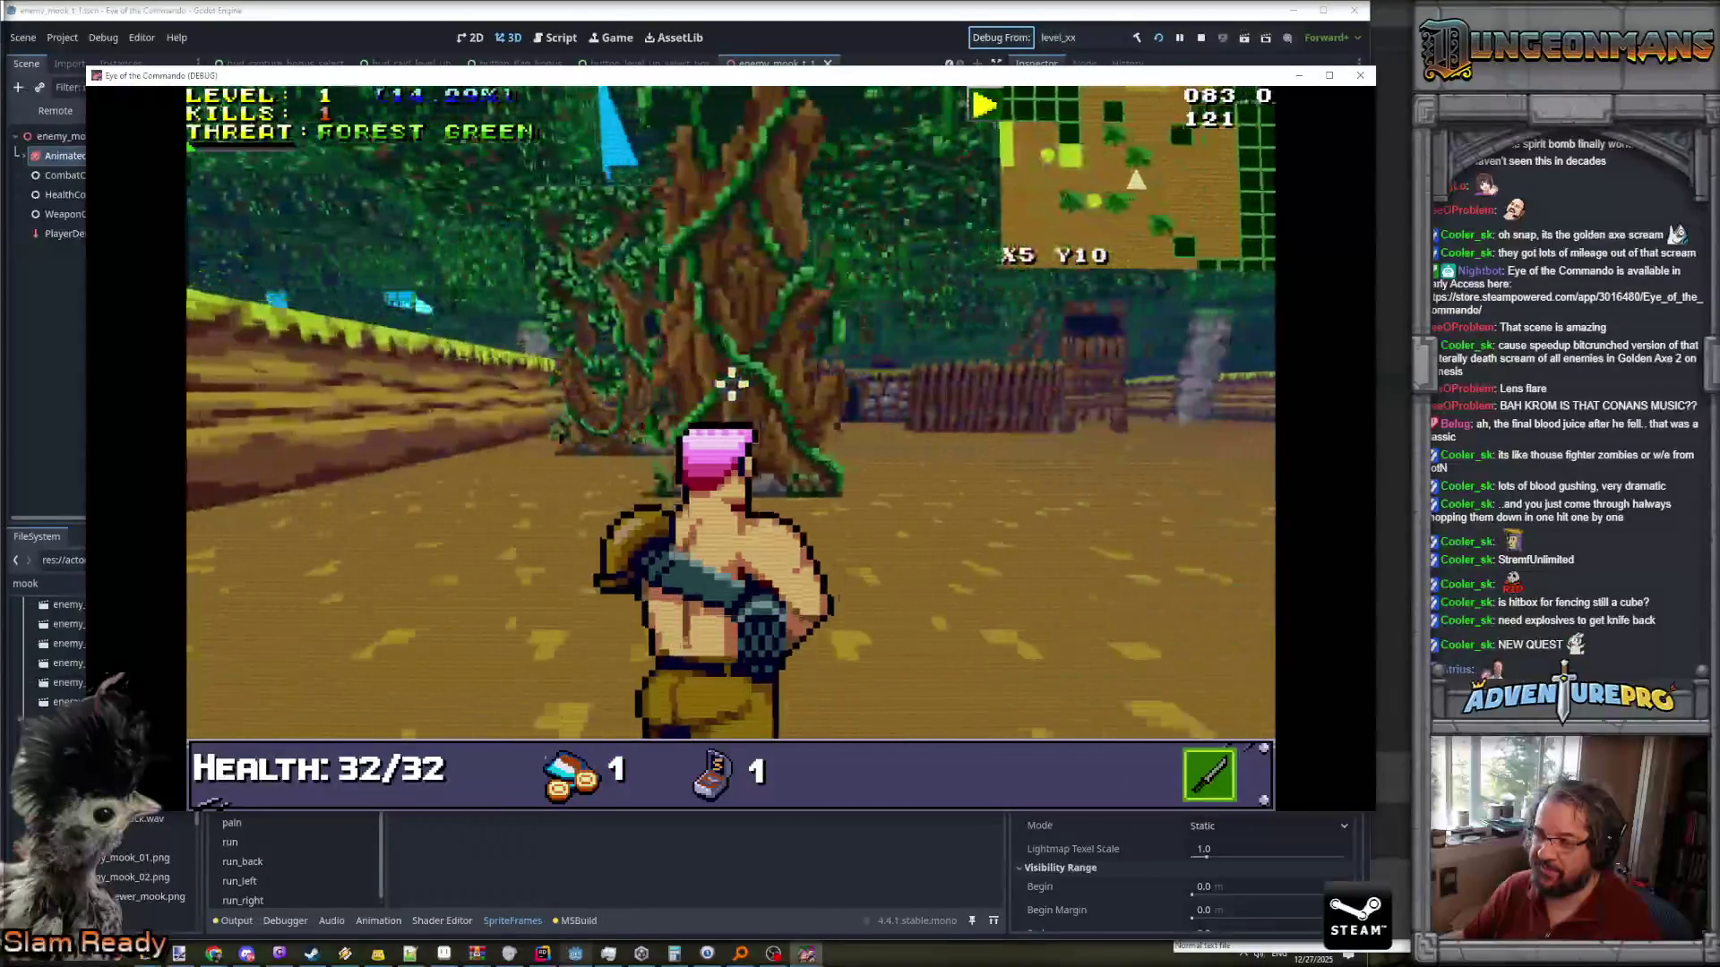
{"action": "key", "text": "d"}
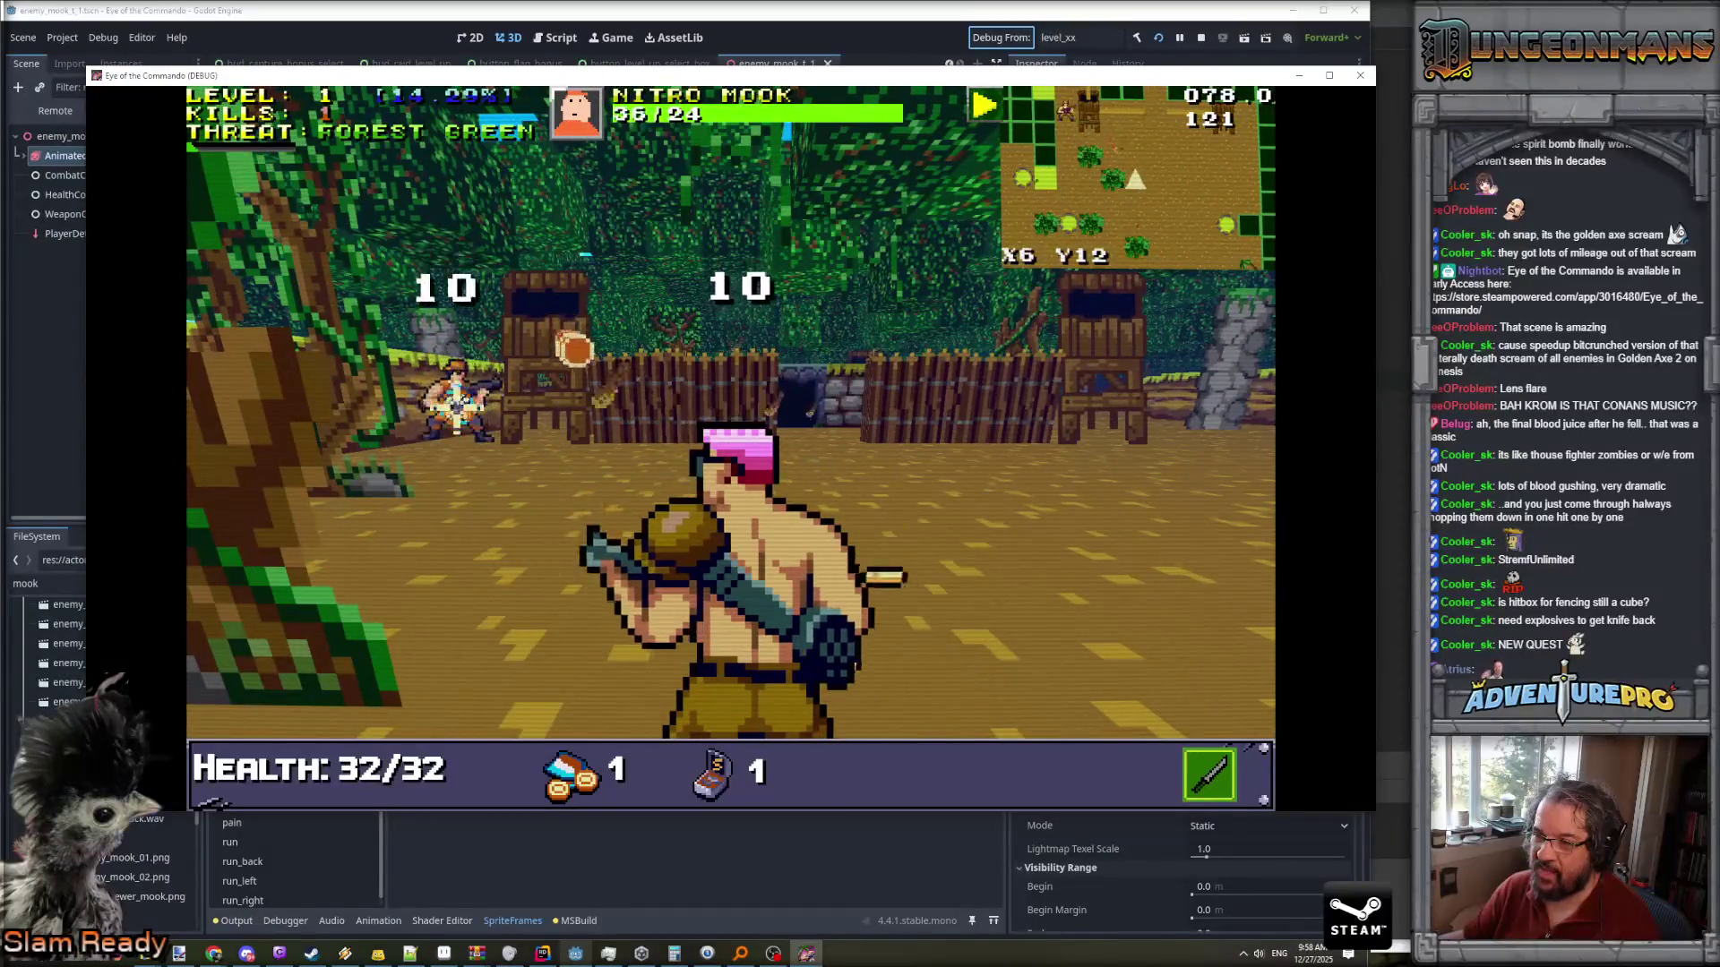
{"action": "left_click", "coordinate": [457, 407]}
{"action": "key", "text": "Up"}
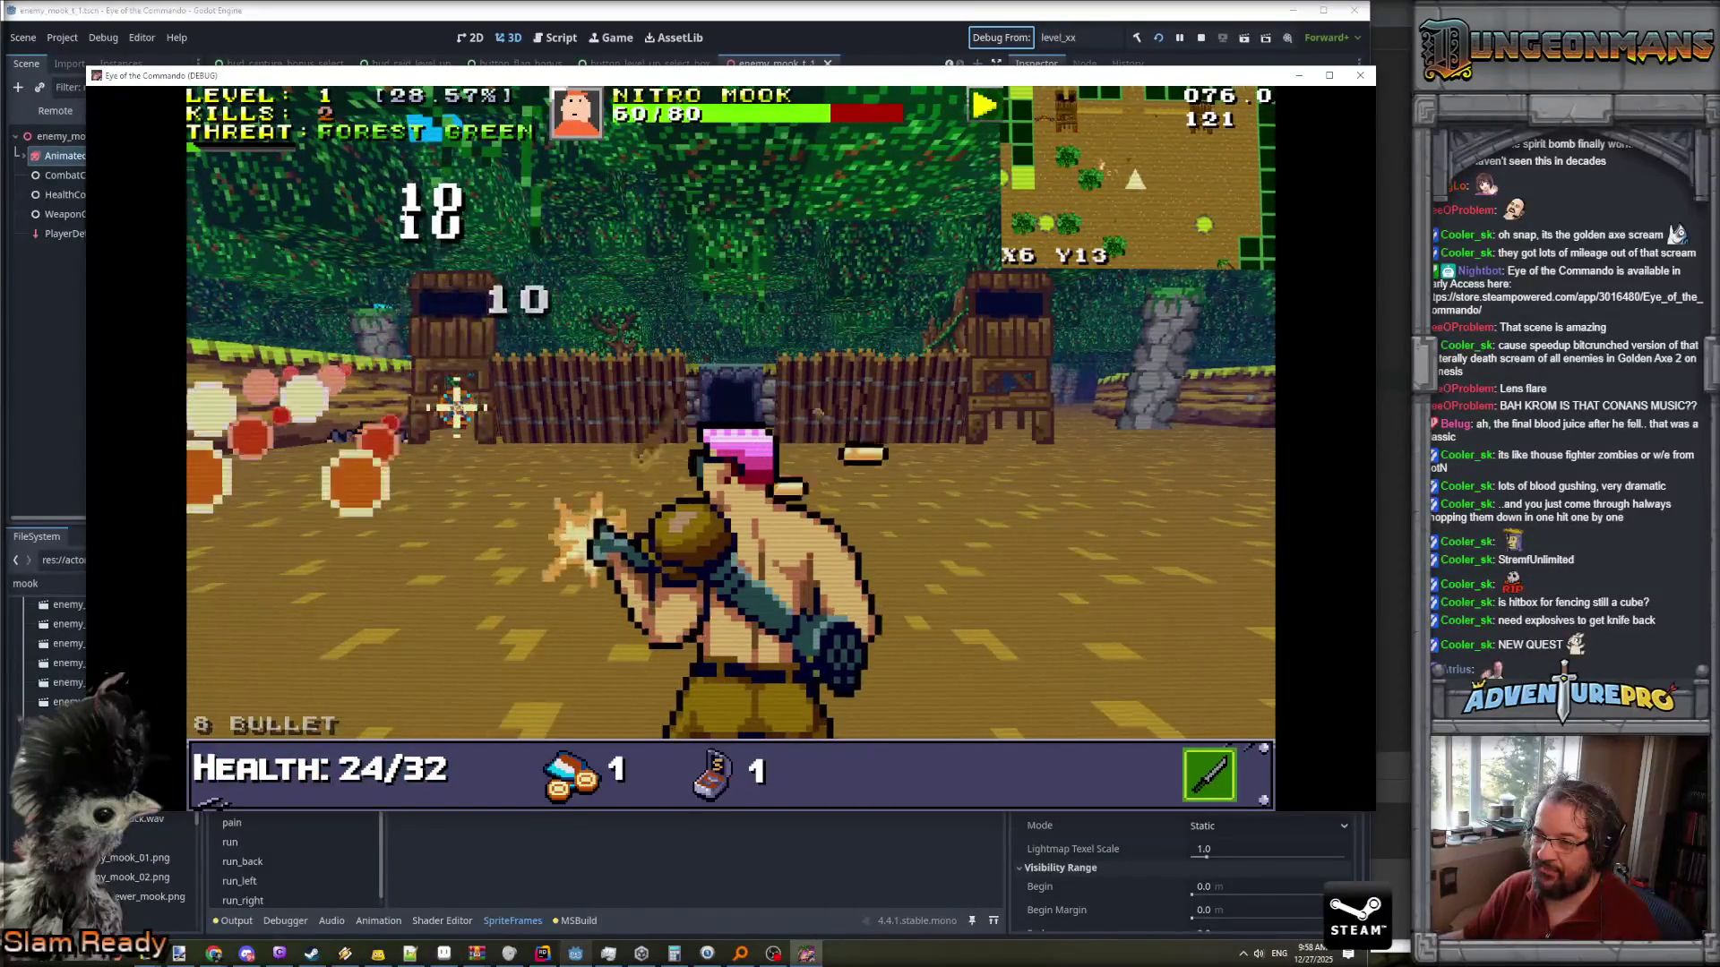
{"action": "left_click", "coordinate": [457, 407]}
{"action": "left_click", "coordinate": [484, 353]}
{"action": "left_click", "coordinate": [473, 444]}
{"action": "key", "text": "Down"}
{"action": "key", "text": "Left"}
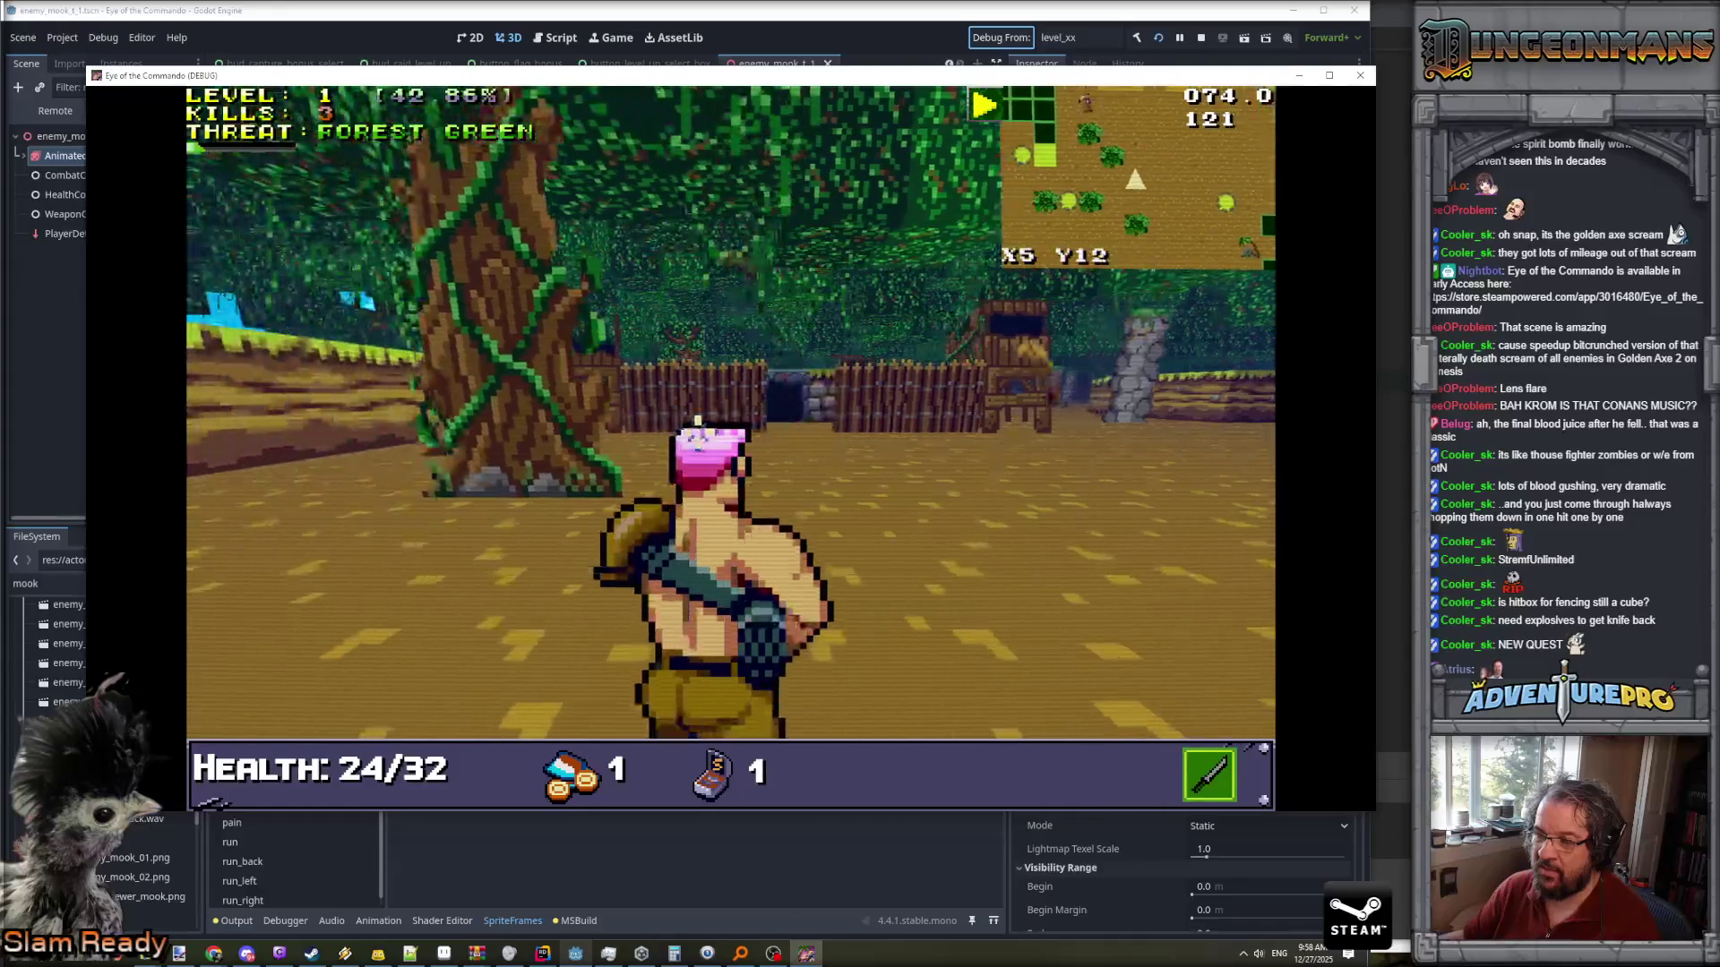
{"action": "key", "text": "Right"}
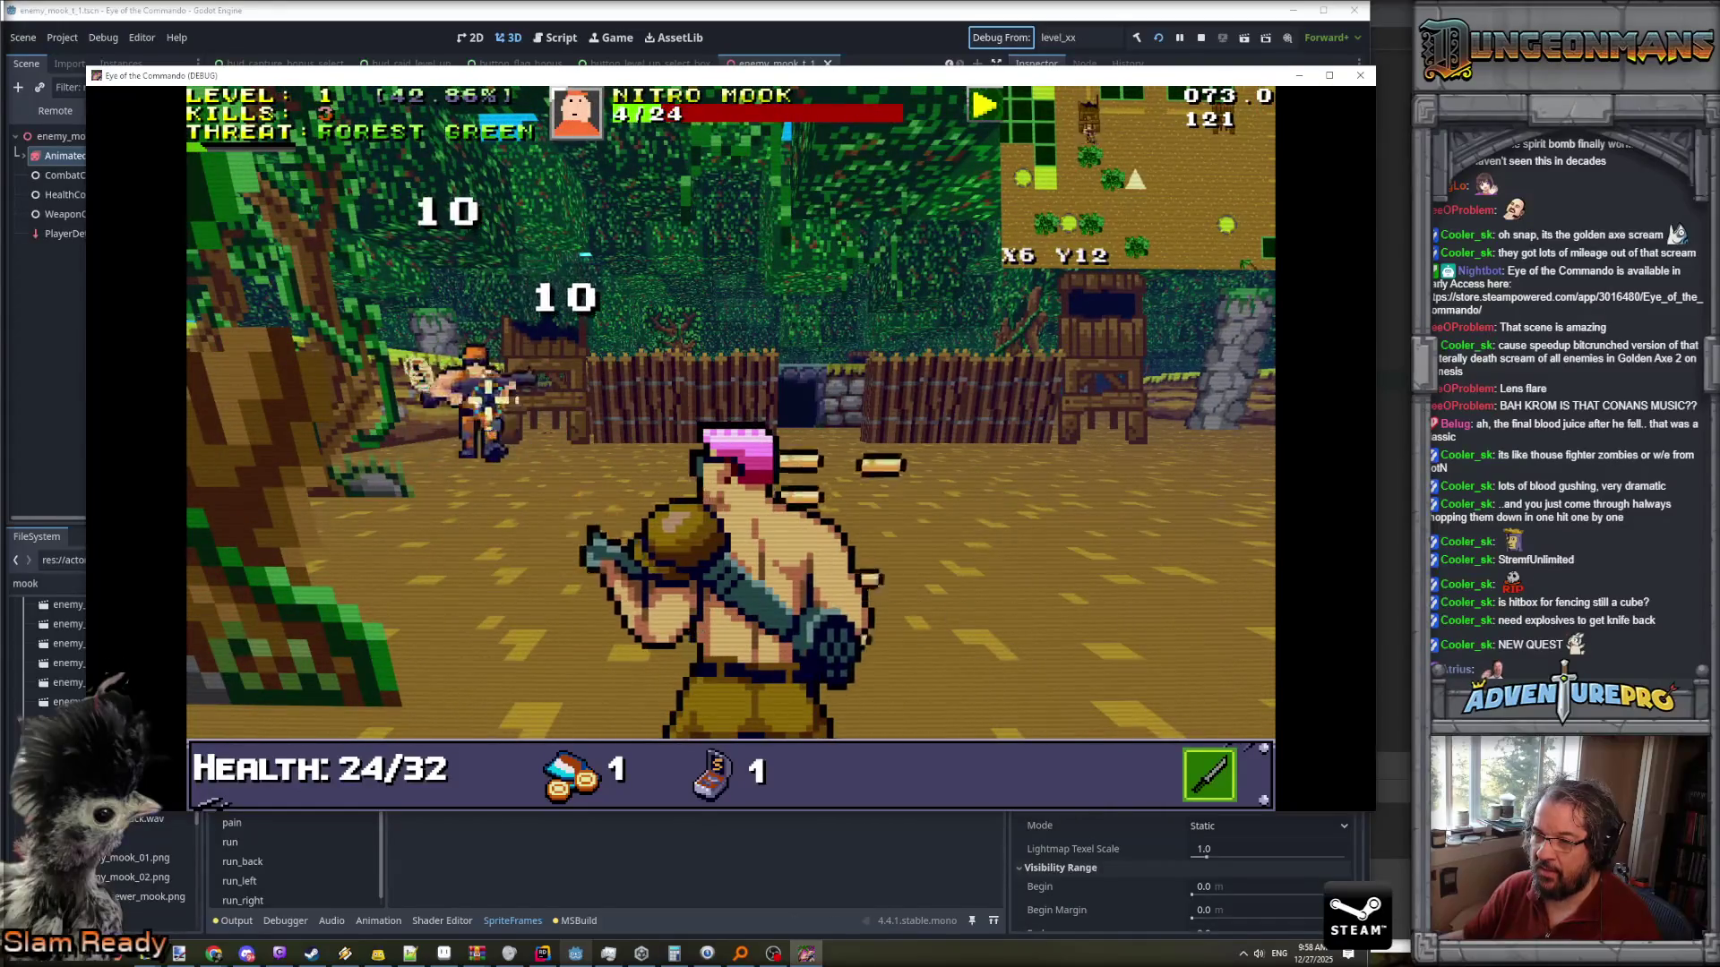
{"action": "key", "text": "Up"}
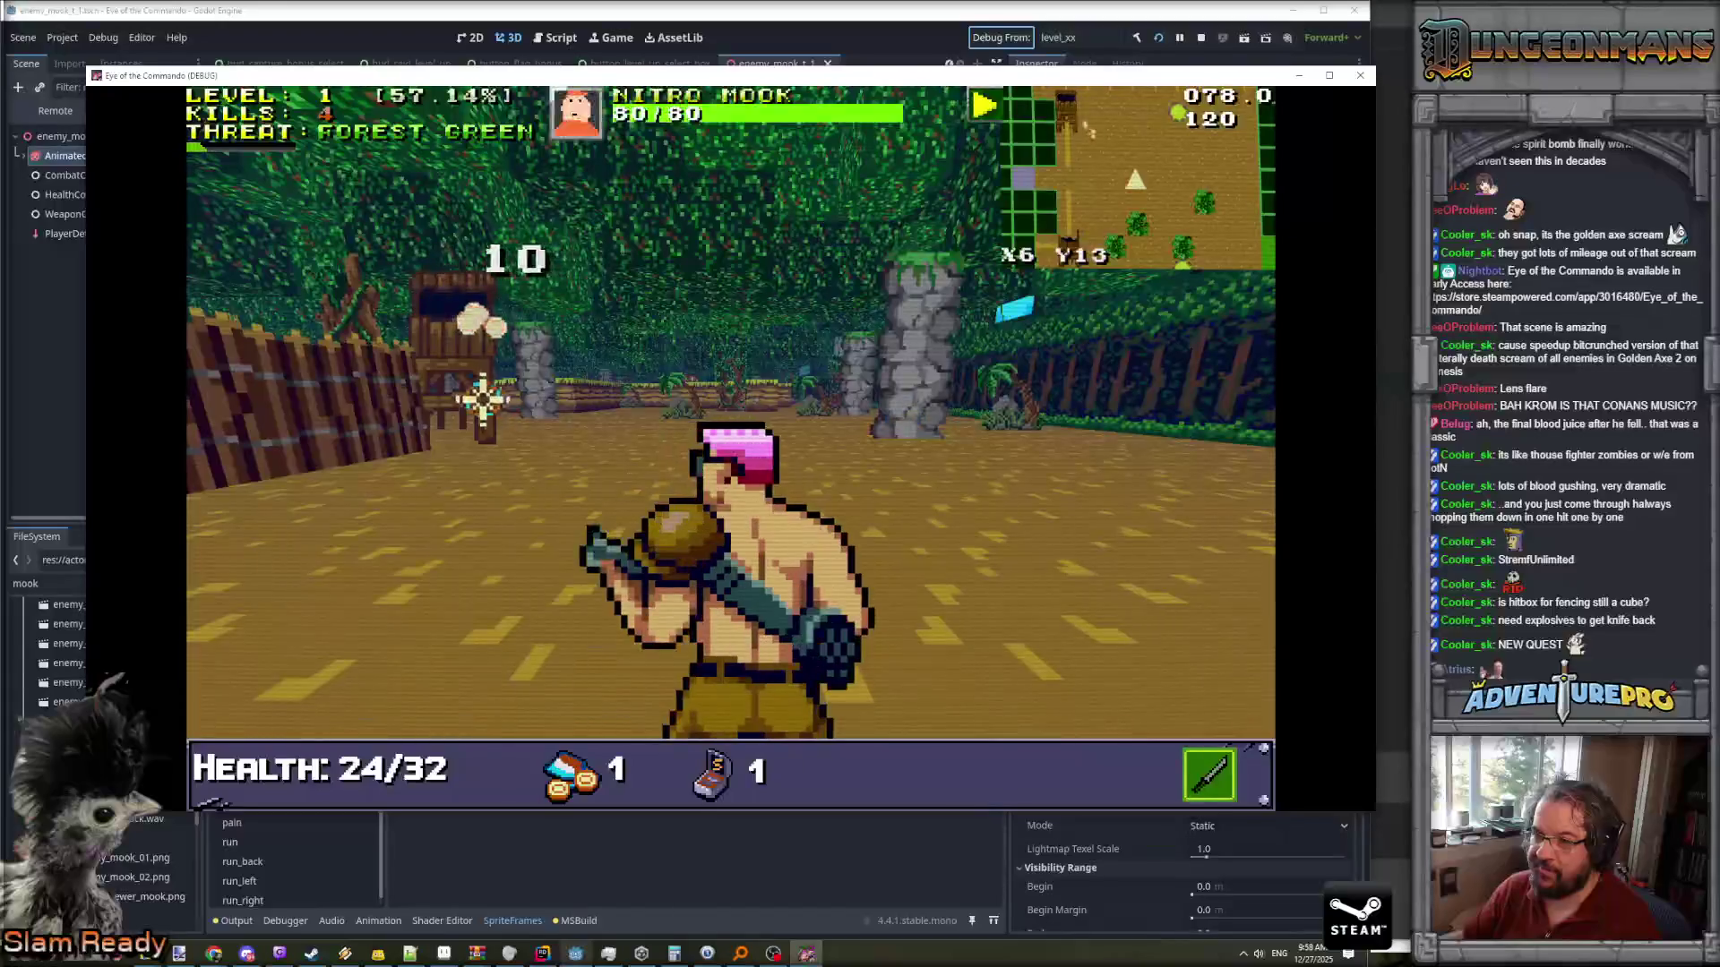
- Strafe through the gate and shoot the Nitro Mook there until it dies
{"action": "left_click", "coordinate": [448, 389]}
{"action": "key", "text": "Left"}
{"action": "left_click", "coordinate": [345, 383]}
{"action": "left_click", "coordinate": [278, 367]}
{"action": "left_click", "coordinate": [385, 358]}
{"action": "key", "text": "Up"}
{"action": "left_click", "coordinate": [192, 334]}
{"action": "key", "text": "Left"}
{"action": "left_click", "coordinate": [882, 345]}
{"action": "left_click", "coordinate": [860, 358]}
- Kill the last two Nitro Mooks to reach level 2 with 7 kills
{"action": "key", "text": "Left"}
{"action": "key", "text": "Up"}
{"action": "left_click", "coordinate": [556, 385]}
{"action": "left_click", "coordinate": [559, 392]}
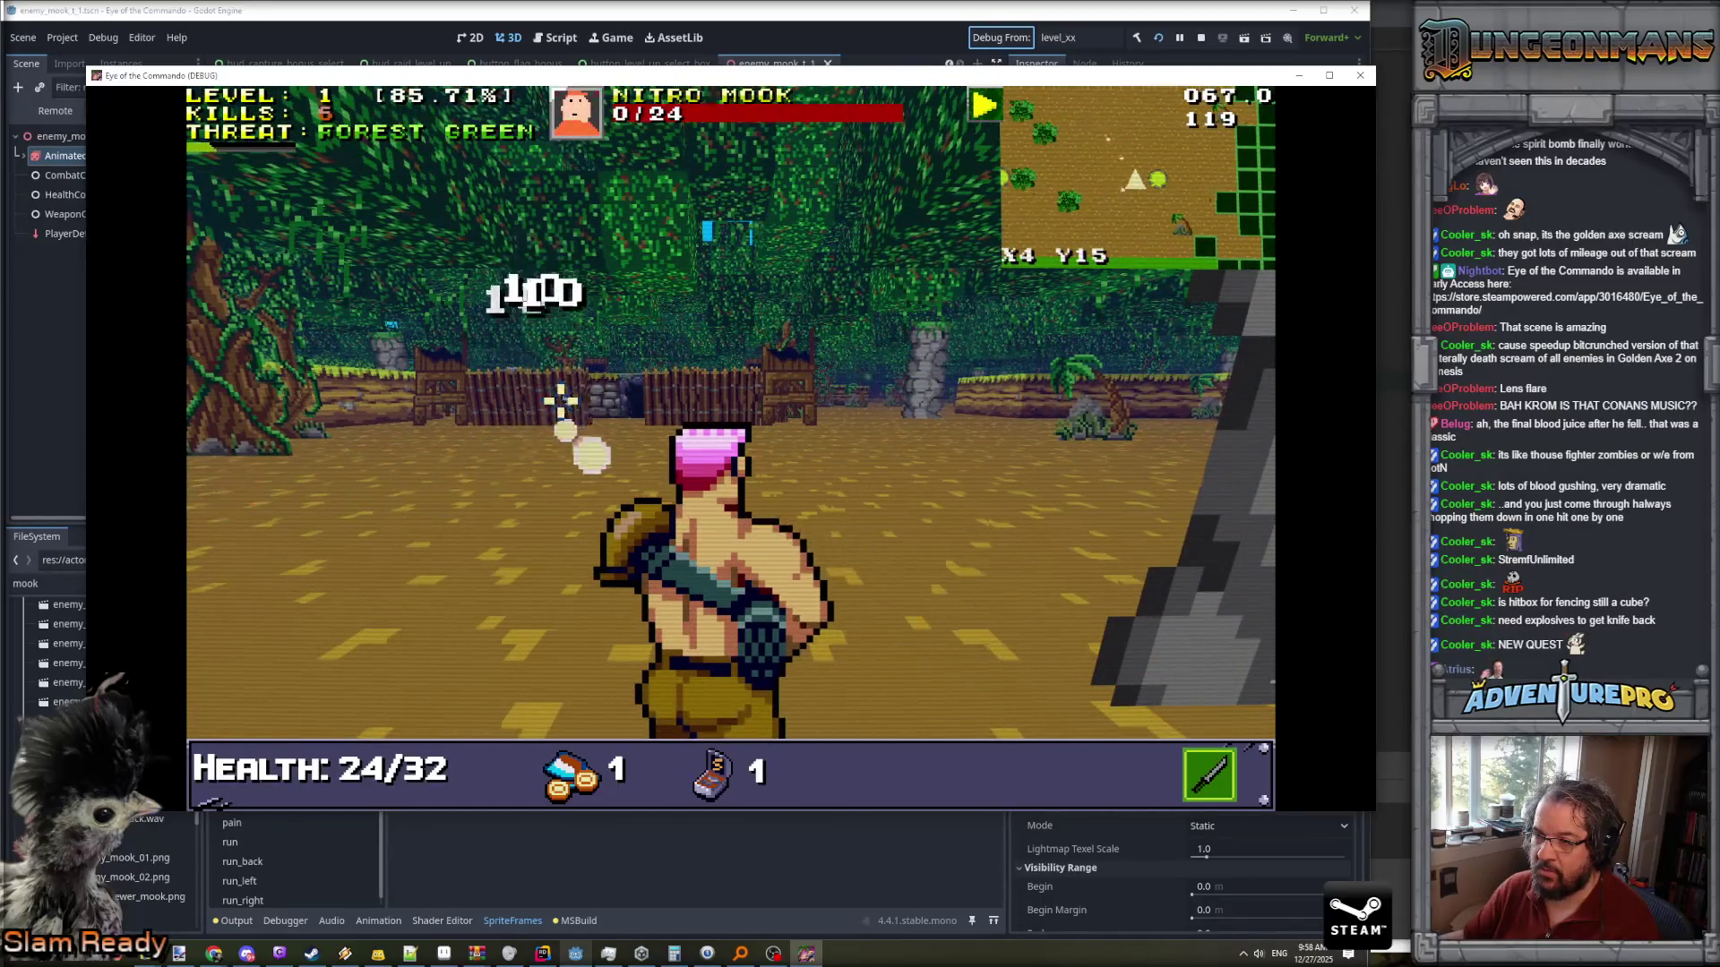
{"action": "key", "text": "Down"}
{"action": "key", "text": "Right"}
{"action": "key", "text": "Right"}
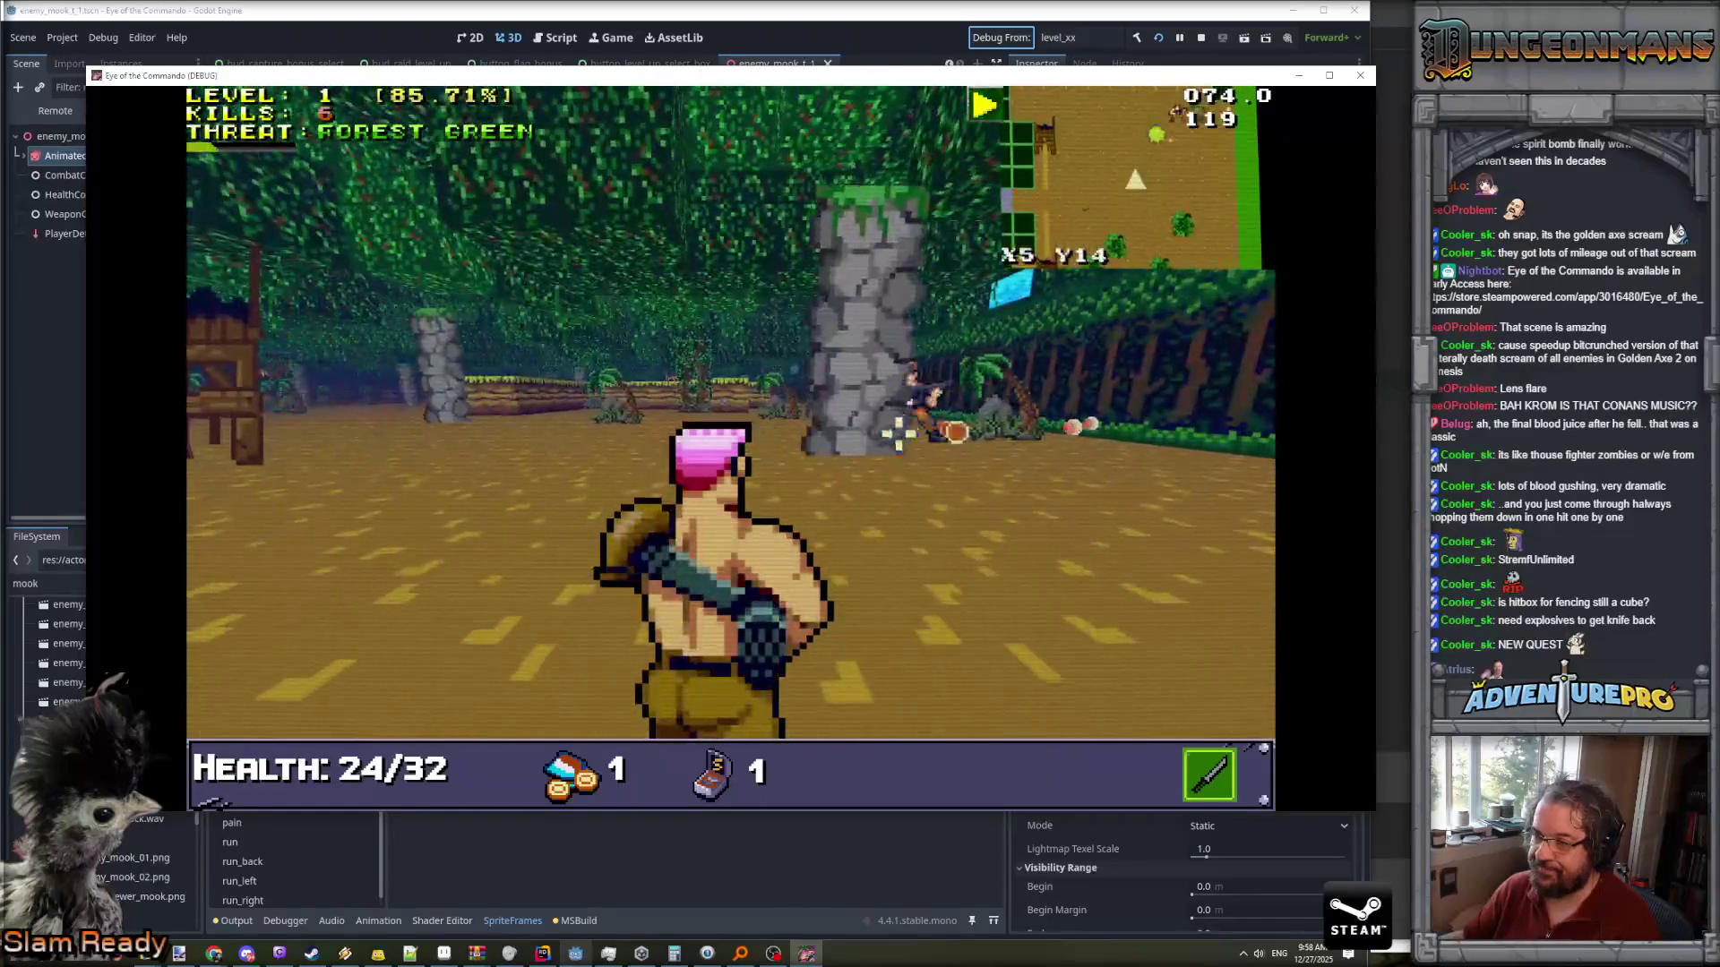
{"action": "left_click", "coordinate": [1110, 394]}
{"action": "key", "text": "Up"}
{"action": "left_click", "coordinate": [989, 385]}
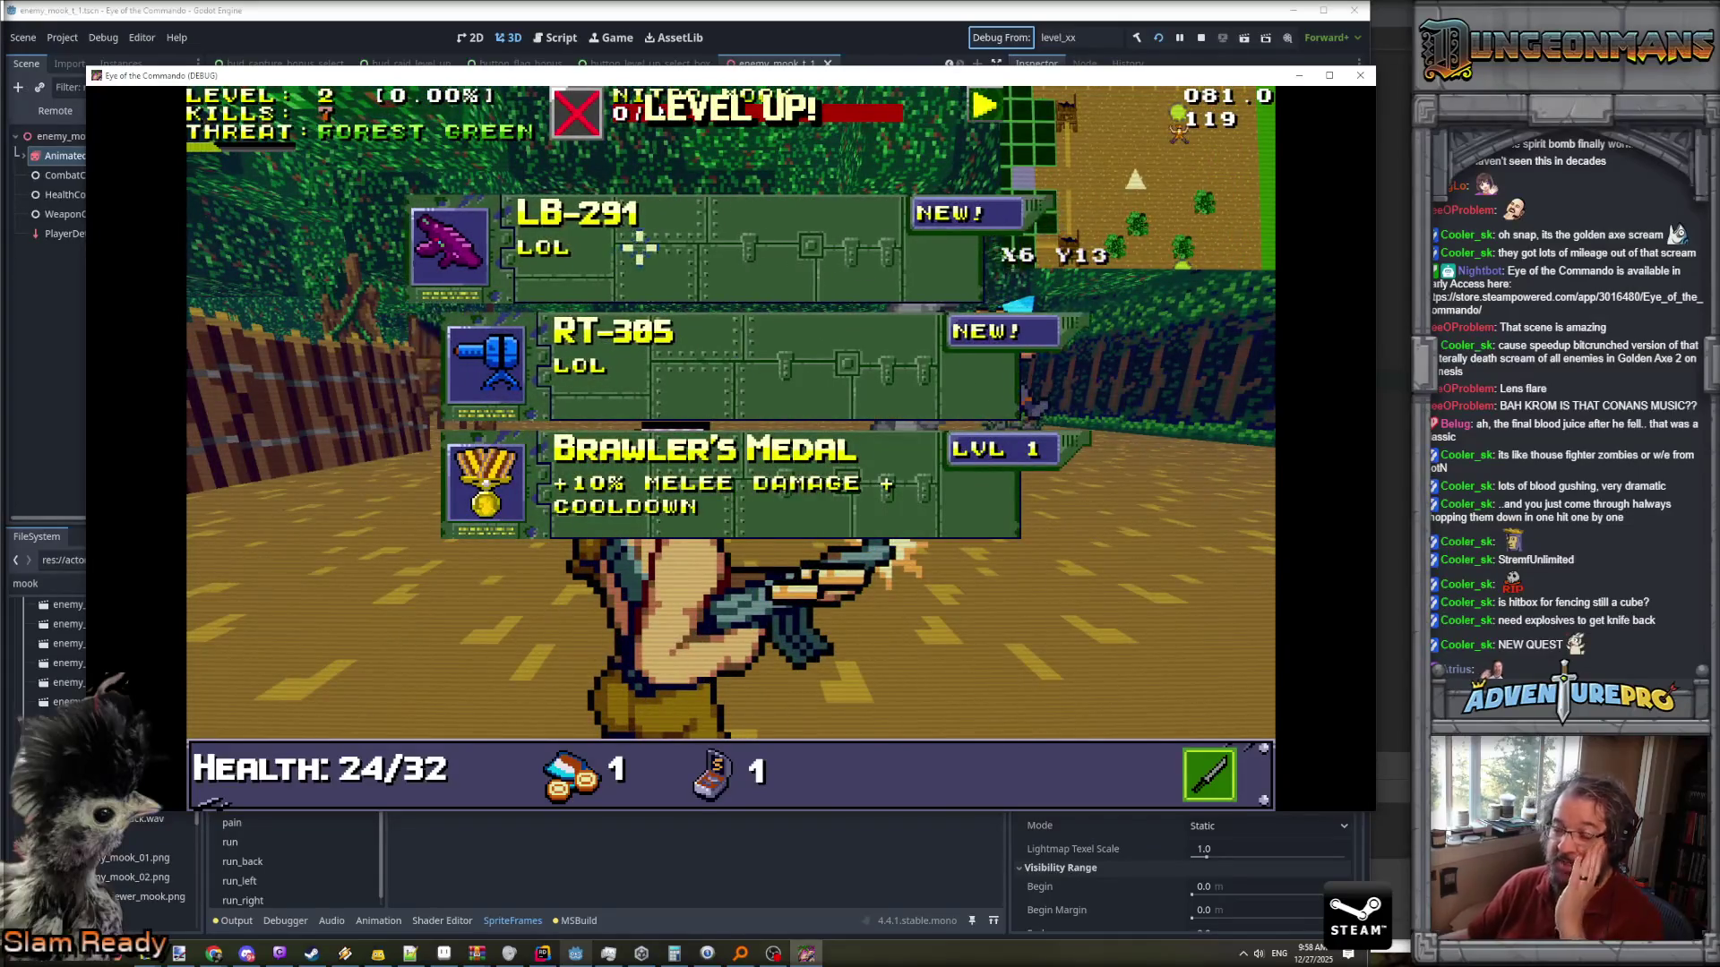
- Take the RT-305 subweapon, then shoot two more Nitro Mooks in the forest
{"action": "left_click", "coordinate": [670, 356]}
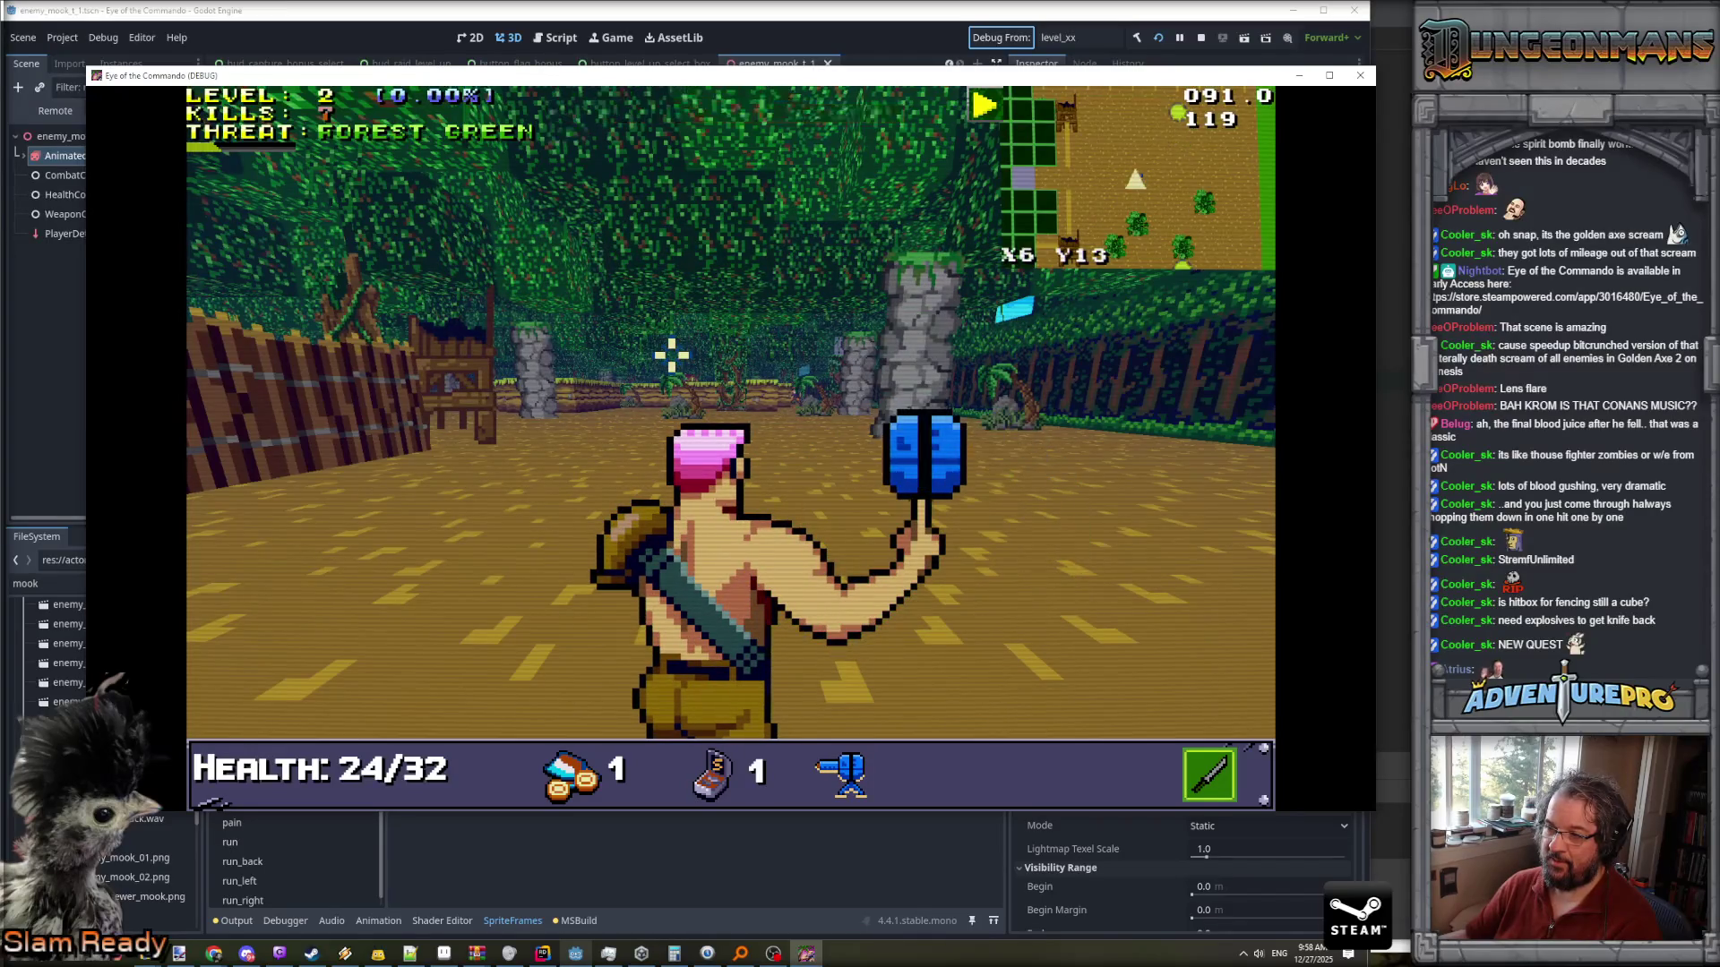
{"action": "key", "text": "Down"}
{"action": "key", "text": "Down"}
{"action": "key", "text": "Down"}
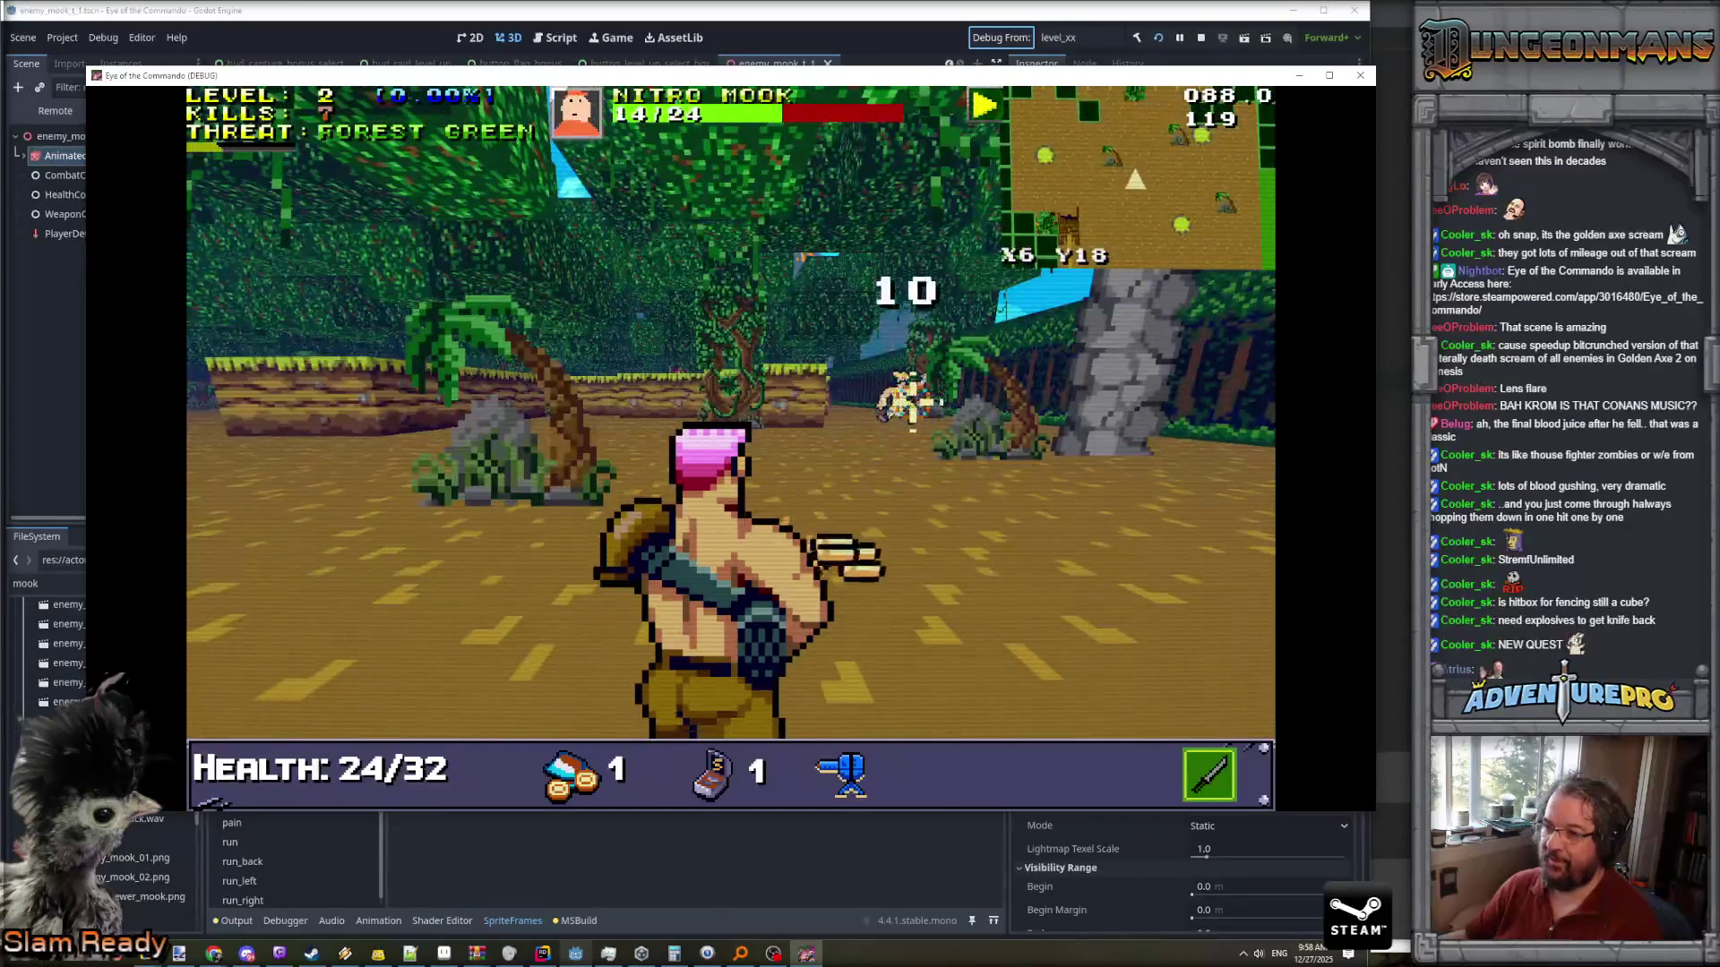
{"action": "left_click", "coordinate": [931, 394]}
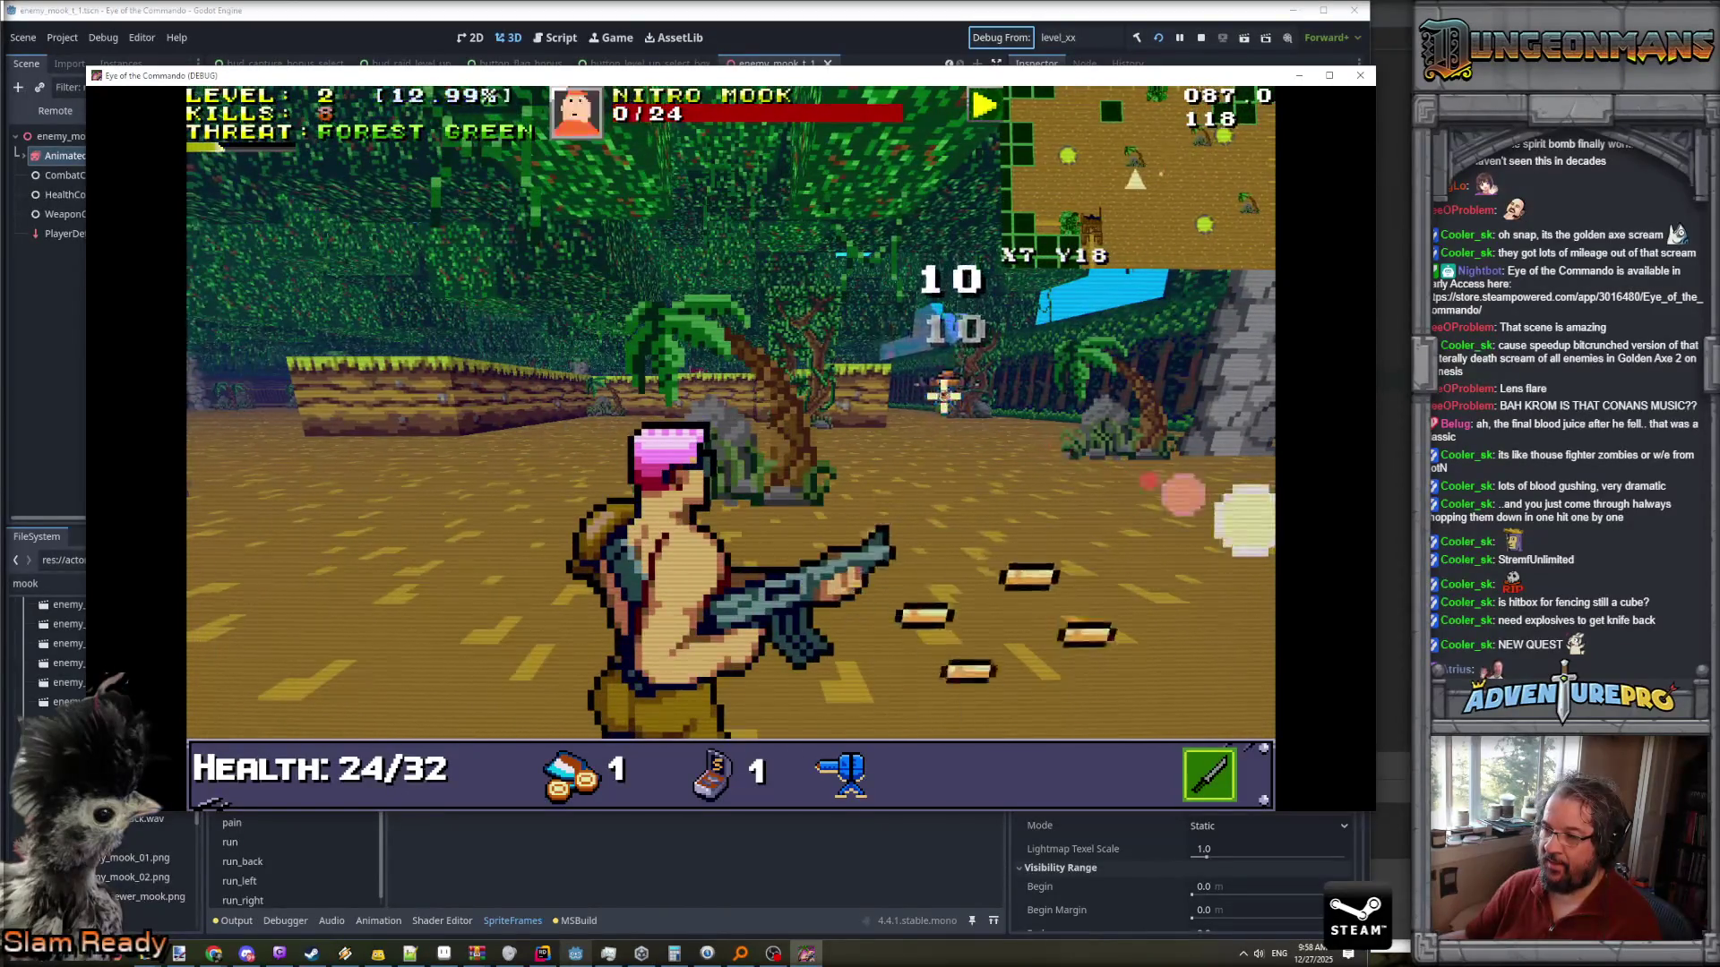
{"action": "key", "text": "w"}
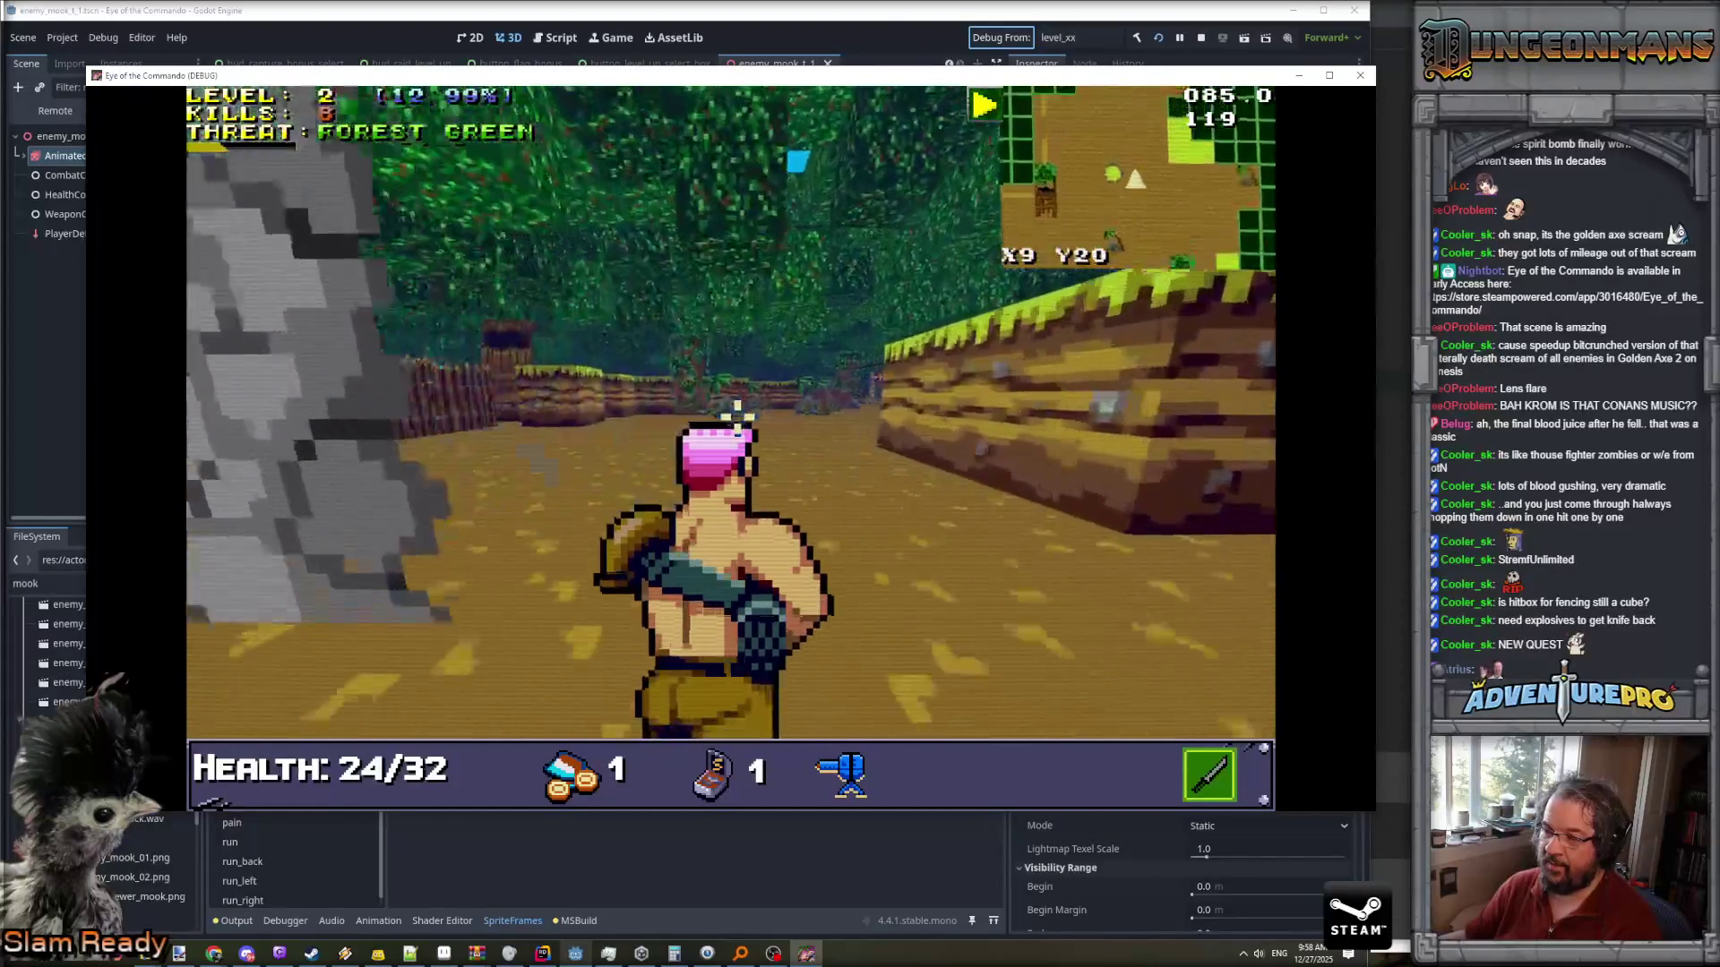
{"action": "key", "text": "d"}
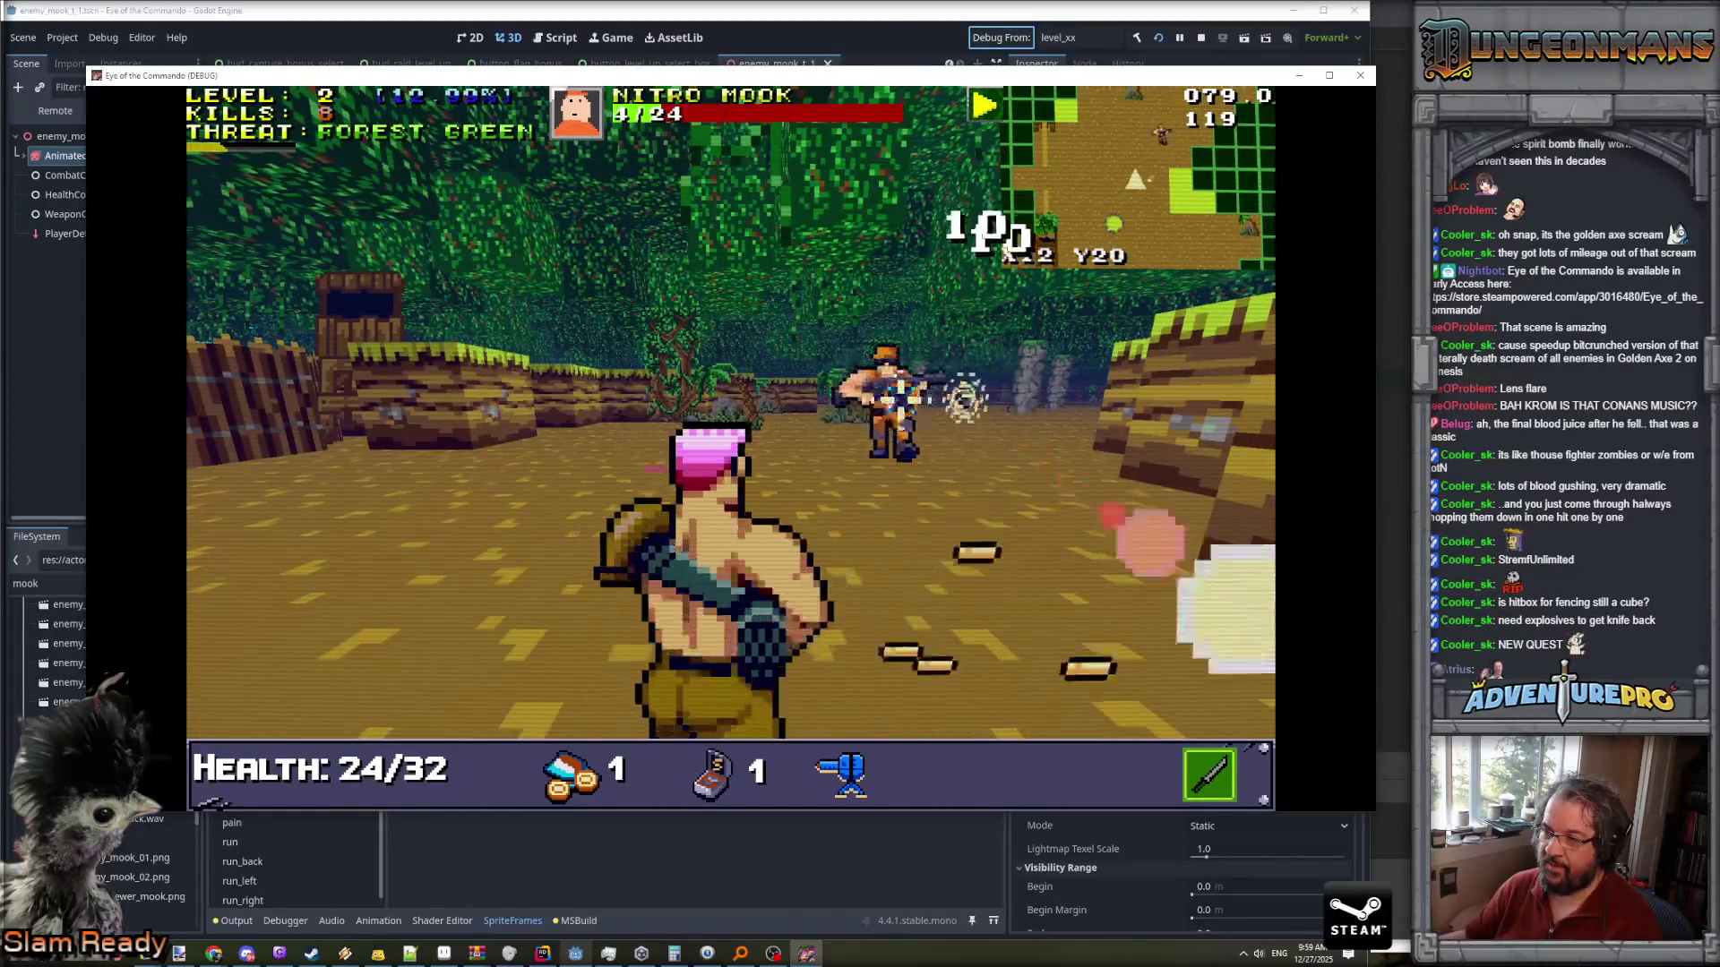
{"action": "left_click", "coordinate": [963, 399]}
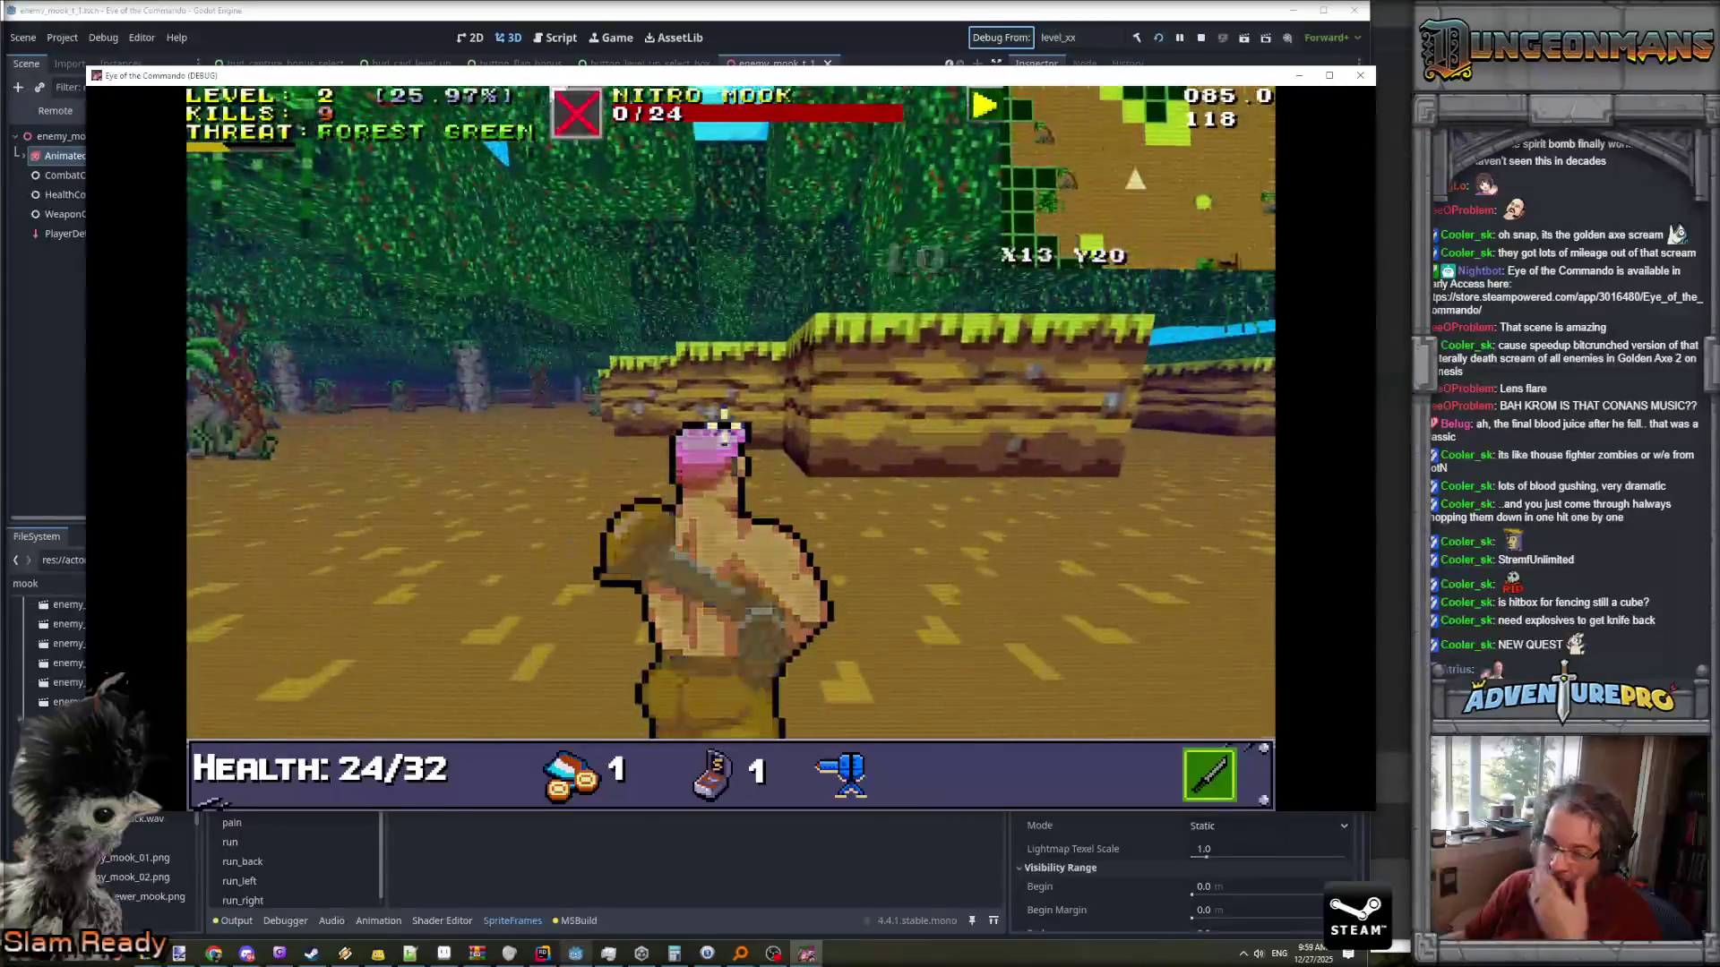
- Advance along the wall toward the stone pillars, shooting the Nitro Mooks there
{"action": "key", "text": "w"}
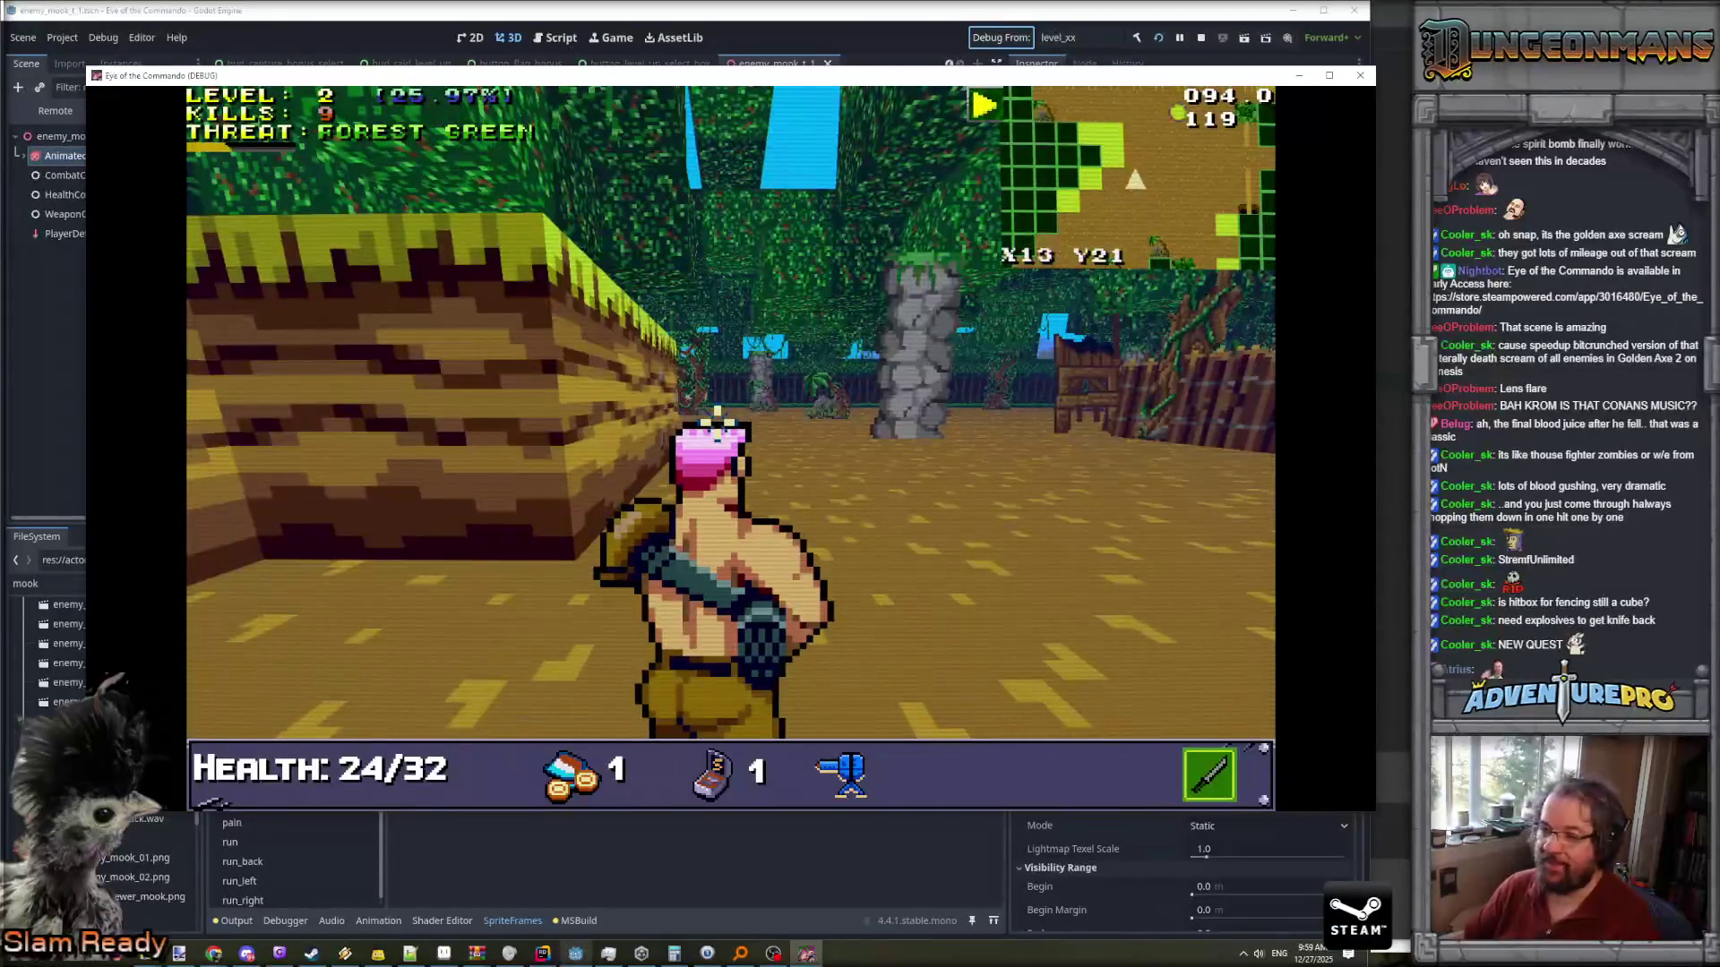
{"action": "key", "text": "w"}
{"action": "key", "text": "w"}
{"action": "key", "text": "w"}
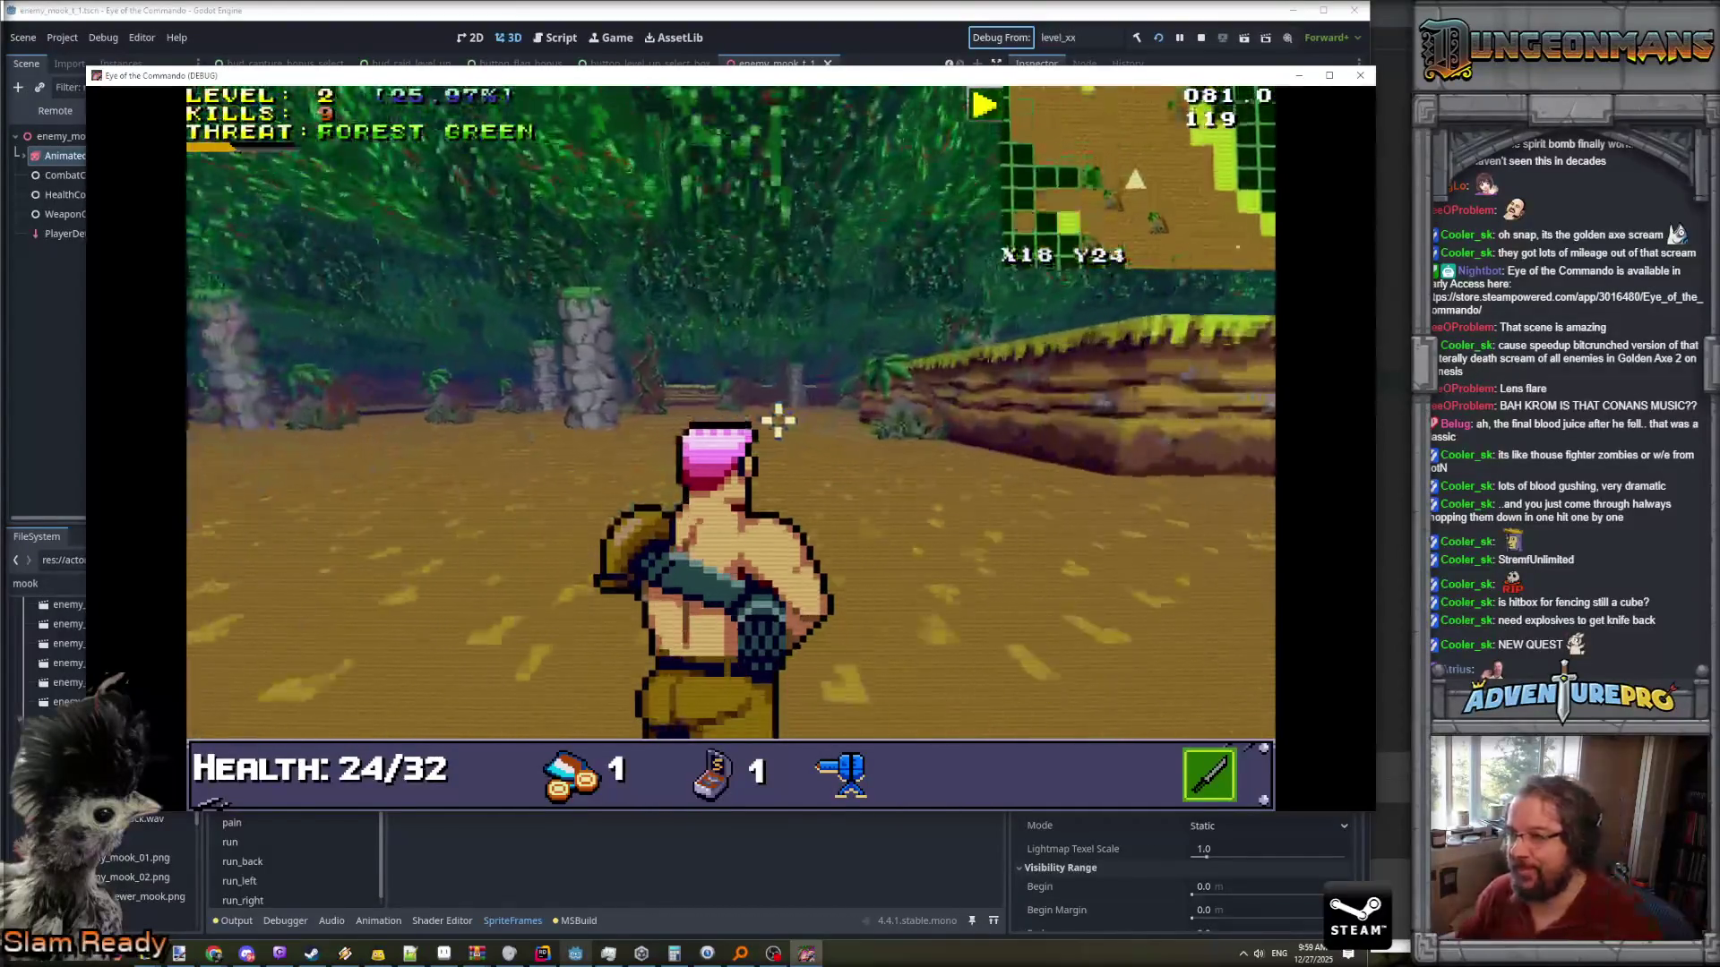
{"action": "key", "text": "w"}
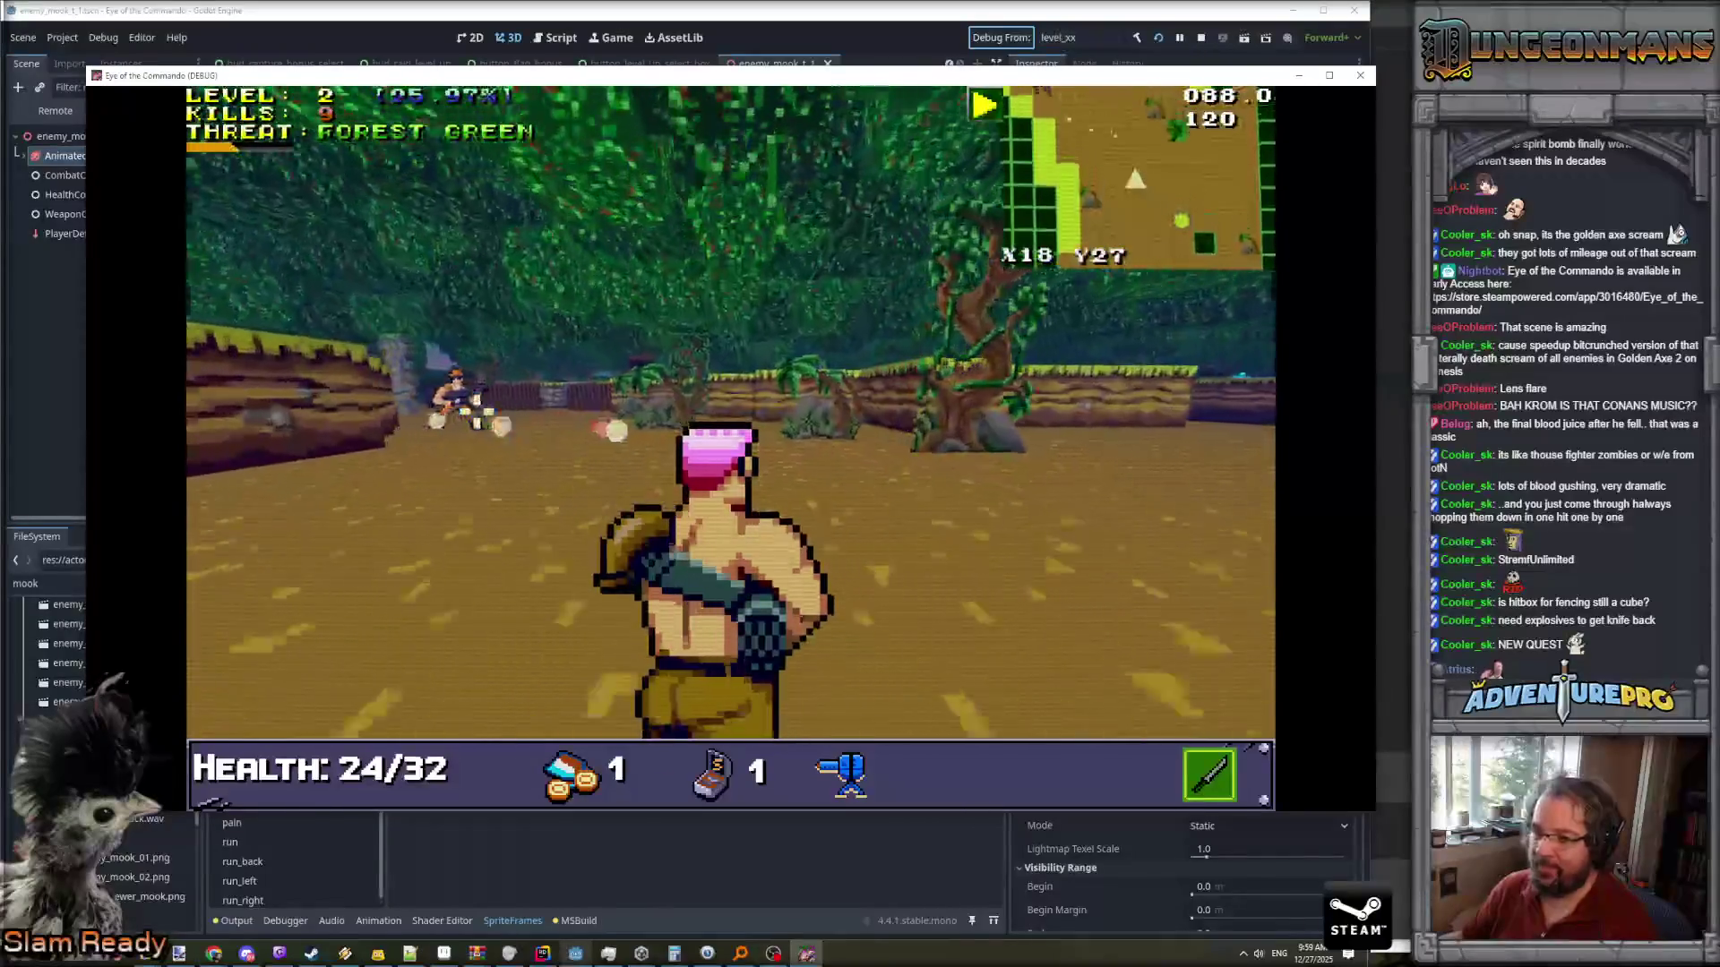
{"action": "left_click", "coordinate": [435, 392]}
{"action": "key", "text": "w"}
{"action": "key", "text": "w"}
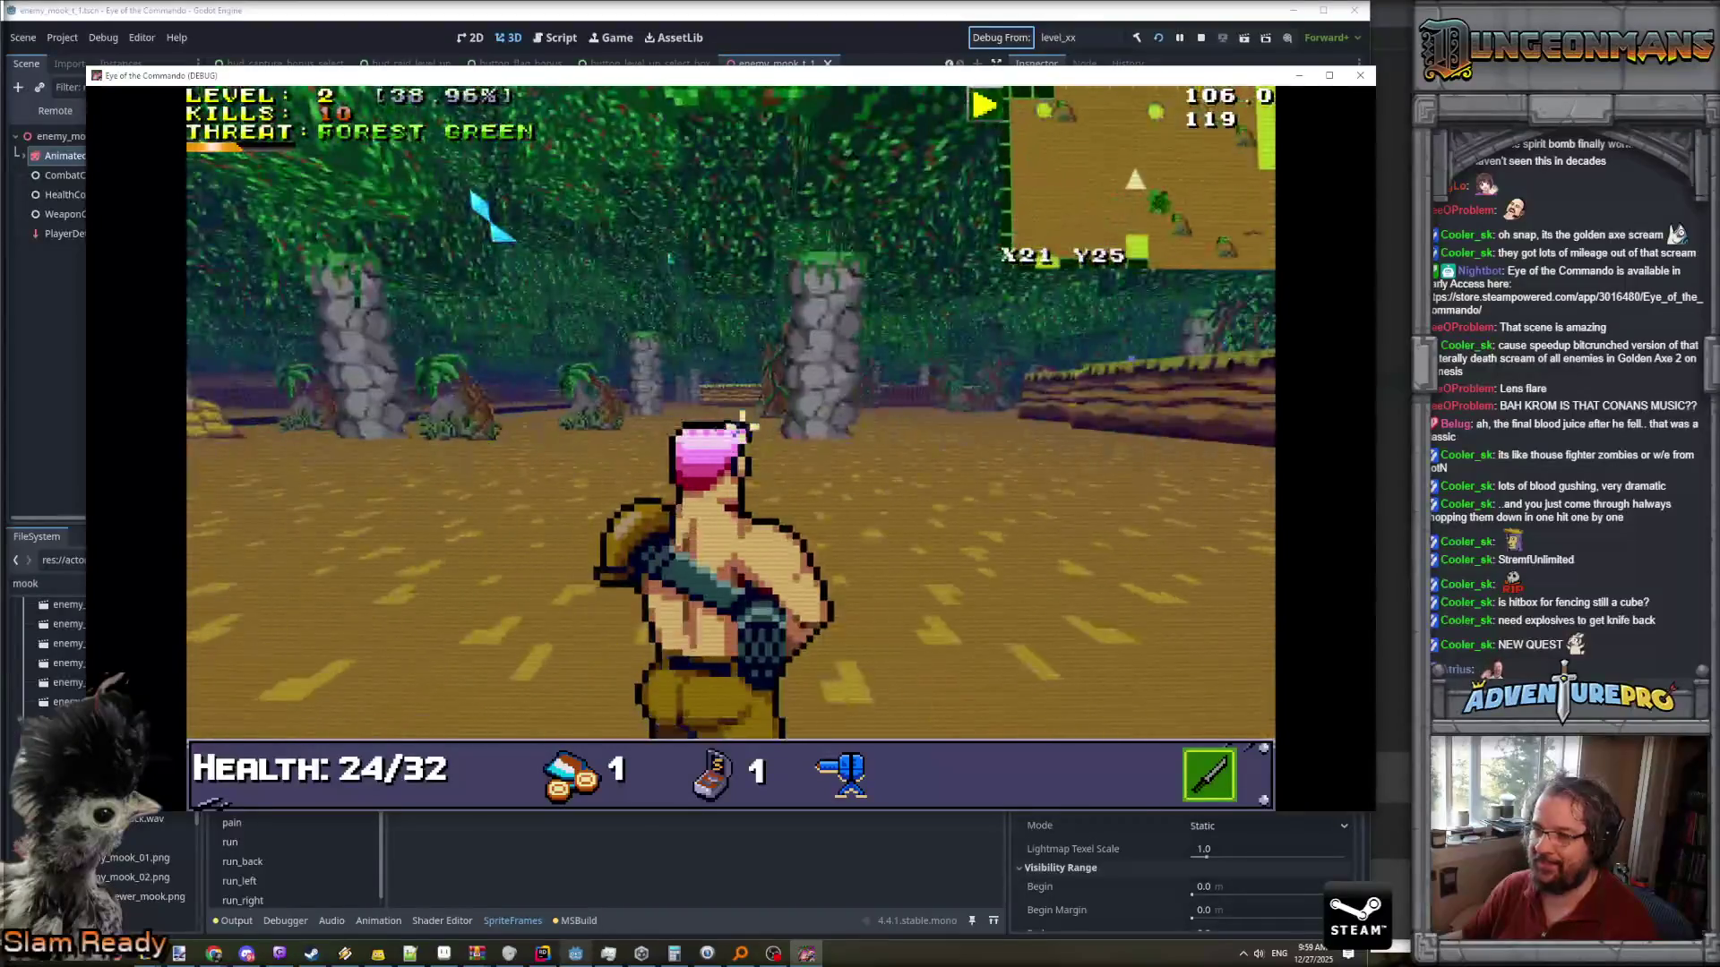
{"action": "key", "text": "w"}
{"action": "key", "text": "w"}
{"action": "left_click", "coordinate": [1113, 430]}
{"action": "left_click", "coordinate": [491, 399]}
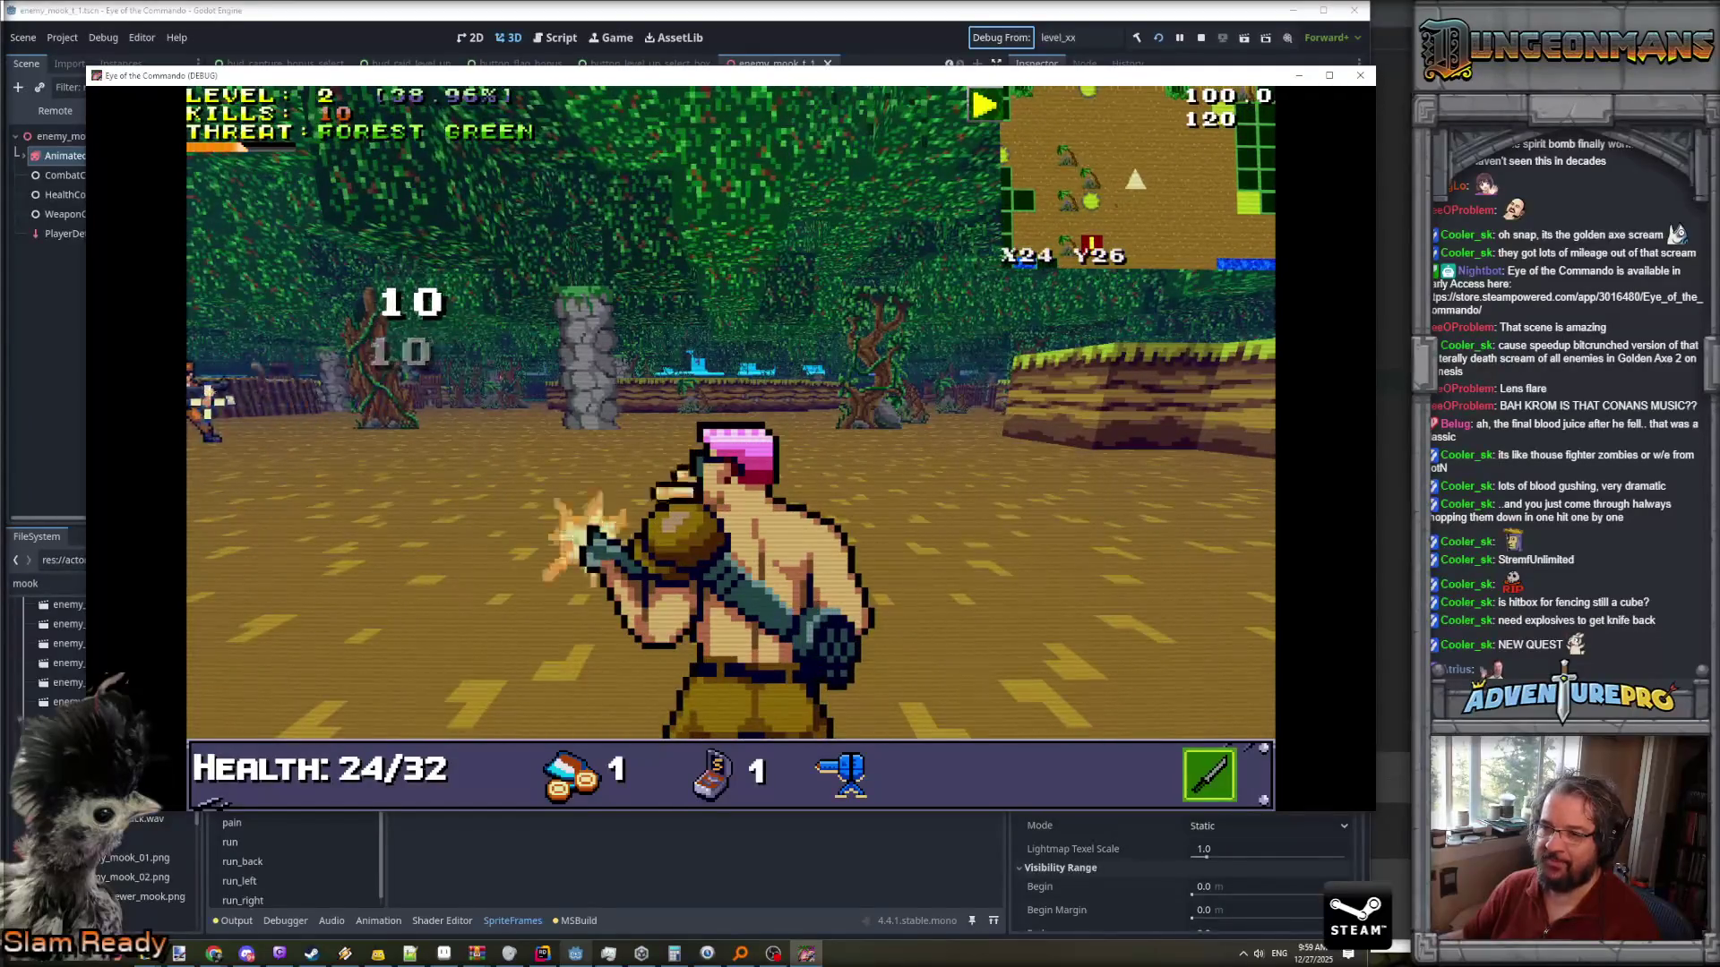
- Push past the pillars to the enemy camp and capture its flag at 14 kills
{"action": "key", "text": "a"}
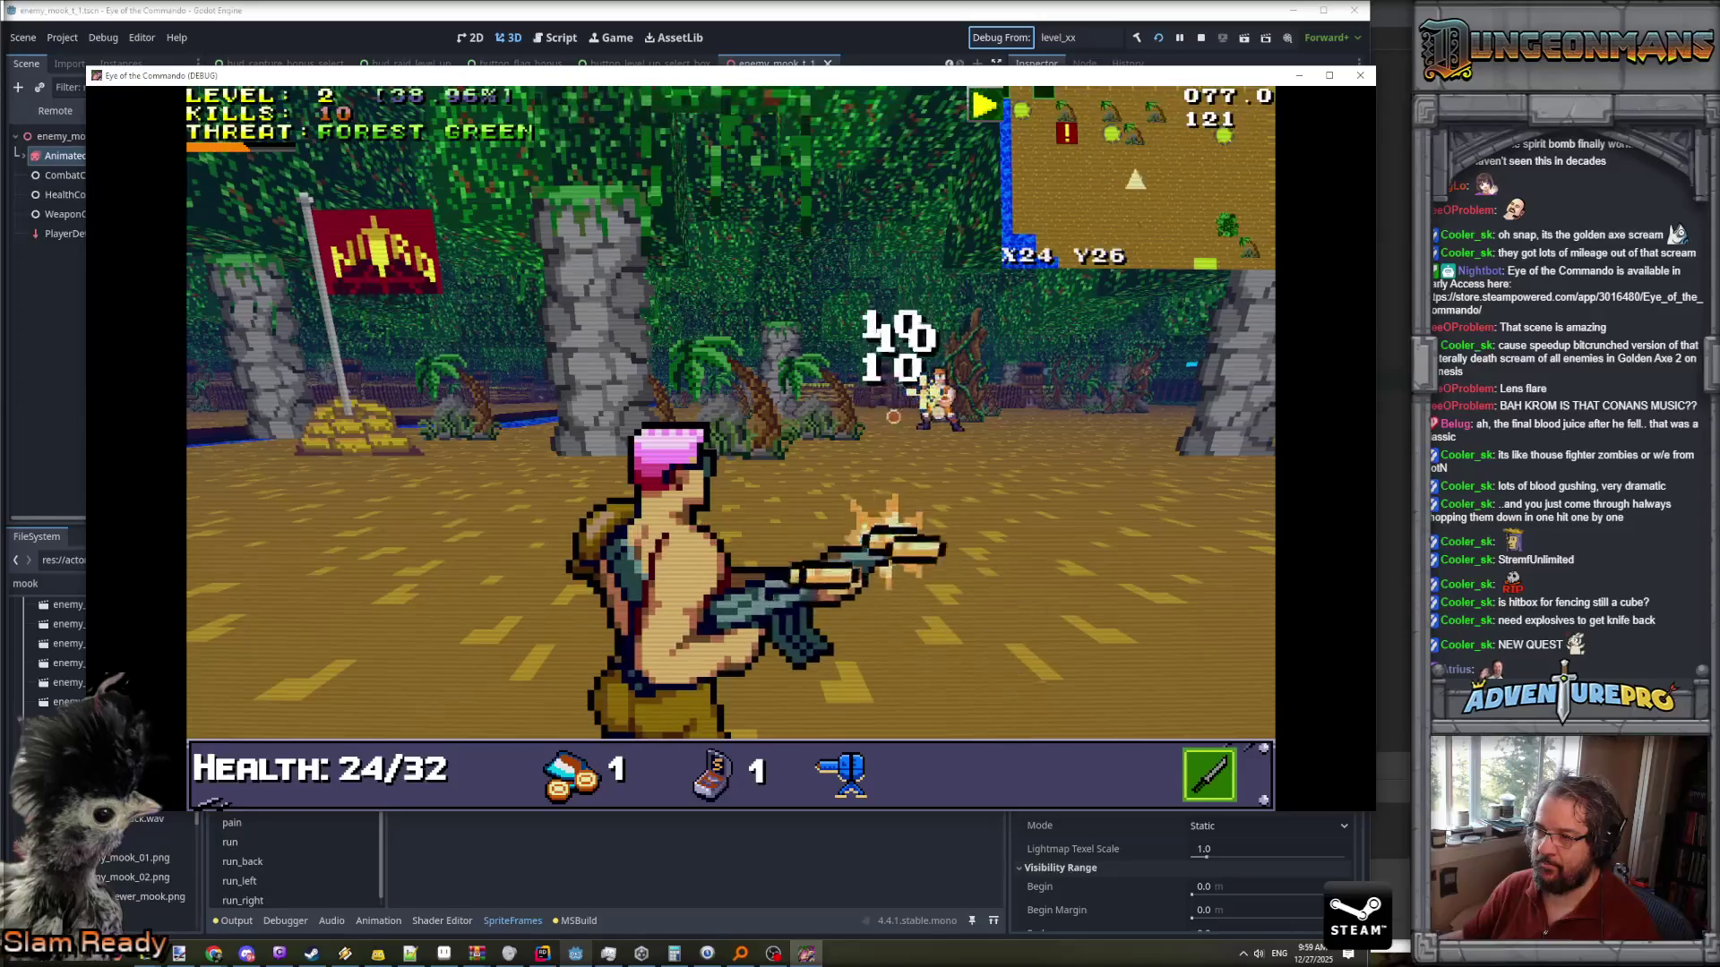
{"action": "key", "text": "w"}
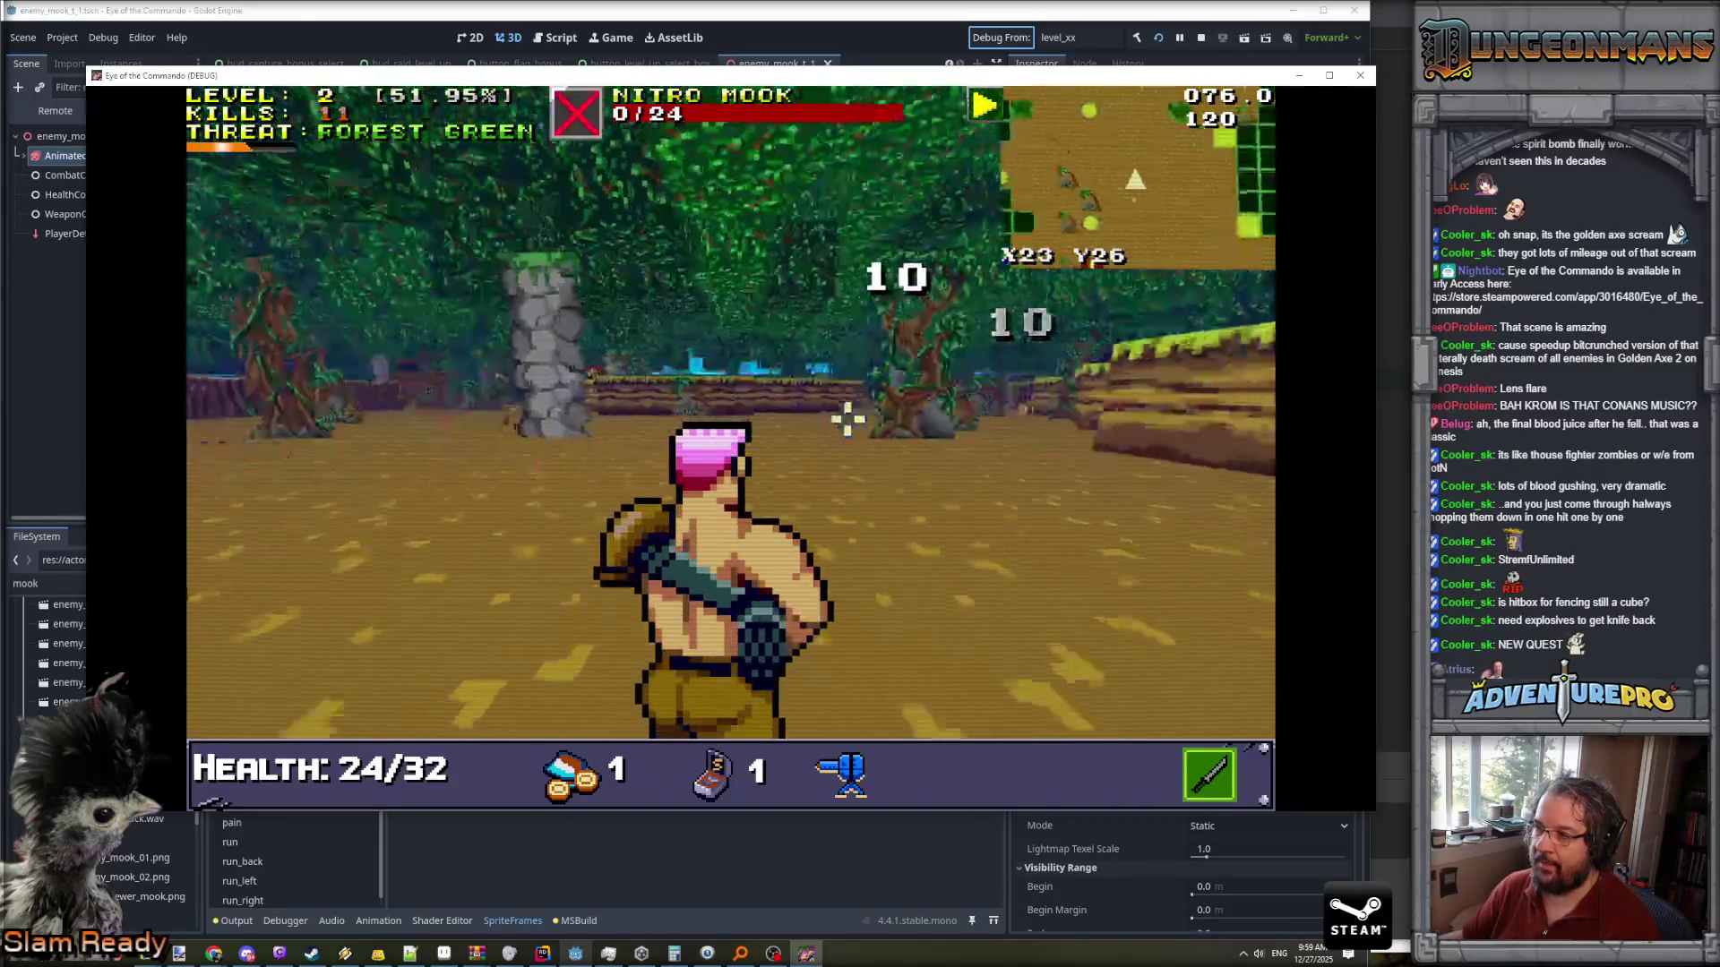
{"action": "key", "text": "w"}
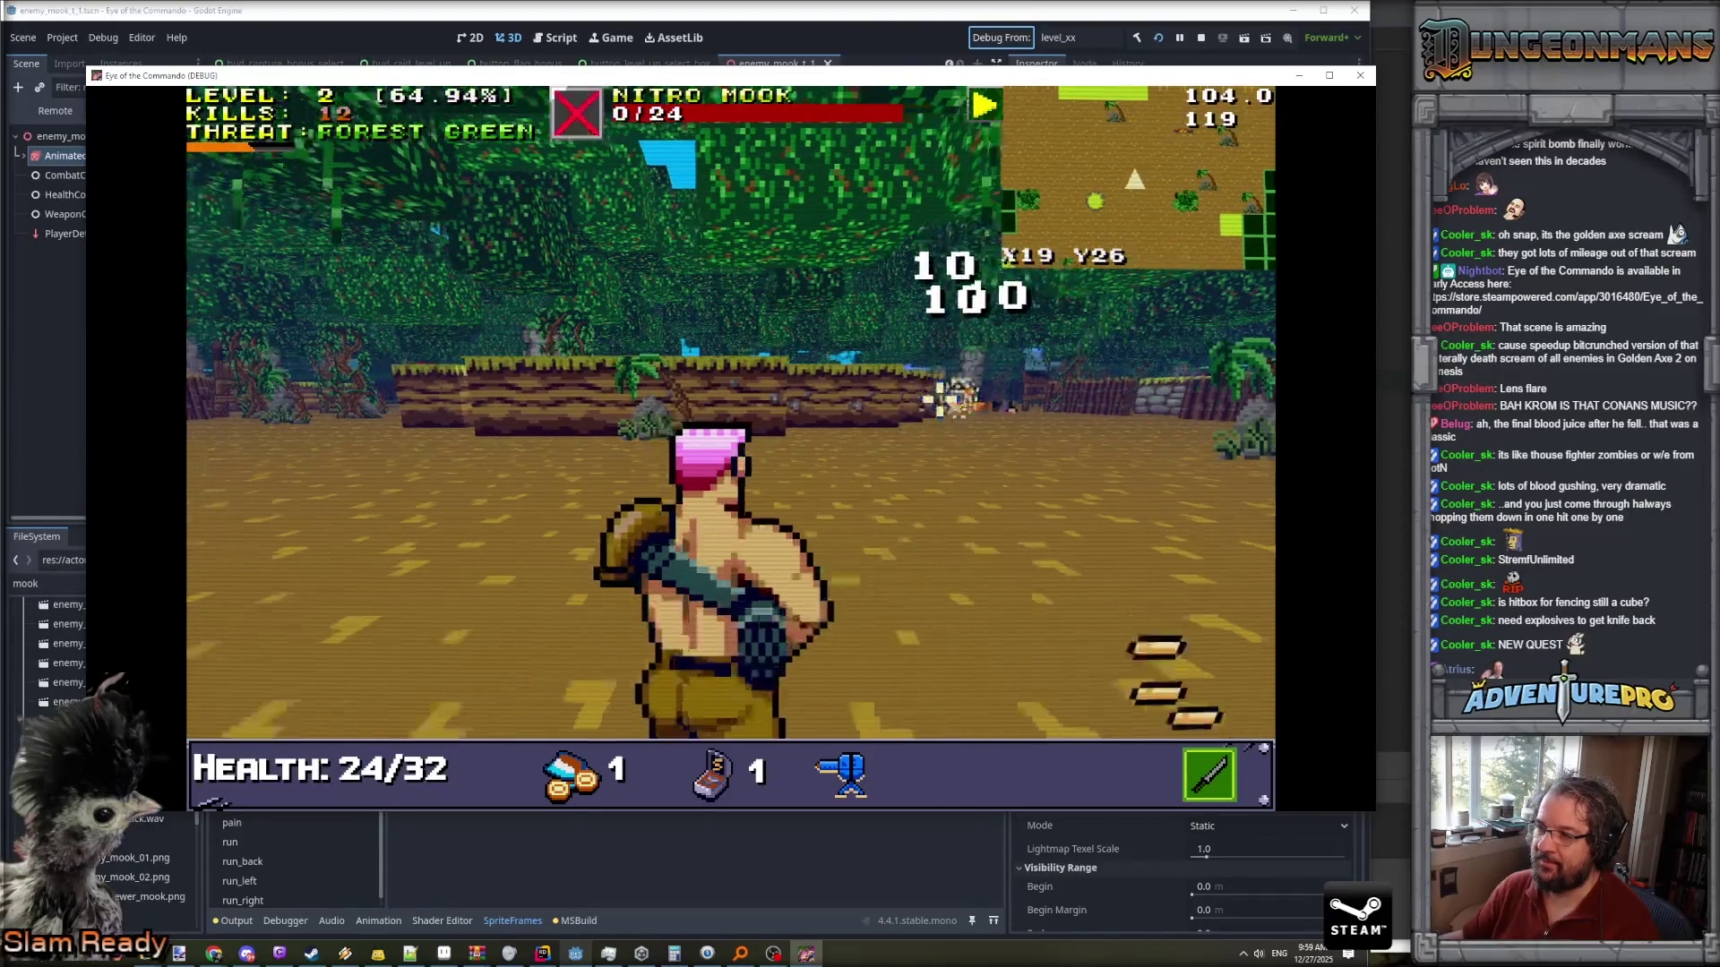
{"action": "key", "text": "w"}
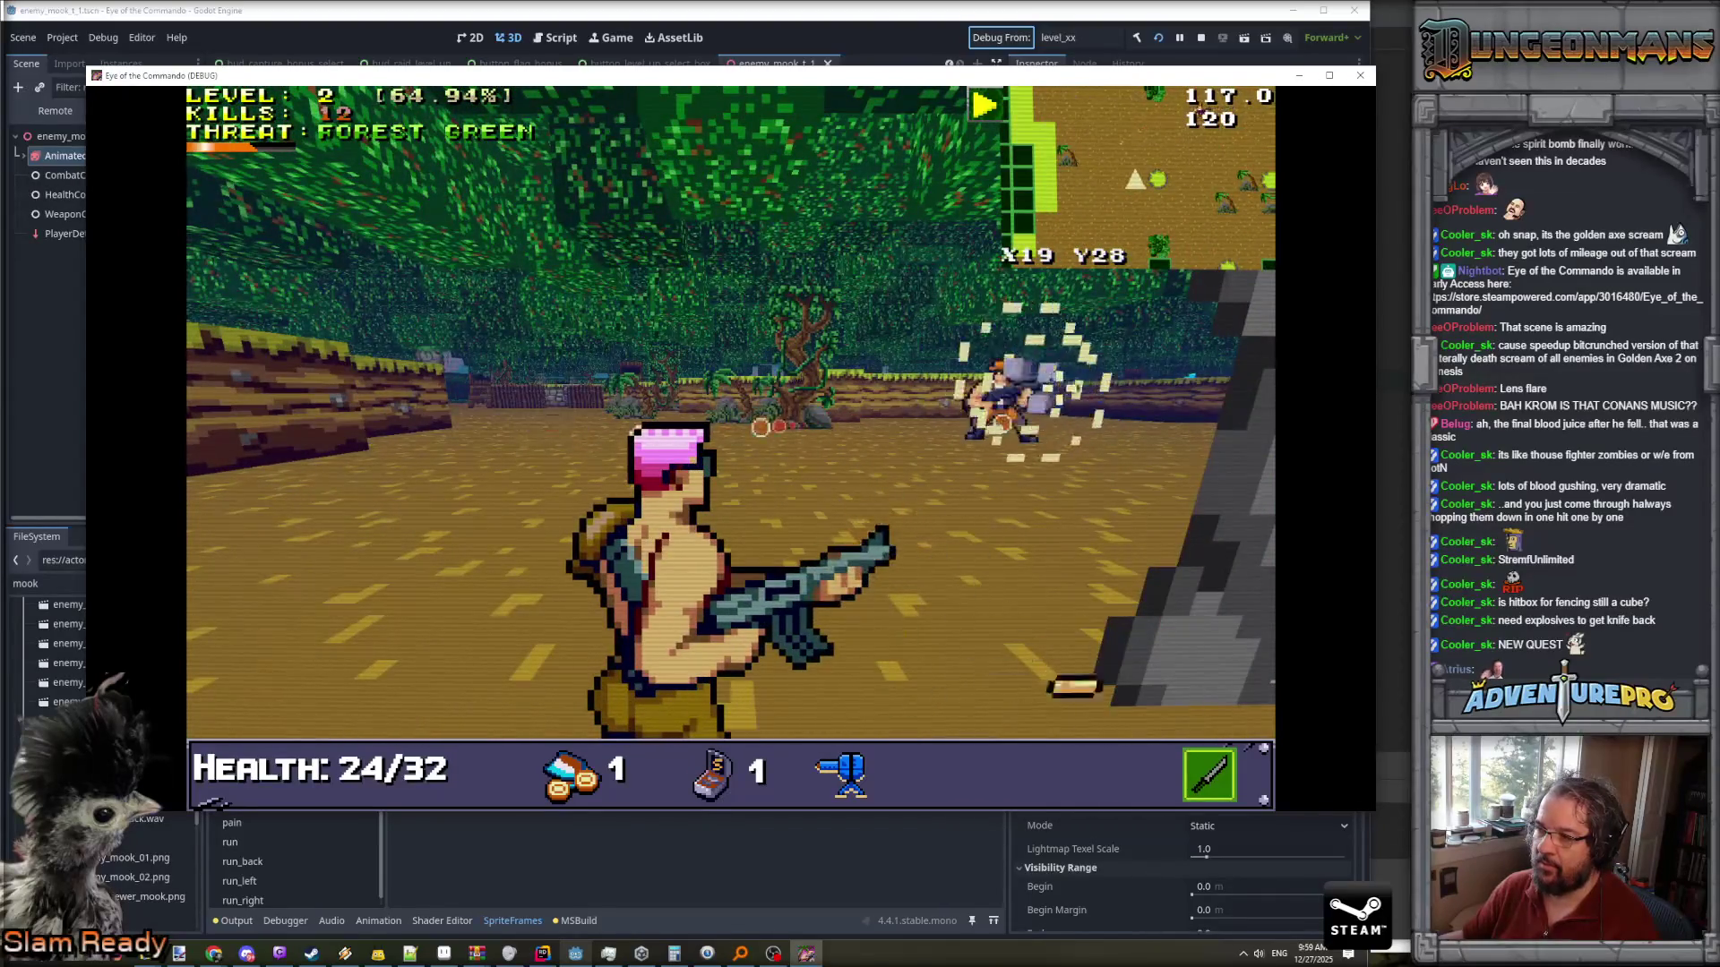
{"action": "key", "text": "w"}
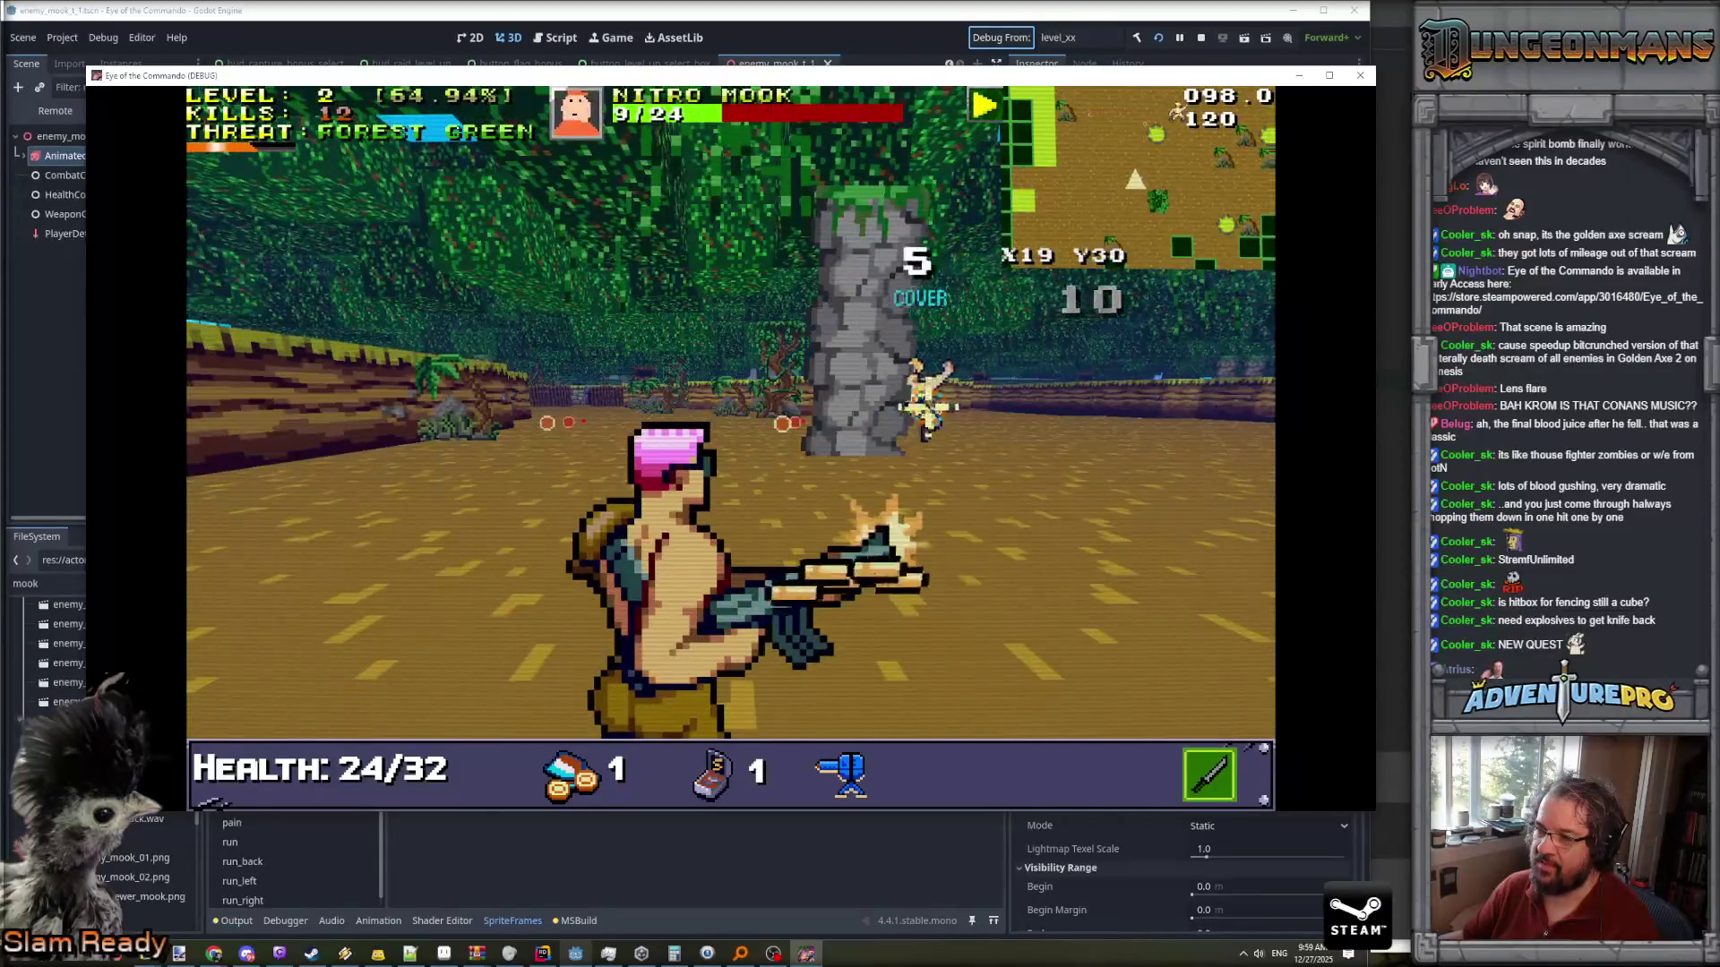
{"action": "key", "text": "w"}
{"action": "key", "text": "w"}
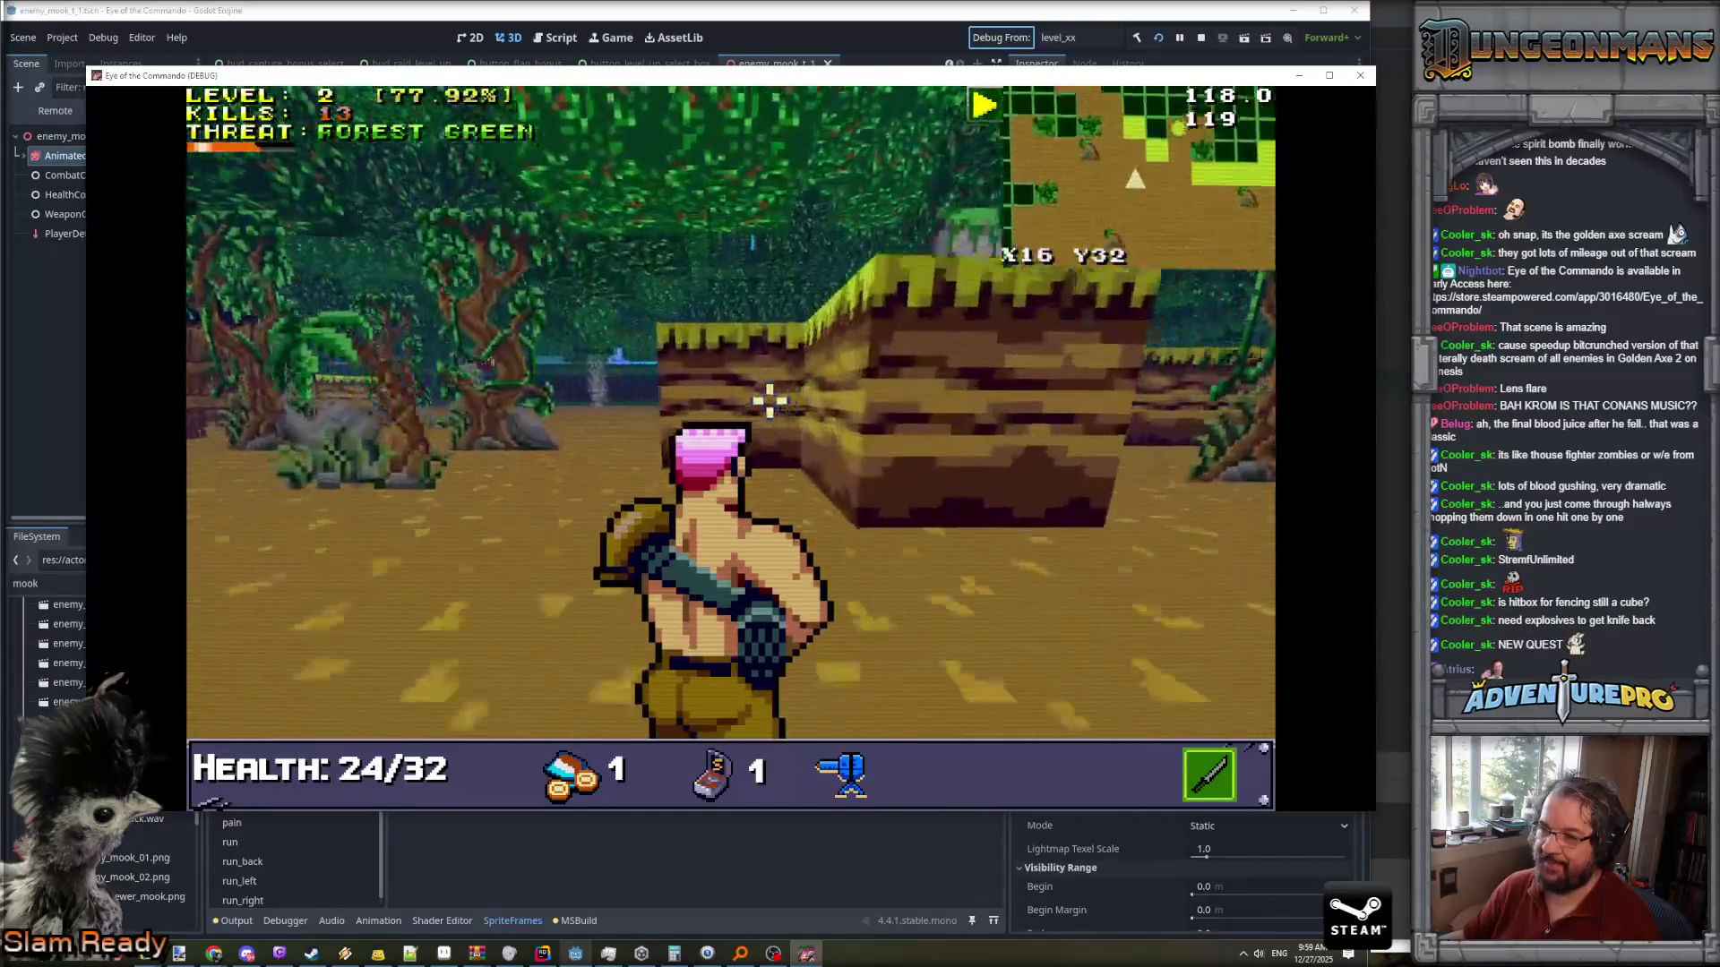
{"action": "key", "text": "w"}
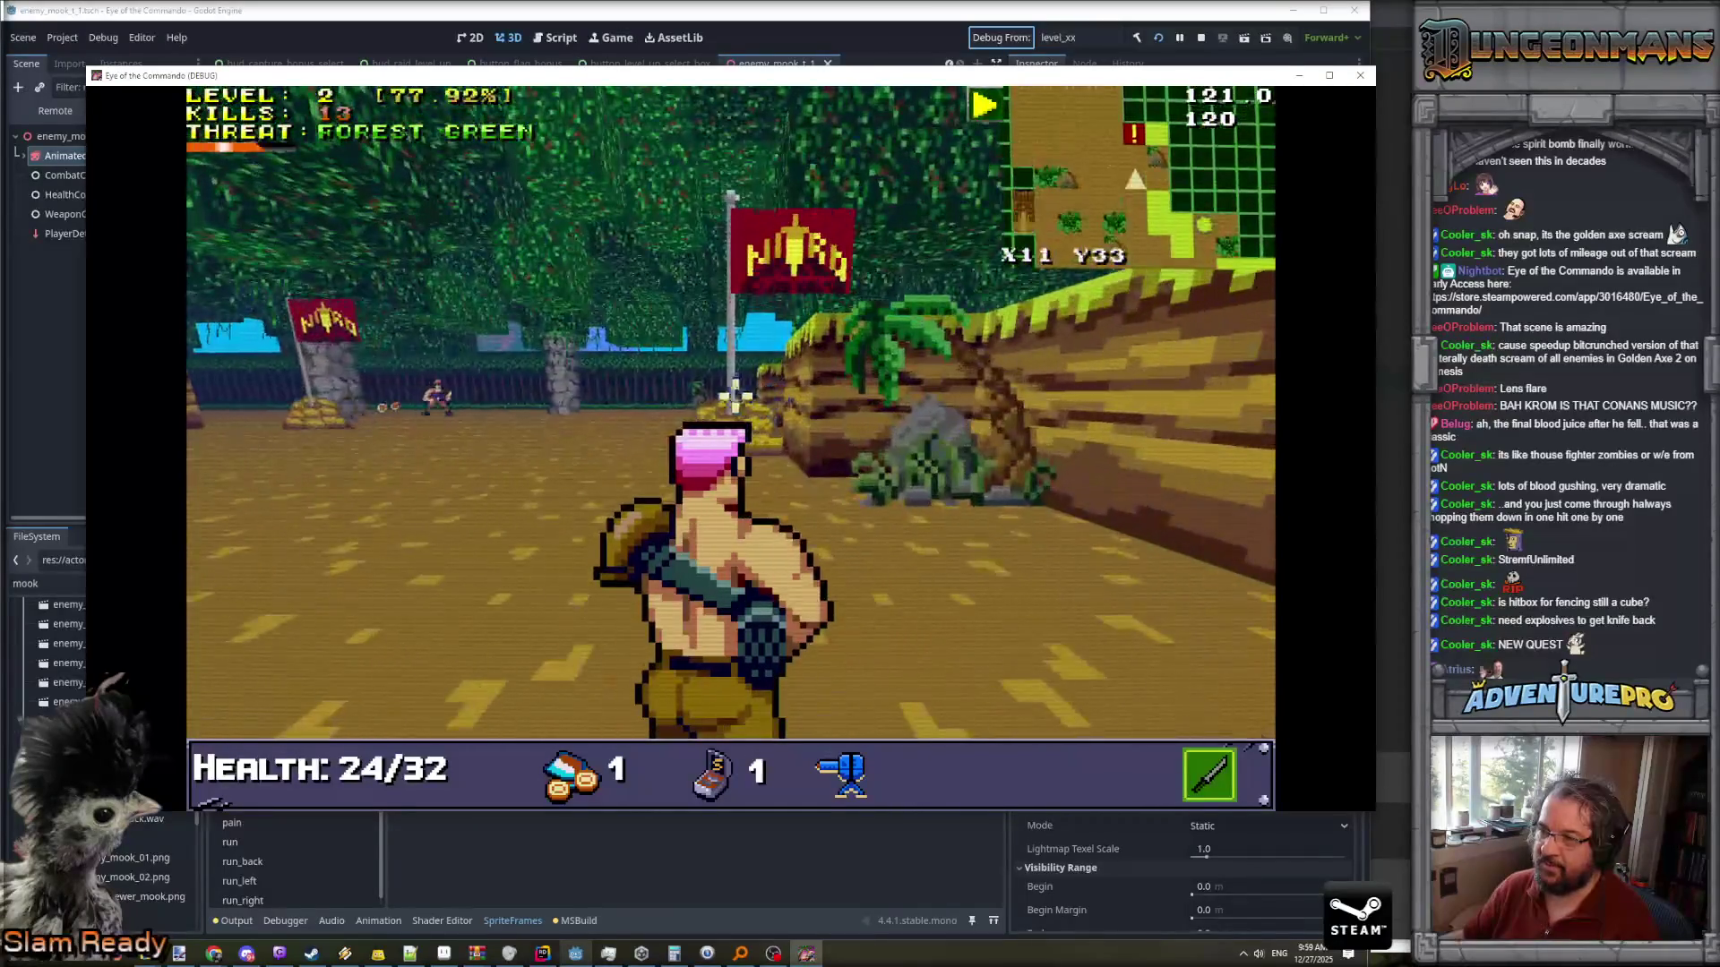
{"action": "key", "text": "w"}
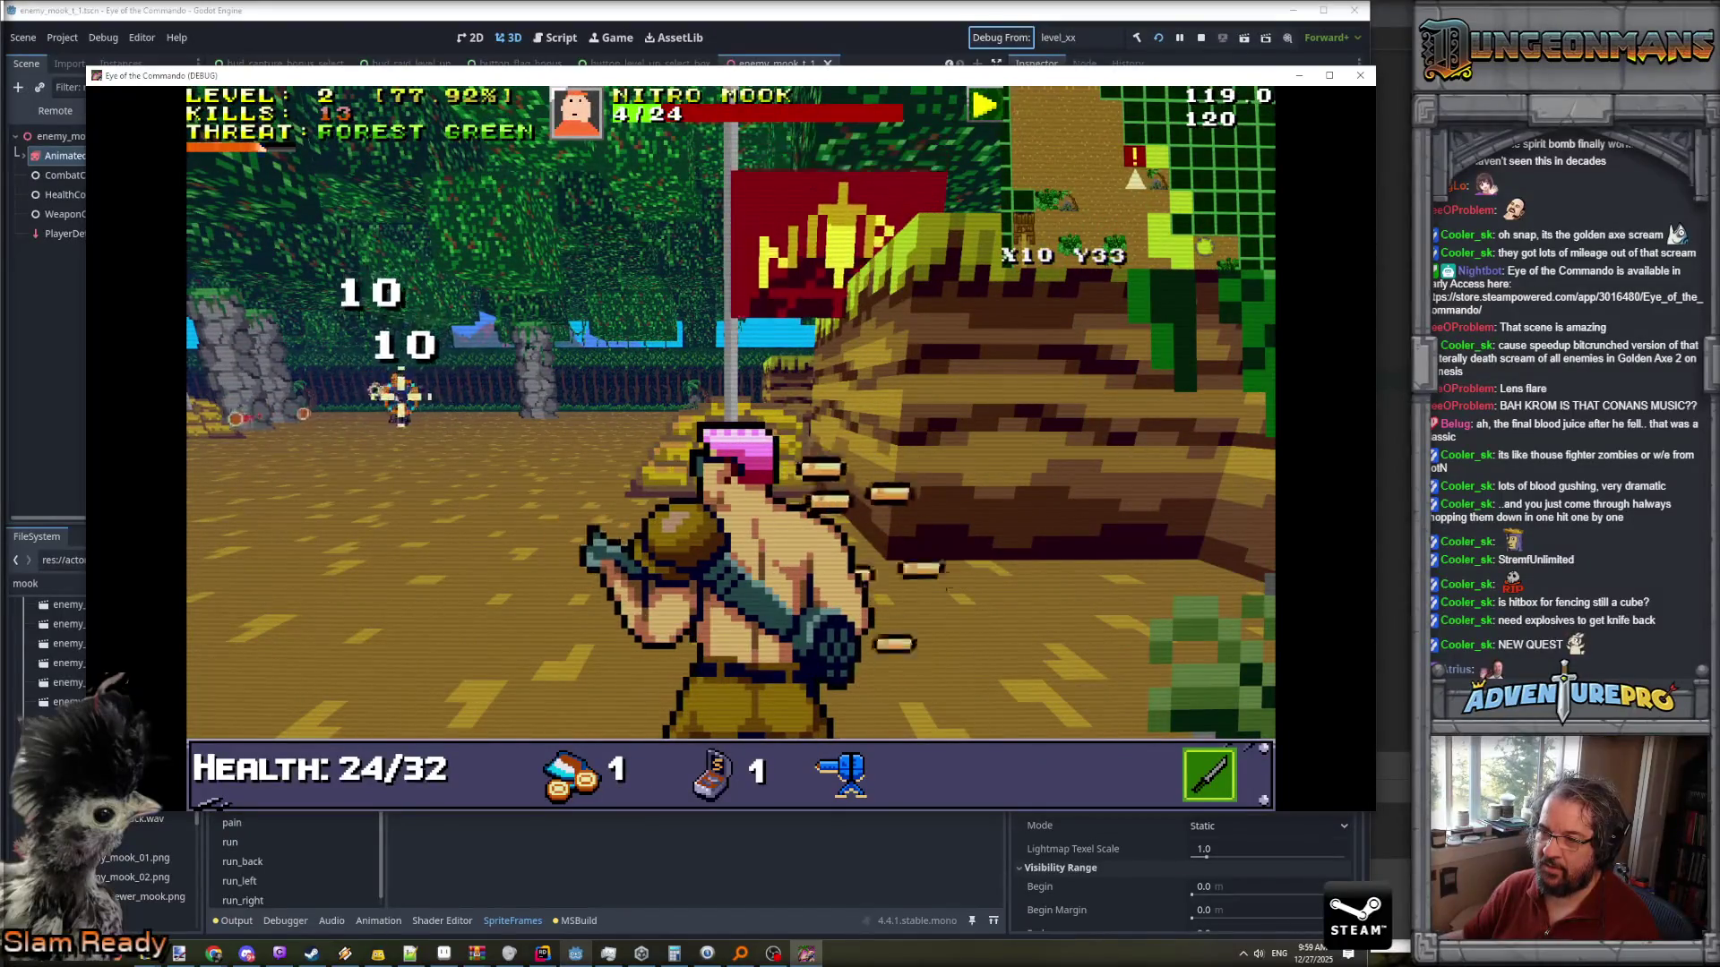
{"action": "key", "text": "a"}
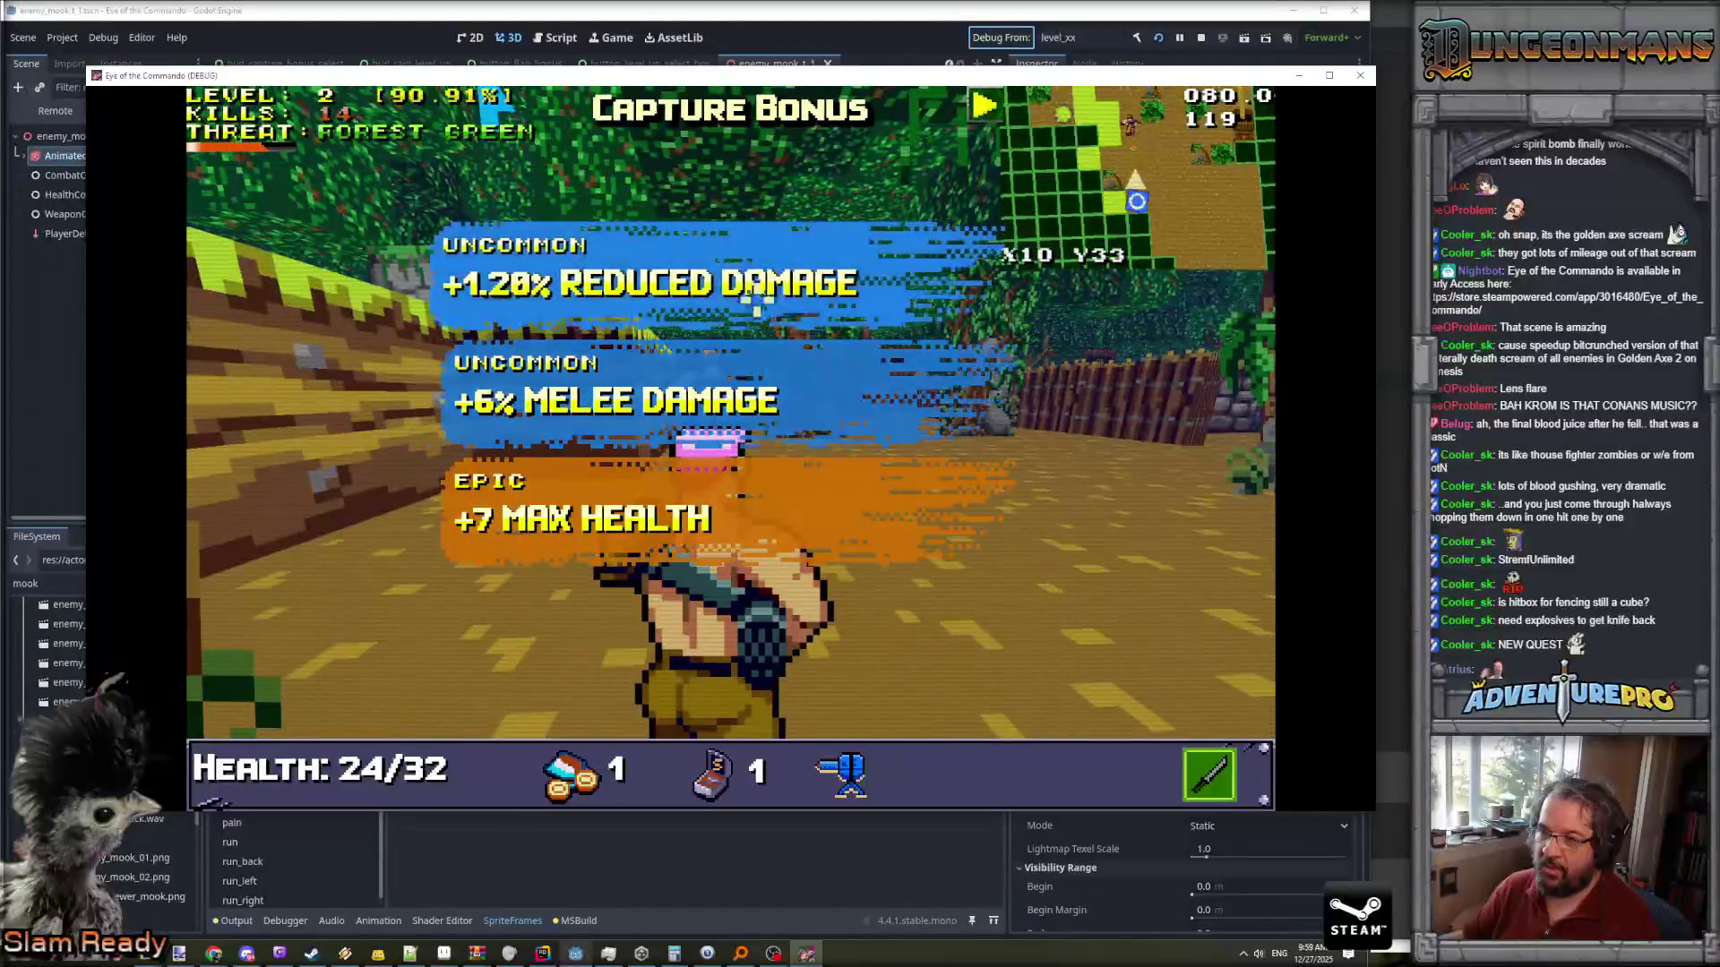
- Take the +7 MAX HEALTH bonus and kill the Nitro Mook to level up
{"action": "left_click", "coordinate": [672, 499]}
{"action": "left_click", "coordinate": [730, 376]}
{"action": "left_click", "coordinate": [602, 403]}
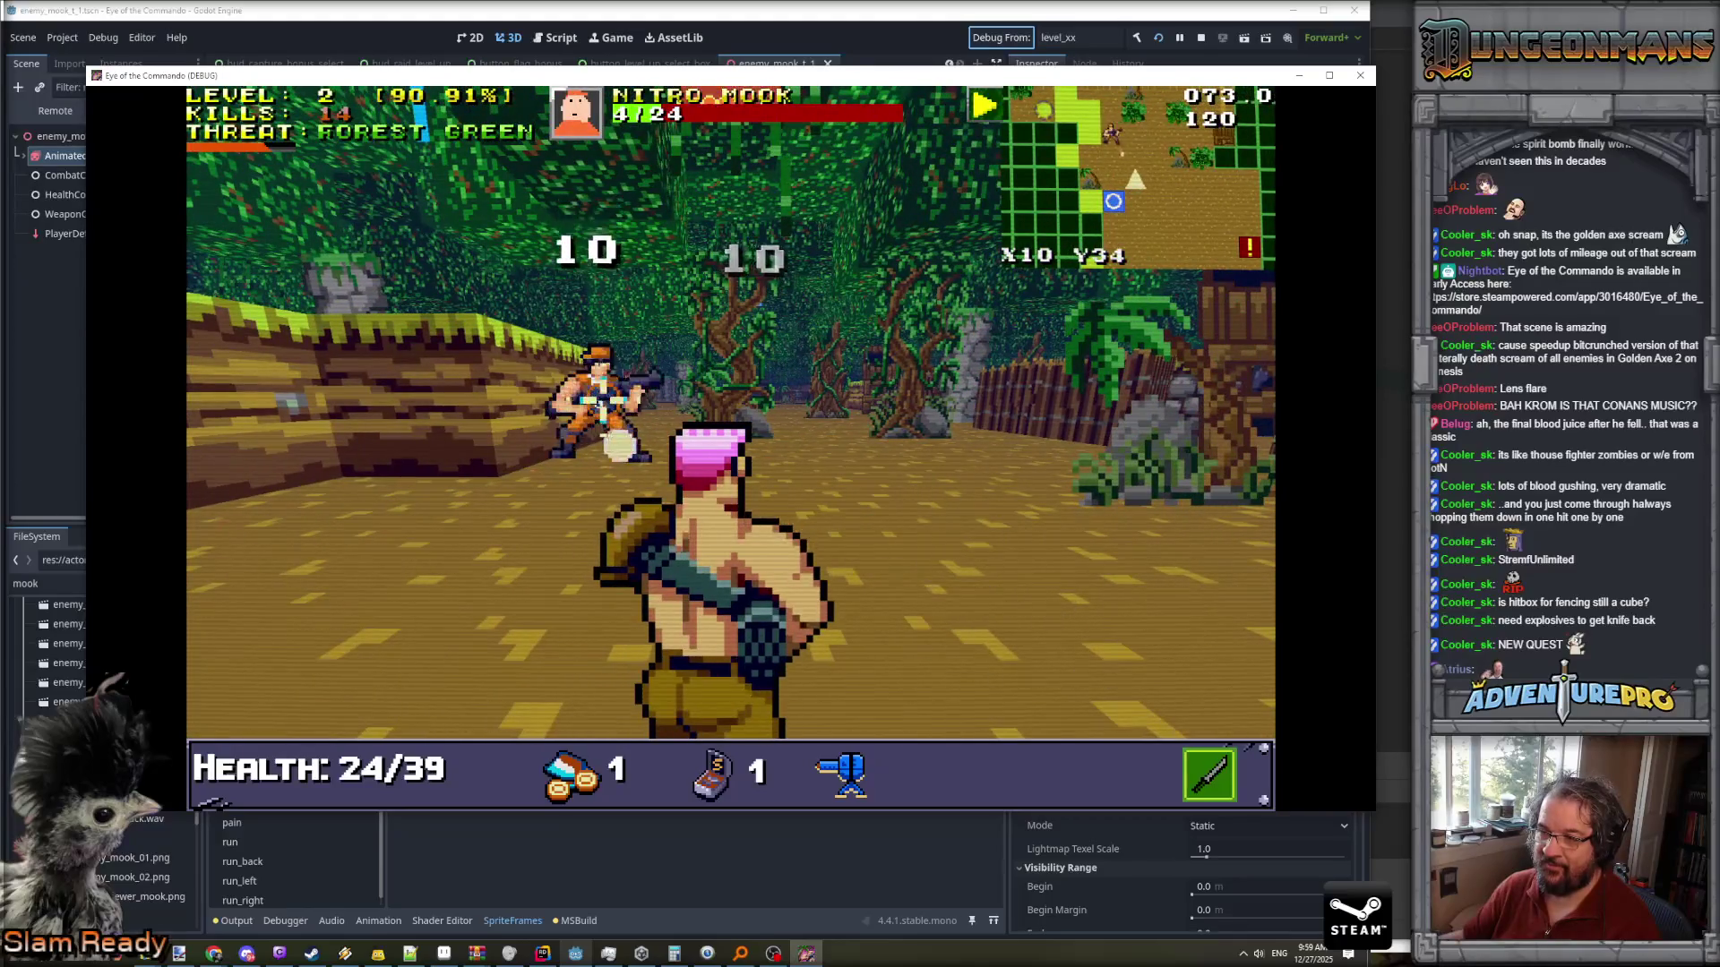
{"action": "left_click", "coordinate": [712, 372]}
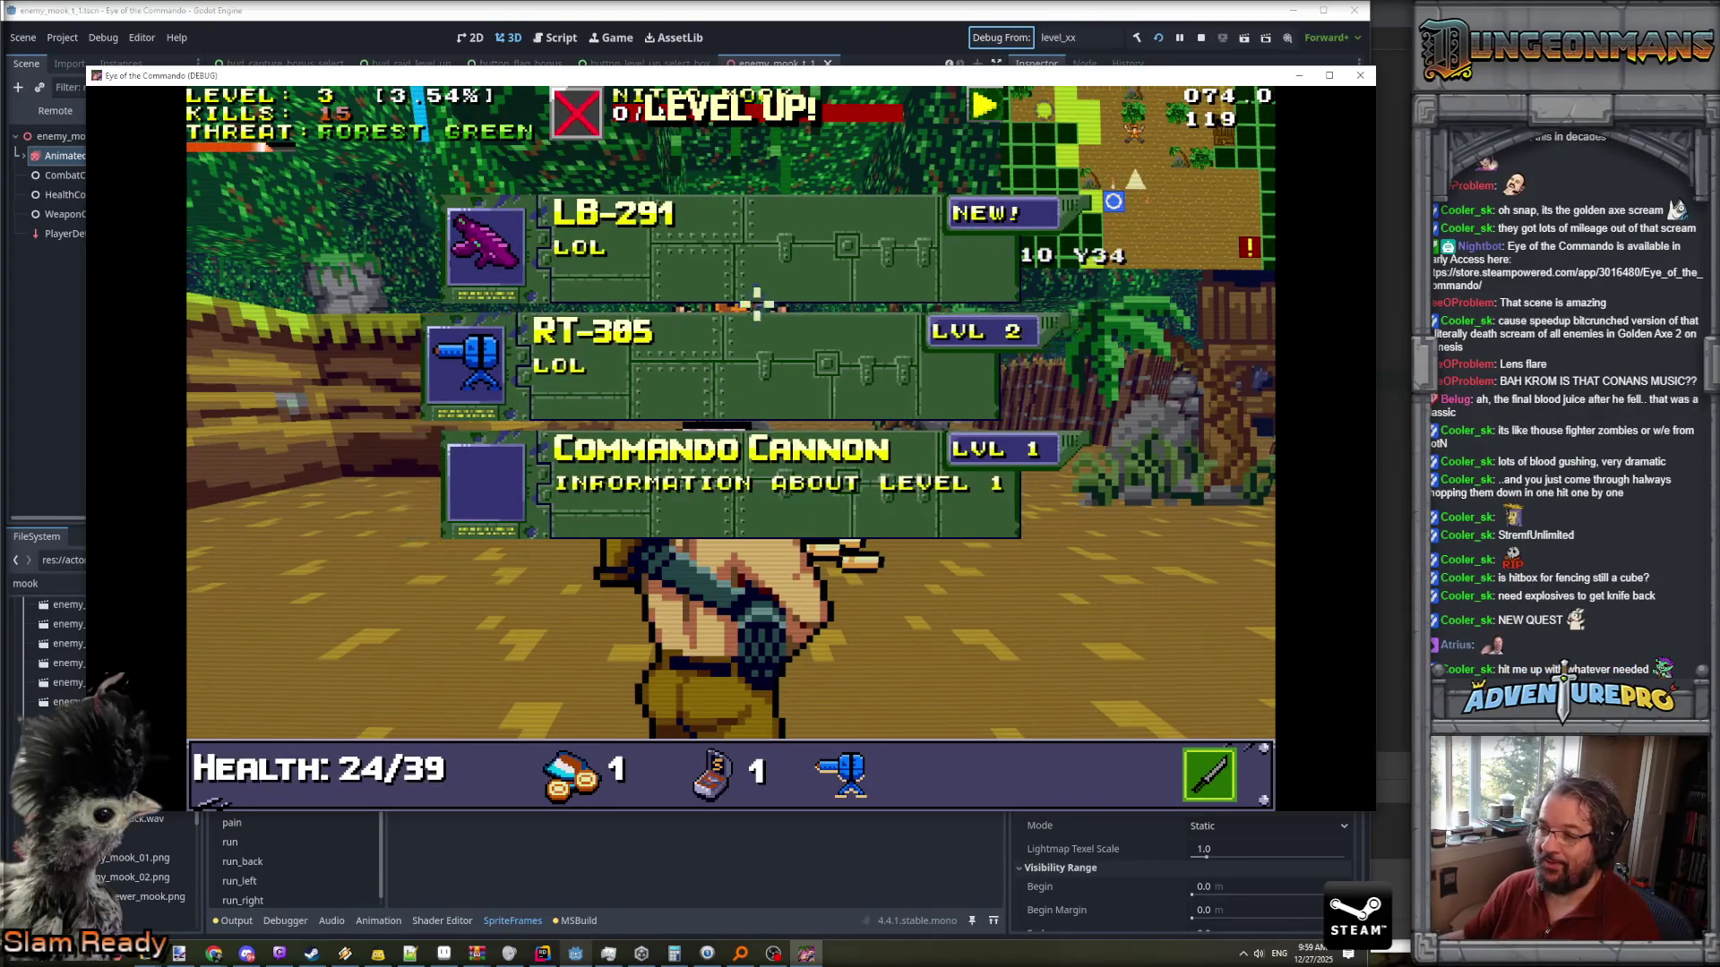
- Pick the LB-291 subweapon and throw an explosive at the enemy group
{"action": "left_click", "coordinate": [684, 213]}
{"action": "key", "text": "w"}
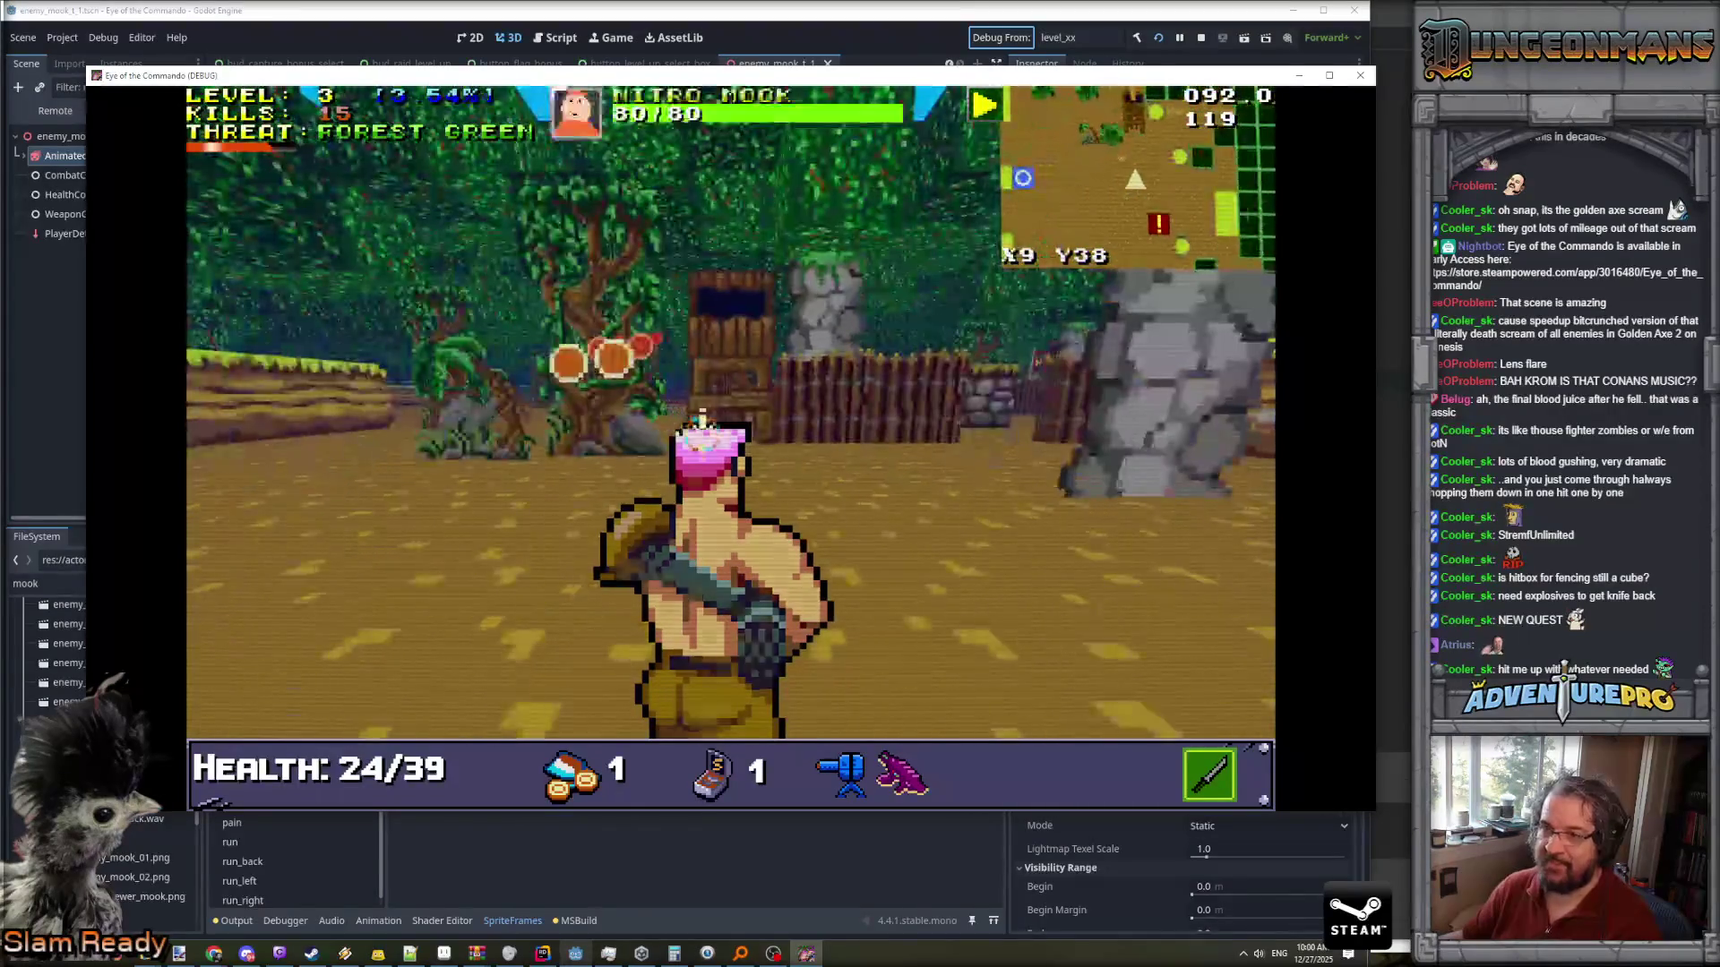
{"action": "left_click", "coordinate": [712, 412]}
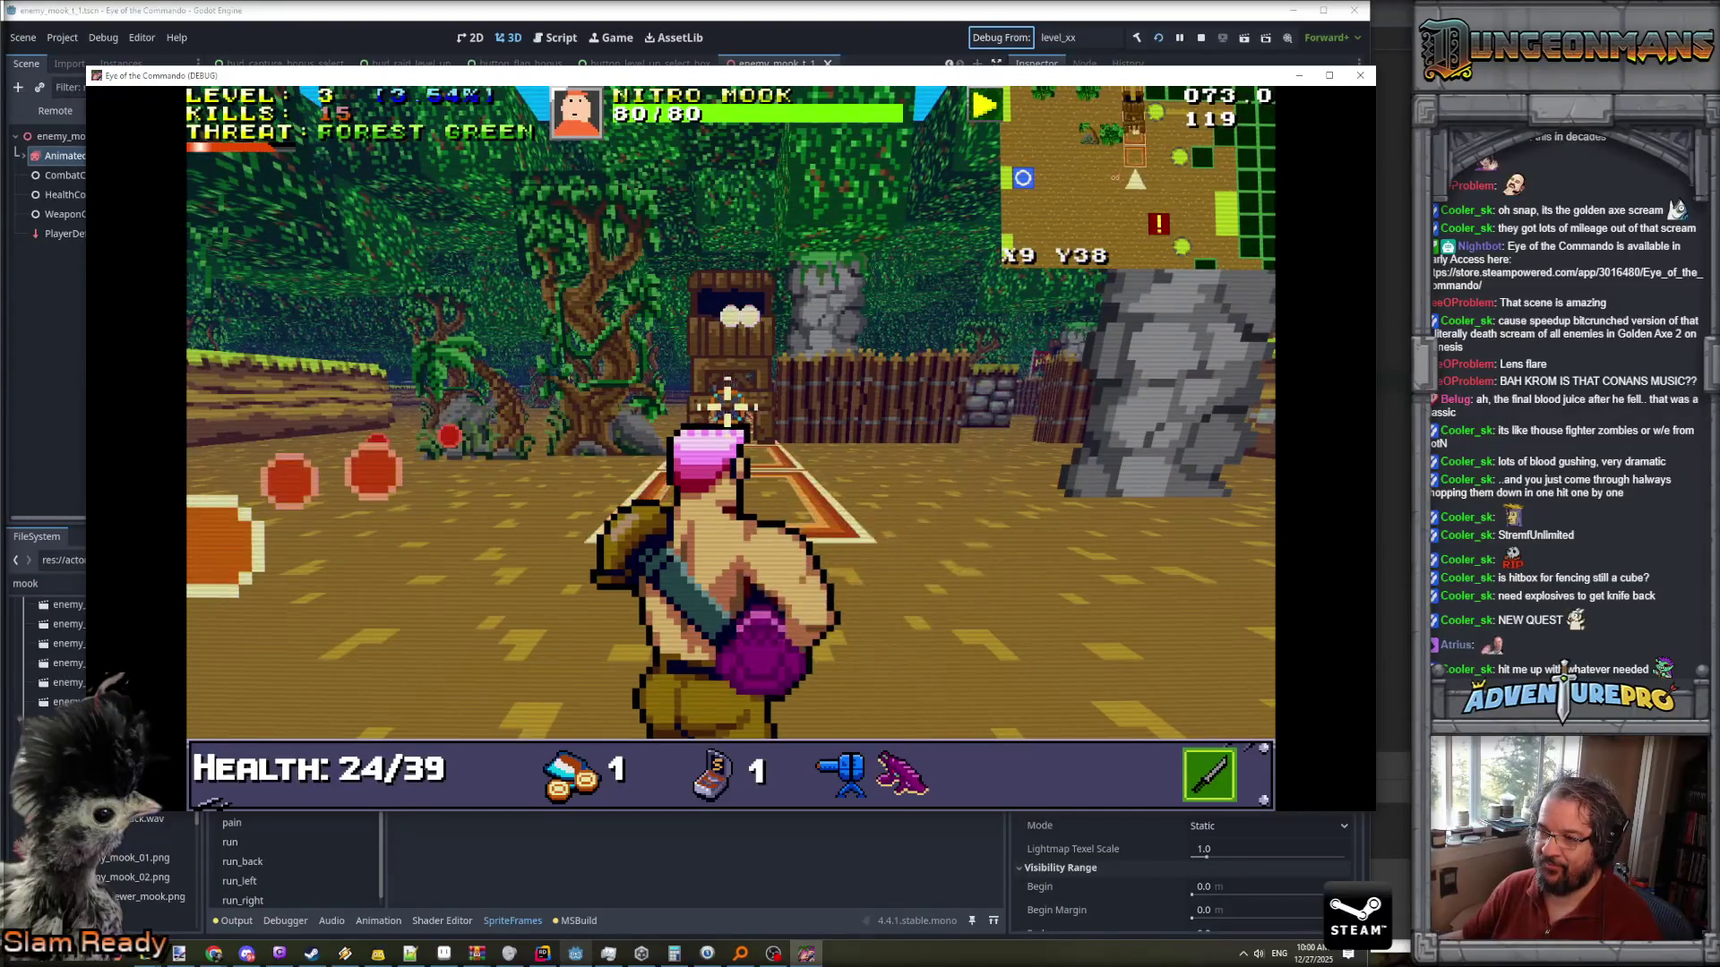
{"action": "right_click", "coordinate": [728, 403]}
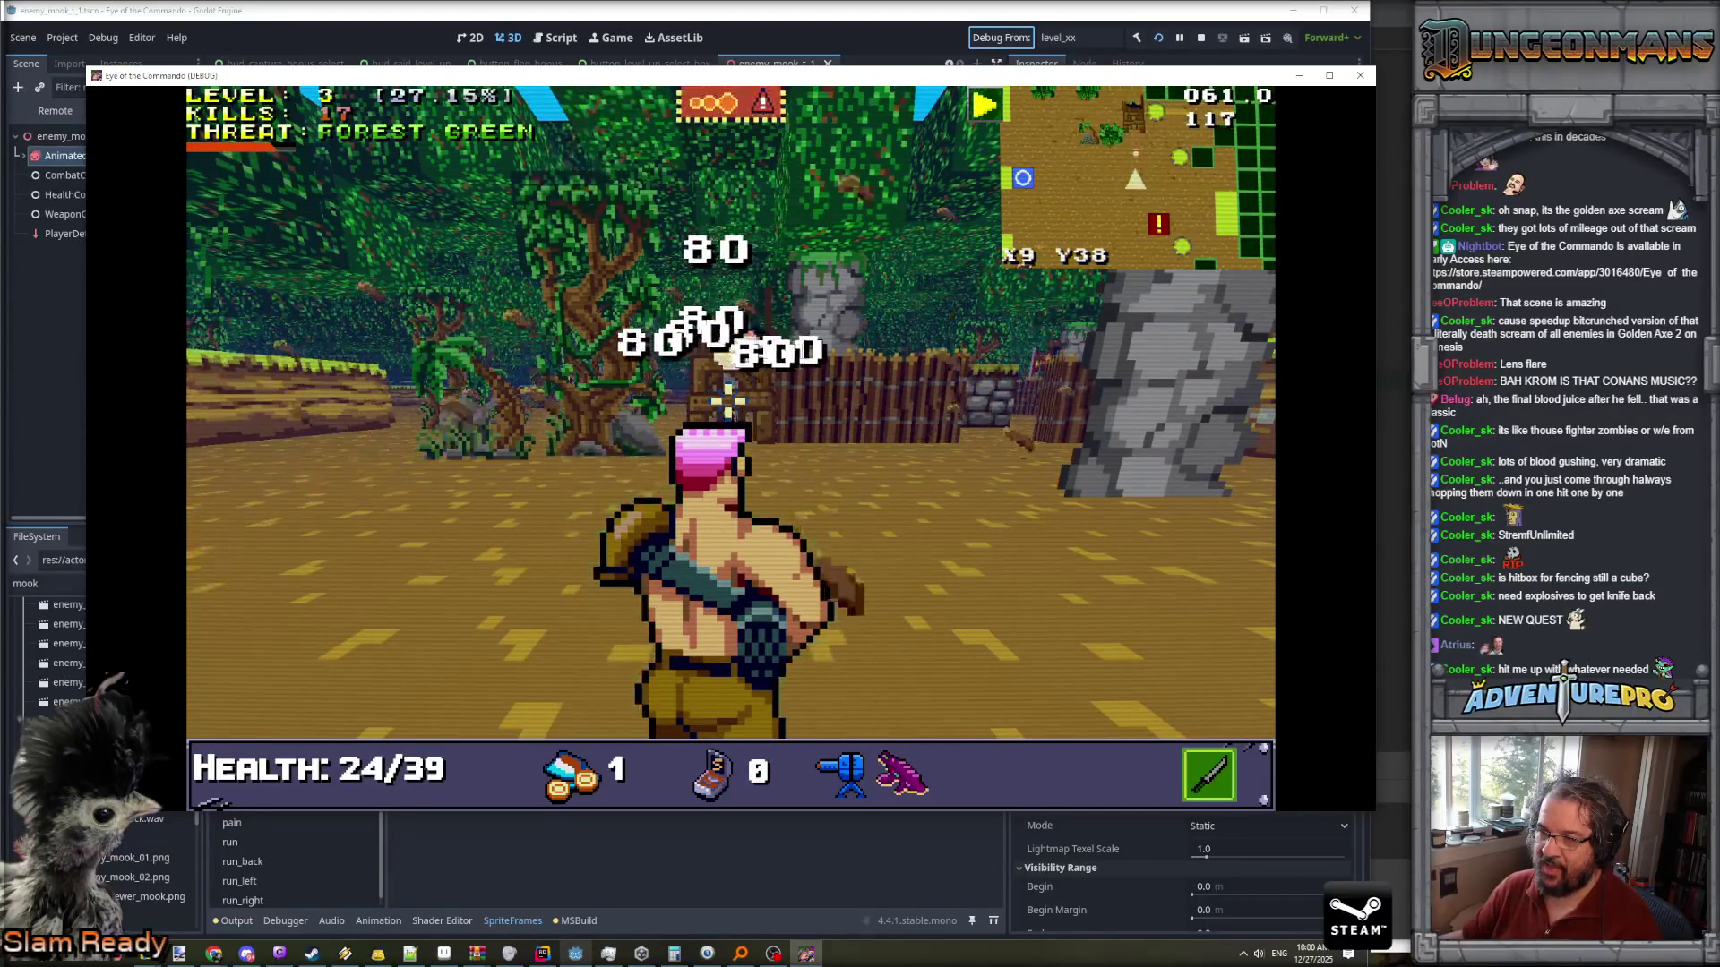